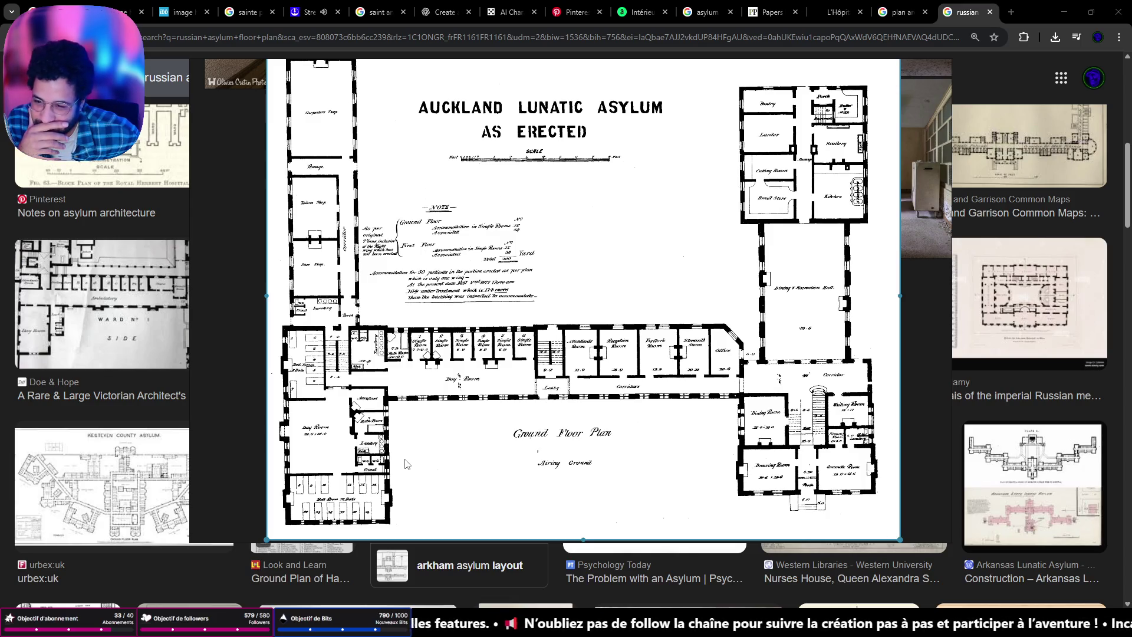
scroll(363, 426, "up", 1)
scroll(424, 407, "up", 1)
scroll(496, 389, "up", 1)
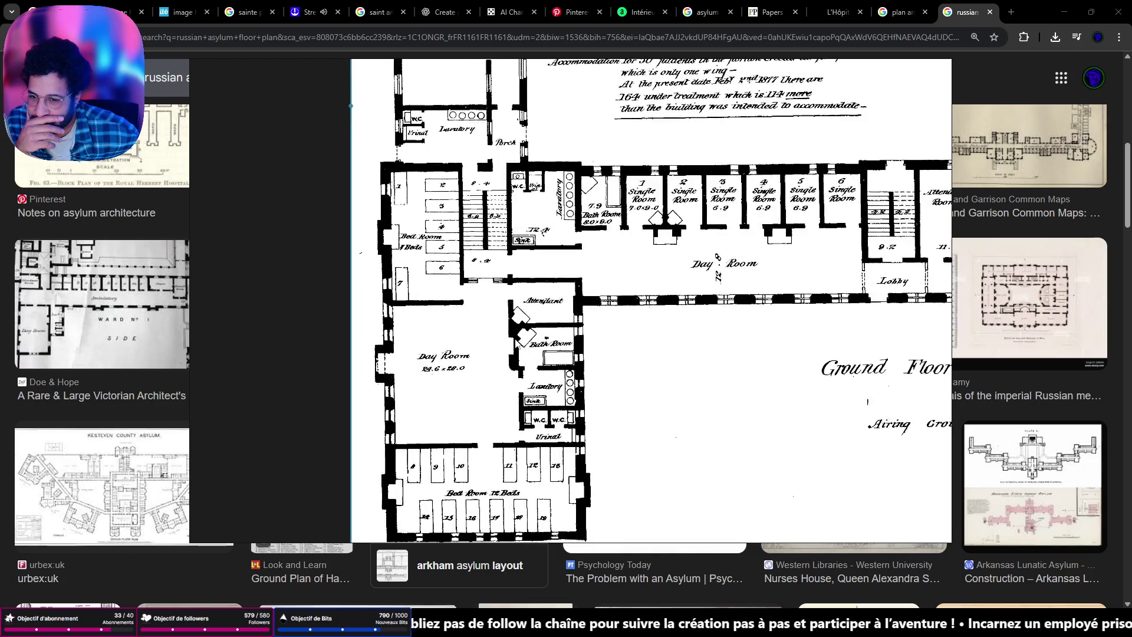
scroll(574, 374, "up", 2)
scroll(575, 374, "up", 1)
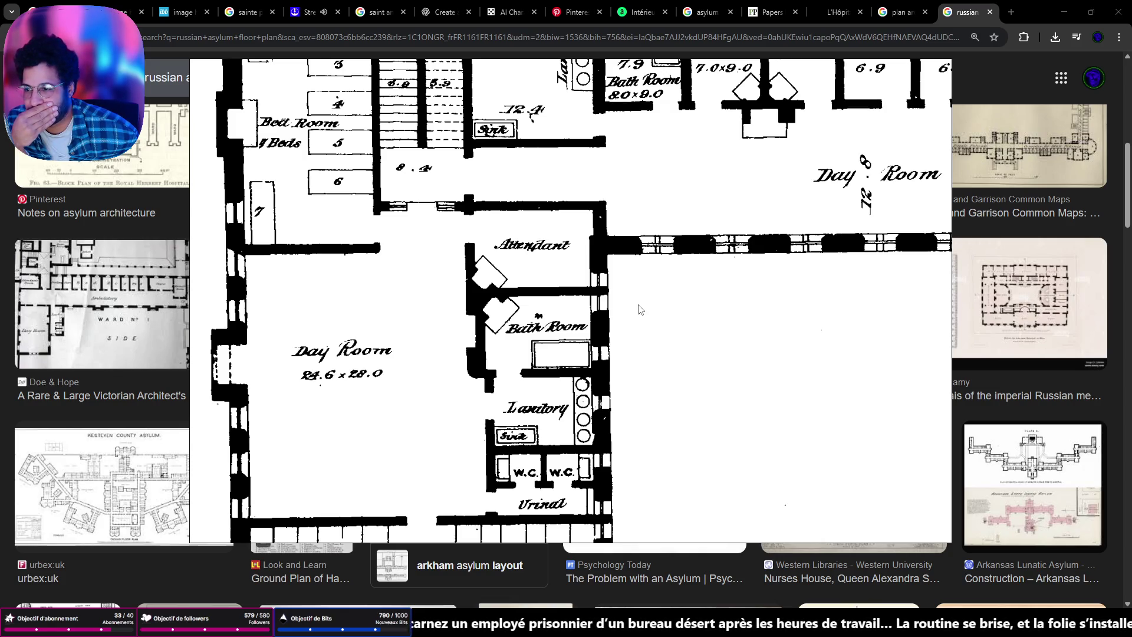
scroll(637, 309, "down", 1)
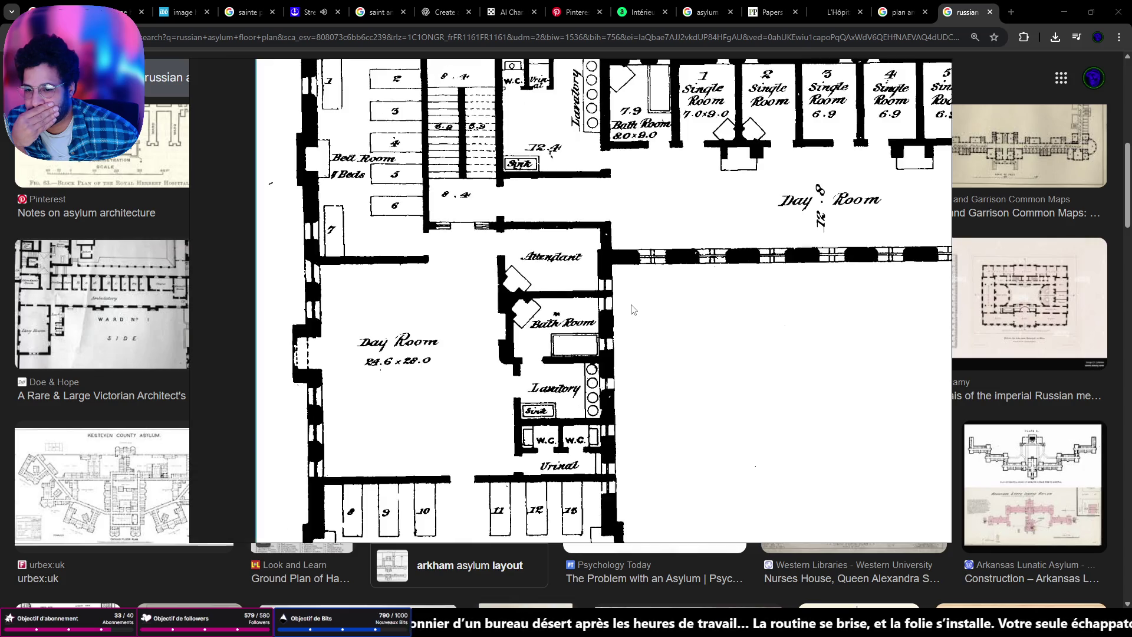
scroll(635, 309, "down", 1)
scroll(631, 309, "down", 1)
Step: Pan across the enlarged Auckland asylum ground floor plan, then close the preview
left_click_drag(686, 325, 336, 275)
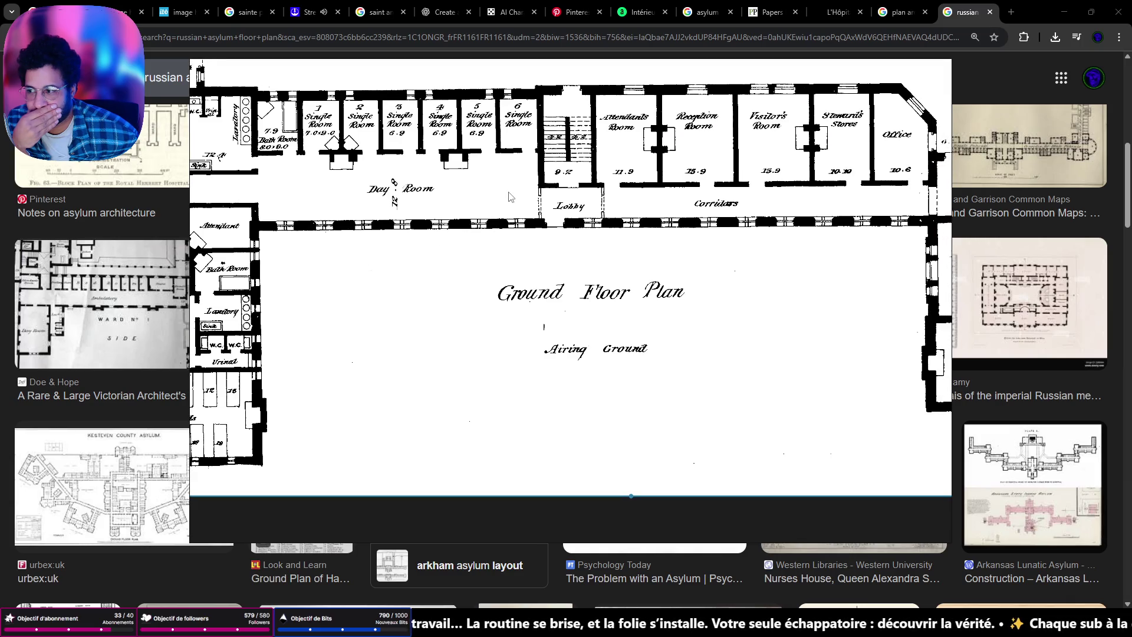
left_click_drag(508, 195, 482, 295)
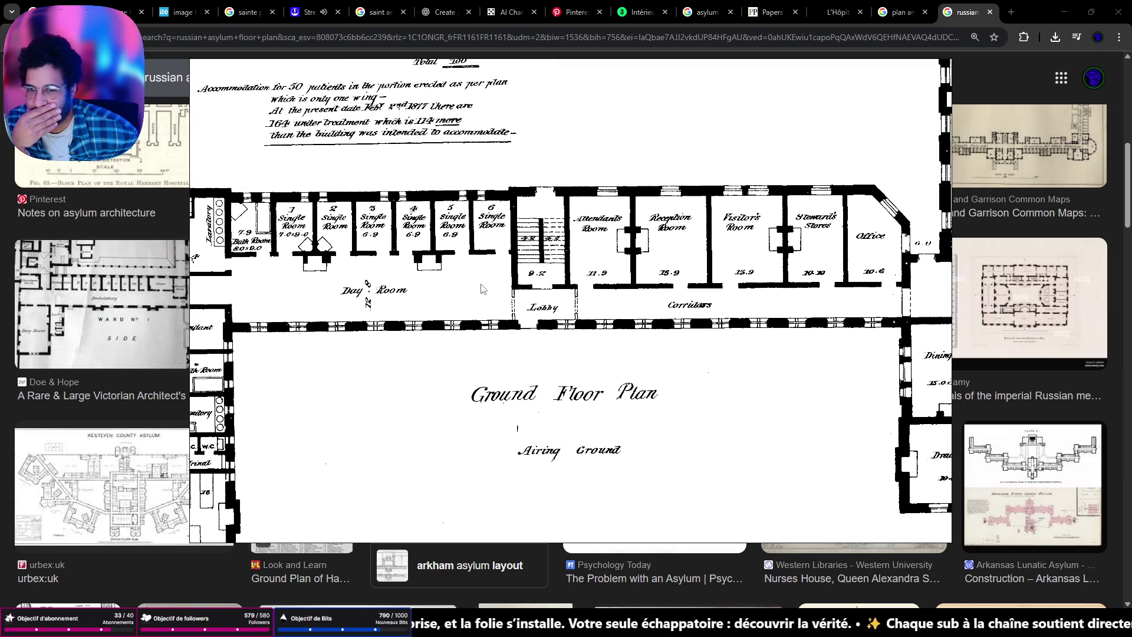
left_click(910, 68)
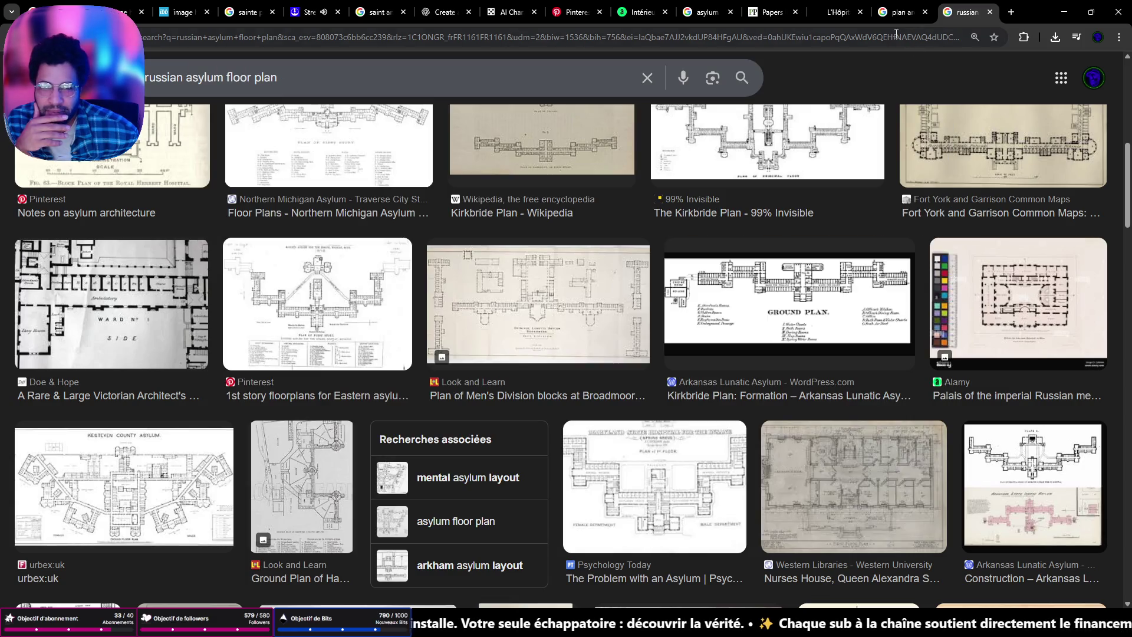
Step: Navigate from the address bar to YouTube and focus its search box
left_click(830, 40)
type("you")
key("Return")
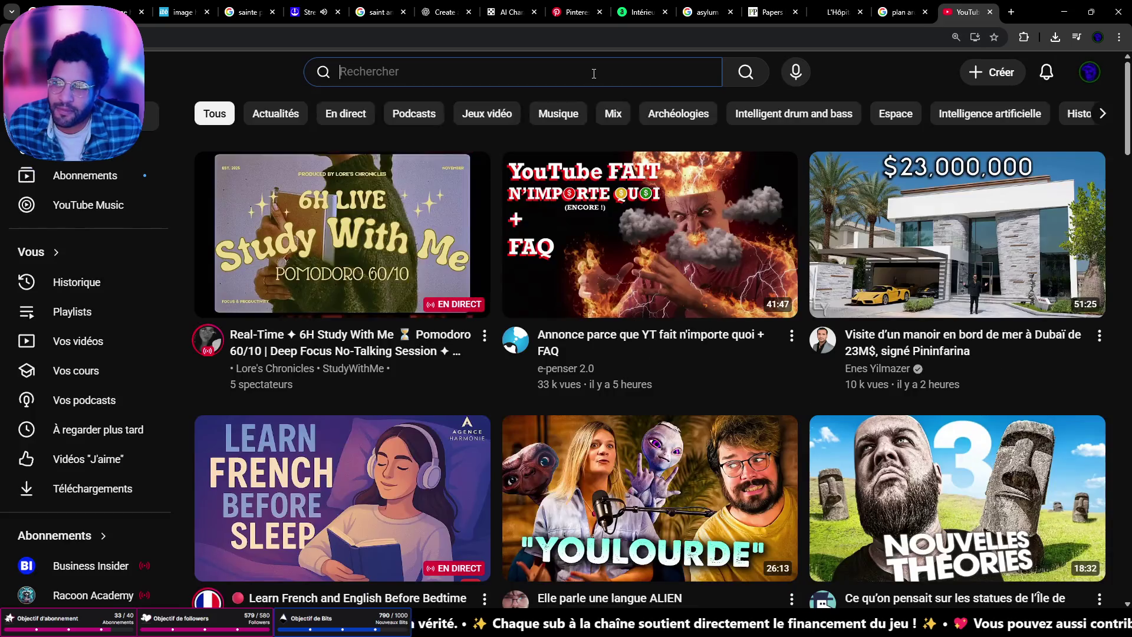
left_click(593, 73)
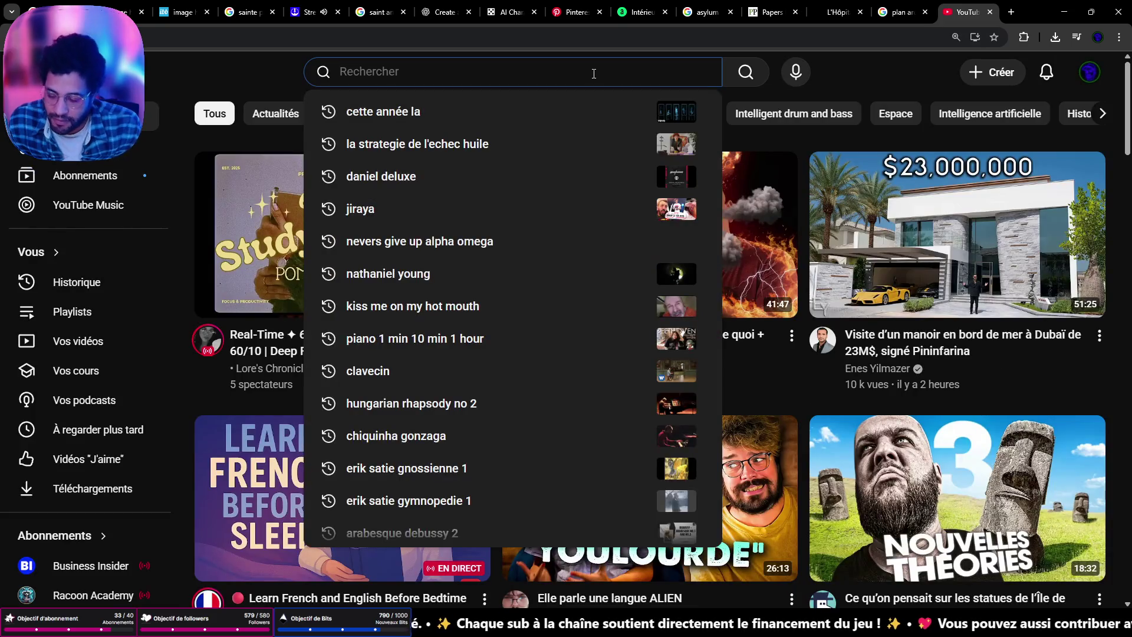
type("quentin ,qpm")
key("BackSpace")
key("BackSpace")
key("BackSpace")
type("mon")
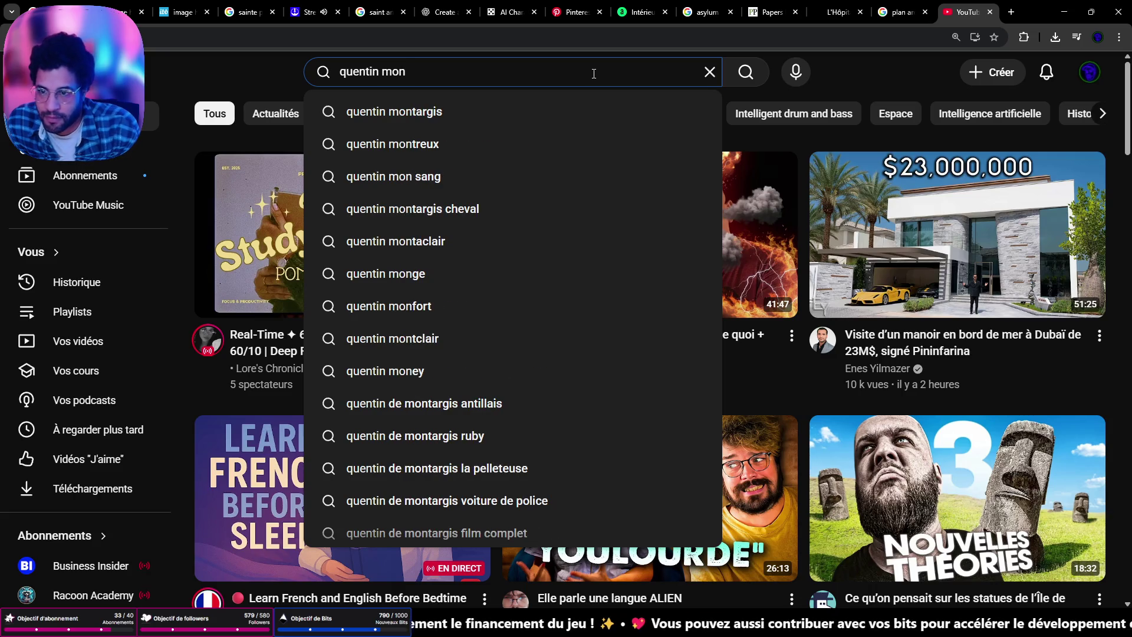
key("Down")
key("Return")
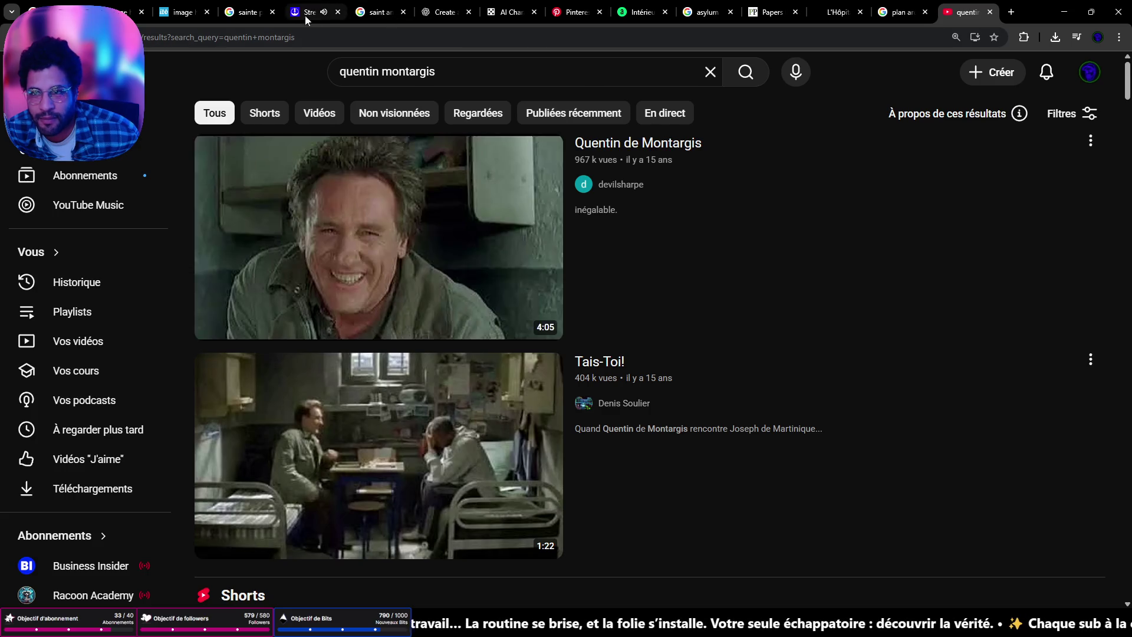
Step: Pause the requested song on the Streamlabs dashboard and return to the YouTube results
left_click(305, 15)
left_click(356, 204)
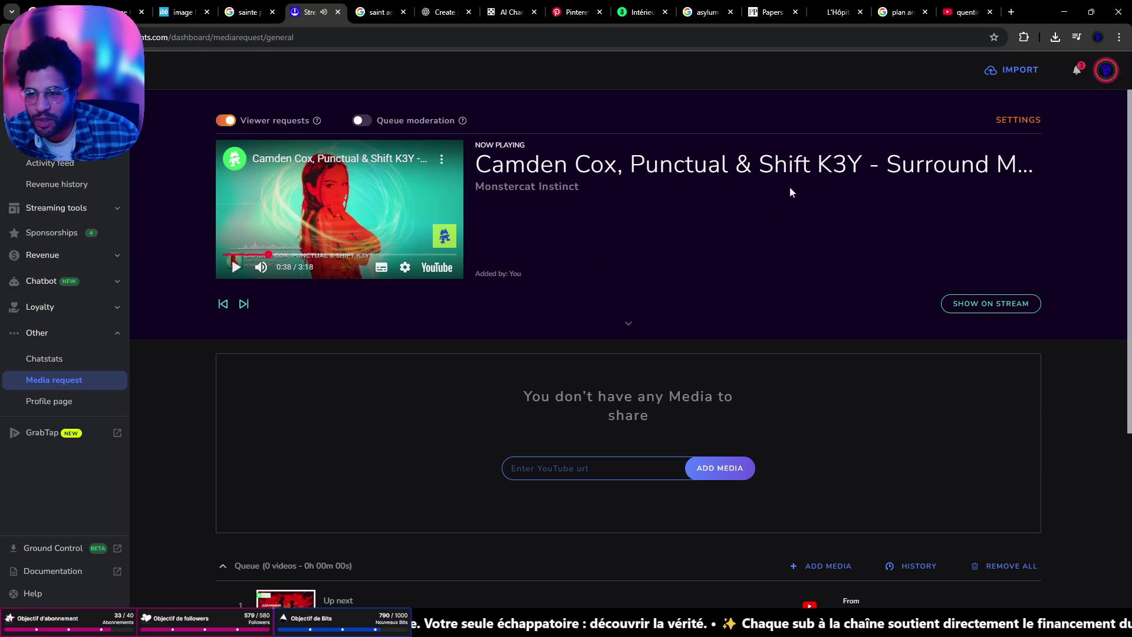
left_click(970, 13)
mouse_move(378, 238)
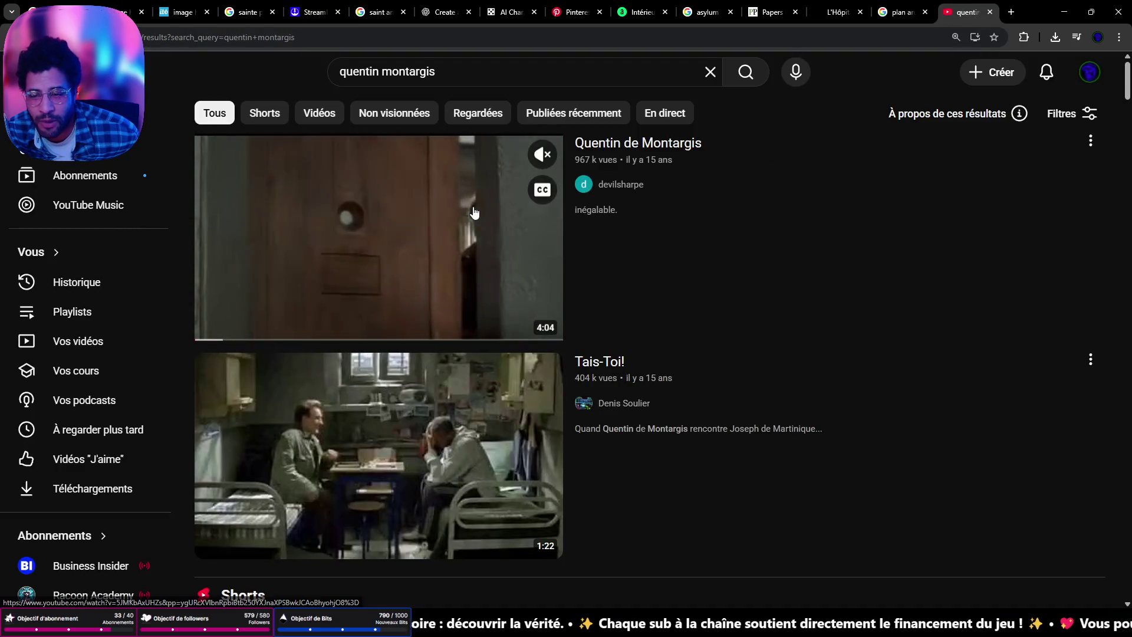
Step: Play the Quentin de Montargis video with its sound turned on
left_click(428, 236)
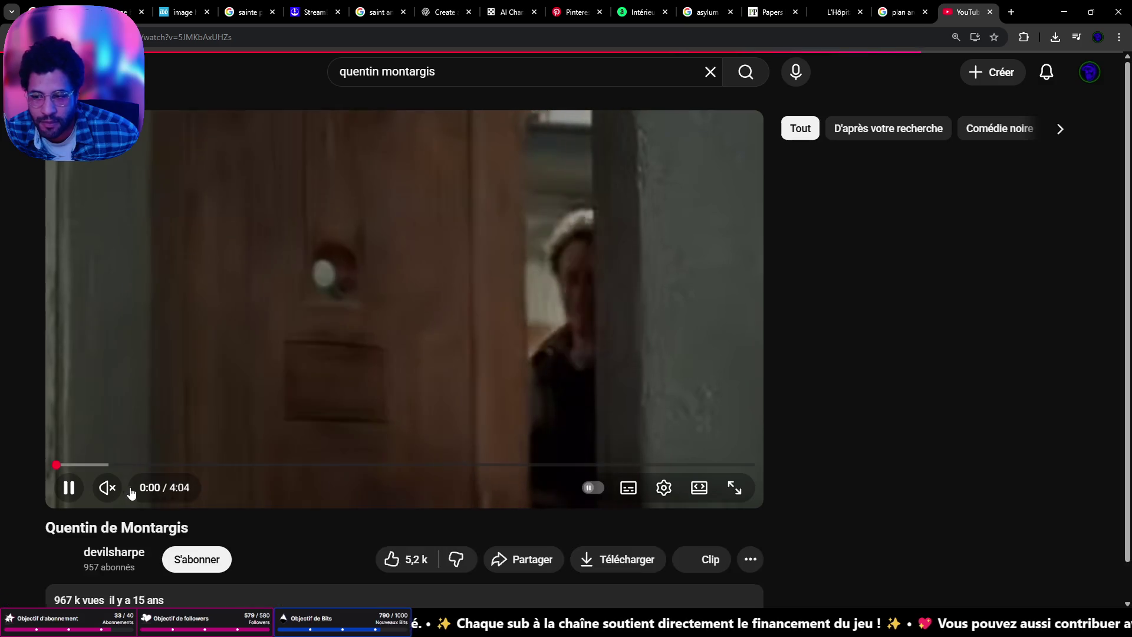
left_click(121, 493)
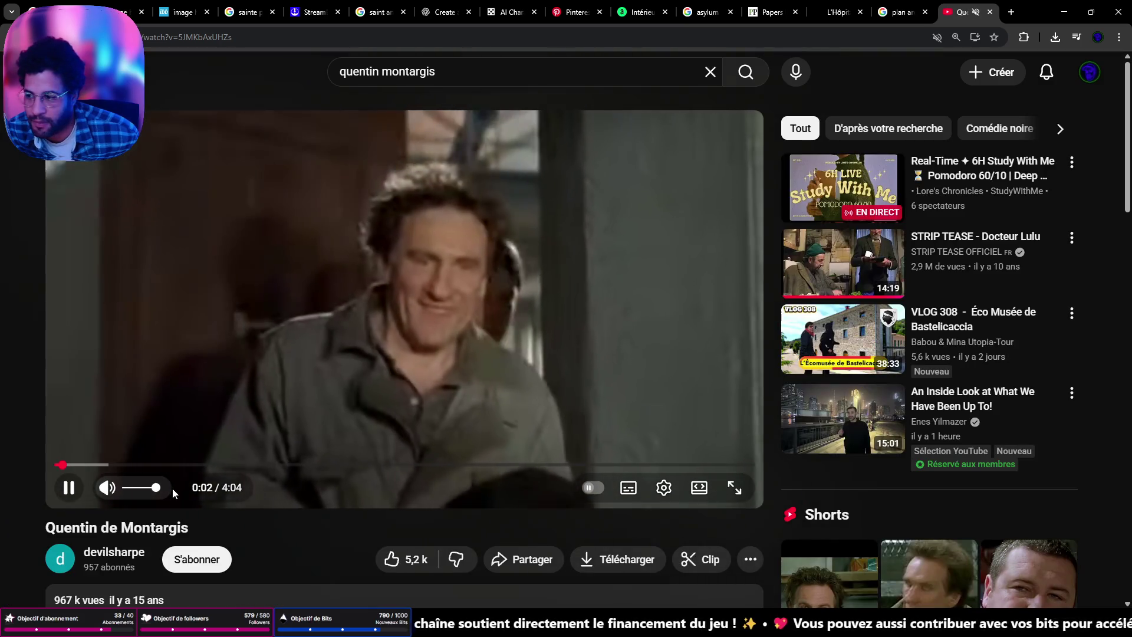
right_click(959, 12)
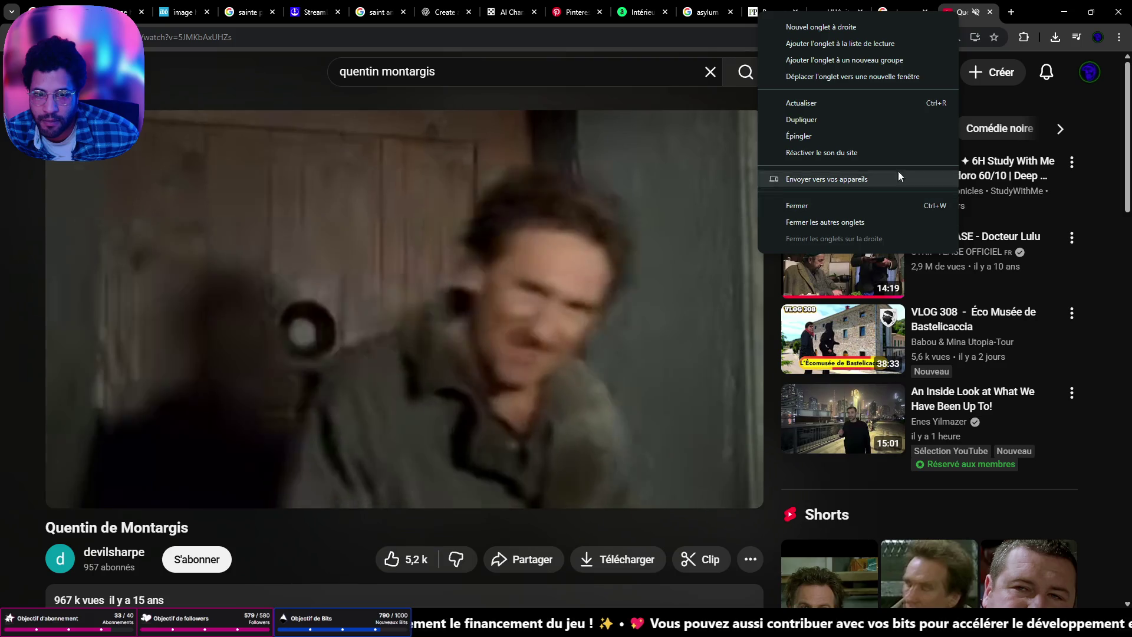
Step: Unmute the site, let the video finish, then minimize Chrome and Discord
left_click(889, 151)
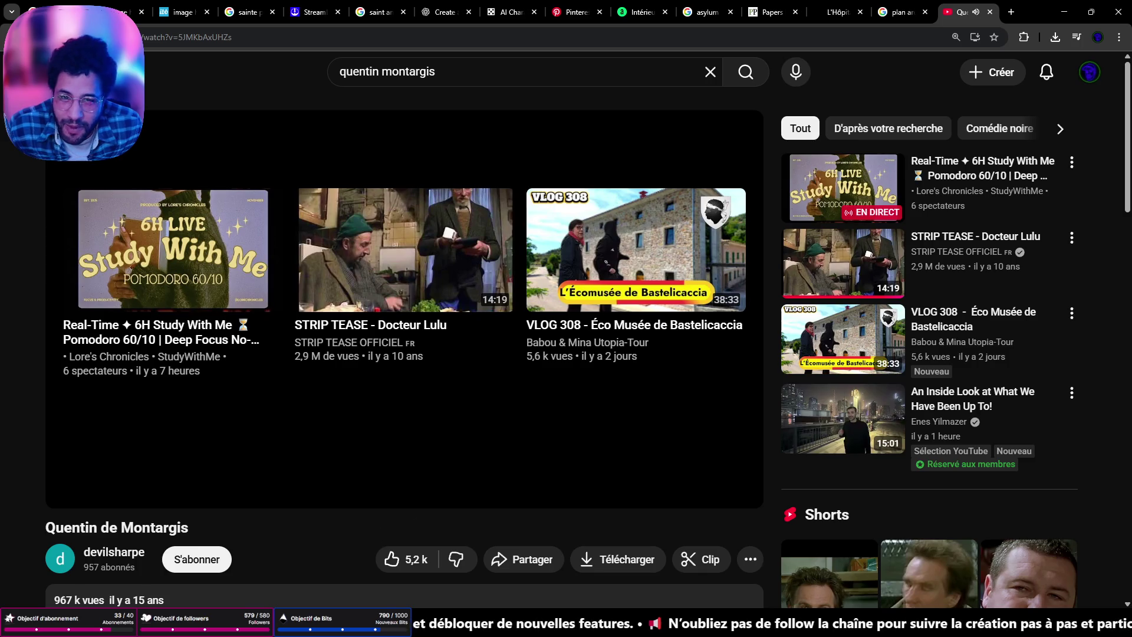
left_click(1065, 13)
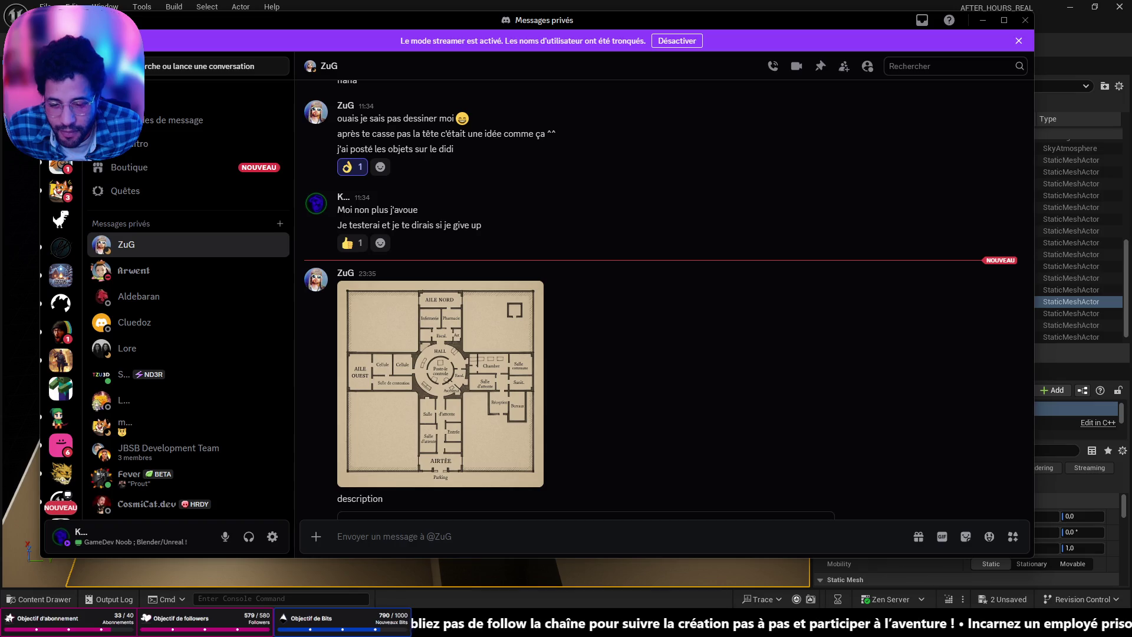
left_click(983, 20)
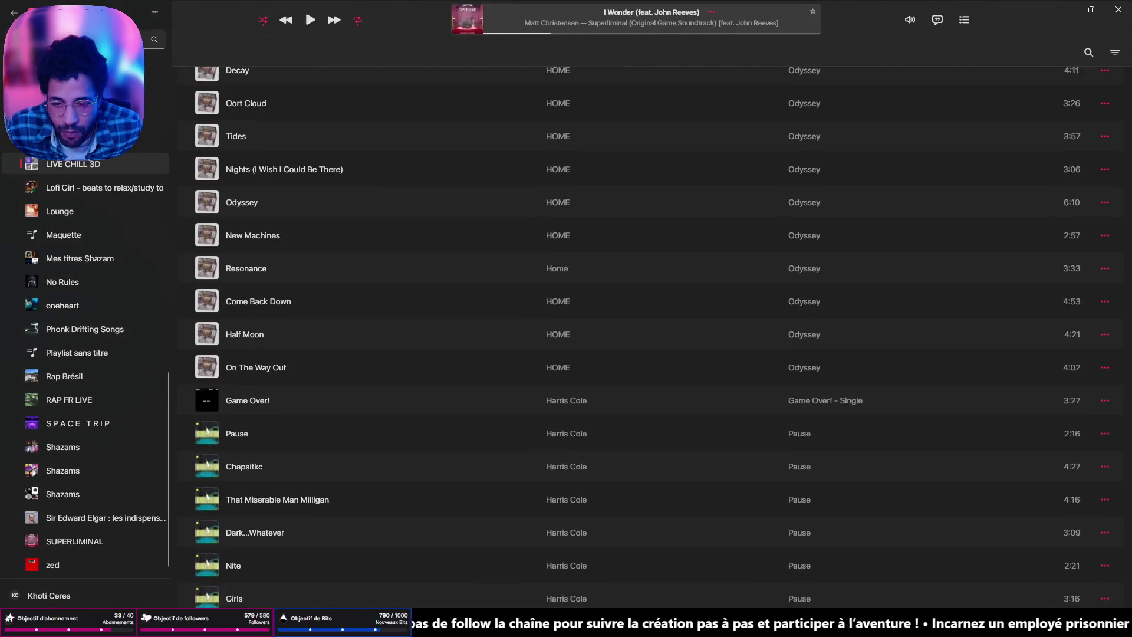
Step: Skip two tracks ahead to the Outer Wilds track and minimize Apple Music
left_click(332, 30)
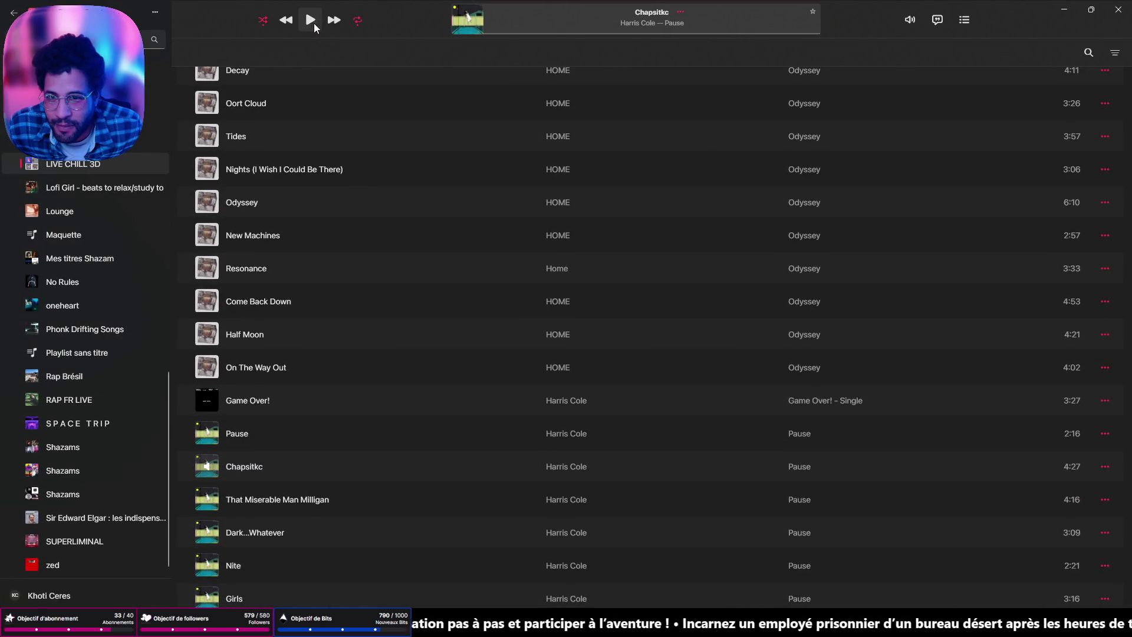
left_click(333, 20)
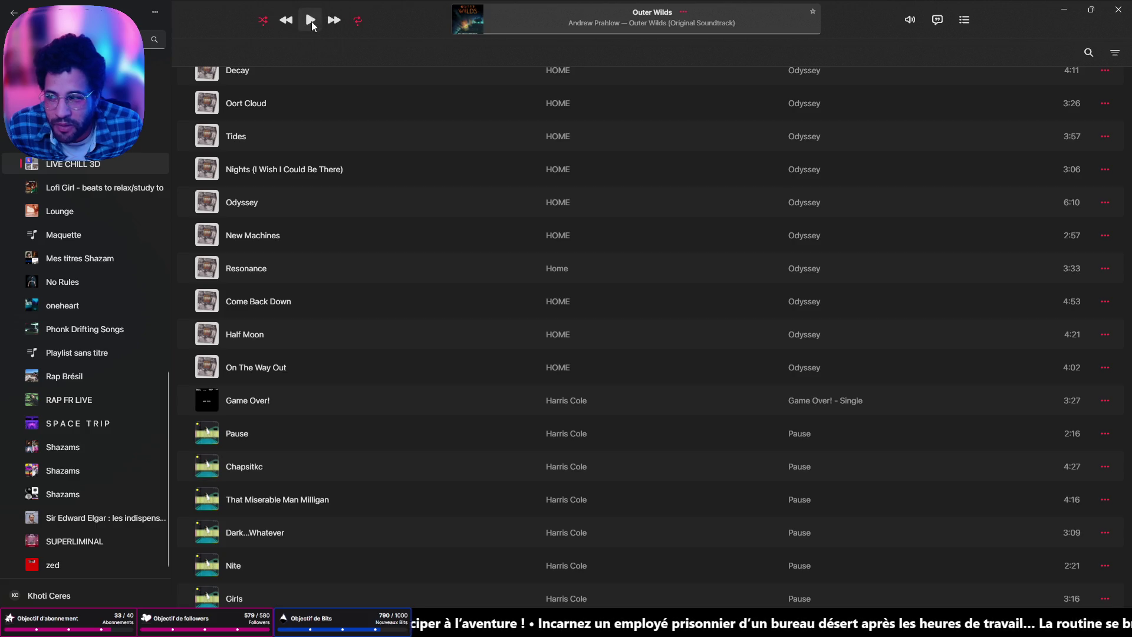
left_click(1063, 8)
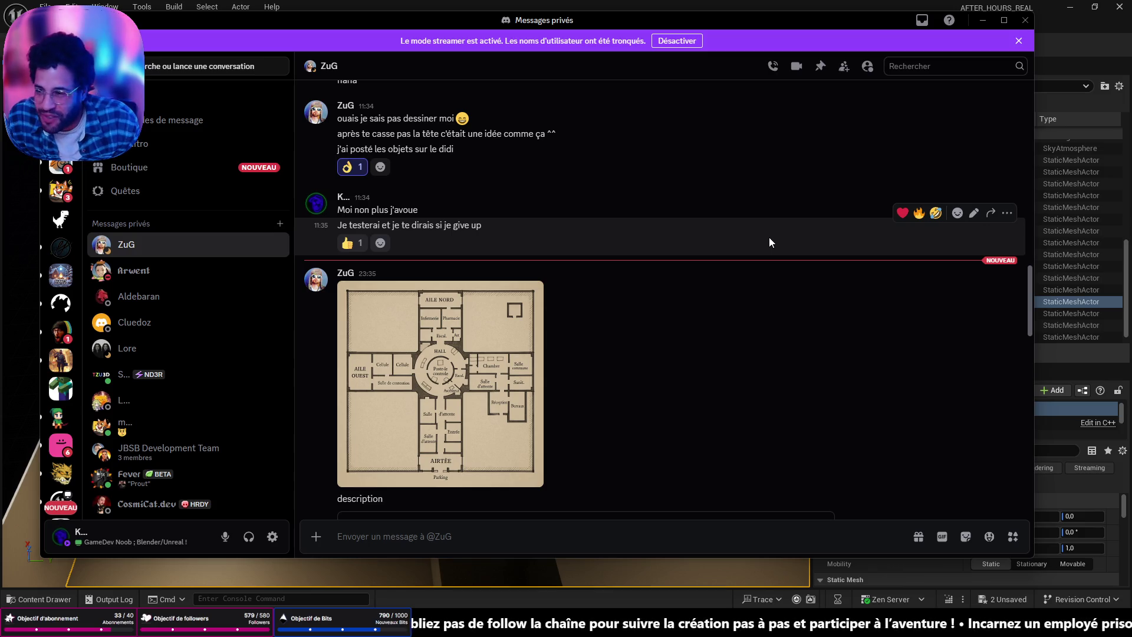
scroll(64, 386, "down", 3)
scroll(64, 386, "down", 4)
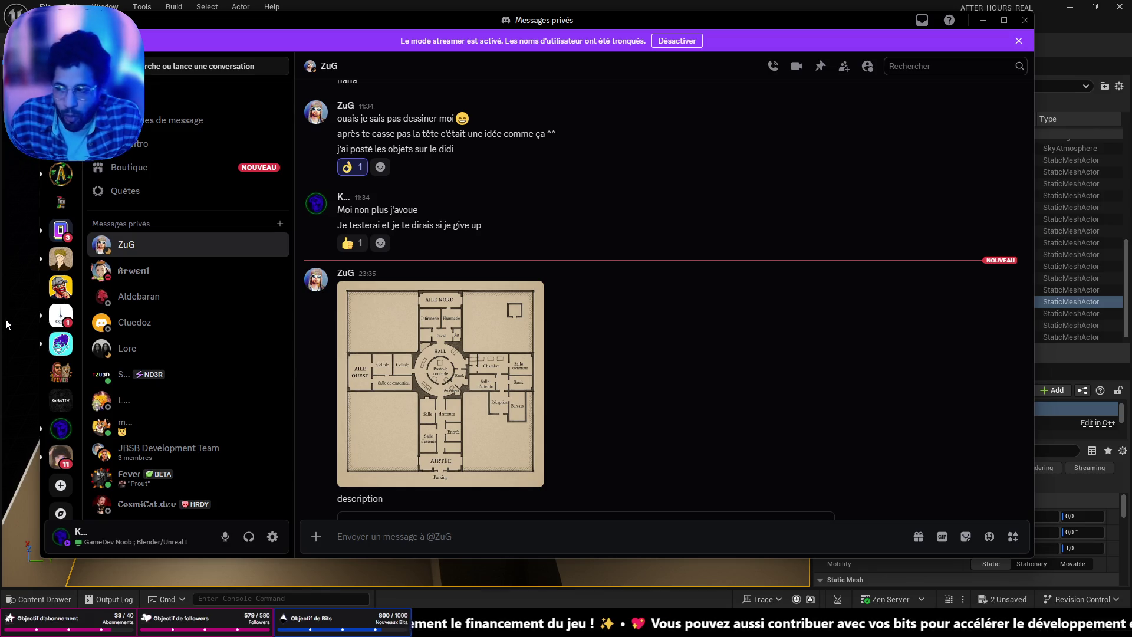
left_click_drag(87, 286, 202, 240)
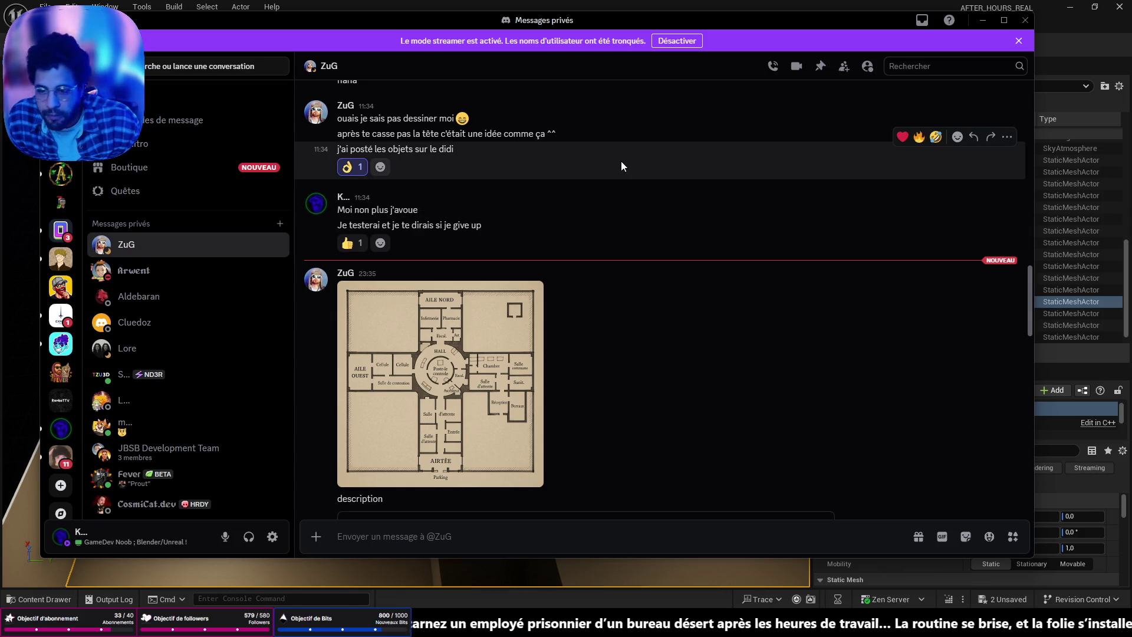
scroll(568, 256, "down", 5)
Step: Minimize the Discord window to reveal the Unreal Engine level
left_click(983, 20)
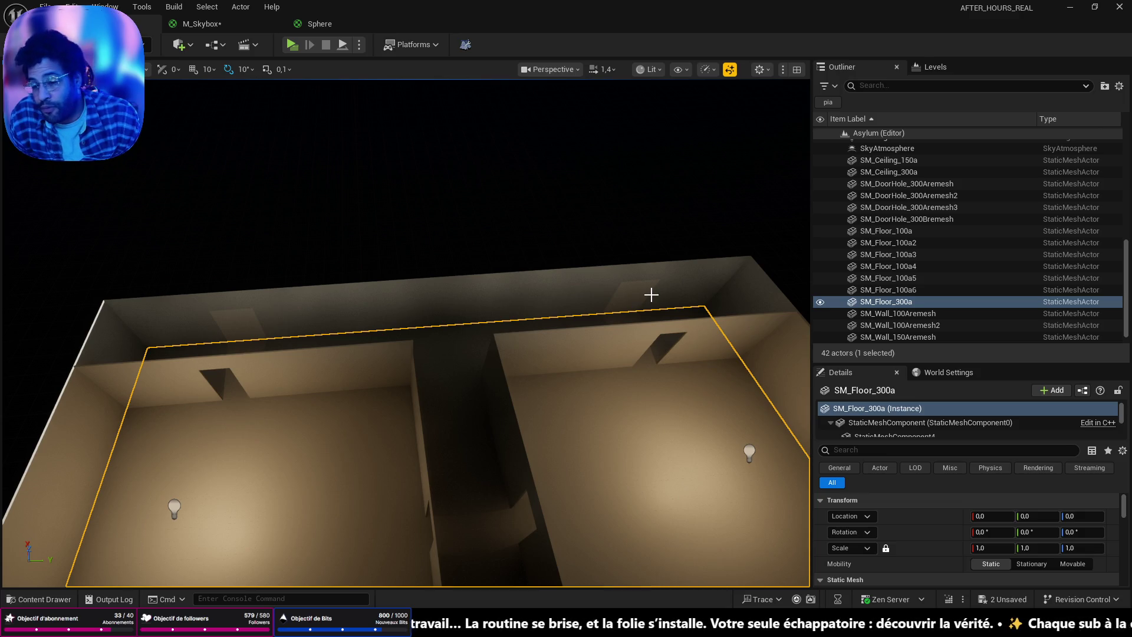
Step: Fly the viewport down the corridor and bring up the Content Drawer
right_click_drag(574, 361, 574, 362)
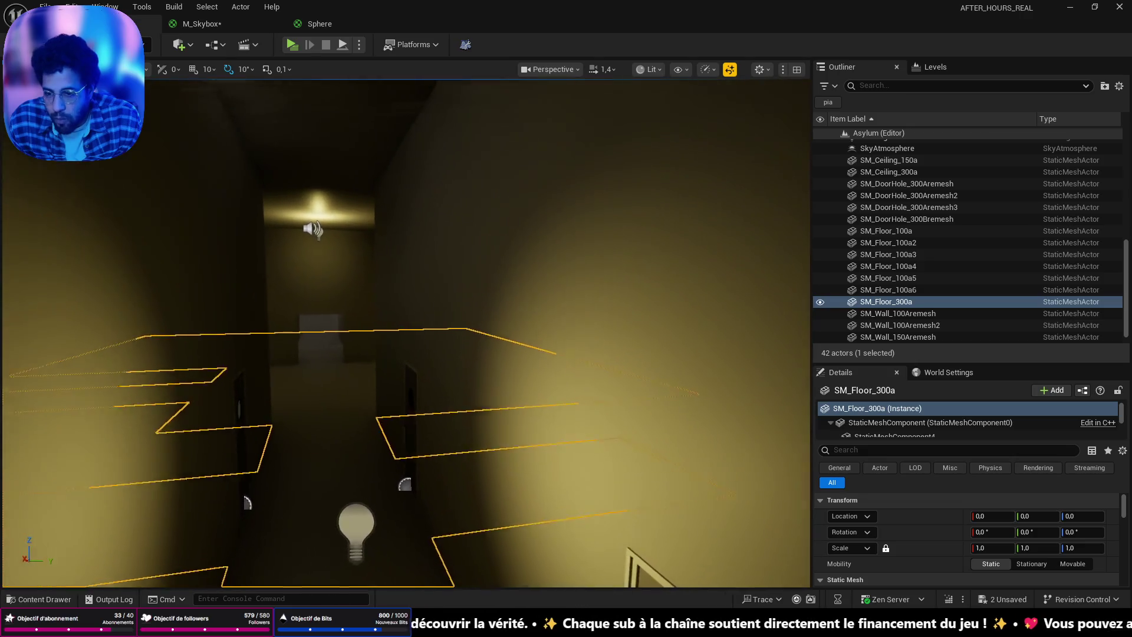
right_click_drag(535, 399, 534, 398)
key("ctrl+space")
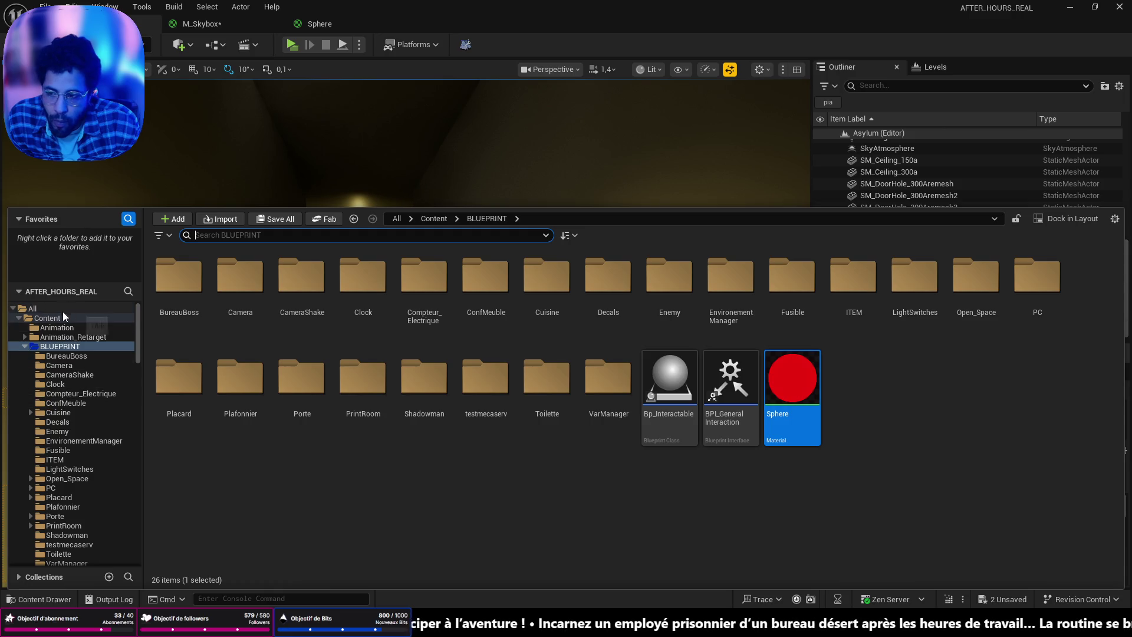
Step: Browse Content > Office > Meshes > Modular and drag a static mesh piece into the corridor level
left_click(48, 317)
left_click(735, 404)
double_click(734, 404)
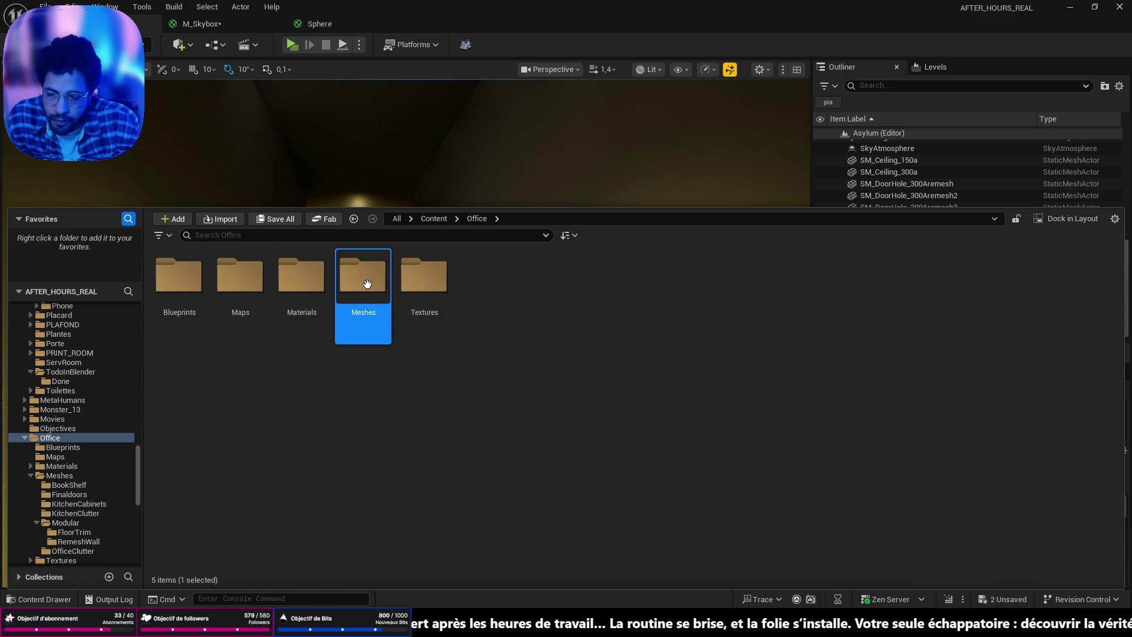
double_click(362, 279)
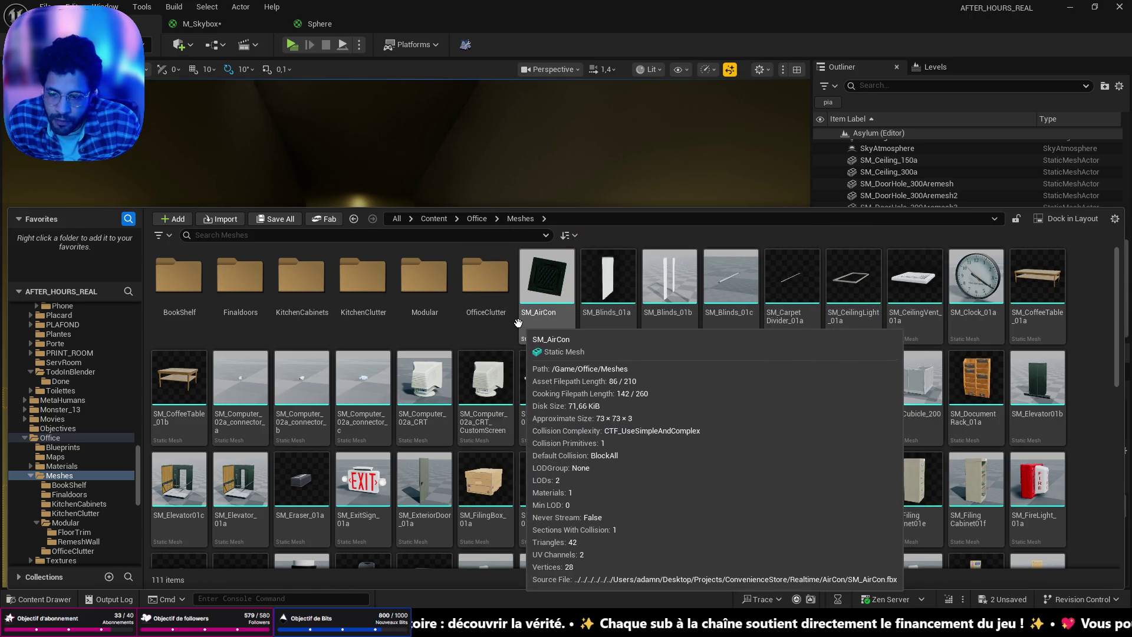
double_click(424, 276)
scroll(871, 435, "down", 2)
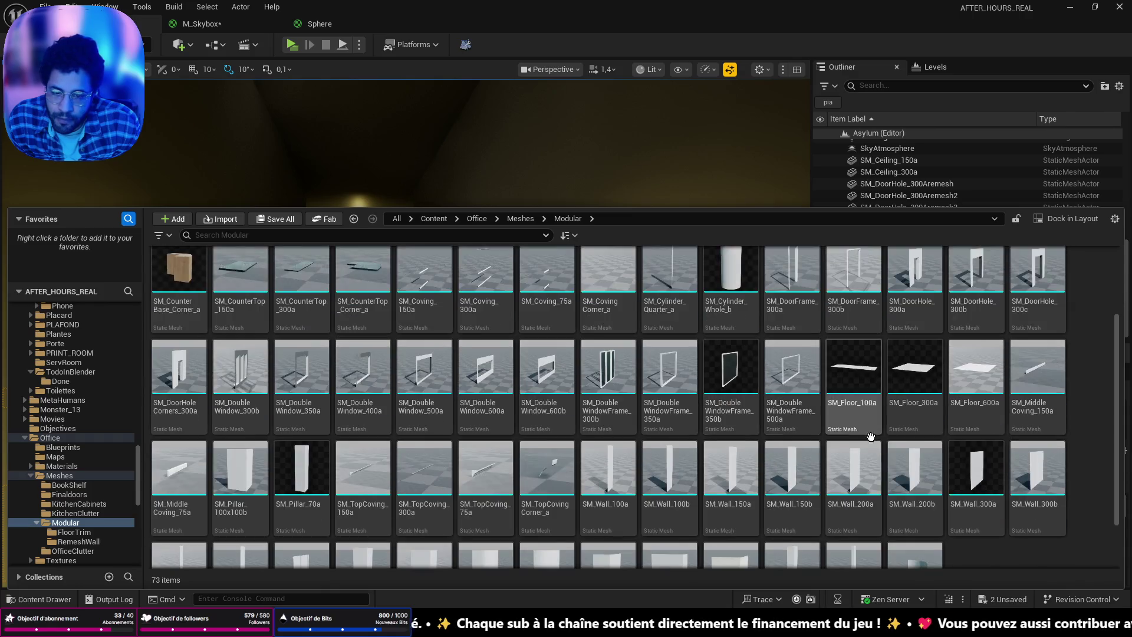
scroll(871, 436, "down", 1)
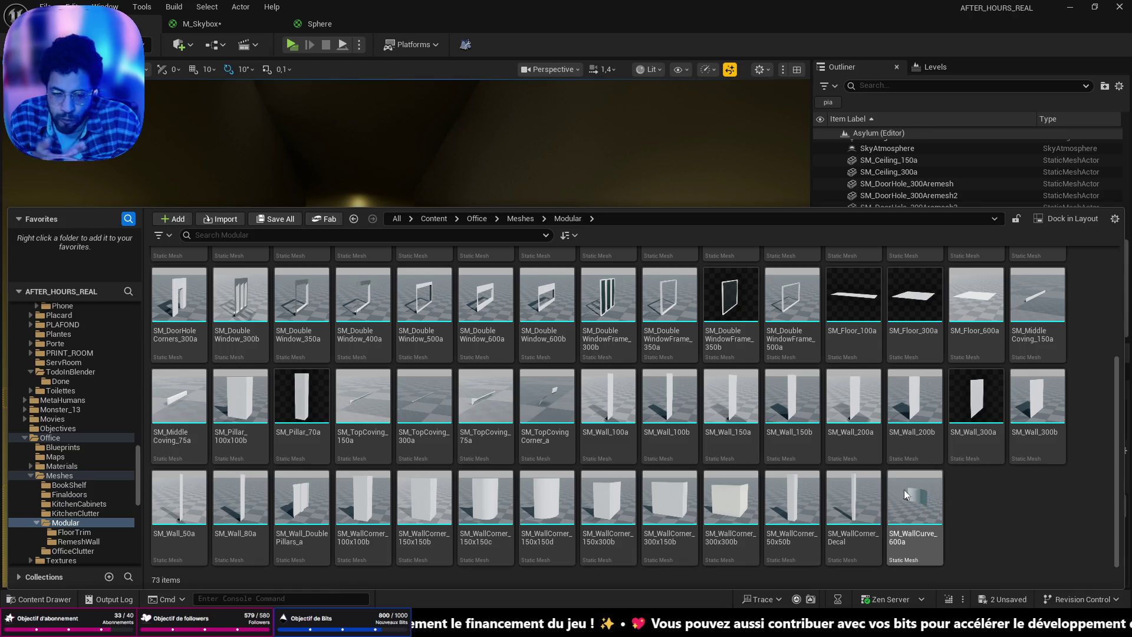
left_click_drag(914, 296, 415, 478)
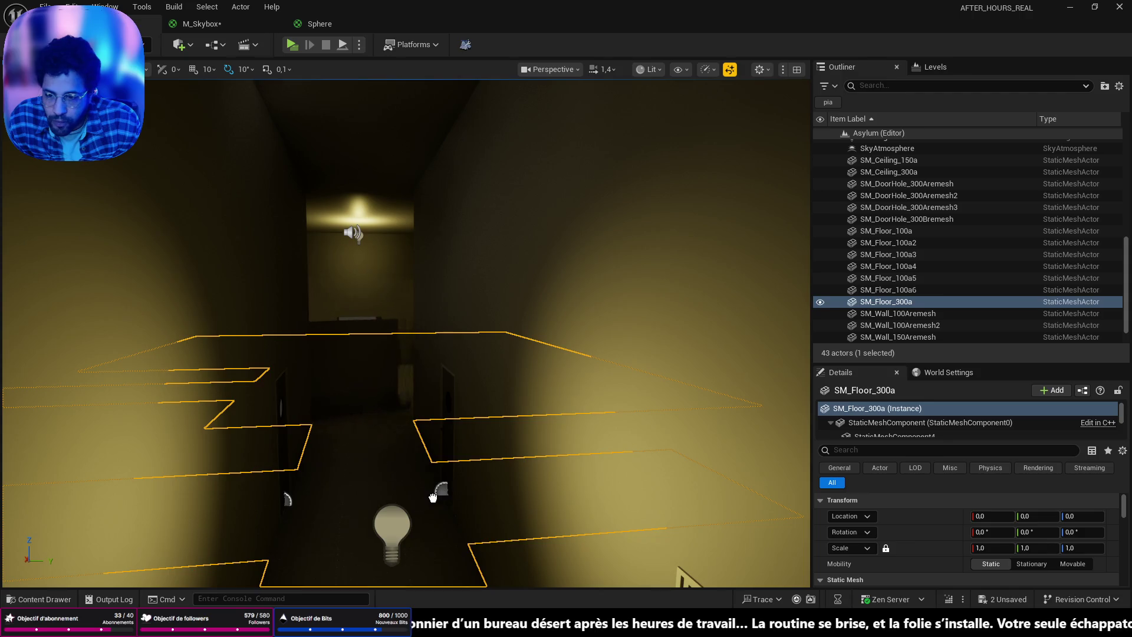
Step: Turn the view toward the lit ceiling corner and select PointLight4
left_click(423, 485)
right_click_drag(423, 485, 423, 485)
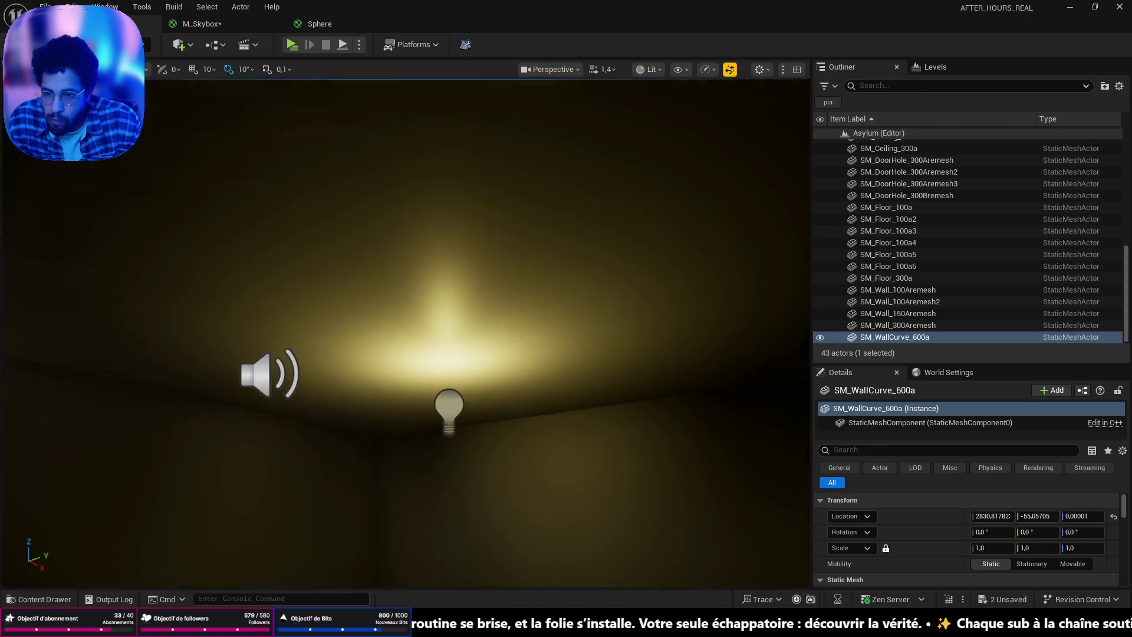
right_click_drag(382, 434, 382, 434)
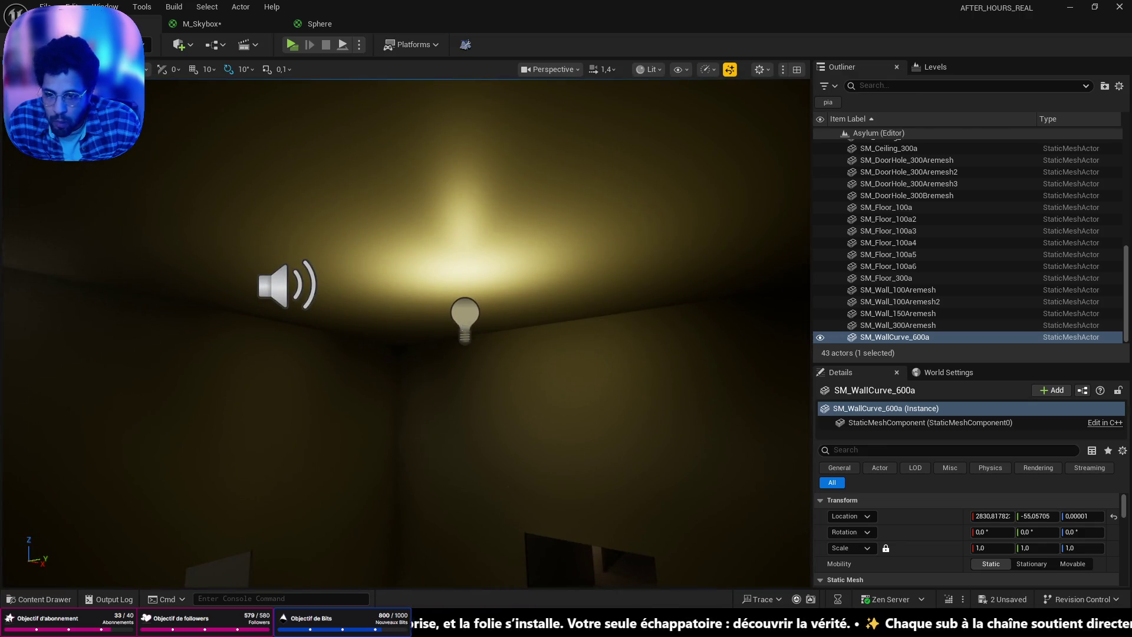
left_click(464, 314)
scroll(973, 531, "down", 1)
Step: Raise PointLight4's intensity to about 2011 lumens, then select the curved wall piece
left_click(999, 561)
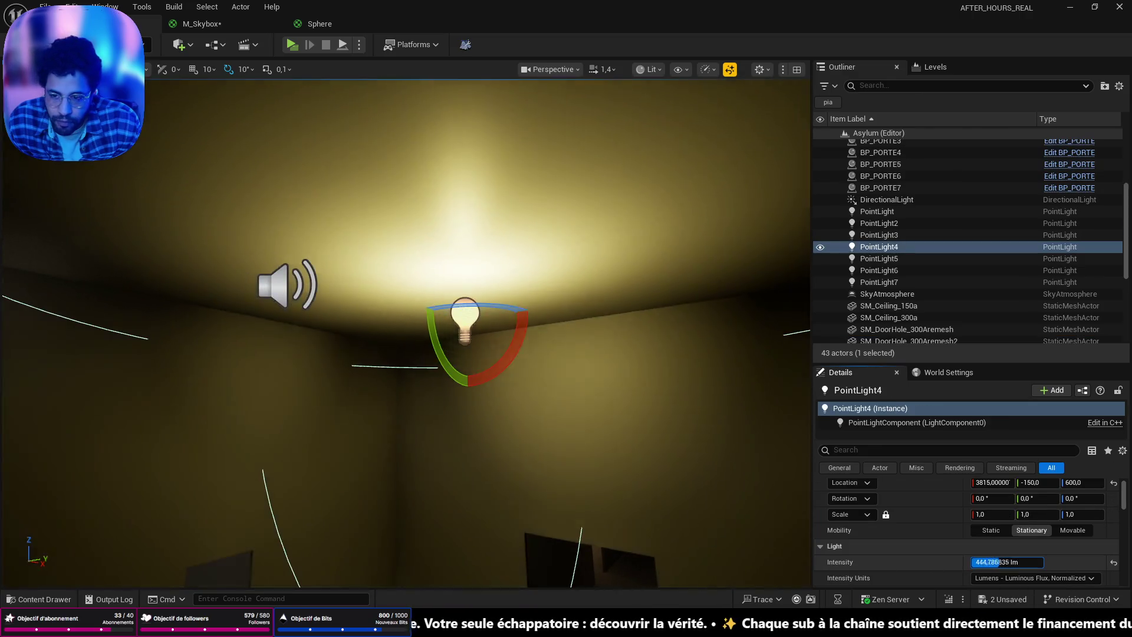
left_click_drag(1009, 562, 1061, 562)
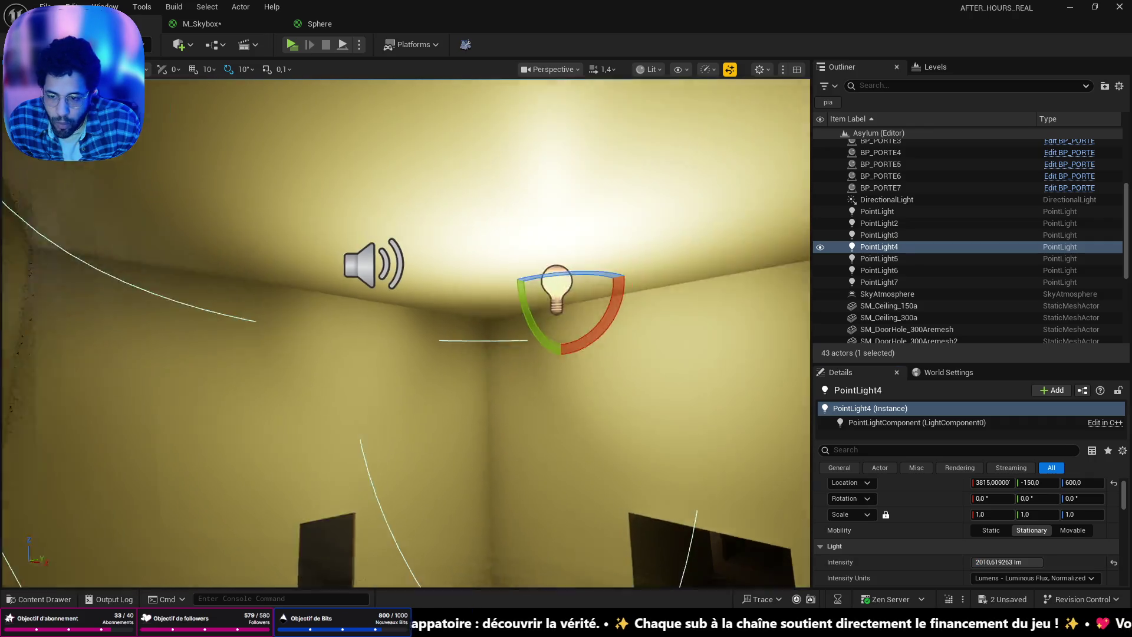
scroll(404, 331, "up", 5)
right_click_drag(406, 332, 405, 332)
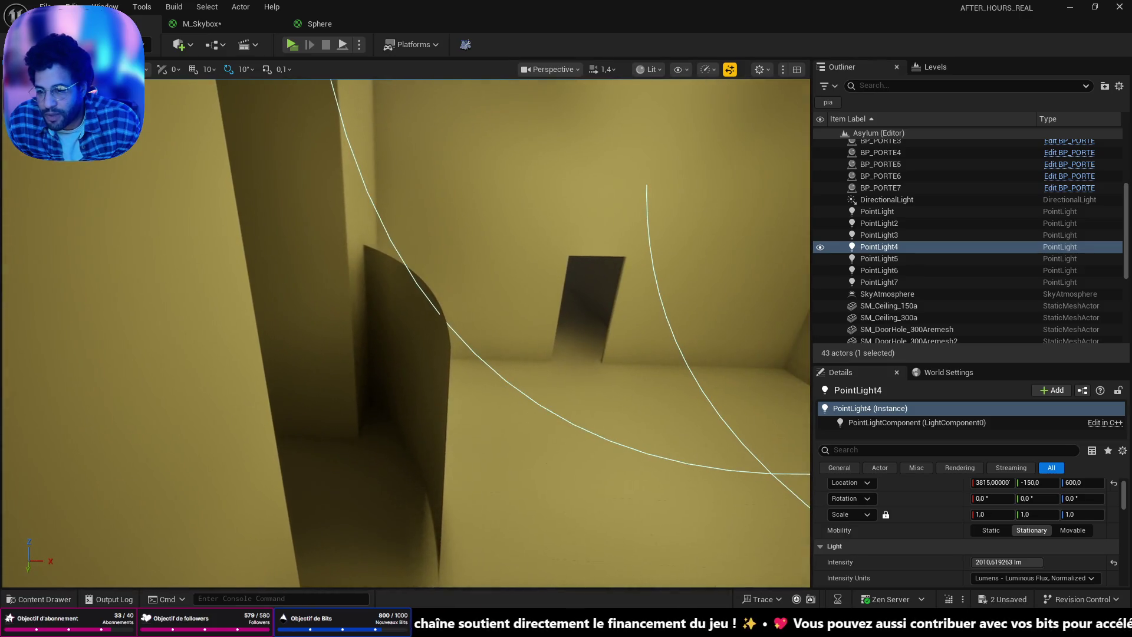
left_click(408, 394)
Step: Frame the curved wall SM_WallCurve_600a and slide it further along X
key("f")
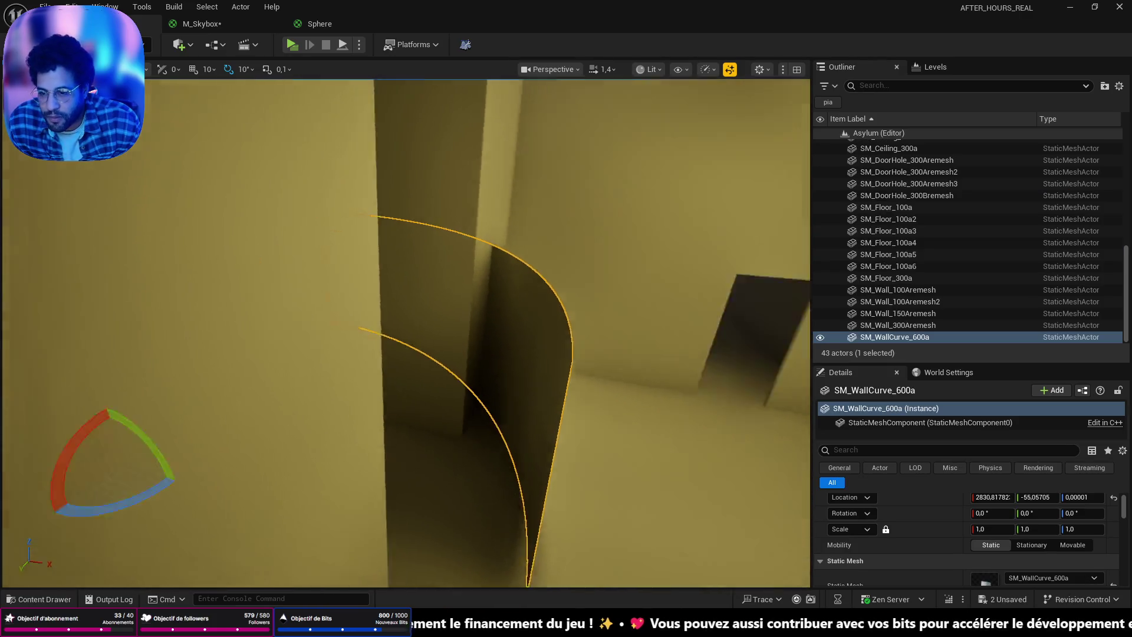
key("w")
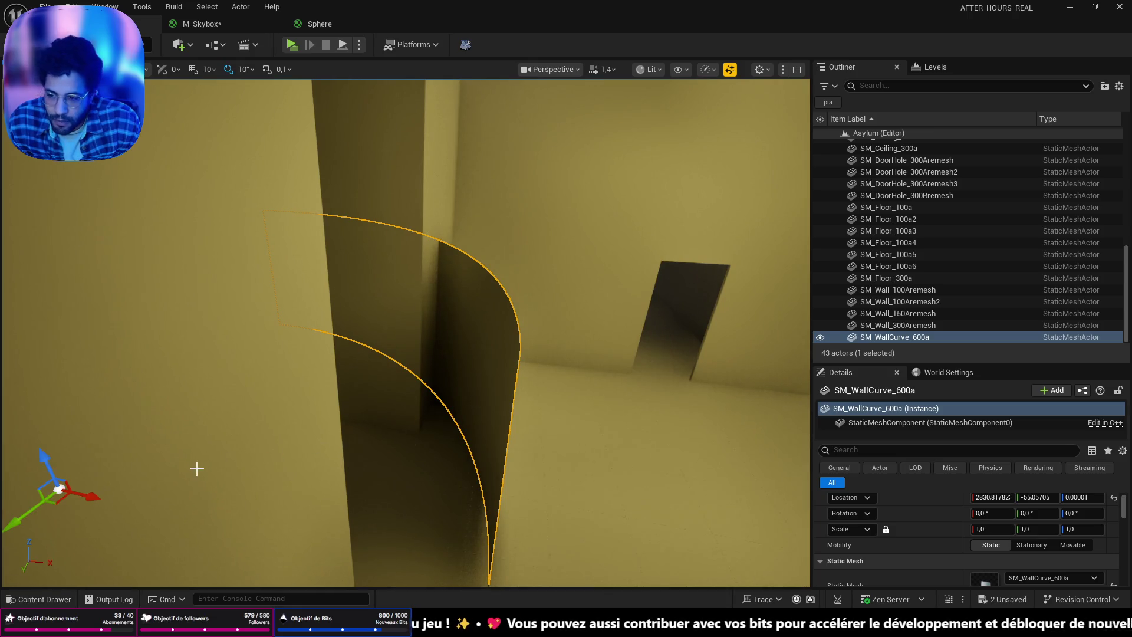
left_click_drag(81, 485, 454, 568)
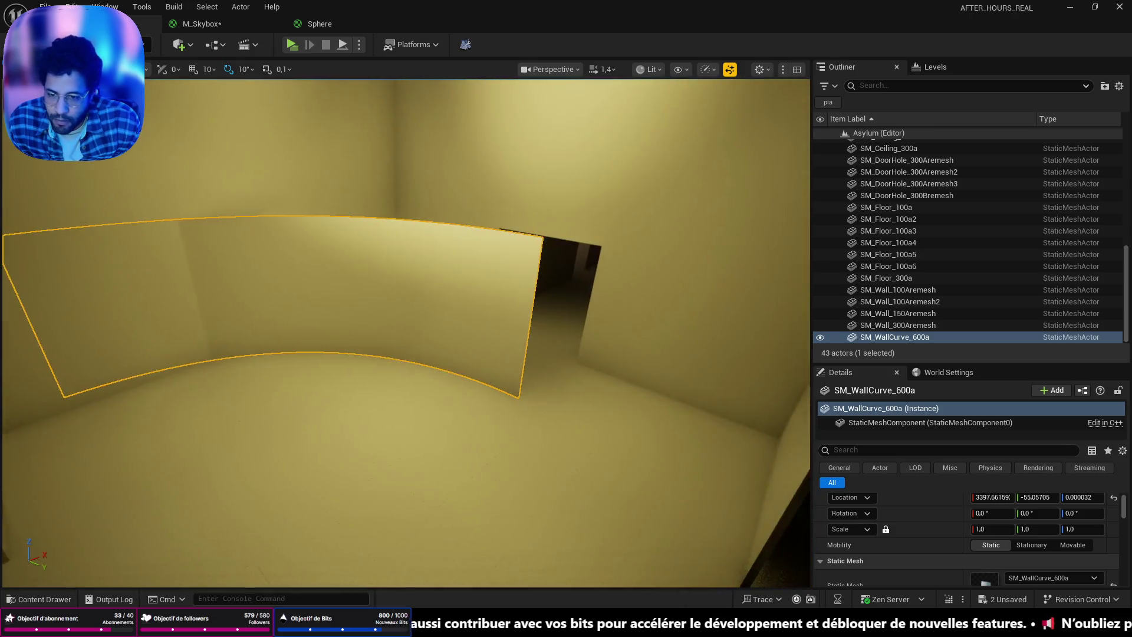
Step: Fly around the corridor and rooms to inspect the curved wall's new placement
right_click_drag(407, 336, 265, 336)
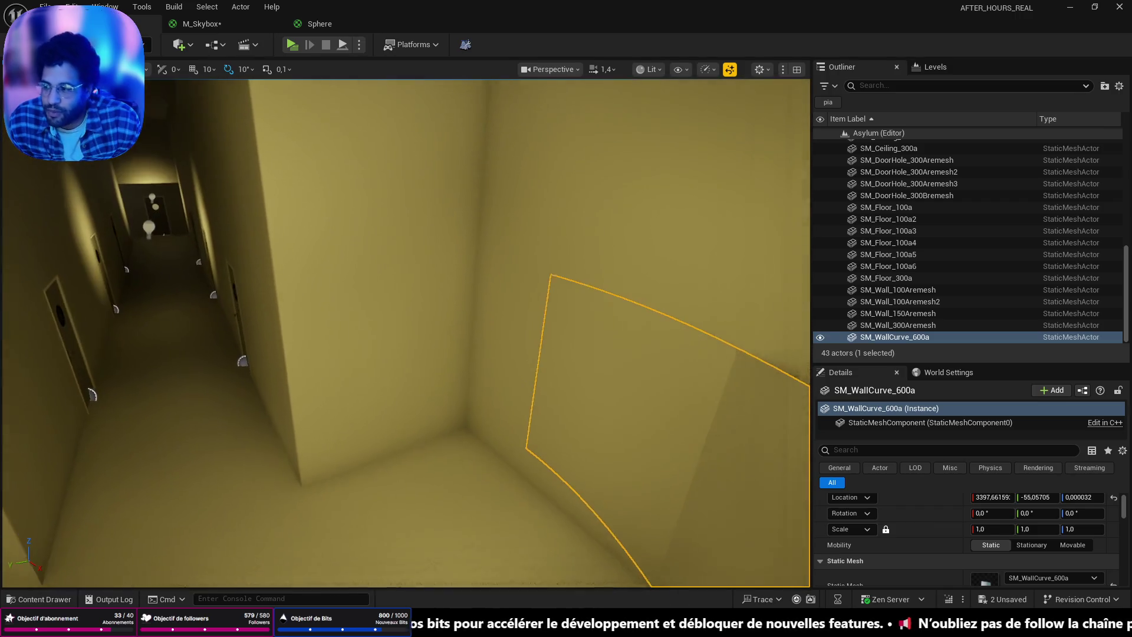
right_click_drag(513, 483, 514, 483)
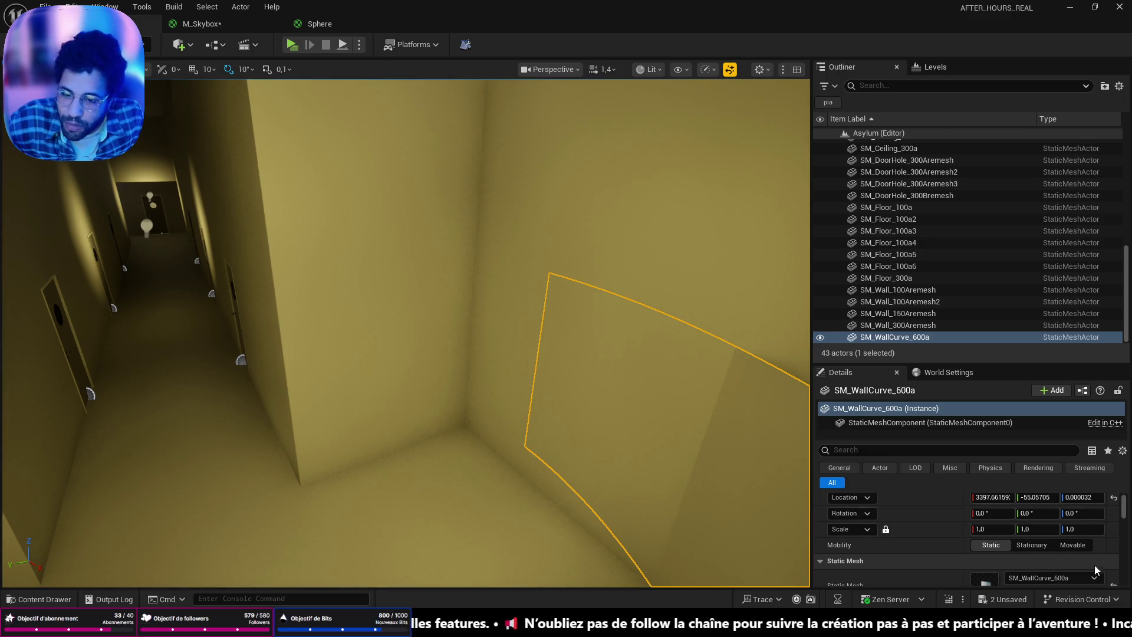
right_click_drag(619, 266, 619, 265)
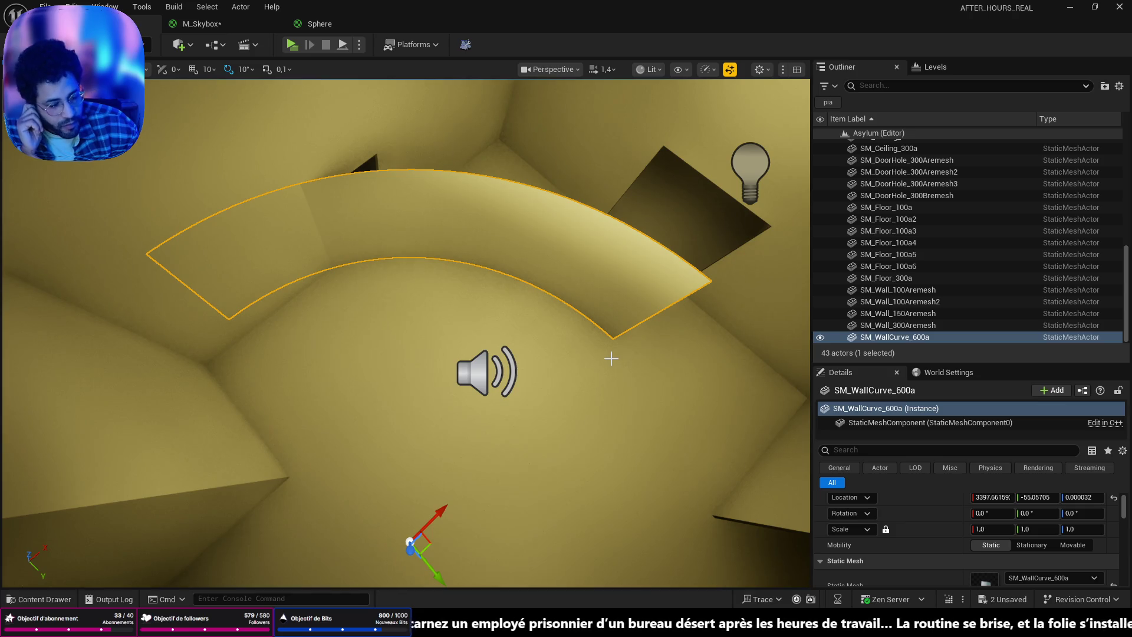
right_click_drag(605, 363, 606, 362)
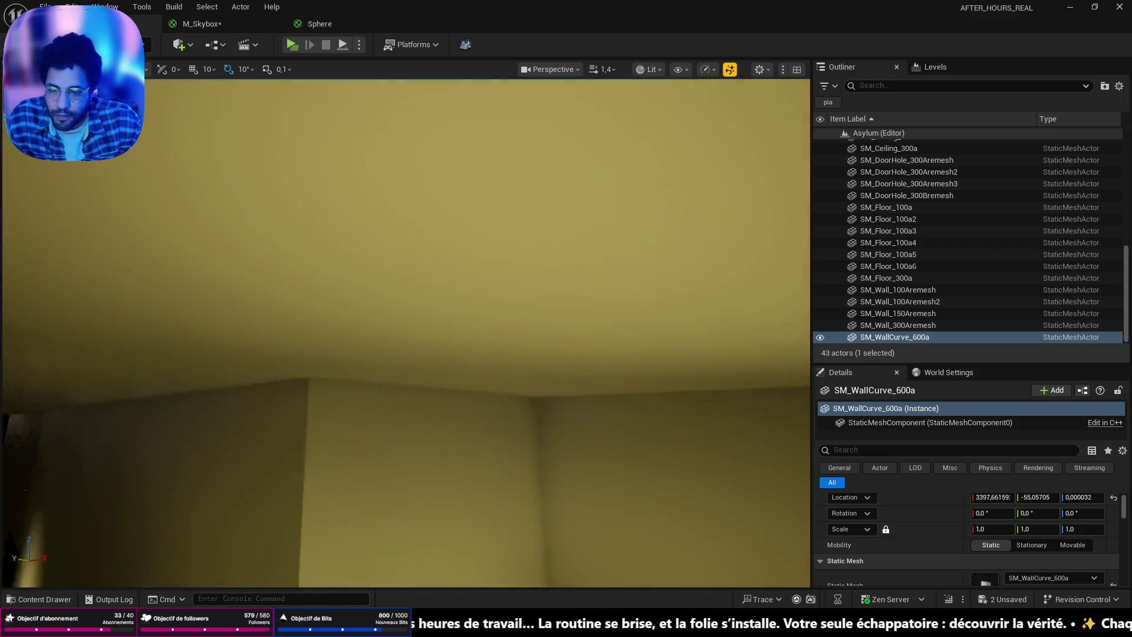
right_click_drag(621, 406, 621, 406)
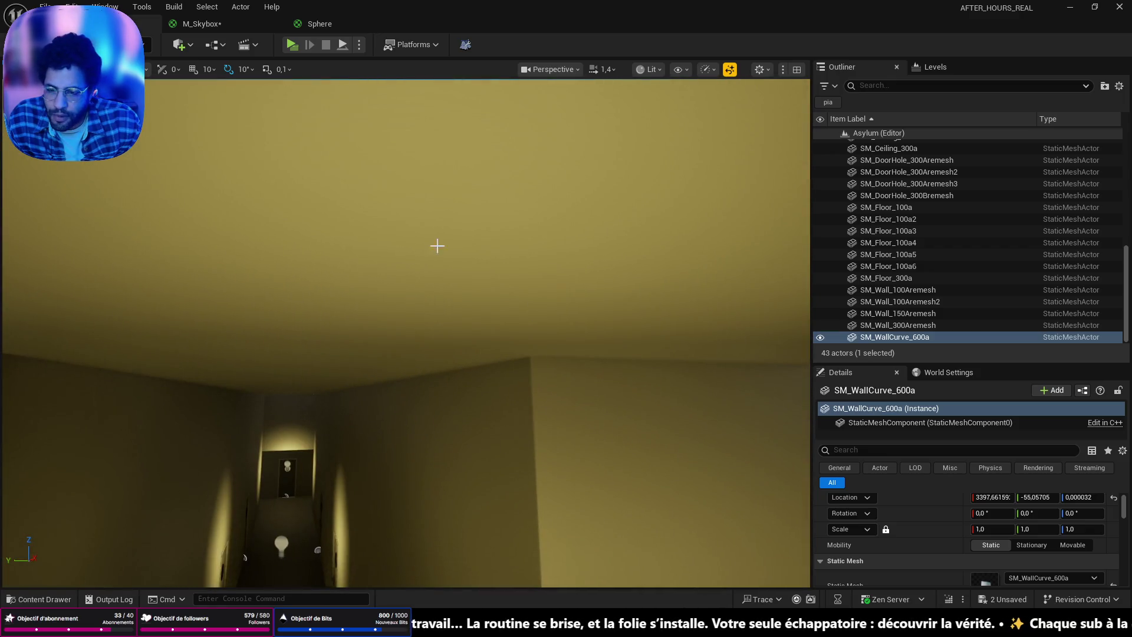
right_click_drag(332, 367, 319, 385)
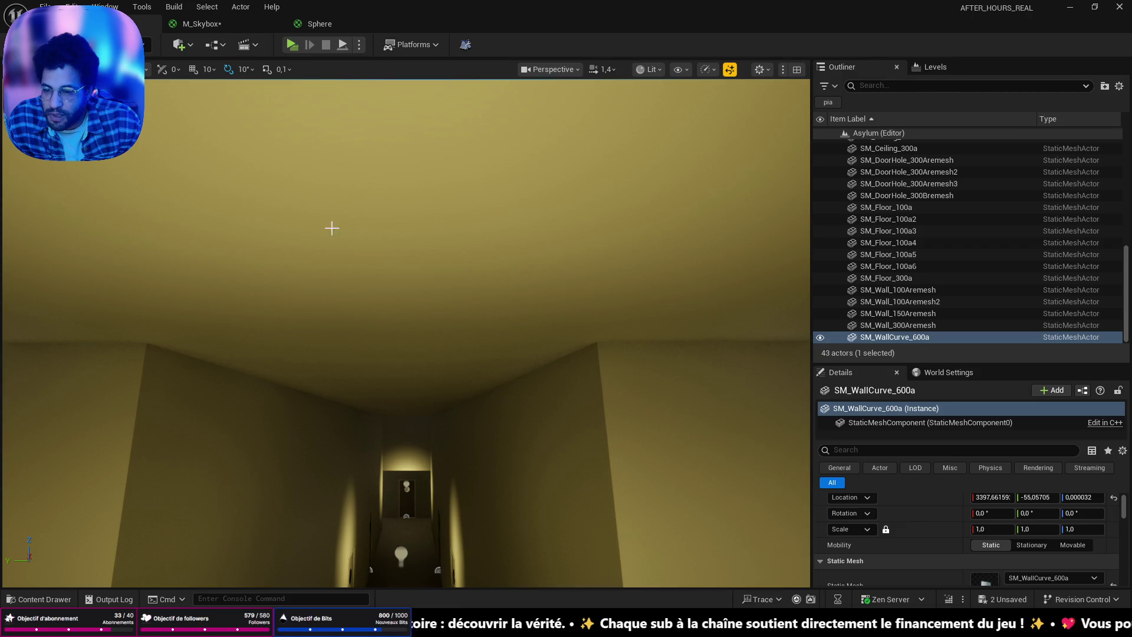
right_click_drag(112, 334, 113, 334)
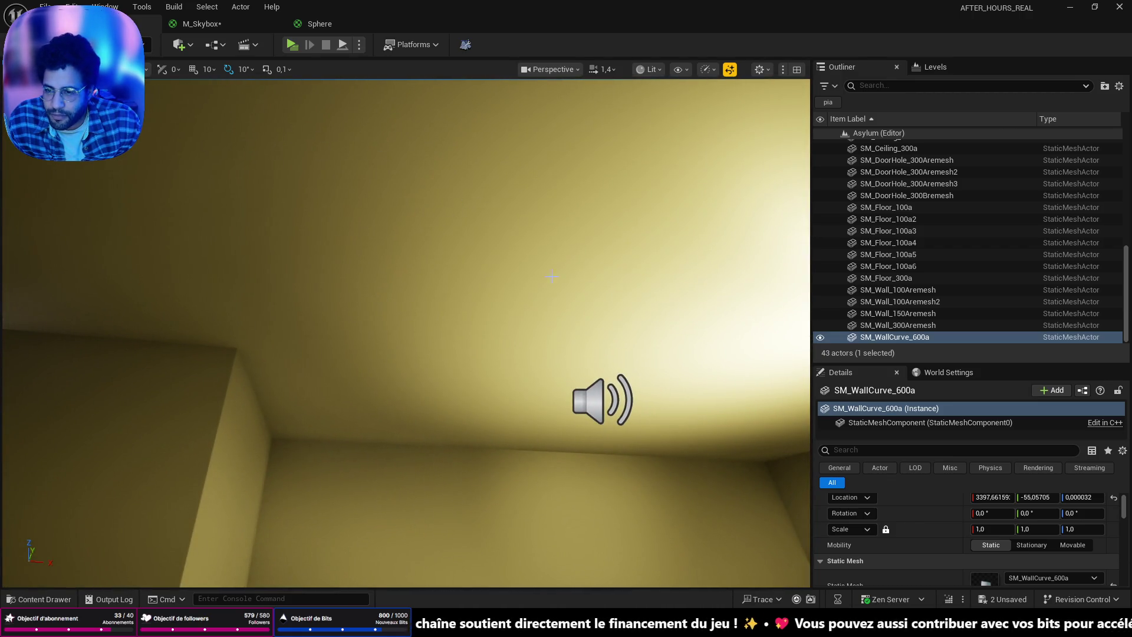
right_click_drag(526, 350, 527, 350)
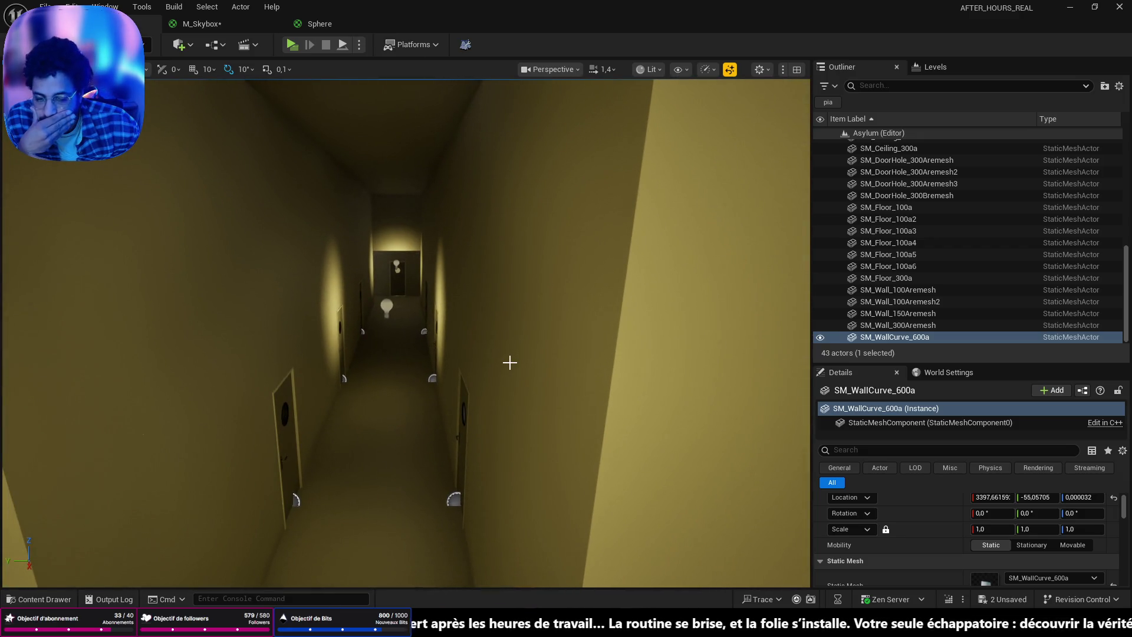
Step: Frame the curved wall again and delete it from the level
key("f")
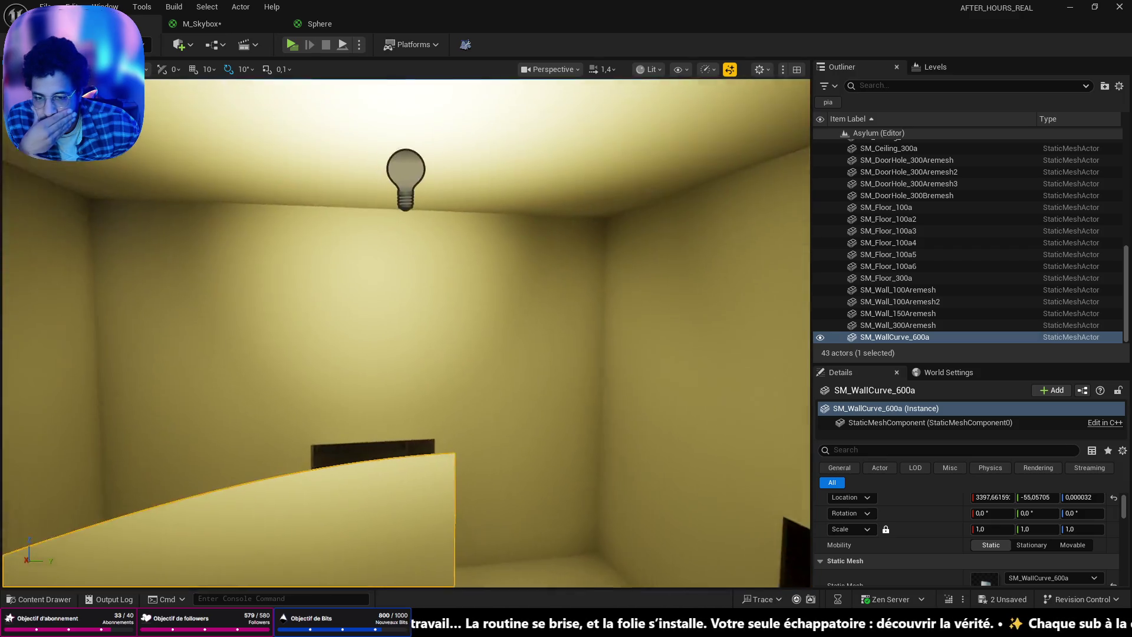
key("Delete")
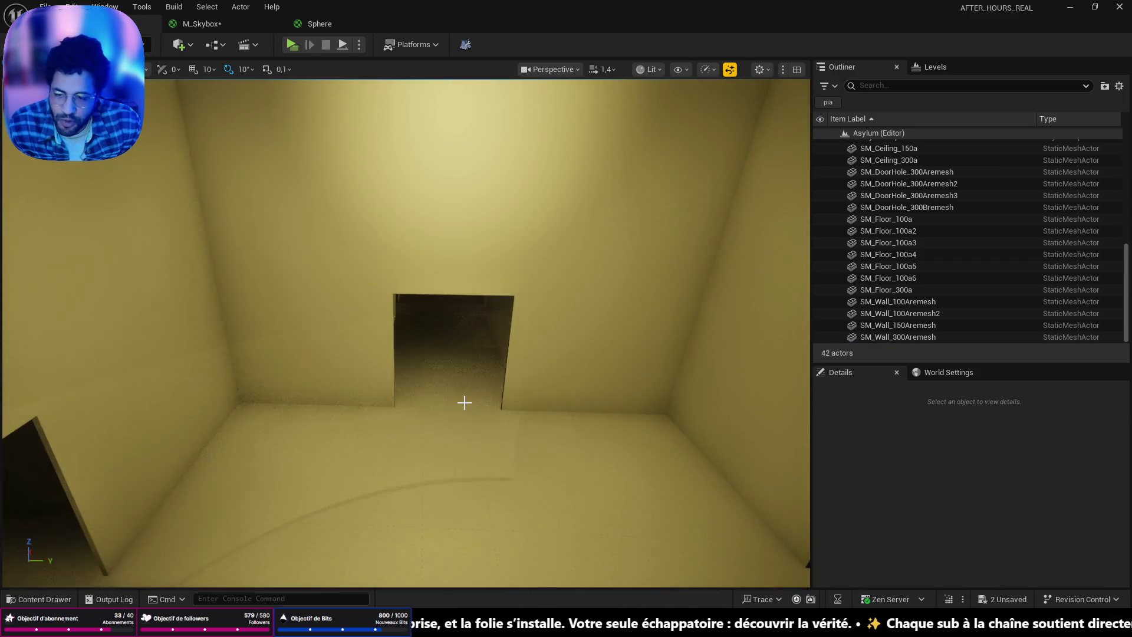
right_click_drag(464, 412, 464, 412)
right_click_drag(405, 333, 405, 333)
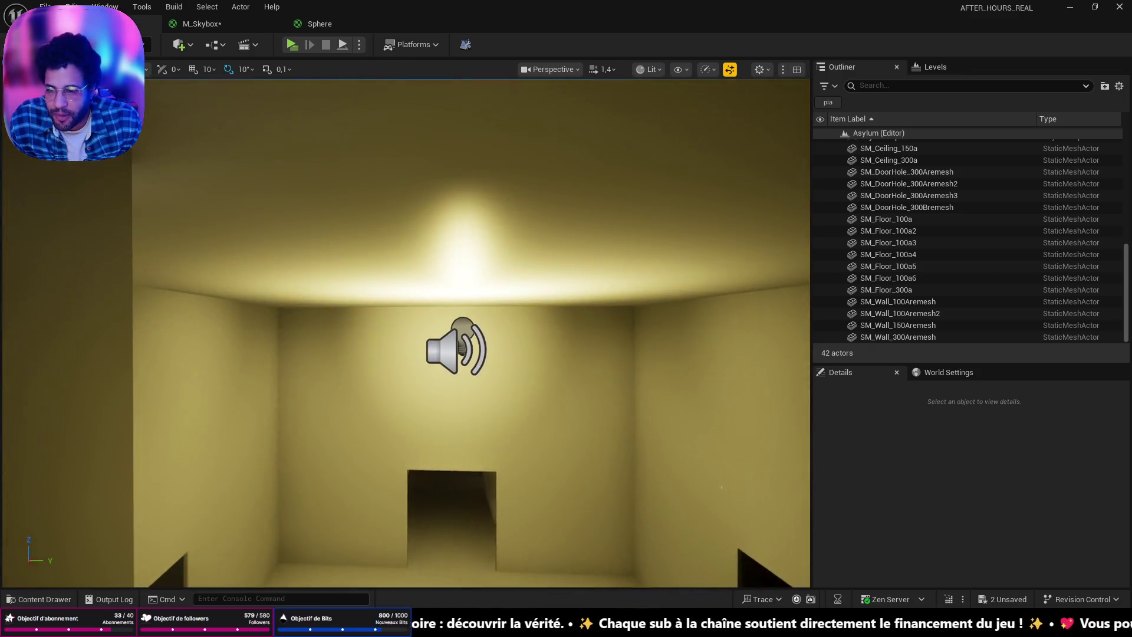
right_click_drag(495, 437, 496, 436)
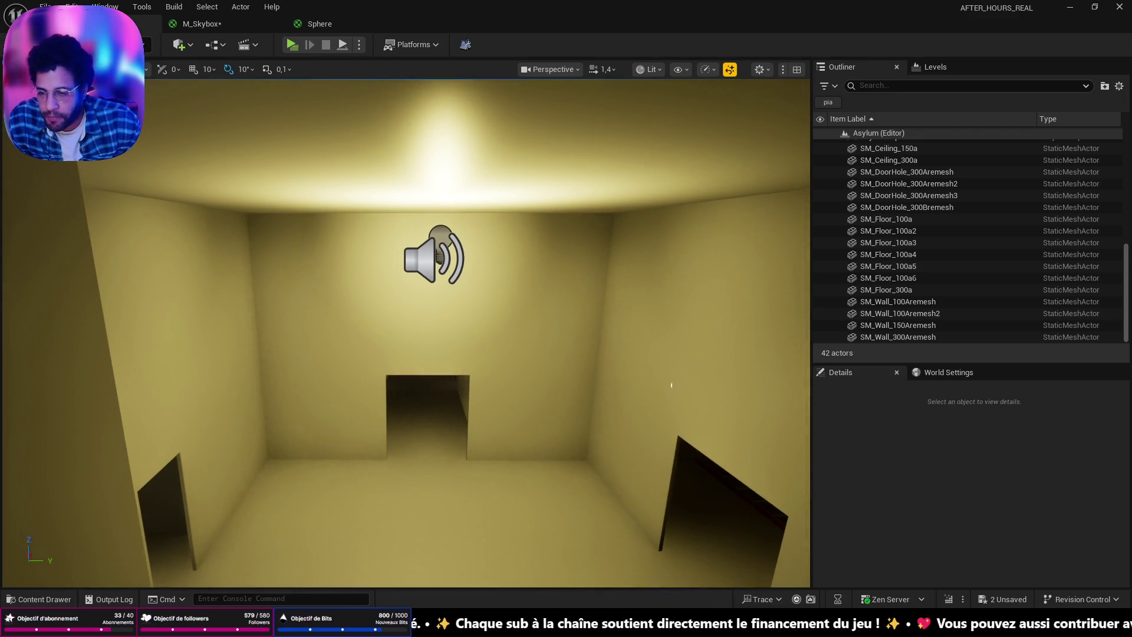
right_click_drag(672, 287, 672, 287)
right_click_drag(493, 434, 493, 435)
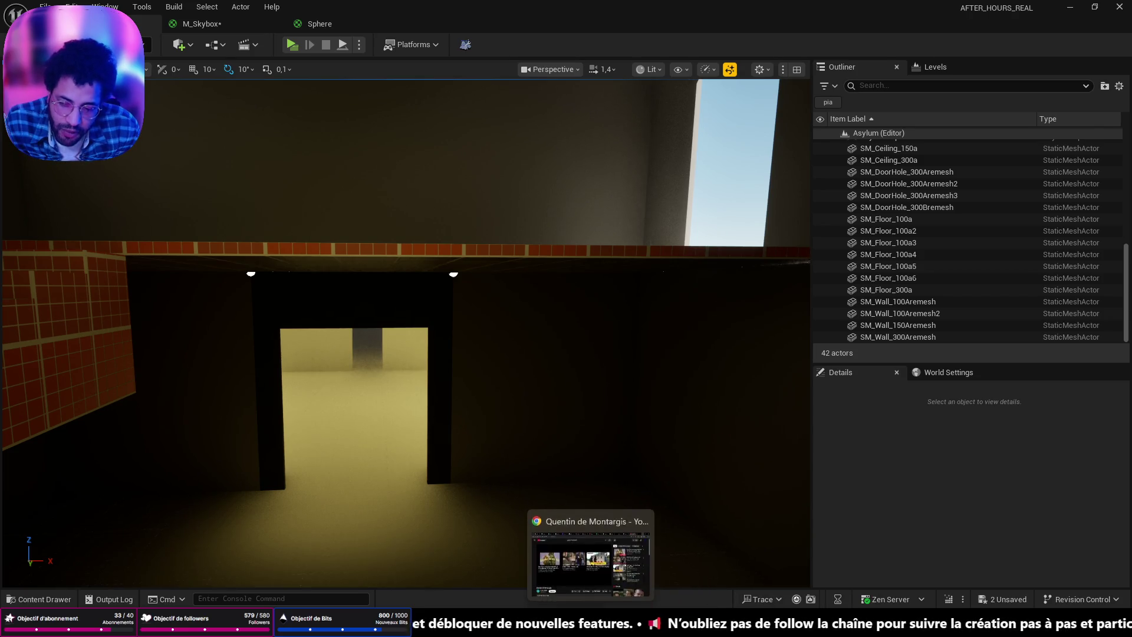
left_click(564, 544)
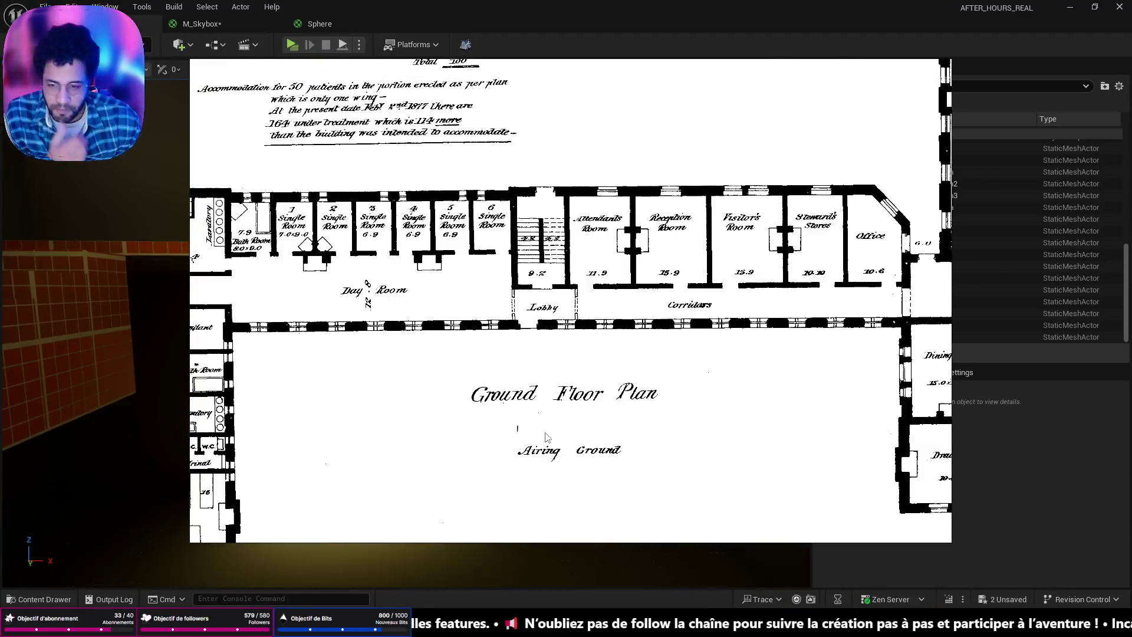
scroll(540, 388, "down", 3)
scroll(540, 388, "down", 2)
scroll(541, 389, "up", 5)
mouse_move(519, 352)
middle_mouse_down()
mouse_move(708, 505)
mouse_move(633, 376)
middle_mouse_up()
scroll(640, 389, "up", 1)
scroll(645, 361, "down", 1)
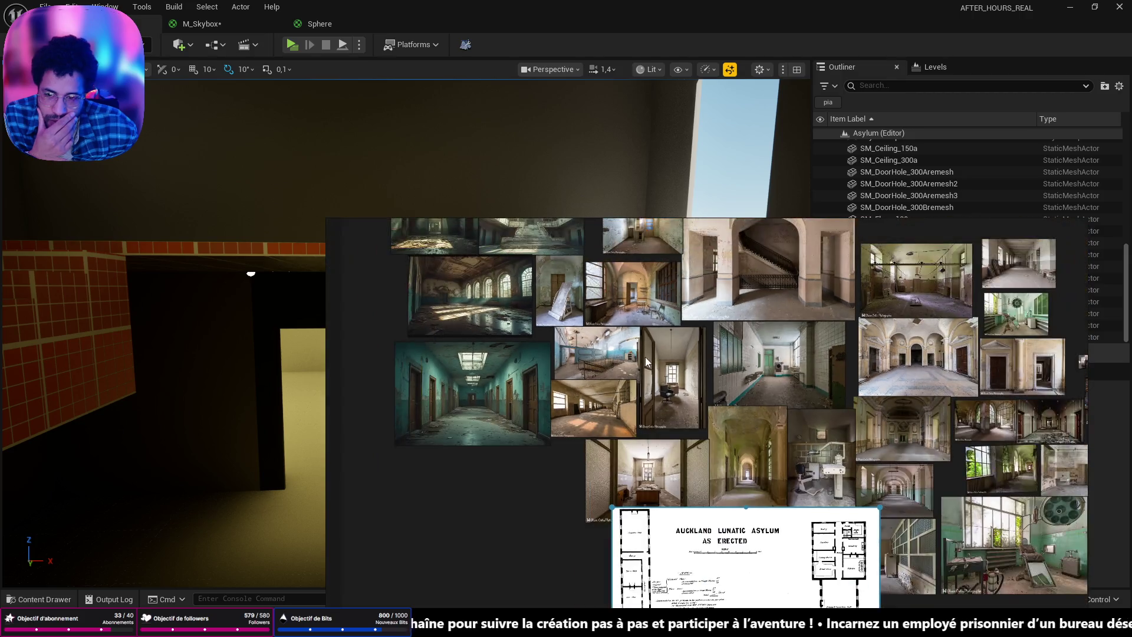
mouse_move(937, 428)
middle_mouse_down()
mouse_move(650, 470)
mouse_move(635, 455)
middle_mouse_up()
scroll(629, 368, "up", 3)
scroll(628, 365, "up", 1)
scroll(627, 365, "up", 1)
middle_click_drag(706, 363, 734, 393)
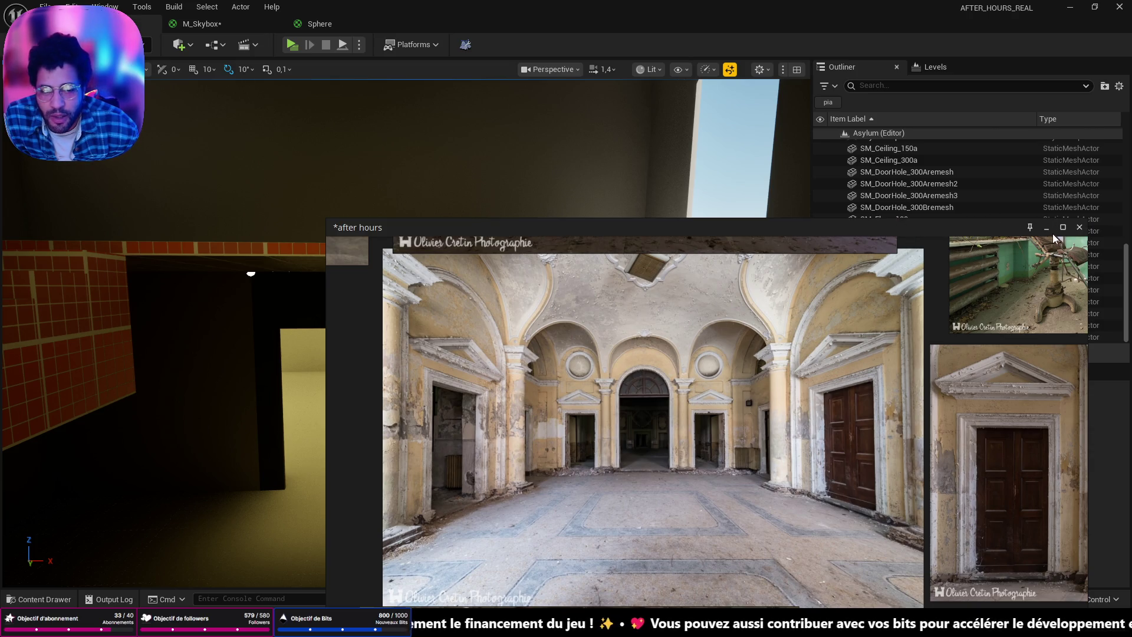
left_click(1046, 229)
key("w")
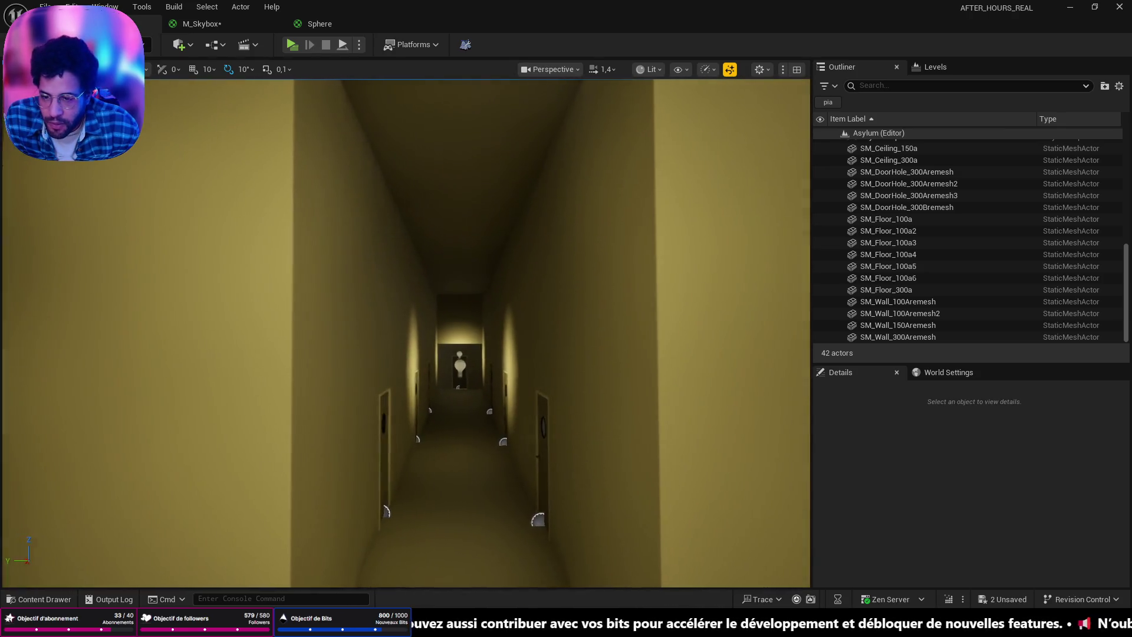
Step: Fly through the yellow corridors in the Unreal viewport, ending on an overhead view of the rooms
right_click_drag(405, 333, 265, 333)
scroll(484, 519, "up", 5)
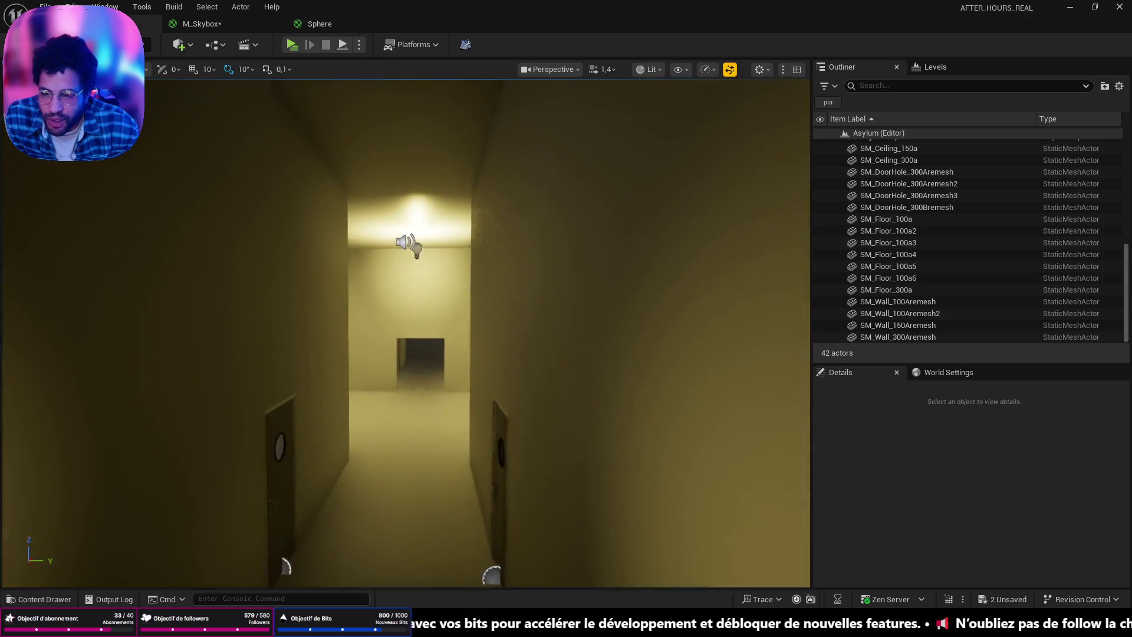
scroll(638, 314, "up", 3)
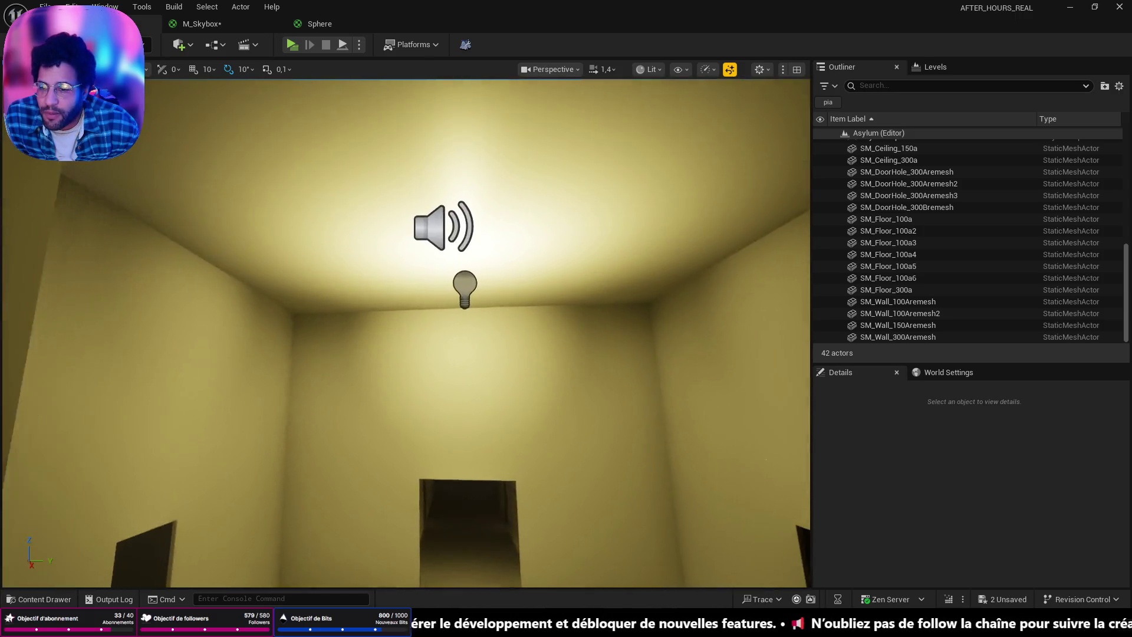
mouse_move(406, 265)
right_mouse_down()
mouse_move(406, 372)
mouse_move(564, 314)
right_mouse_up()
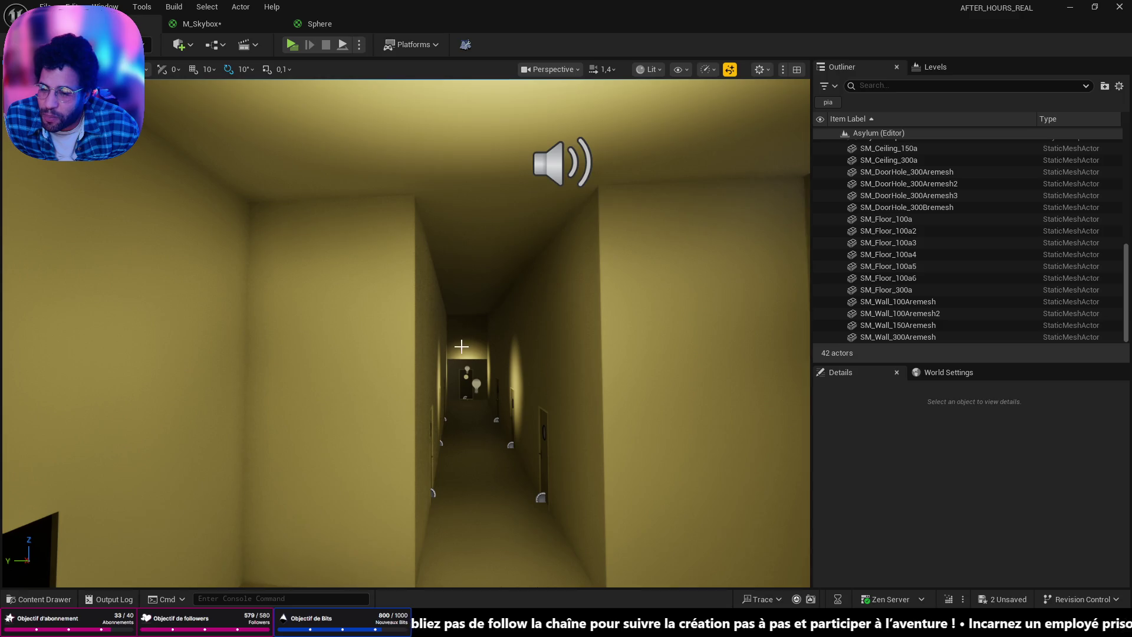
right_click_drag(689, 377, 664, 377)
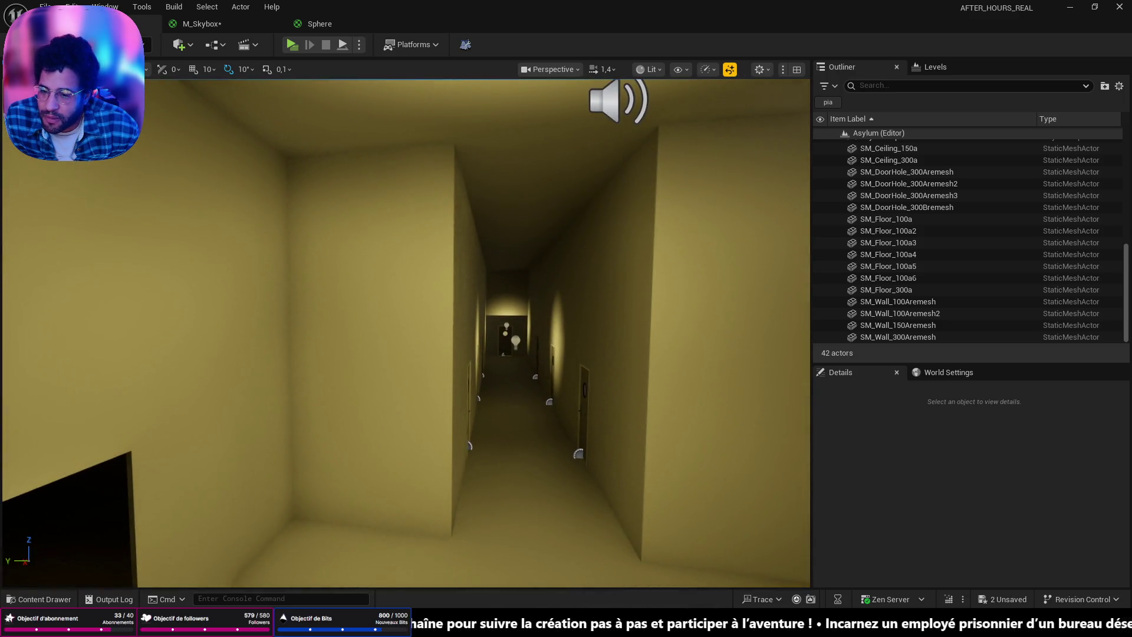
mouse_move(405, 332)
right_mouse_down()
mouse_move(405, 371)
mouse_move(759, 369)
mouse_move(729, 405)
mouse_move(684, 376)
right_mouse_up()
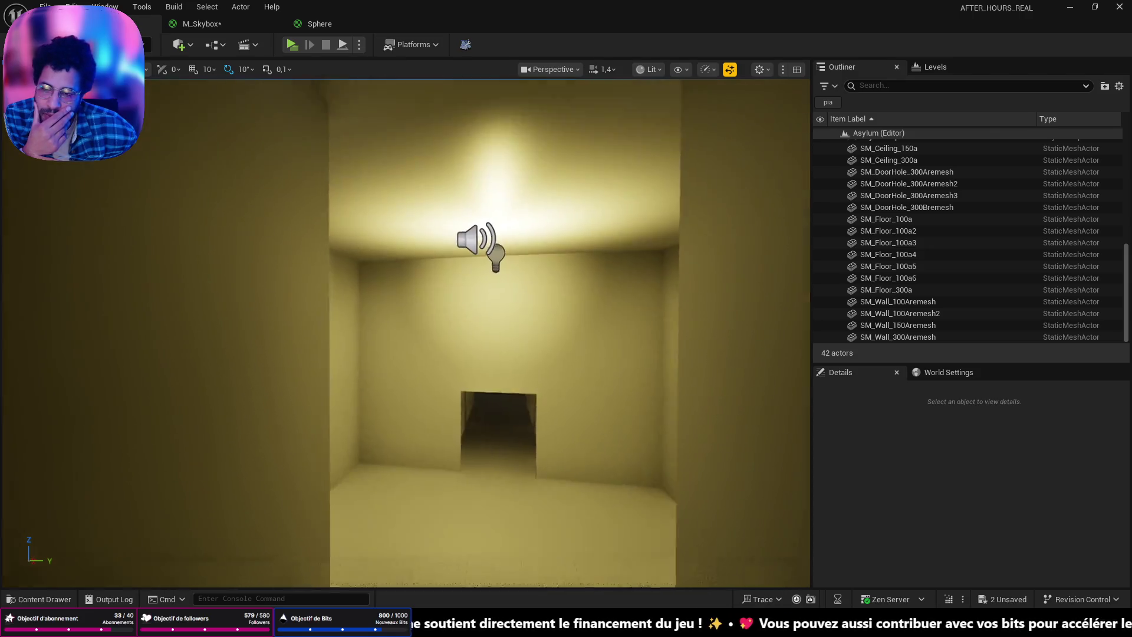
right_click_drag(499, 342, 560, 489)
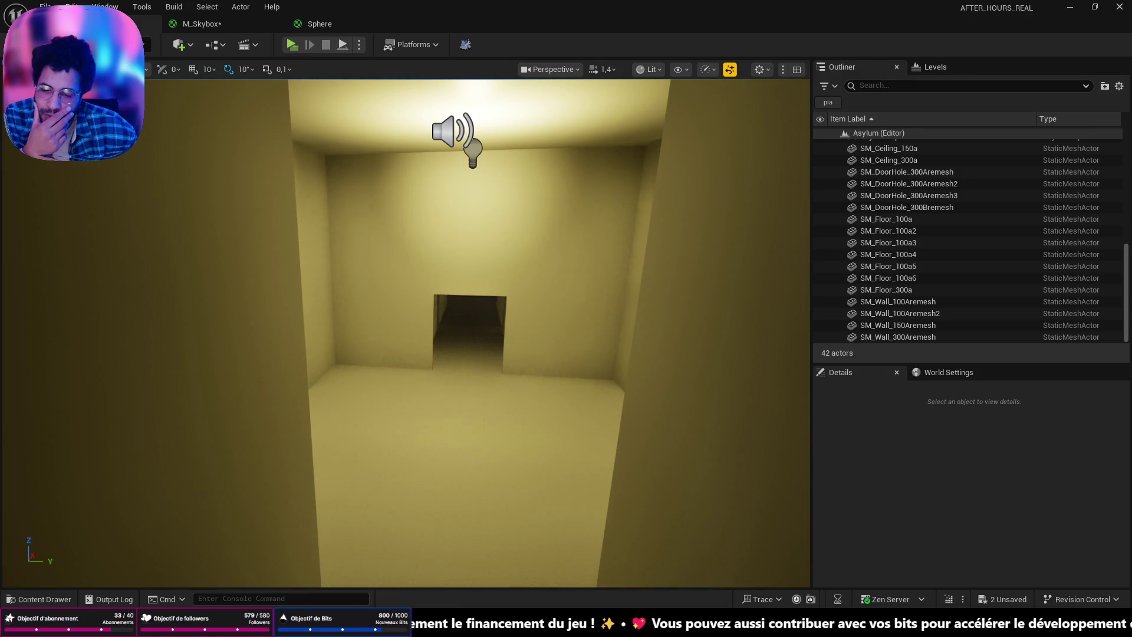
Step: Switch over to Blender and bring up its File menu to start a new file
key("alt+Tab")
left_click(13, 27)
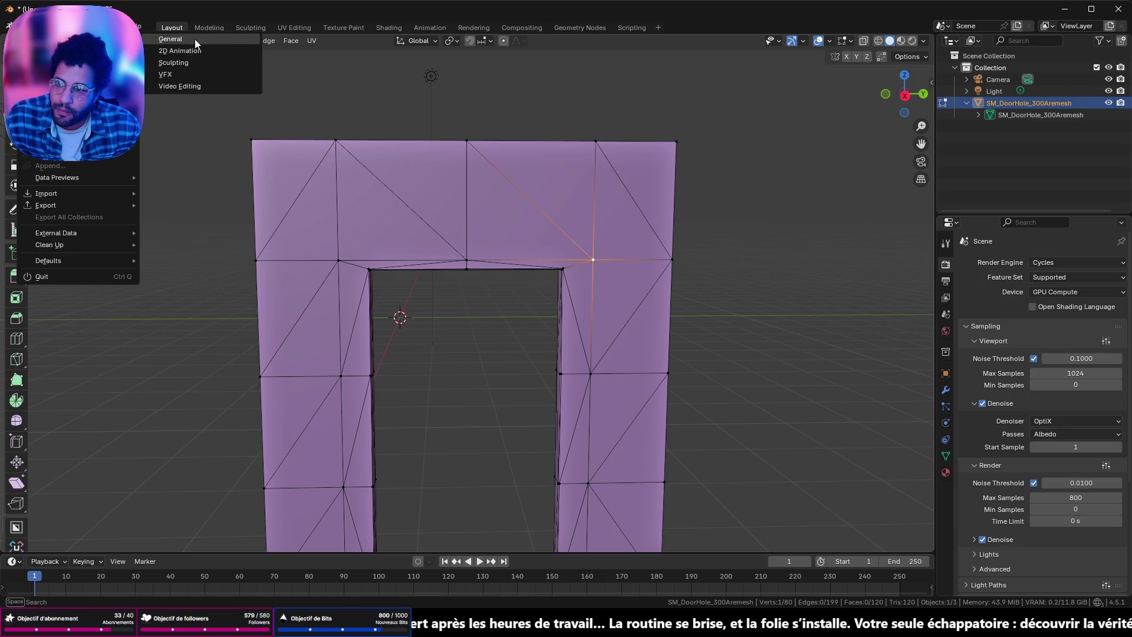
Step: Start a fresh General scene and delete the character model it contains
left_click(195, 39)
left_click(576, 327)
scroll(542, 304, "down", 3)
key("a")
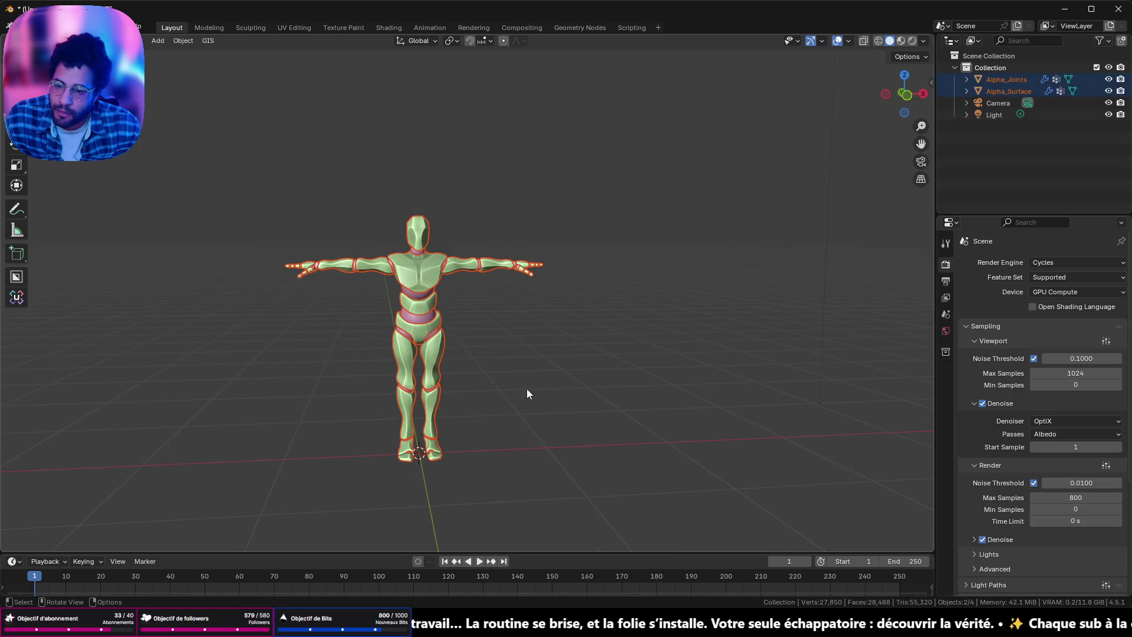
key("Delete")
Step: Add a mesh plane and scale it up ten times
key("shift+a")
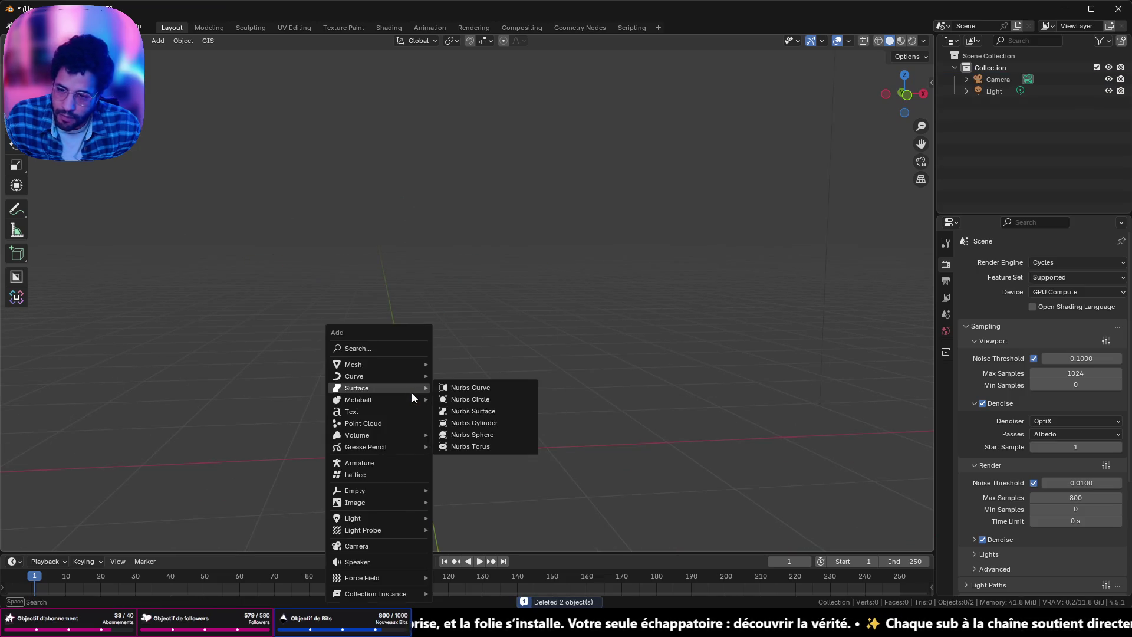
mouse_move(378, 363)
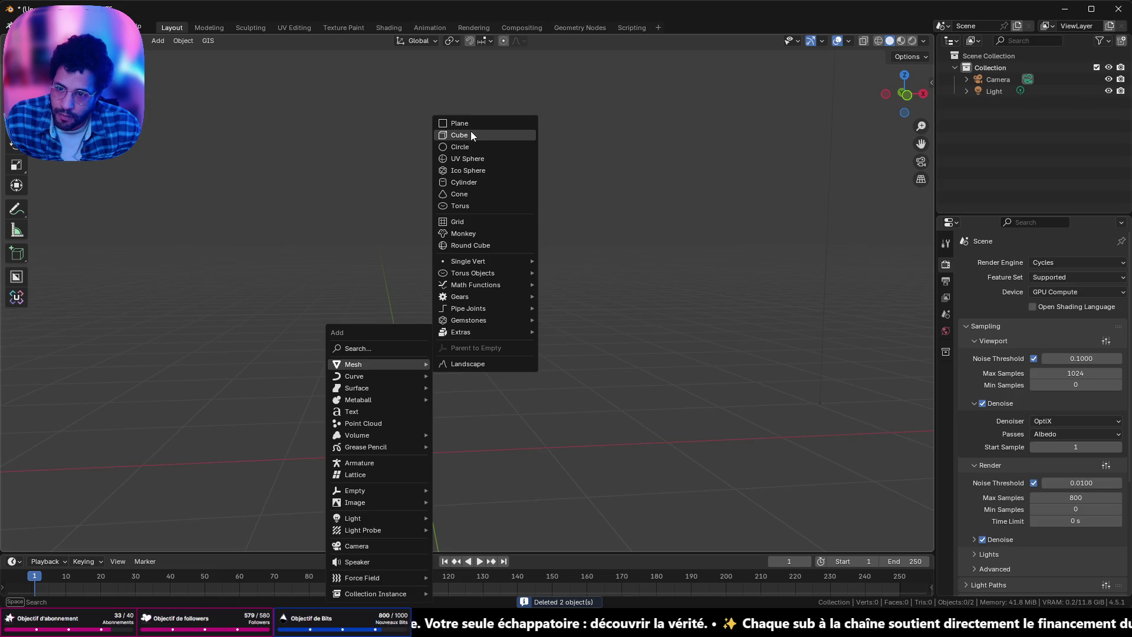
left_click(470, 126)
scroll(507, 271, "down", 3)
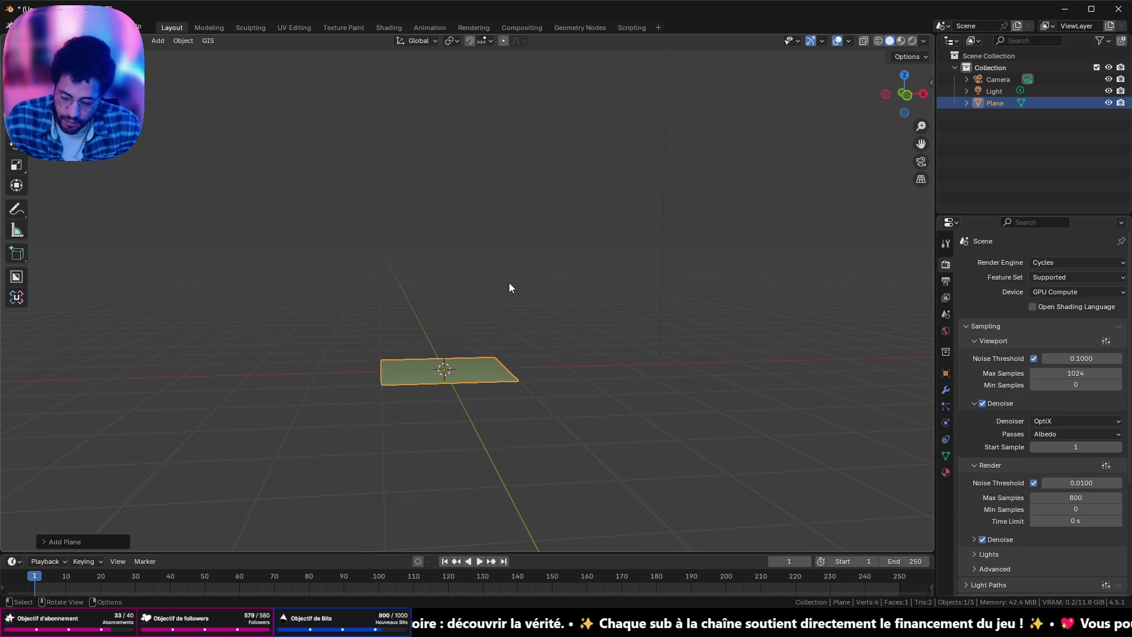
type("s410")
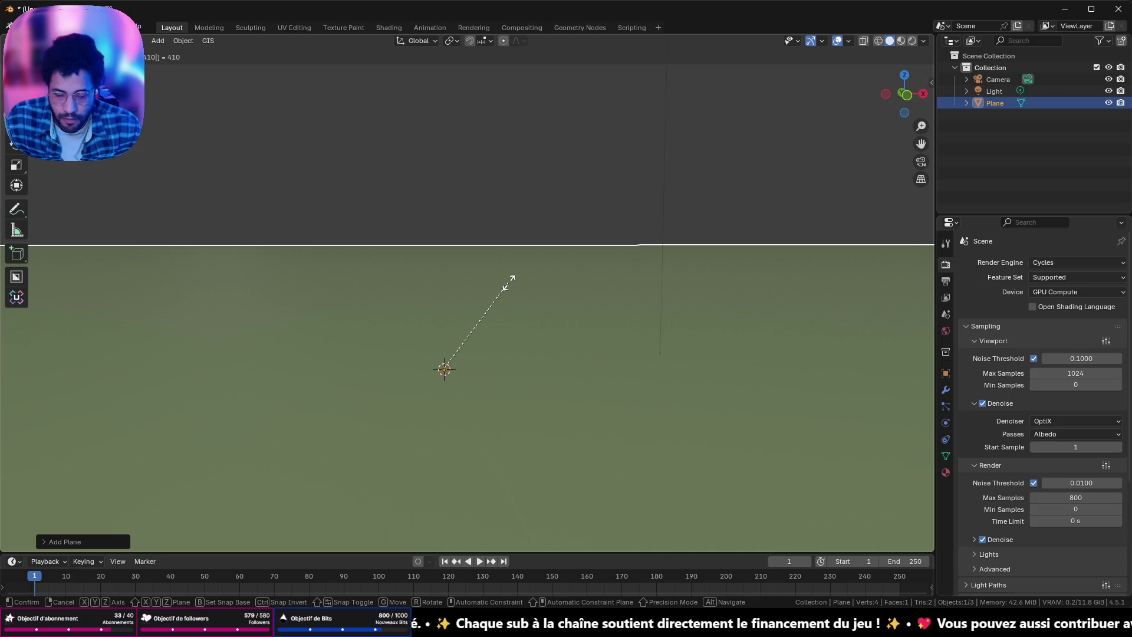
key("BackSpace")
key("BackSpace")
key("BackSpace")
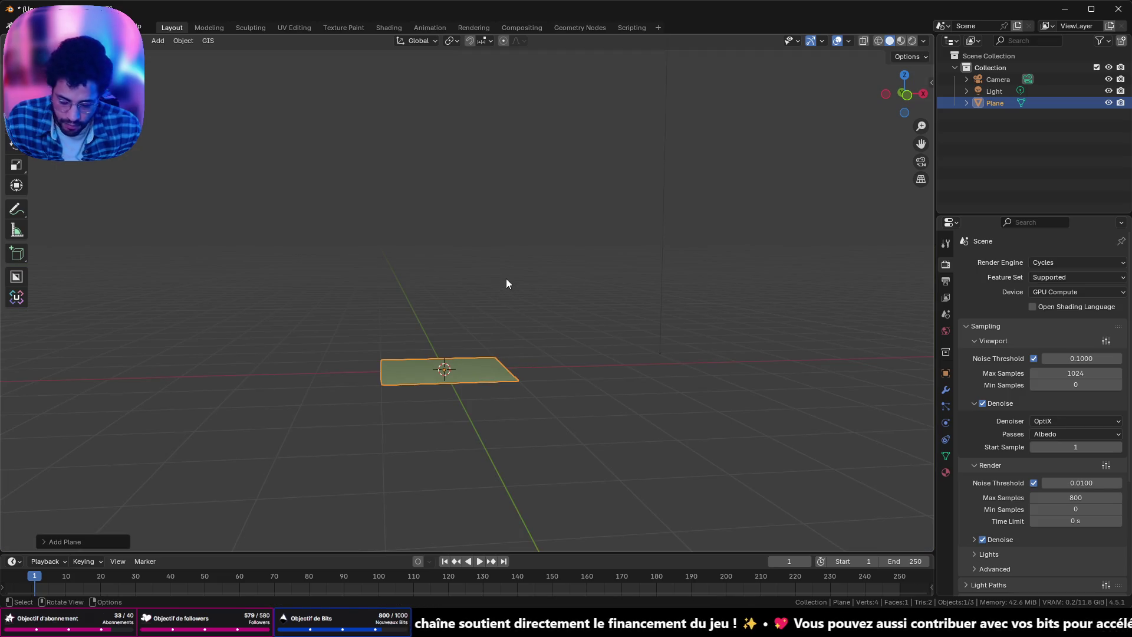
type("10")
key("Return")
mouse_move(505, 279)
middle_mouse_down()
mouse_move(506, 309)
mouse_move(578, 376)
middle_mouse_up()
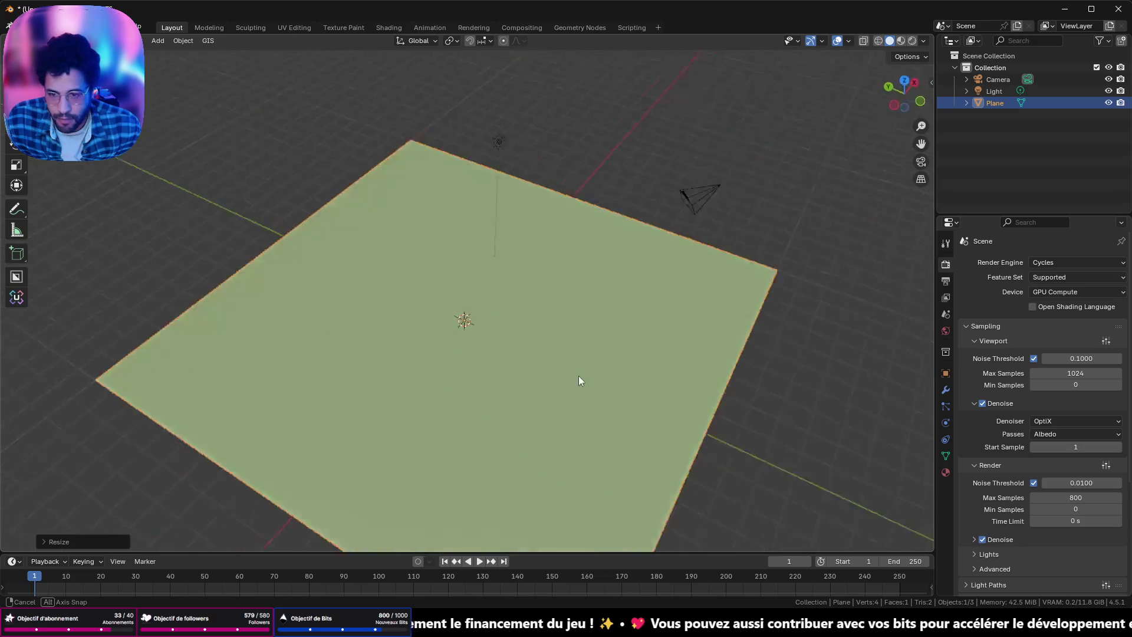
Step: Subdivide the plane into four faces, returning to that state via the undo history
key("Tab")
right_click(557, 357)
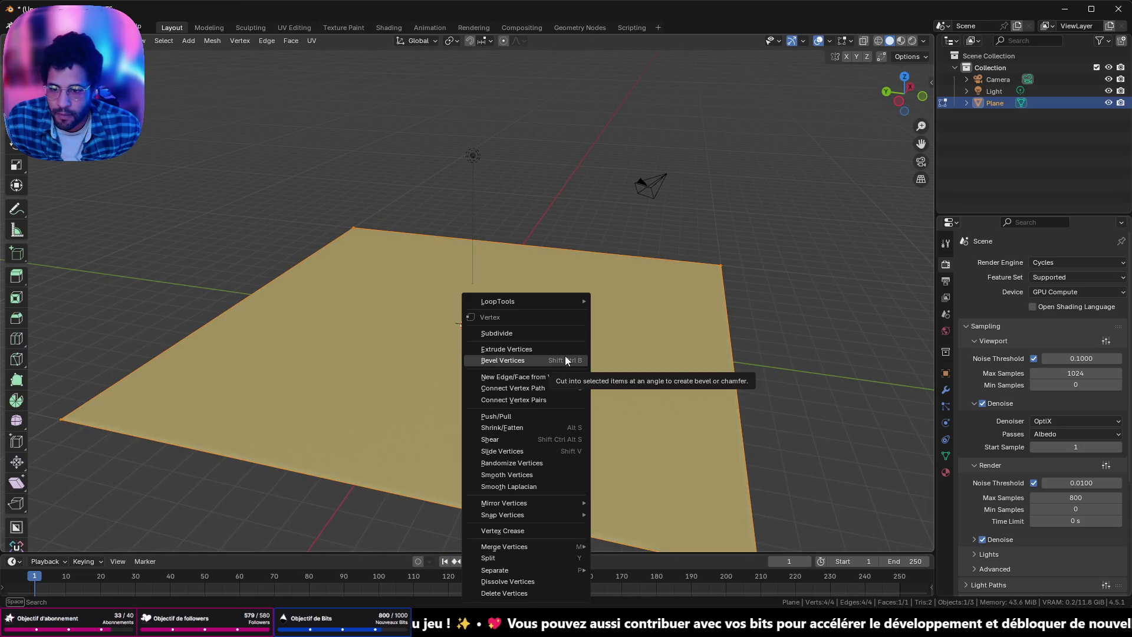
left_click(554, 329)
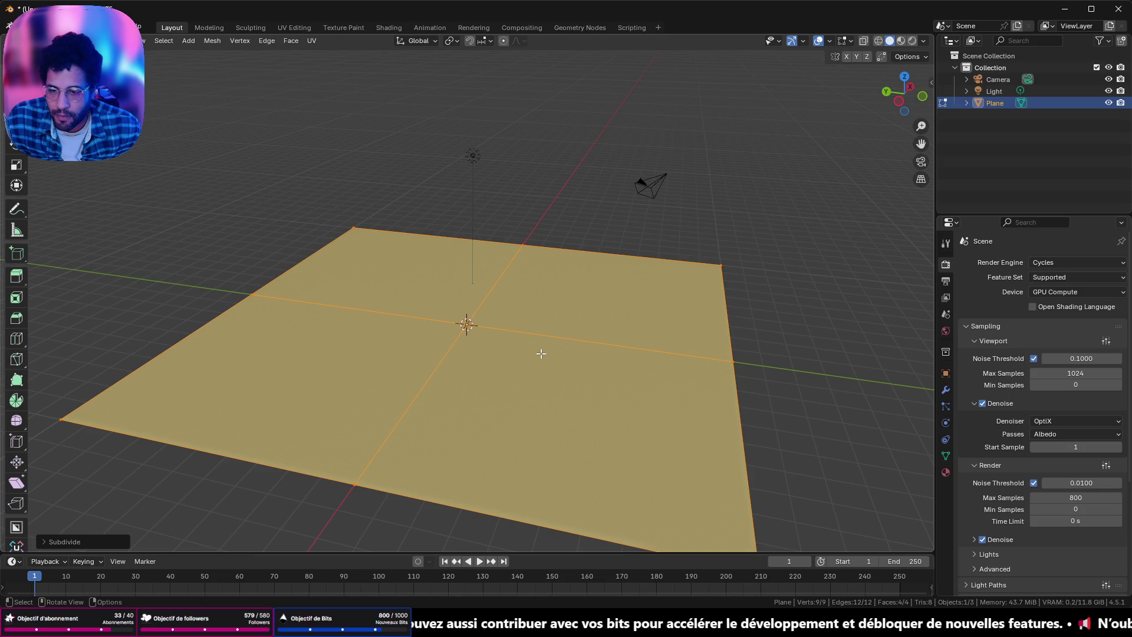
mouse_move(305, 381)
middle_mouse_down()
mouse_move(344, 280)
mouse_move(526, 313)
middle_mouse_up()
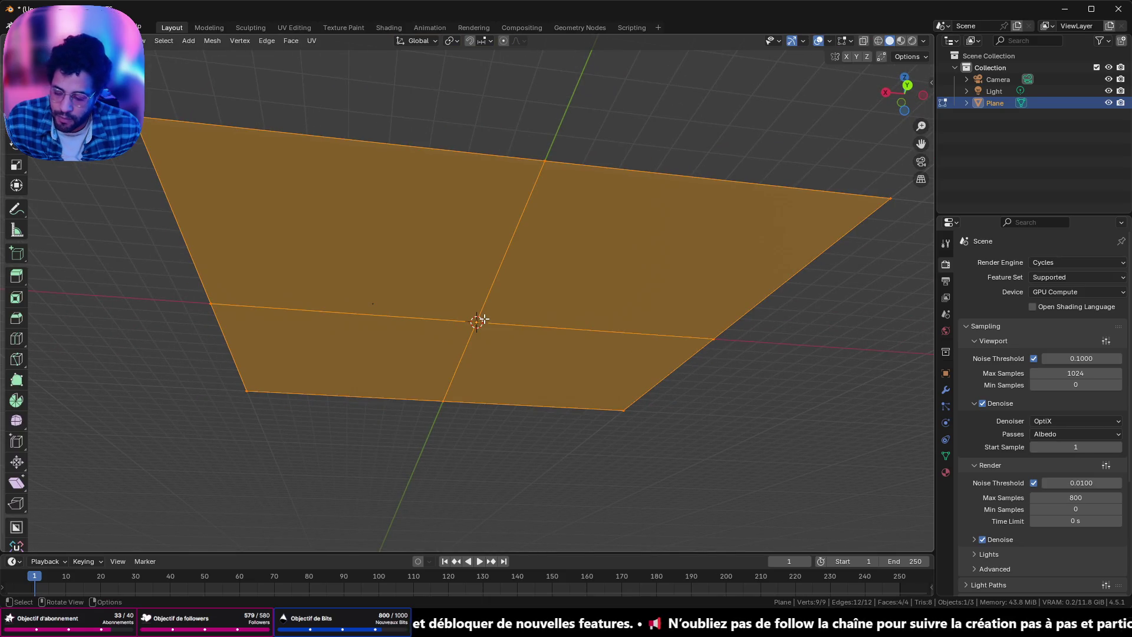
key("Tab")
key("ctrl+alt+z")
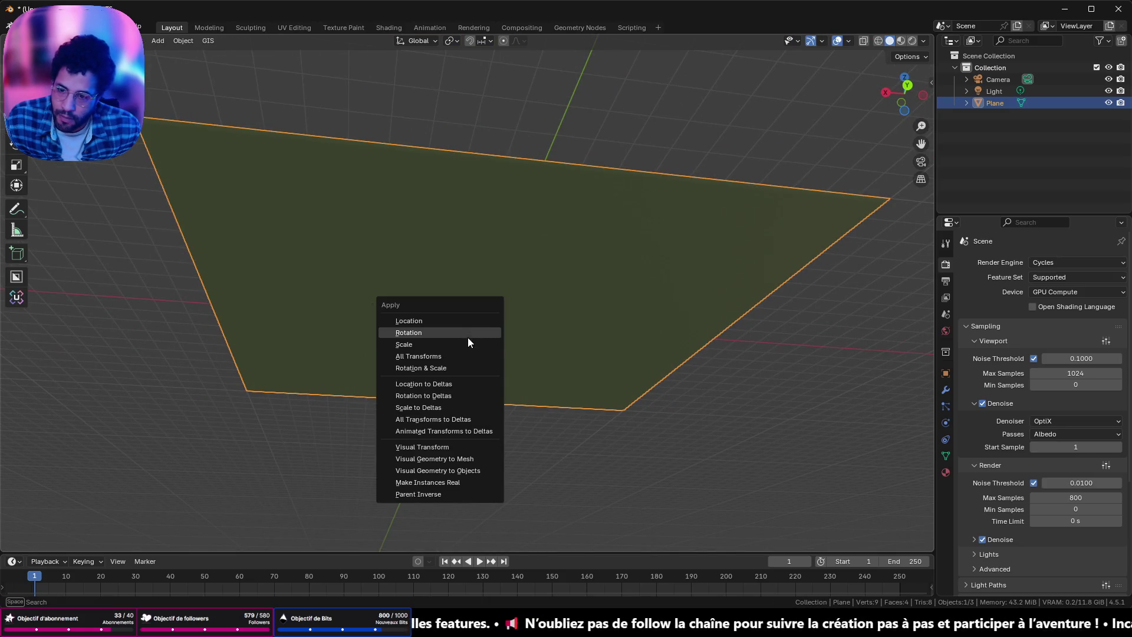
left_click(466, 336)
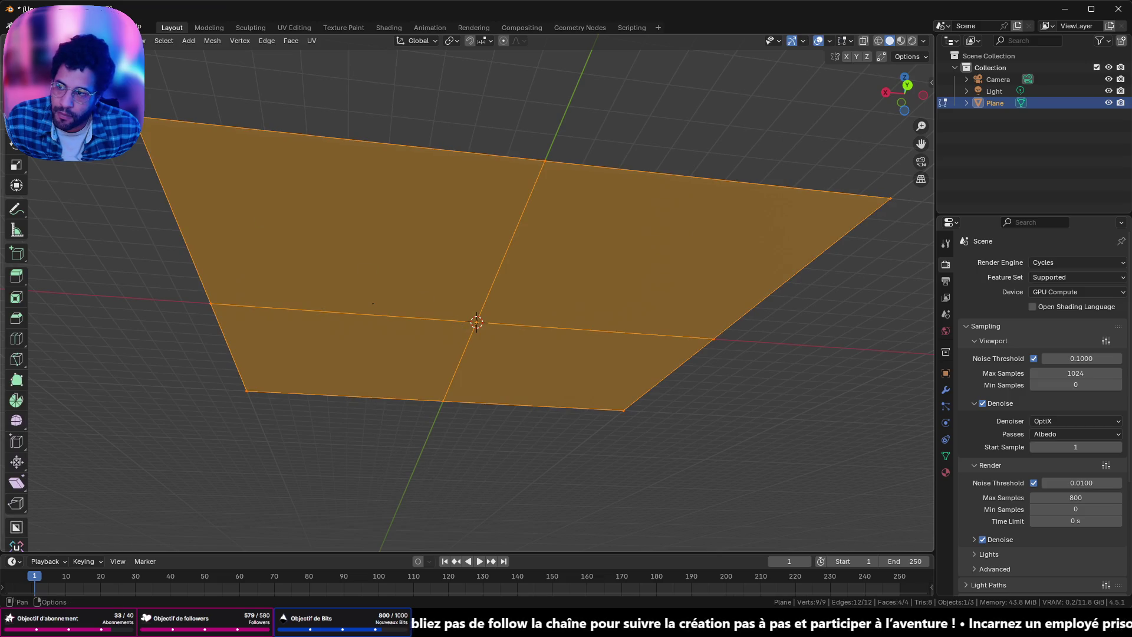
Step: Lower the plane's centre vertex along Z to sink the middle
left_click(476, 323)
key("shift+s")
key("g")
key("z")
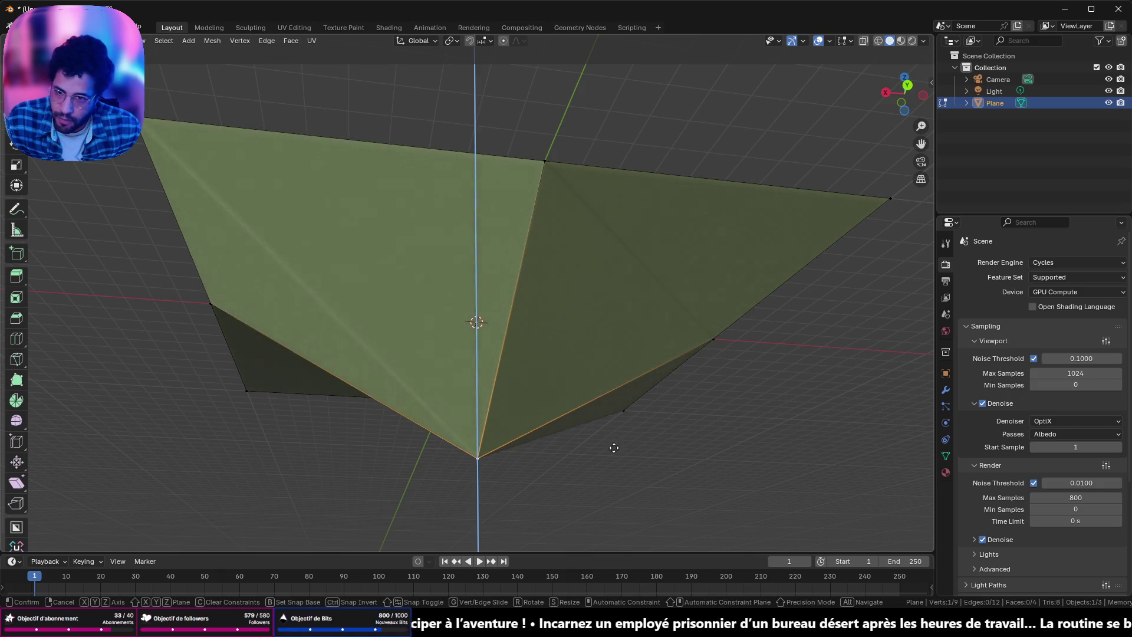
left_click(614, 448)
mouse_move(614, 447)
middle_mouse_down()
mouse_move(712, 399)
mouse_move(537, 367)
mouse_move(420, 382)
mouse_move(416, 320)
mouse_move(469, 308)
middle_mouse_up()
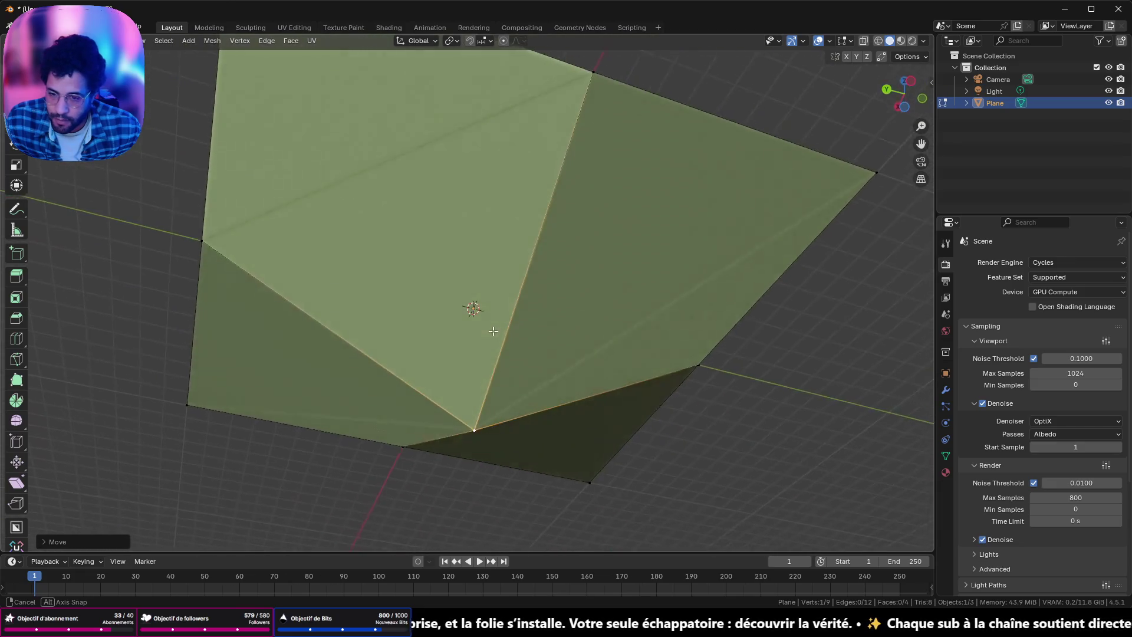
Step: Bevel the sunken centre vertex with 12 segments to round it, then undo back to the flat plane
key("ctrl+shift+b")
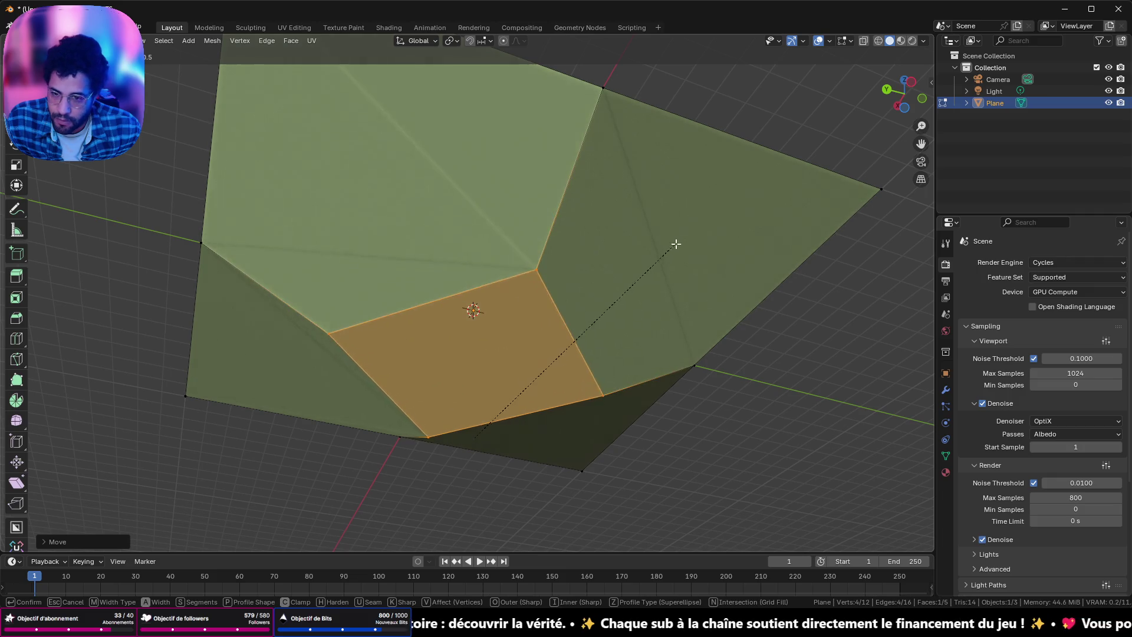
left_click(615, 267)
left_click(56, 541)
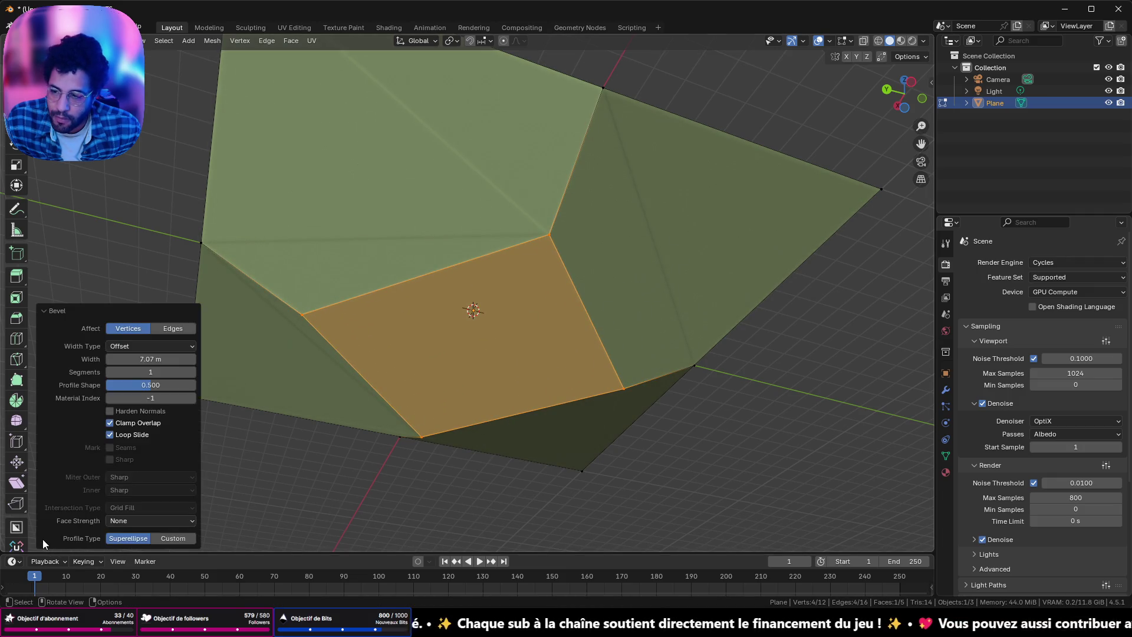
left_click_drag(150, 372, 213, 372)
mouse_move(336, 380)
middle_mouse_down()
mouse_move(540, 386)
mouse_move(545, 368)
middle_mouse_up()
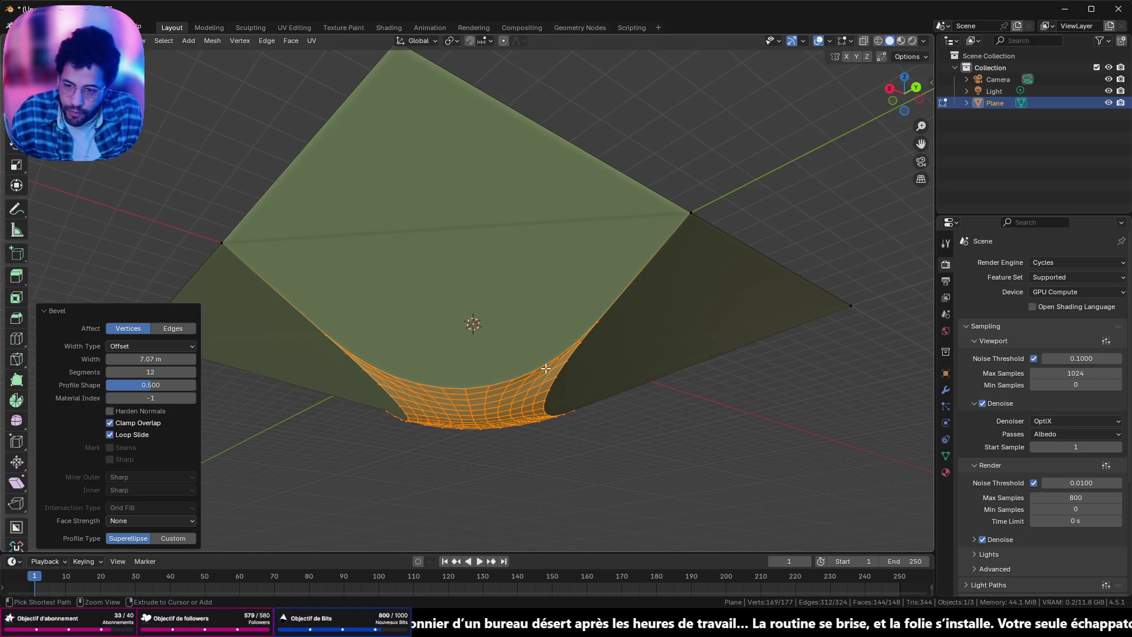
key("ctrl+z")
middle_click_drag(592, 333, 613, 387)
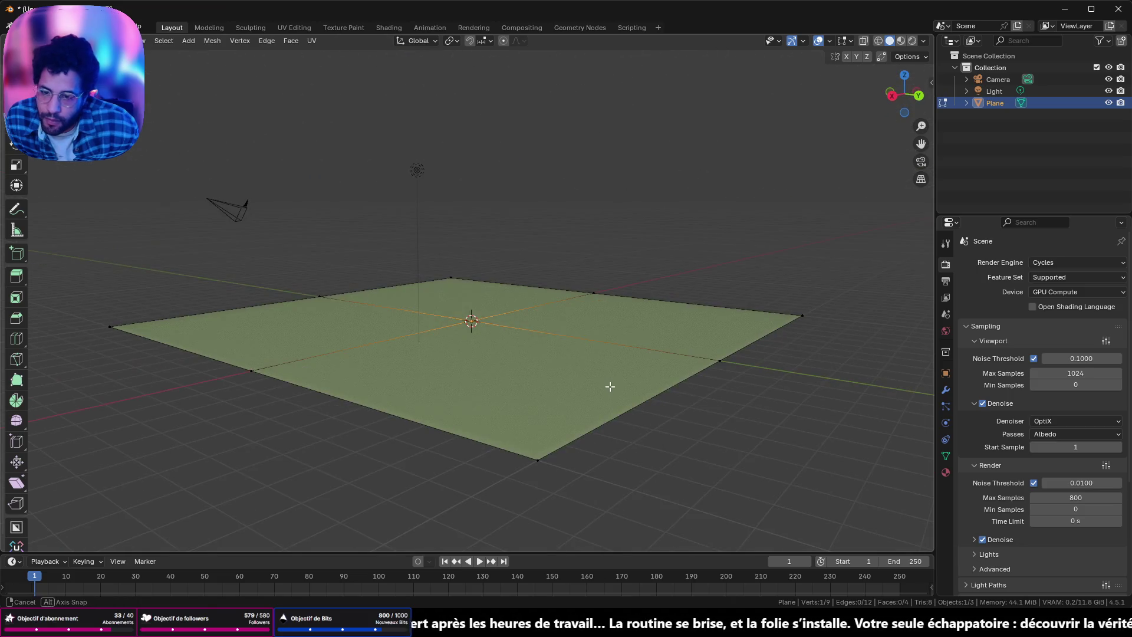
Step: Subdivide all four faces again into a sixteen-face grid and select one of its vertices
key("a")
key("Tab")
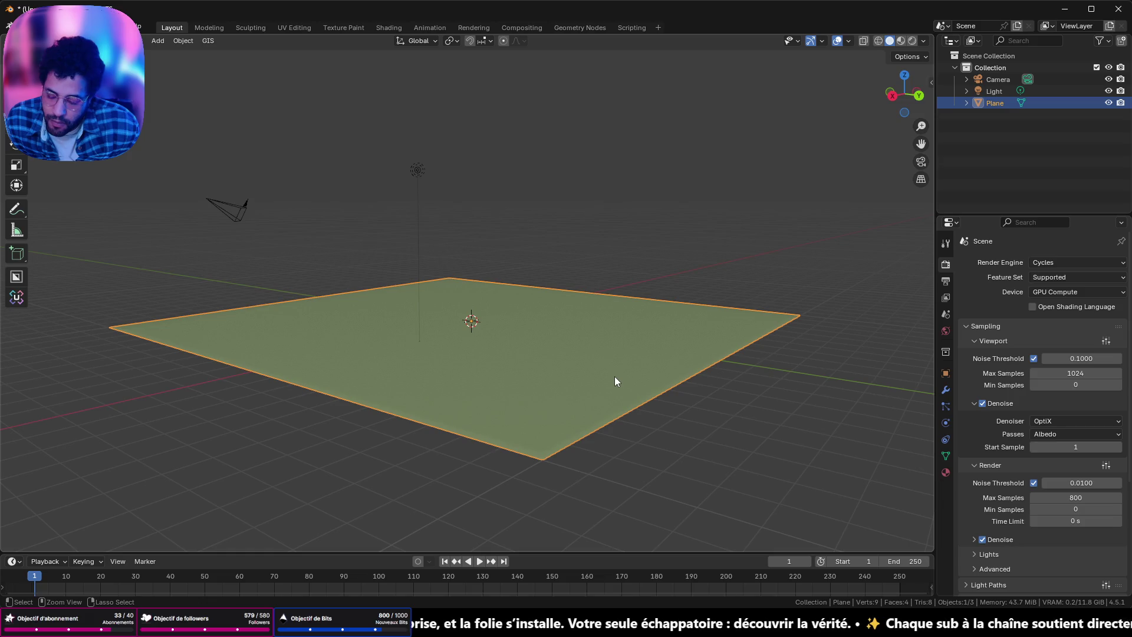
right_click(614, 380)
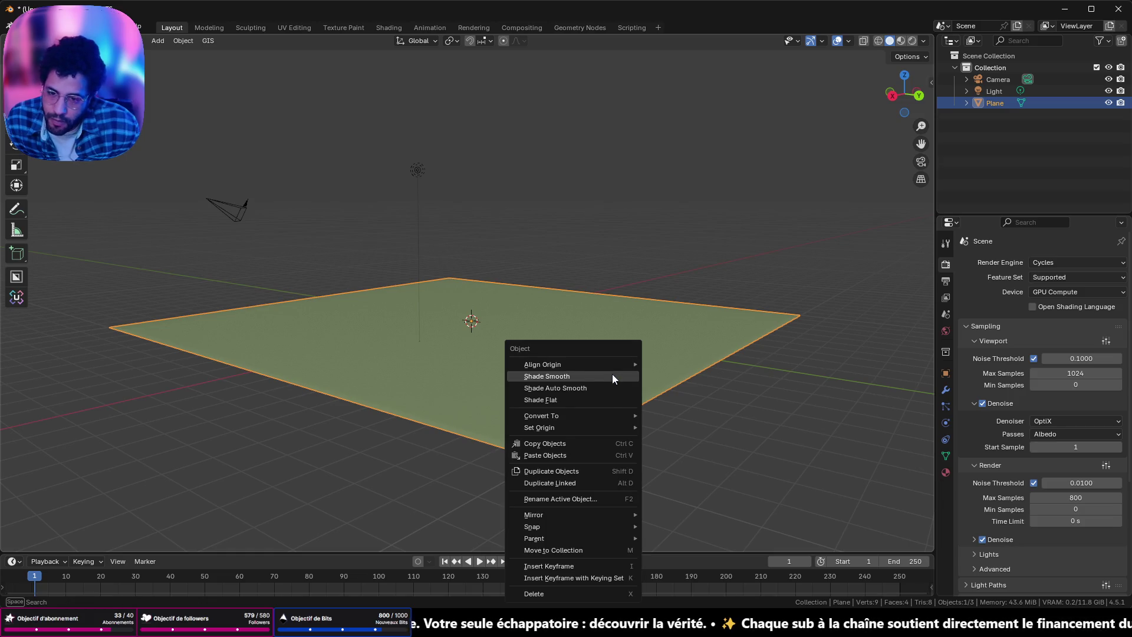
right_click(410, 387)
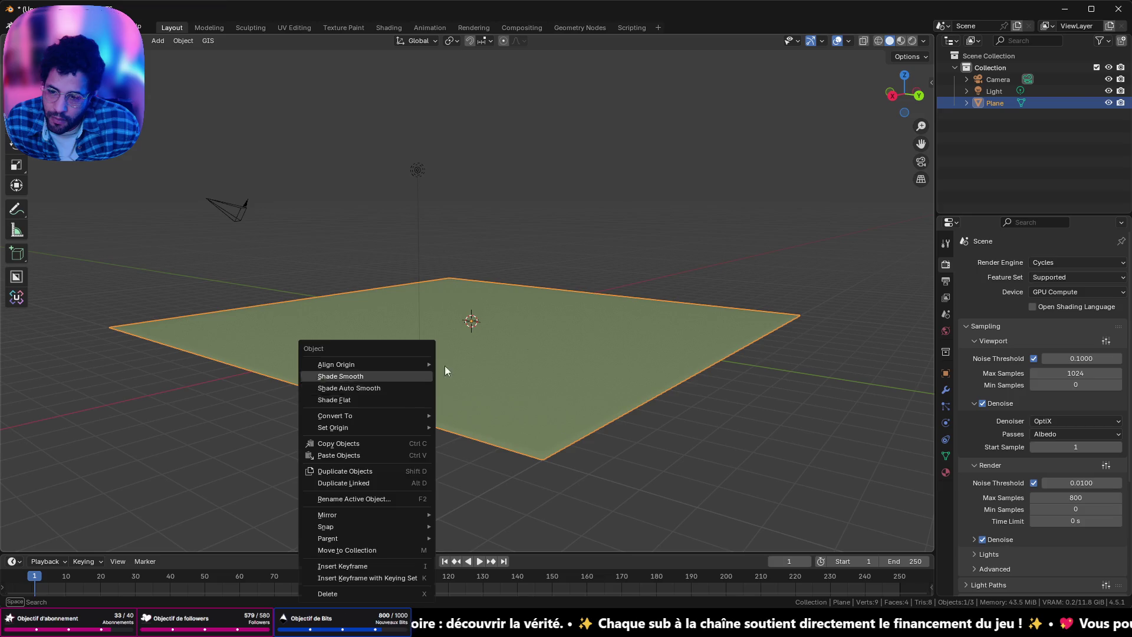
key("Tab")
right_click(586, 338)
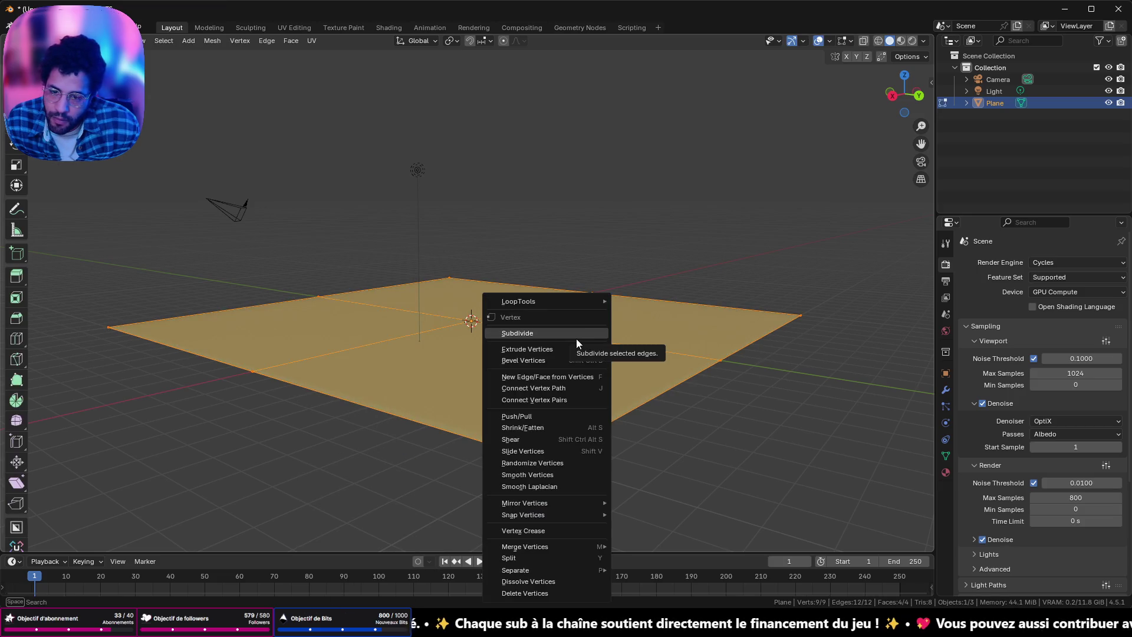
left_click(575, 339)
middle_click_drag(432, 391, 510, 361)
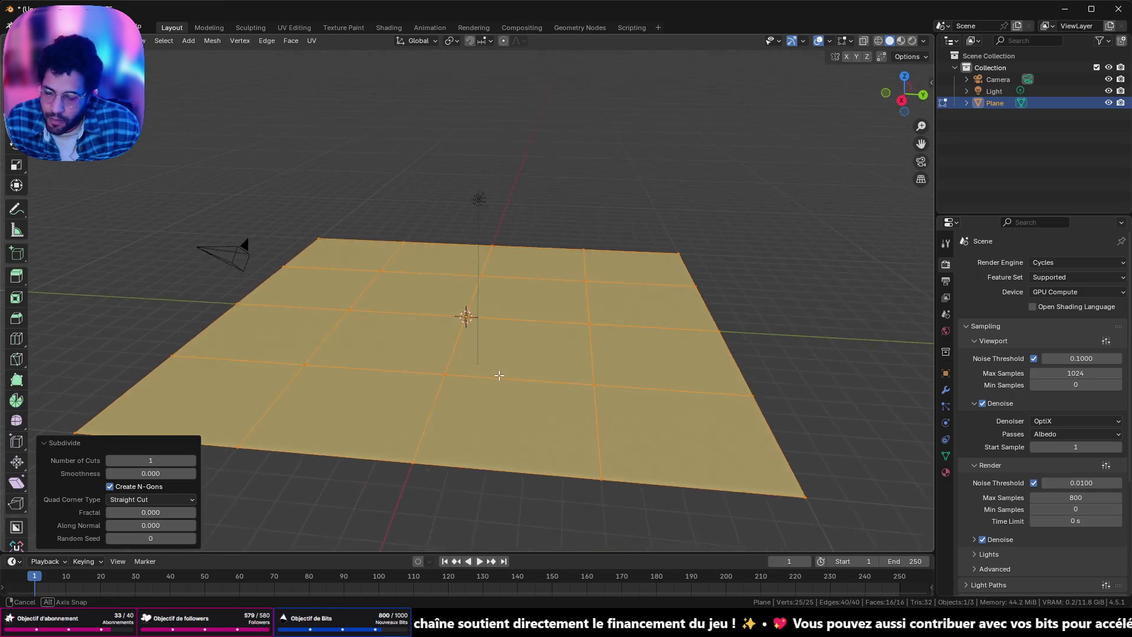
left_click(368, 296)
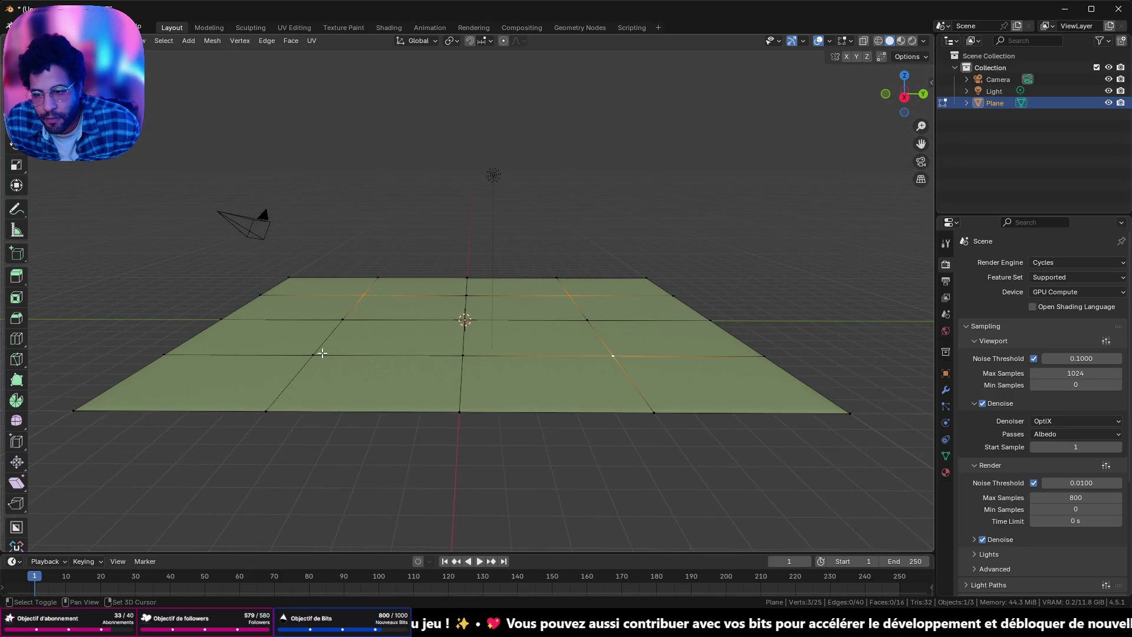
middle_click_drag(360, 377, 374, 316)
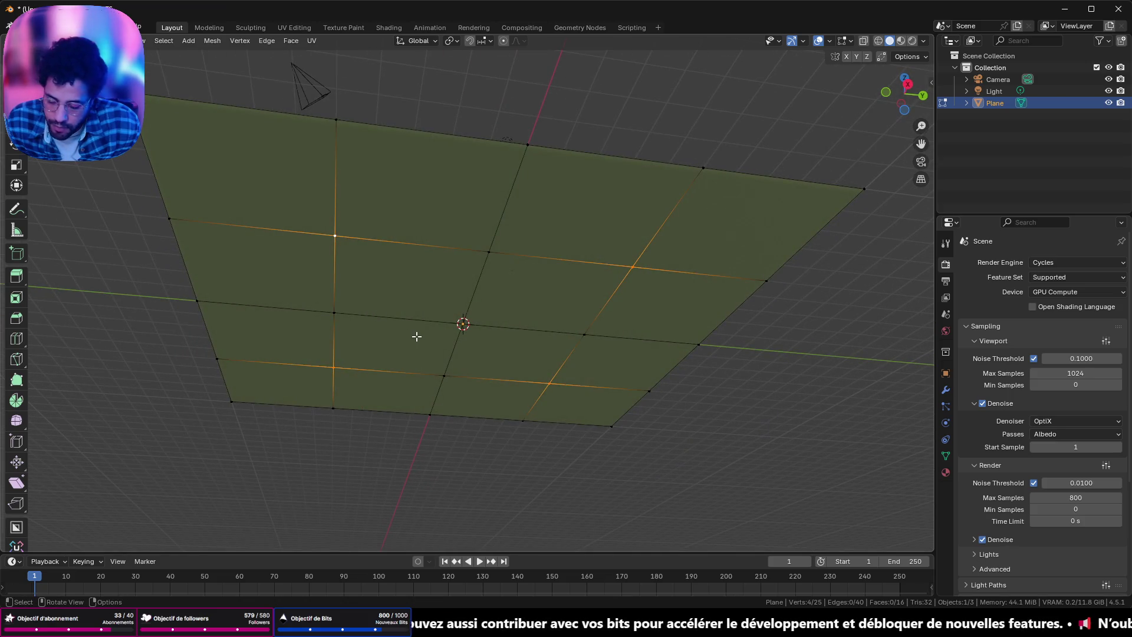
Step: Unhide the mesh and push the four chosen grid points down along Z into pyramids
key("h")
key("alt+h")
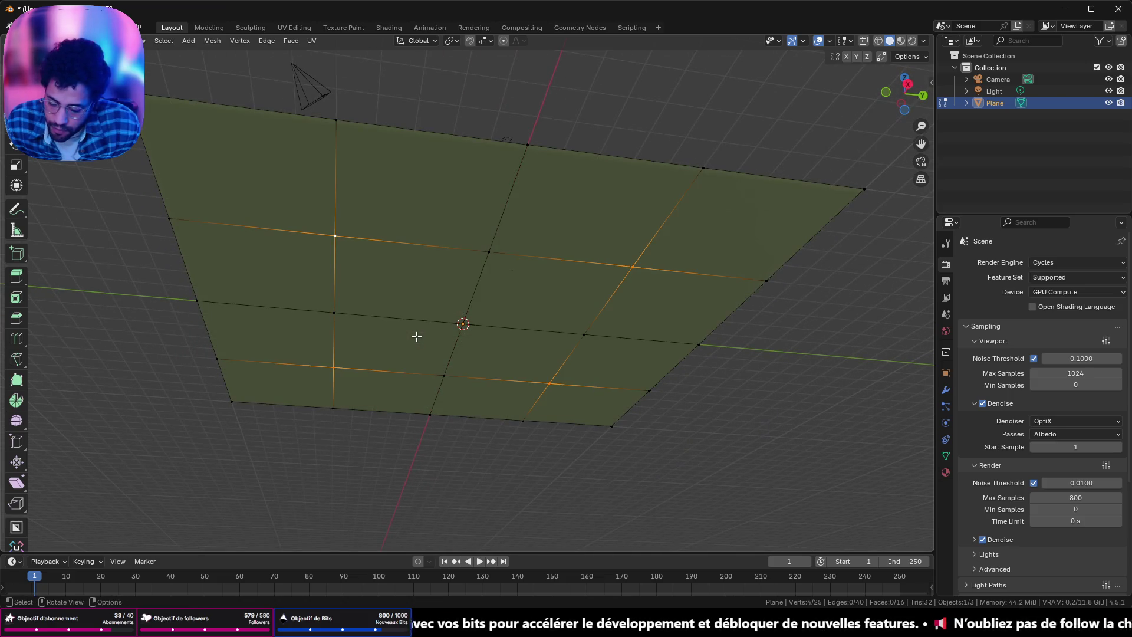
key("g")
key("z")
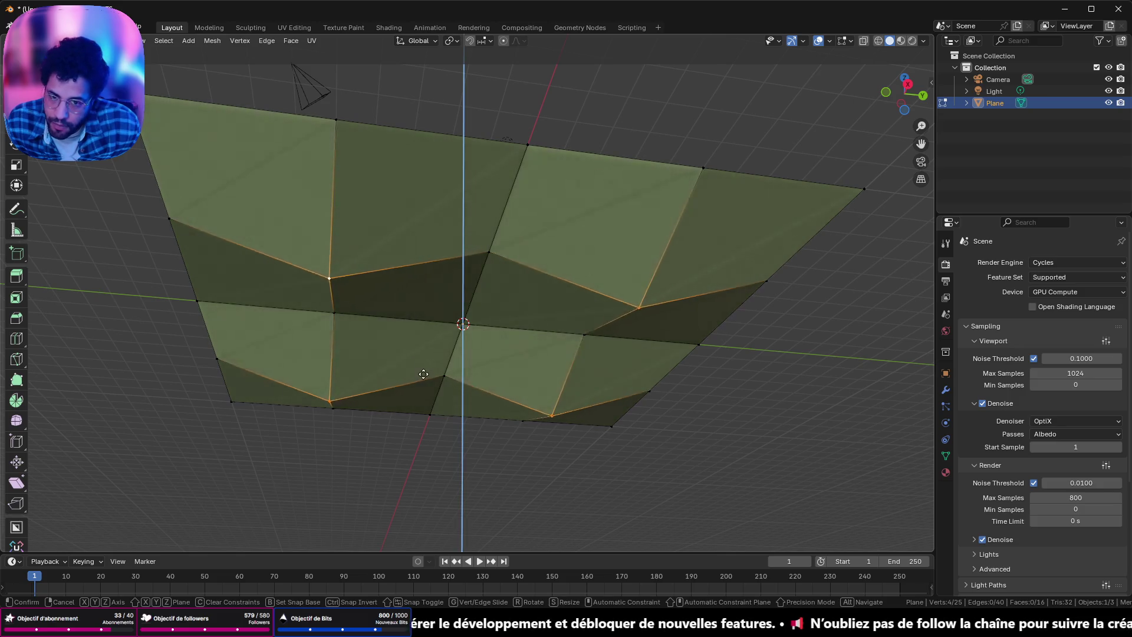
left_click(429, 415)
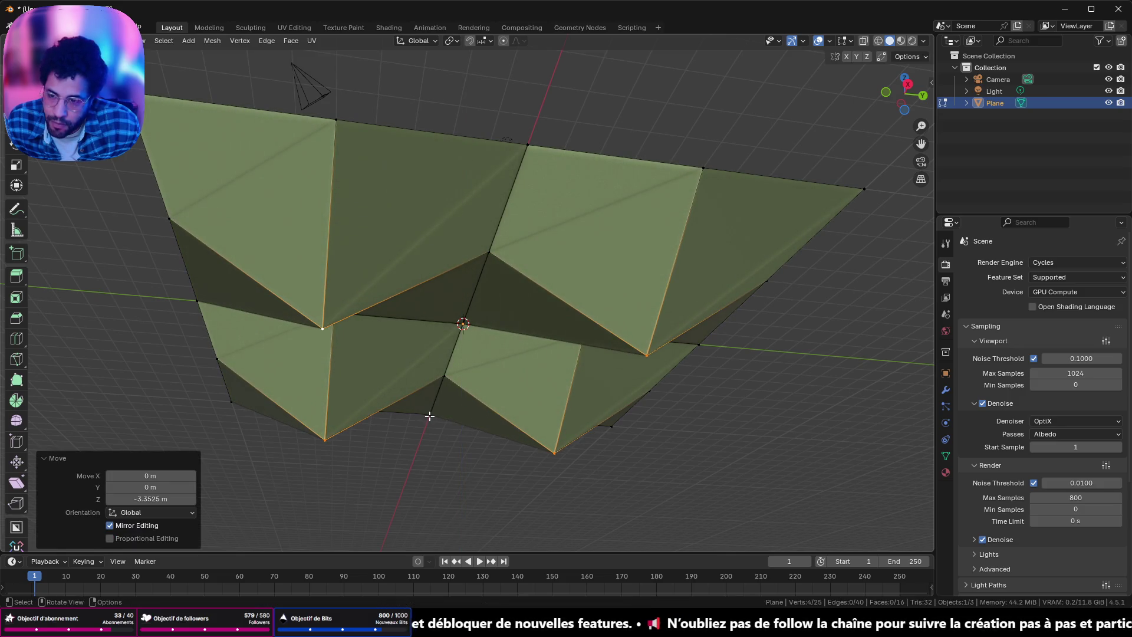
Step: Bevel the lowered vertices into rounded vault-like hollows and return to Object Mode
key("ctrl+shift+b")
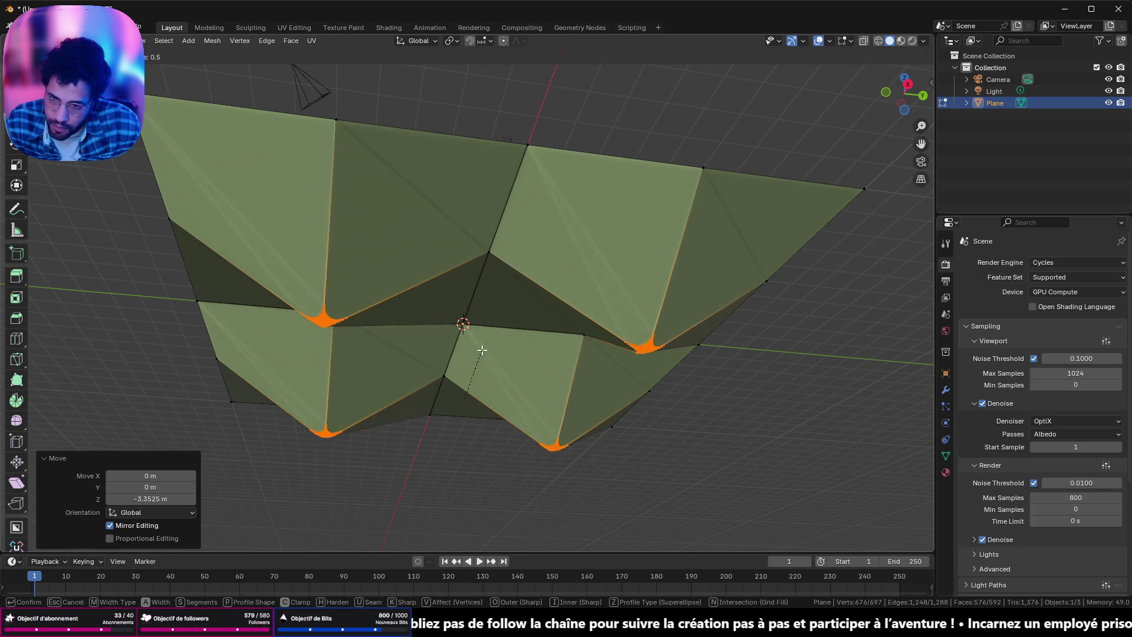
left_click(520, 182)
mouse_move(519, 182)
middle_mouse_down()
mouse_move(519, 417)
mouse_move(569, 500)
mouse_move(616, 473)
middle_mouse_up()
mouse_move(648, 394)
middle_mouse_down()
mouse_move(585, 383)
mouse_move(563, 348)
mouse_move(656, 333)
mouse_move(813, 343)
middle_mouse_up()
key("Tab")
right_click(723, 226)
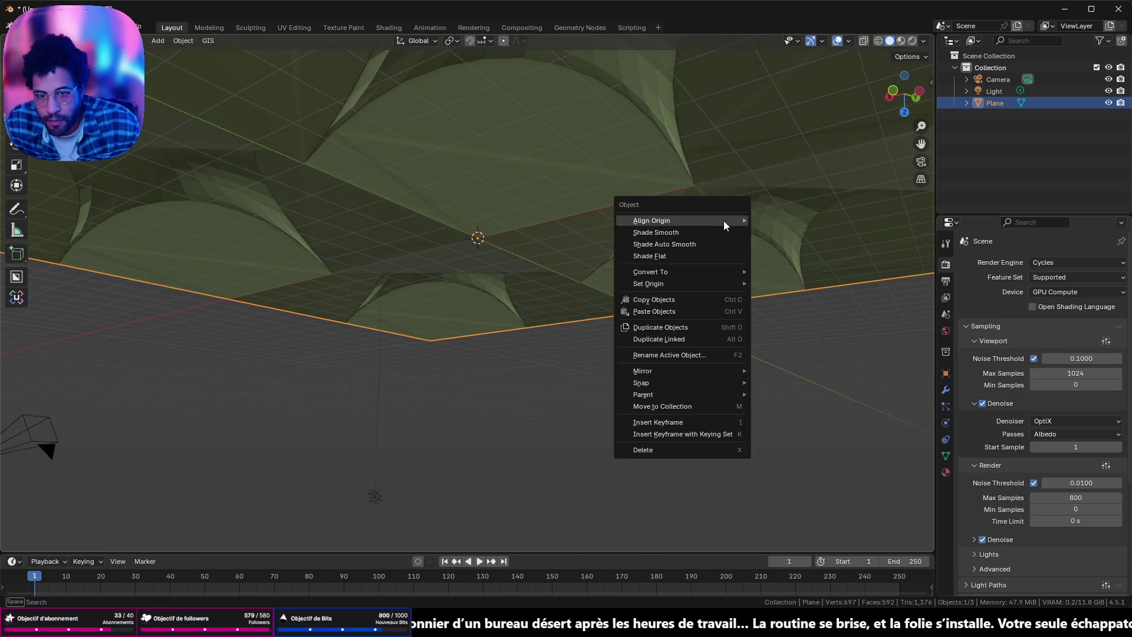
Step: Apply Shade Auto Smooth and then Shade Smooth to the vaulted plane, then undo back to the pyramid mesh
left_click(707, 243)
mouse_move(687, 231)
middle_mouse_down()
mouse_move(551, 225)
mouse_move(648, 220)
mouse_move(512, 236)
mouse_move(625, 243)
mouse_move(314, 254)
mouse_move(264, 248)
mouse_move(245, 229)
middle_mouse_up()
right_click(648, 220)
left_click(640, 212)
scroll(512, 235, "up", 3)
scroll(607, 238, "up", 2)
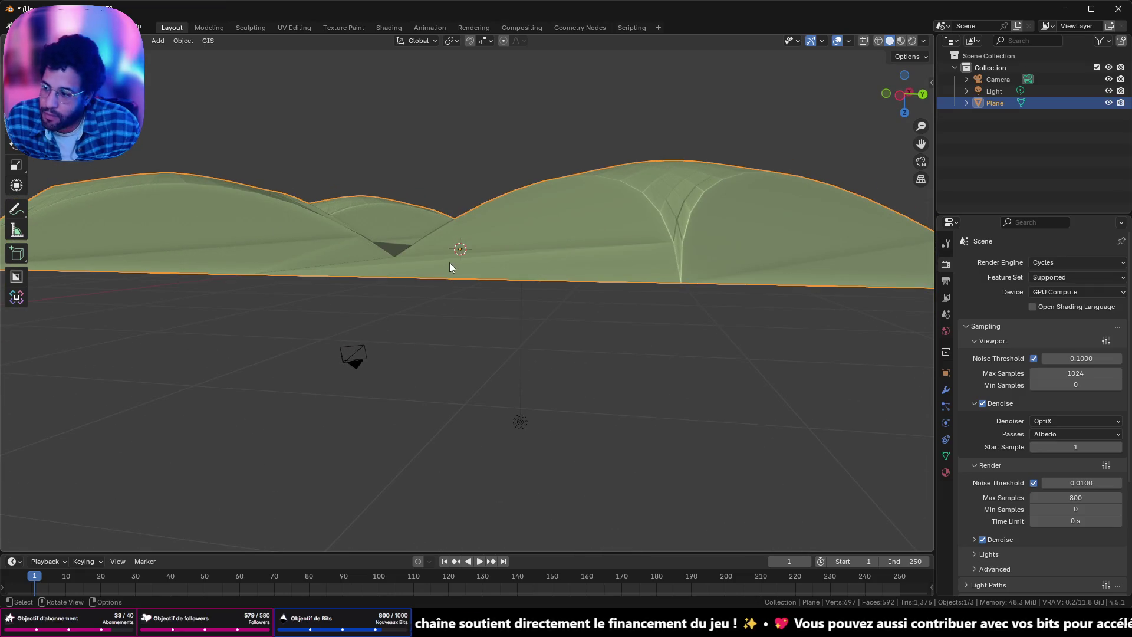
mouse_move(473, 230)
middle_mouse_down()
mouse_move(466, 254)
mouse_move(408, 258)
mouse_move(377, 252)
mouse_move(429, 253)
mouse_move(365, 243)
middle_mouse_up()
key("Tab")
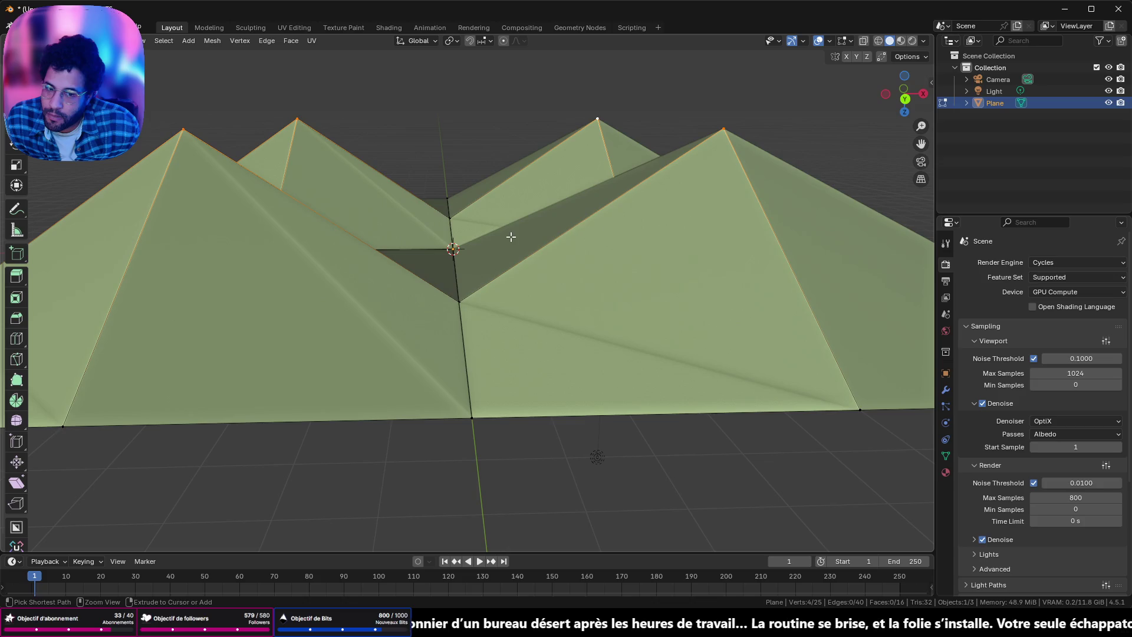
Step: Undo the plane back to flat and apply all of its transforms
key("ctrl+z")
key("ctrl+z")
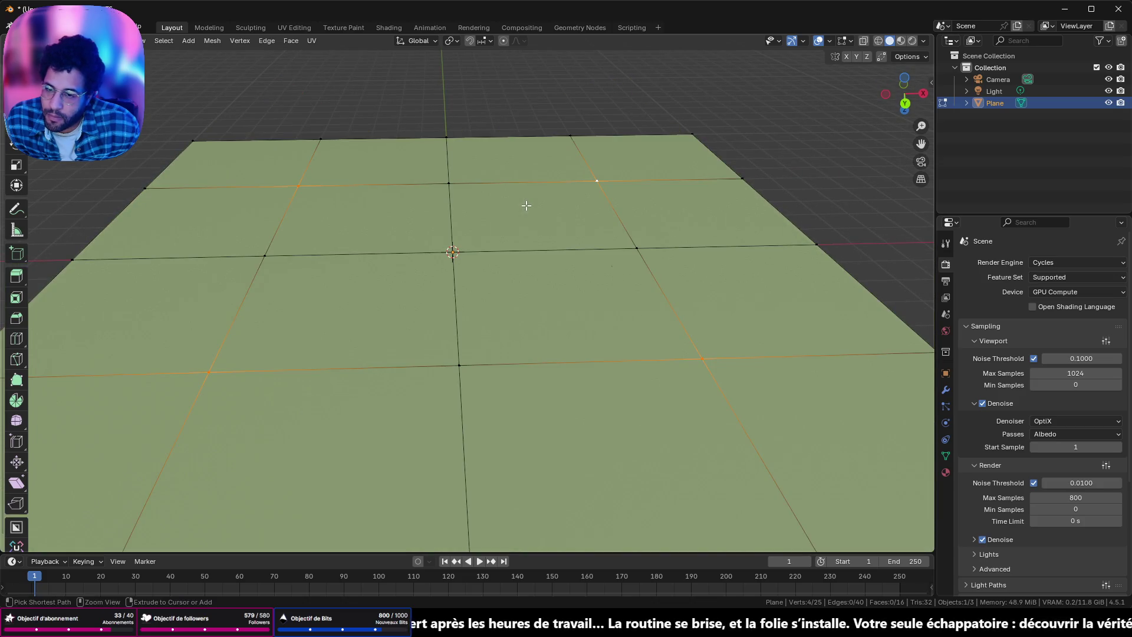
key("Tab")
key("ctrl+a")
left_click(525, 207)
key("Tab")
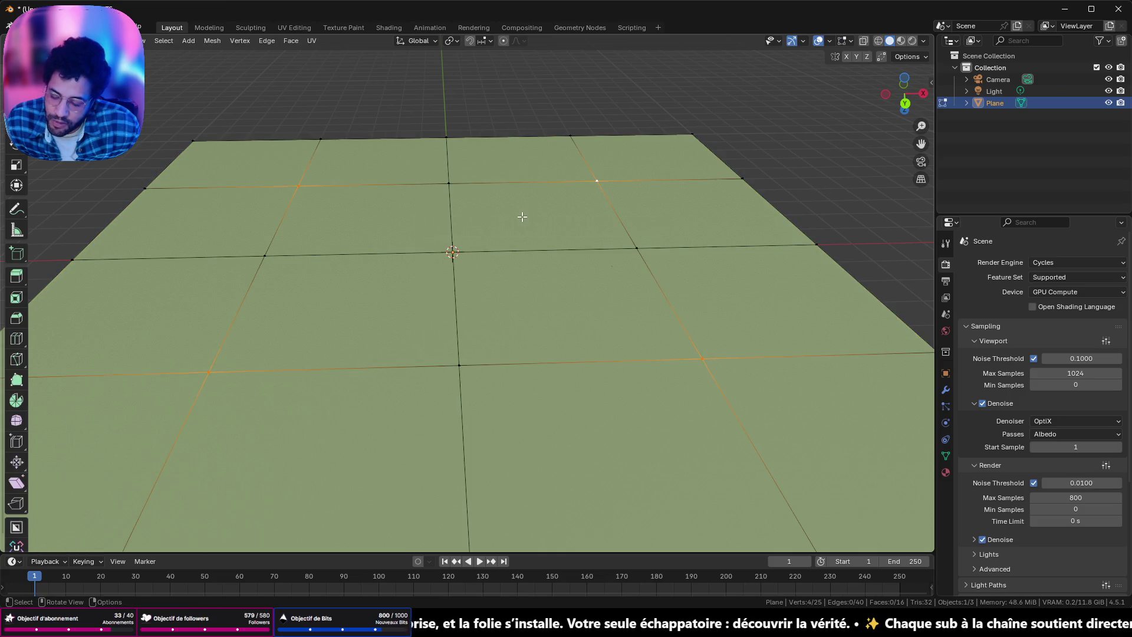
Step: Move the four grid points along Z and orbit to check the plane's underside
key("g")
key("z")
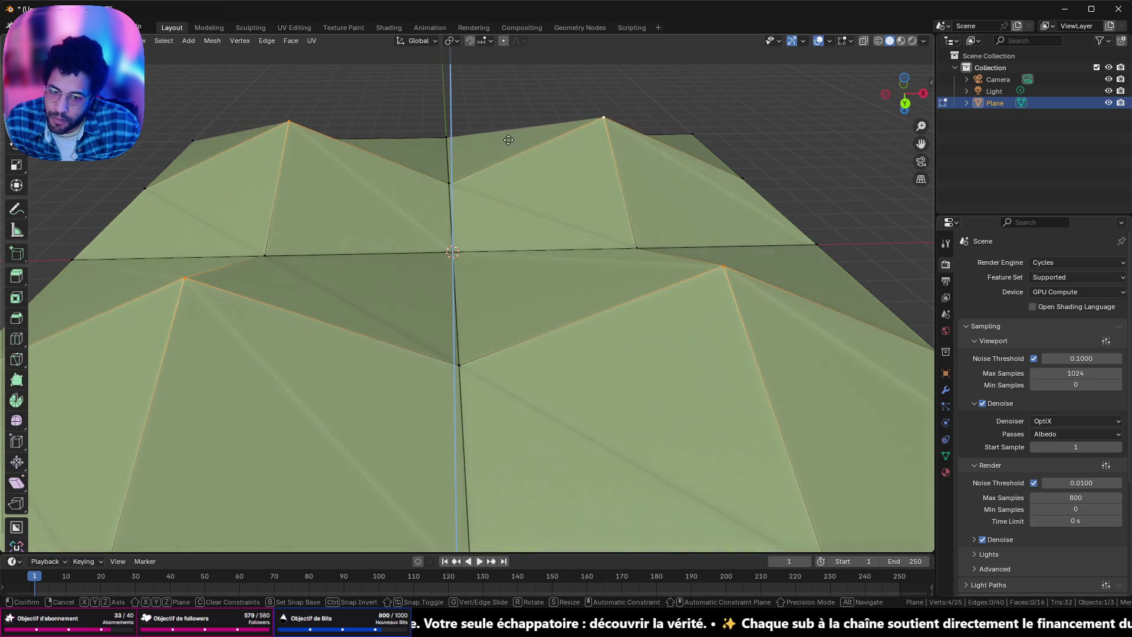
left_click(523, 242)
mouse_move(494, 196)
middle_mouse_down()
mouse_move(623, 207)
mouse_move(606, 215)
middle_mouse_up()
middle_click_drag(644, 278, 641, 243)
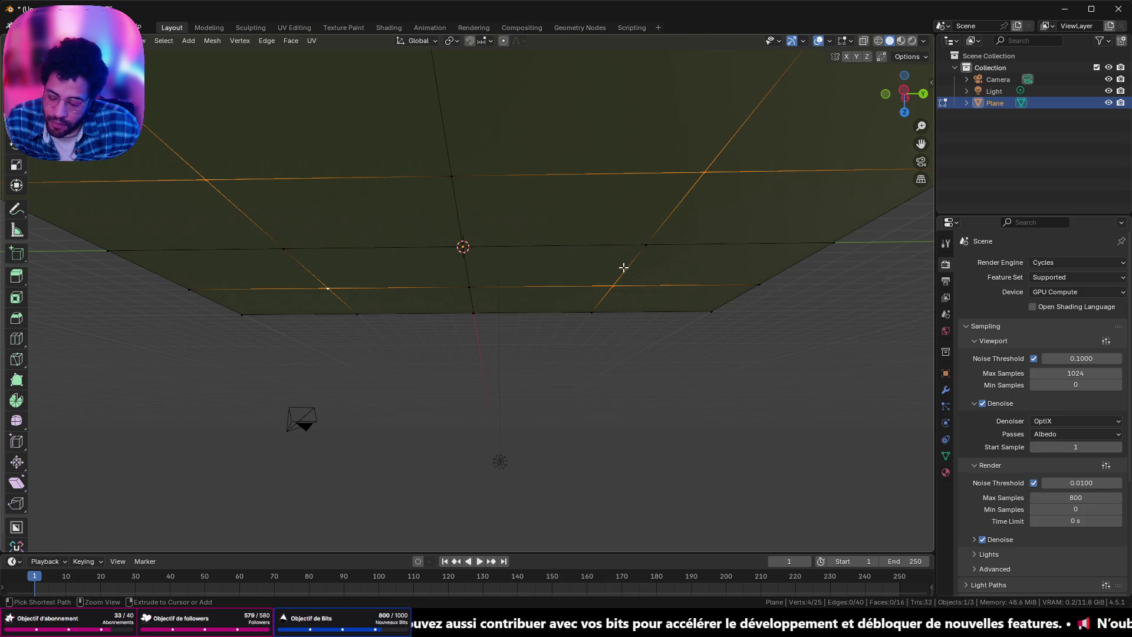
Step: Bevel the four vertices into 12-segment star-shaped patches 3.7 m wide and snap to a top view
key("ctrl+b")
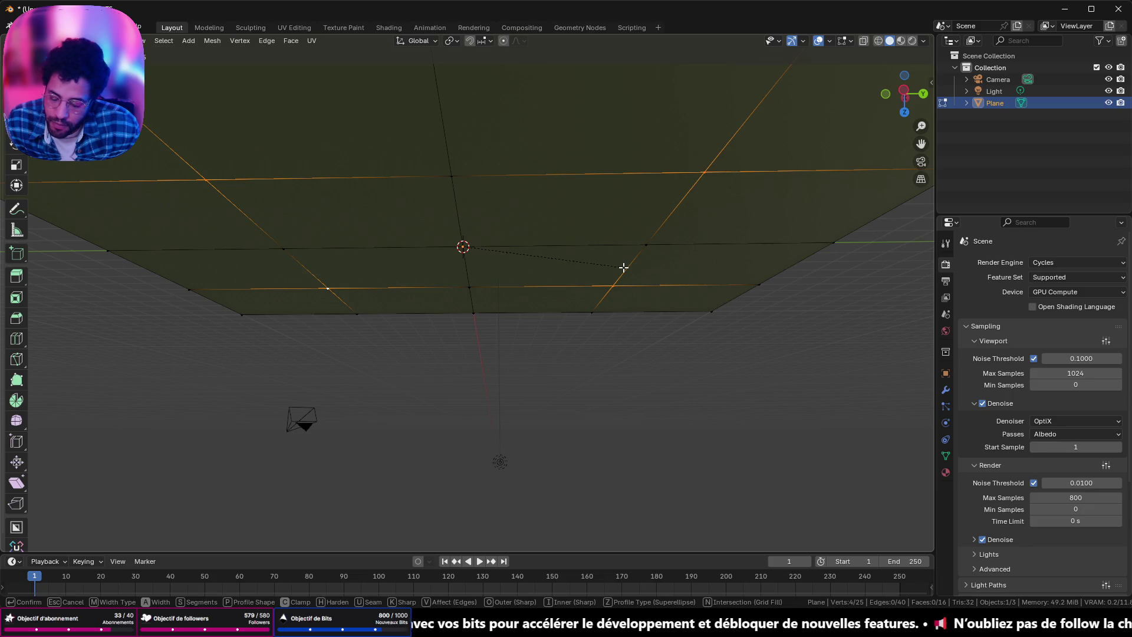
left_click(760, 280)
mouse_move(725, 281)
middle_mouse_down()
mouse_move(673, 351)
mouse_move(778, 230)
middle_mouse_up()
left_click(904, 82)
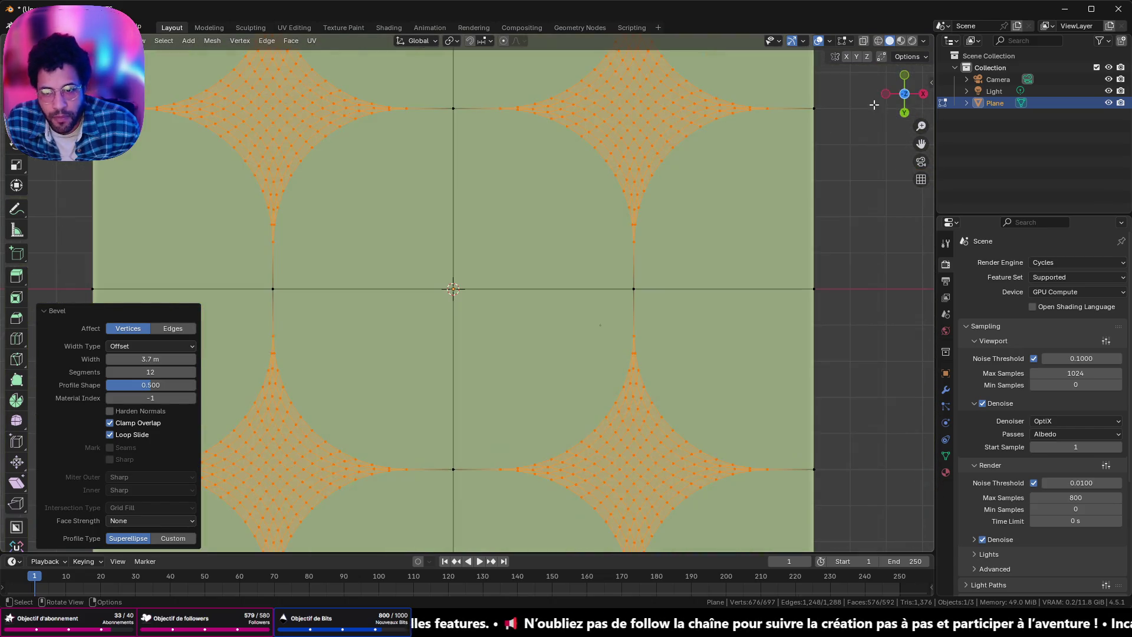
Step: Fit the plane in view, deselect everything and start picking the star patches' centre points
key("KP_Decimal")
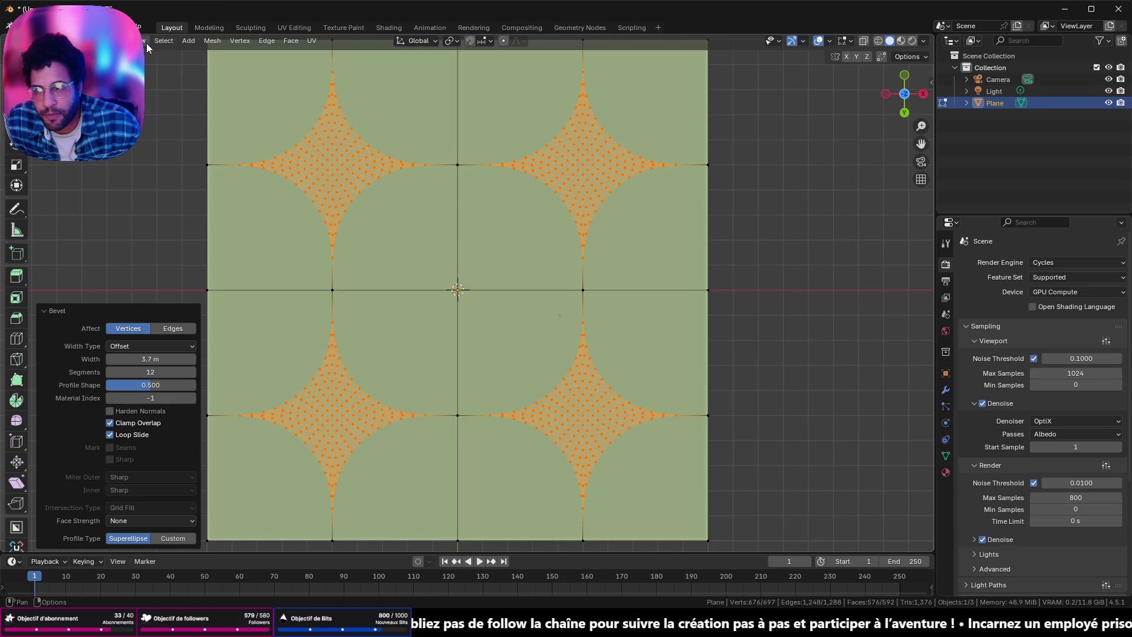
key("alt+a")
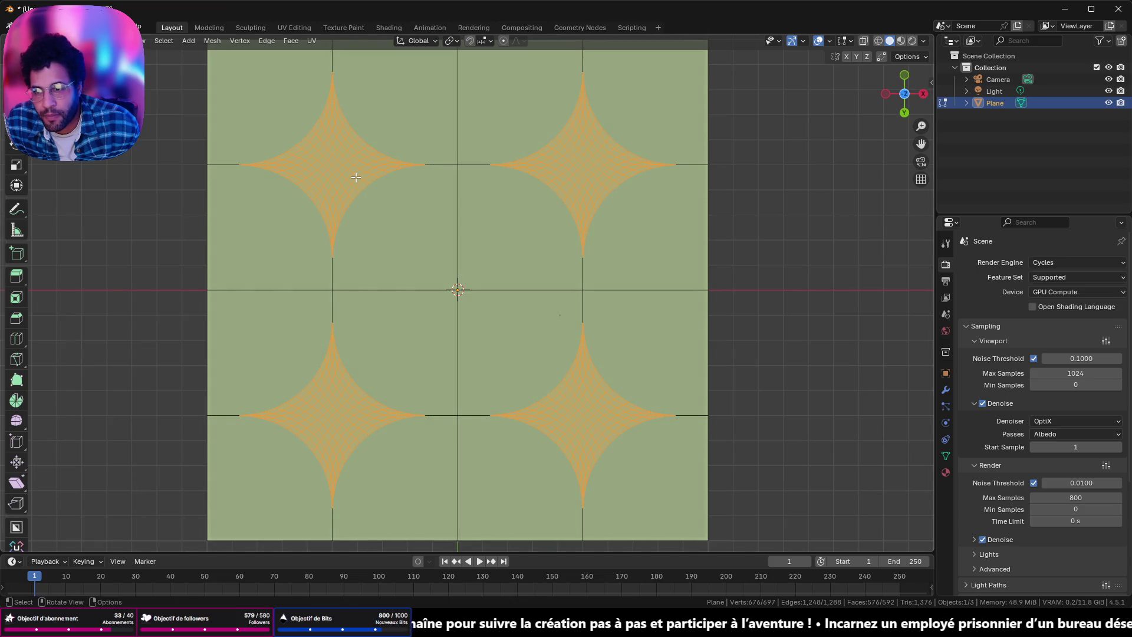
scroll(356, 177, "up", 1)
left_click(306, 143)
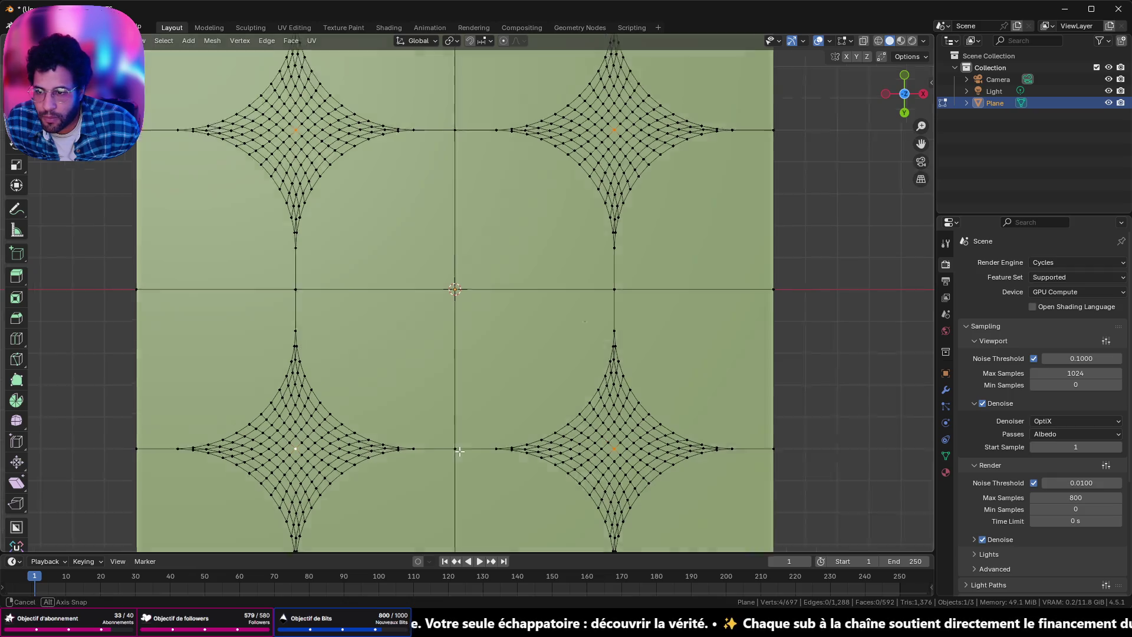
Step: Set proportional editing to a Sphere falloff and adjust its influence size
middle_click_drag(443, 469, 490, 294)
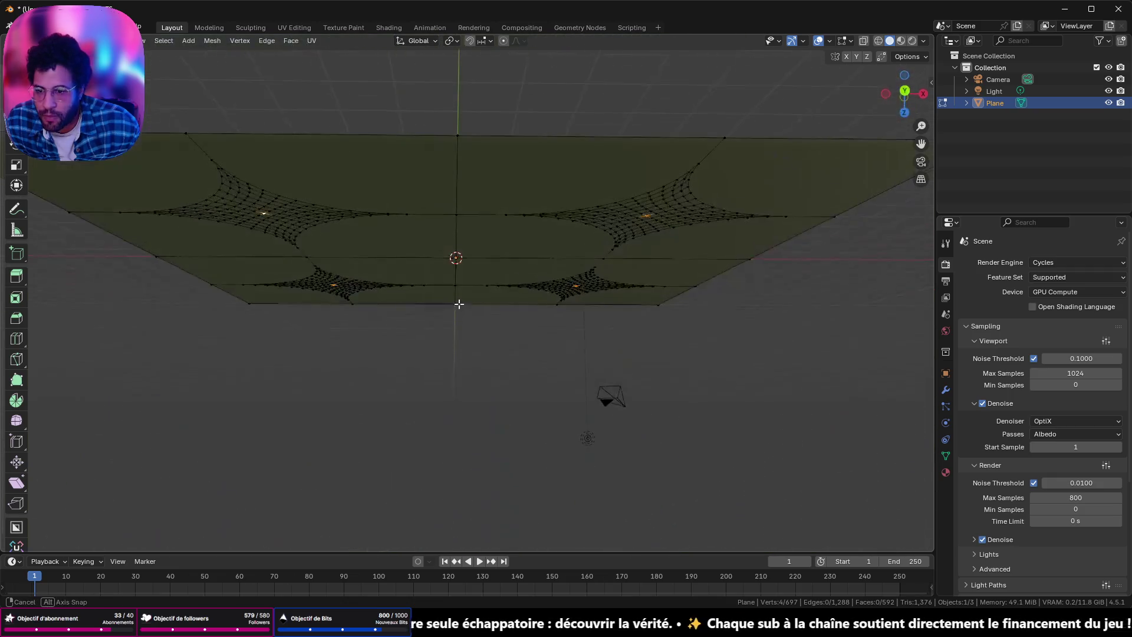
left_click(523, 41)
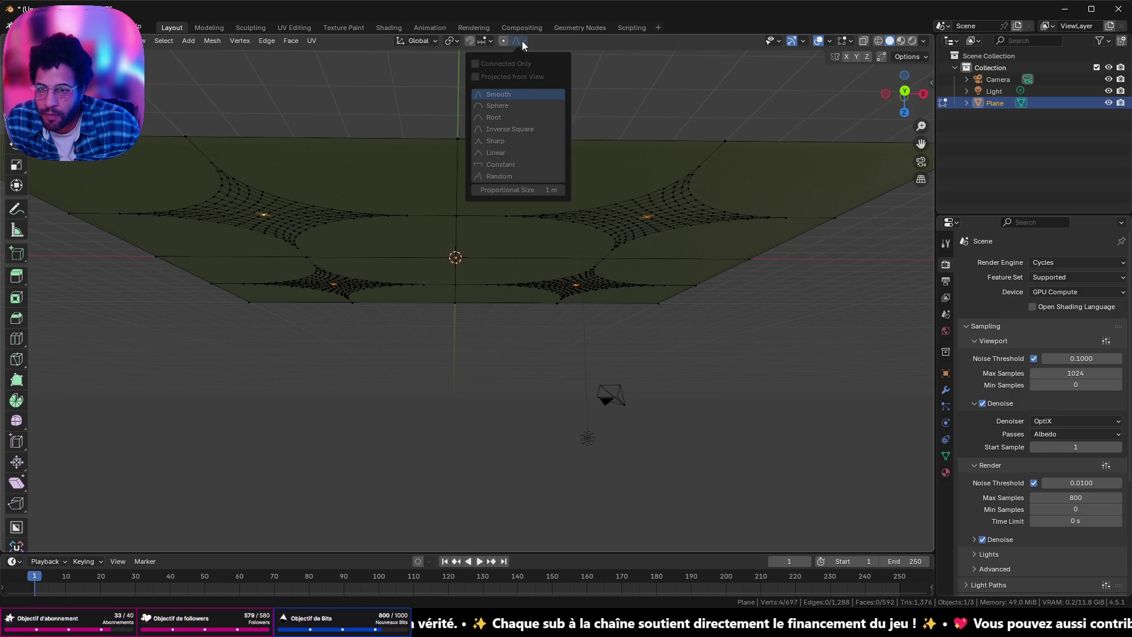
left_click(481, 105)
left_click_drag(522, 194, 522, 194)
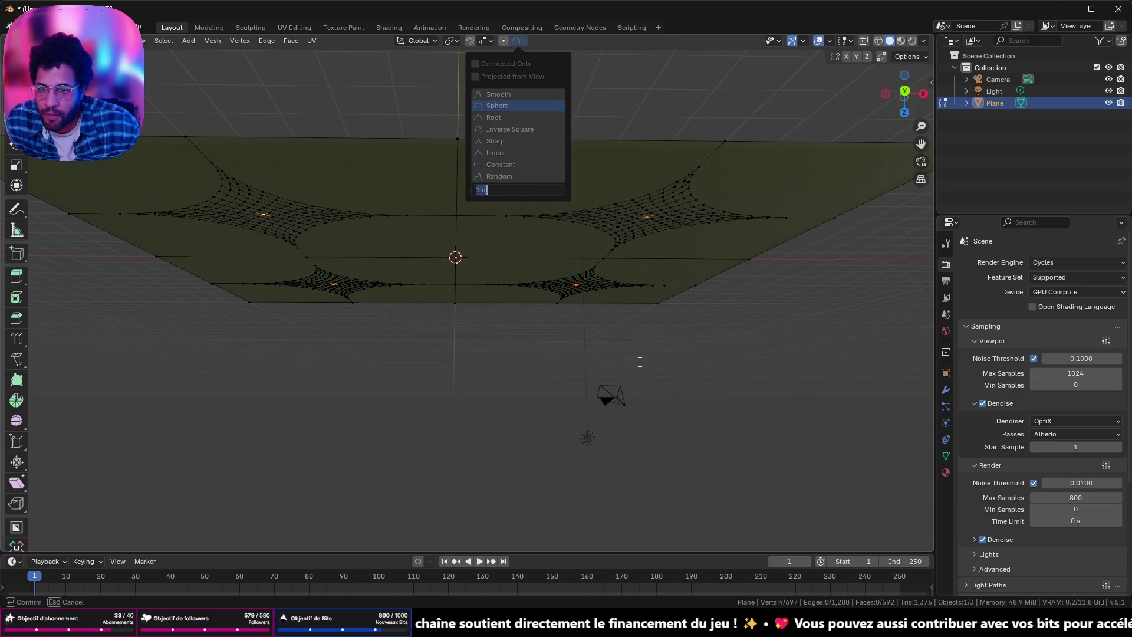
key("Return")
Step: Lift the four patch centres 1.924 m along Z with the soft falloff into vaulted hollows
key("g")
key("z")
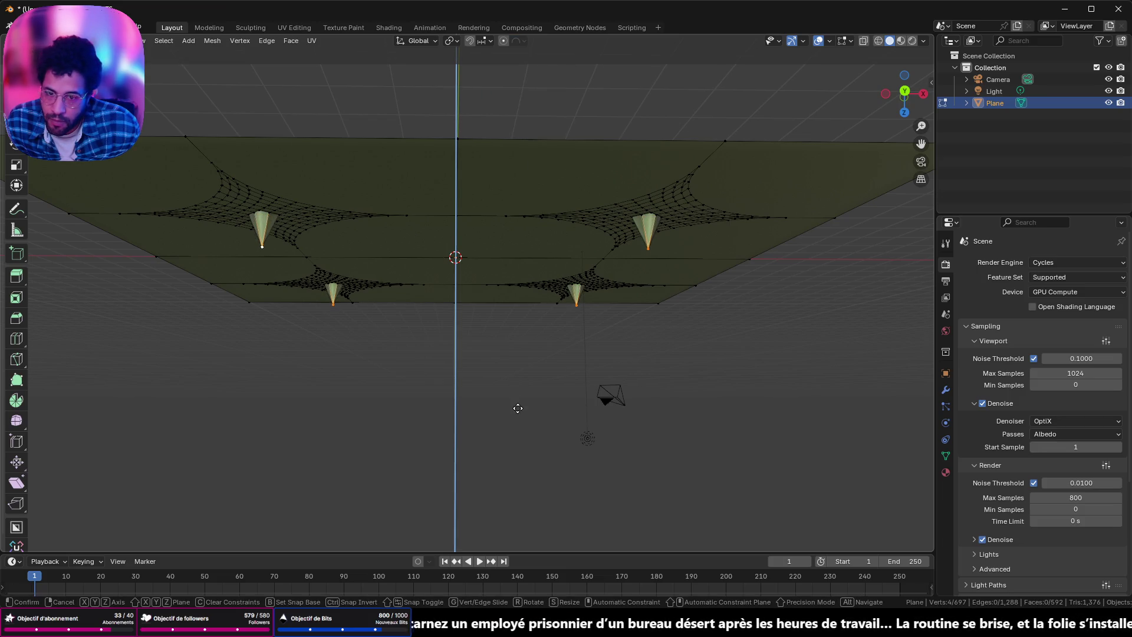
key("Escape")
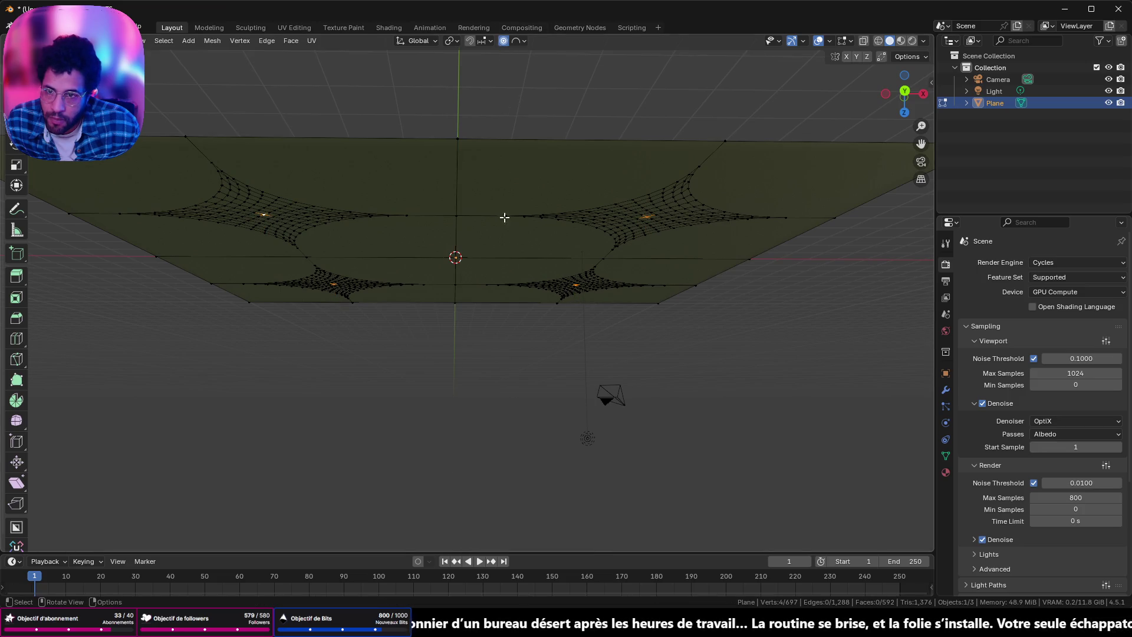
key("g")
key("z")
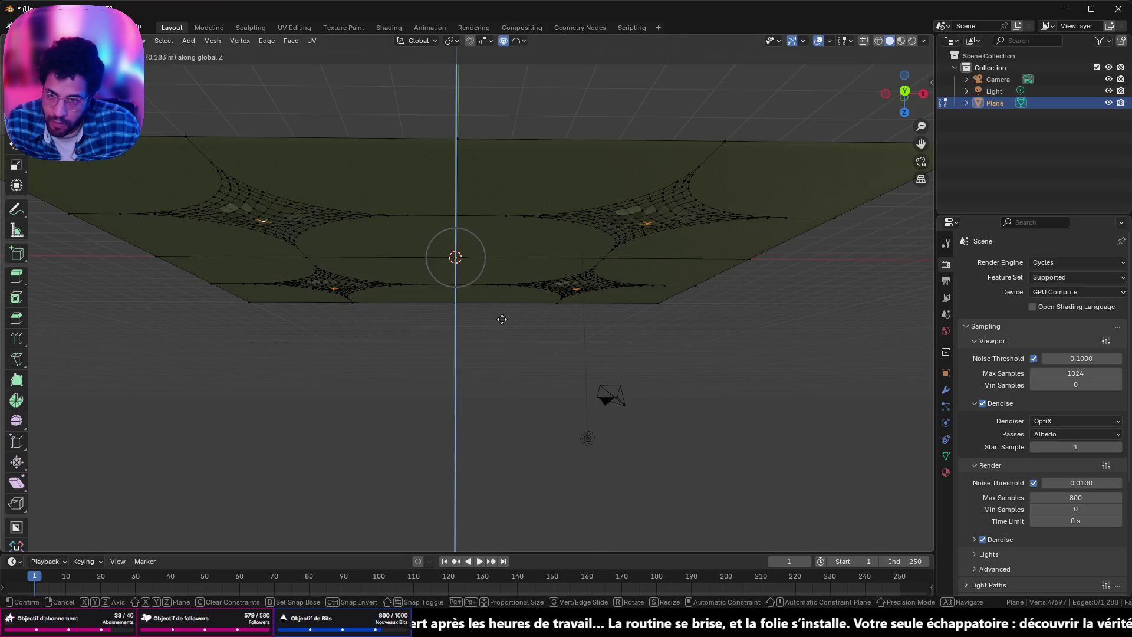
scroll(503, 335, "down", 3)
scroll(504, 334, "up", 1)
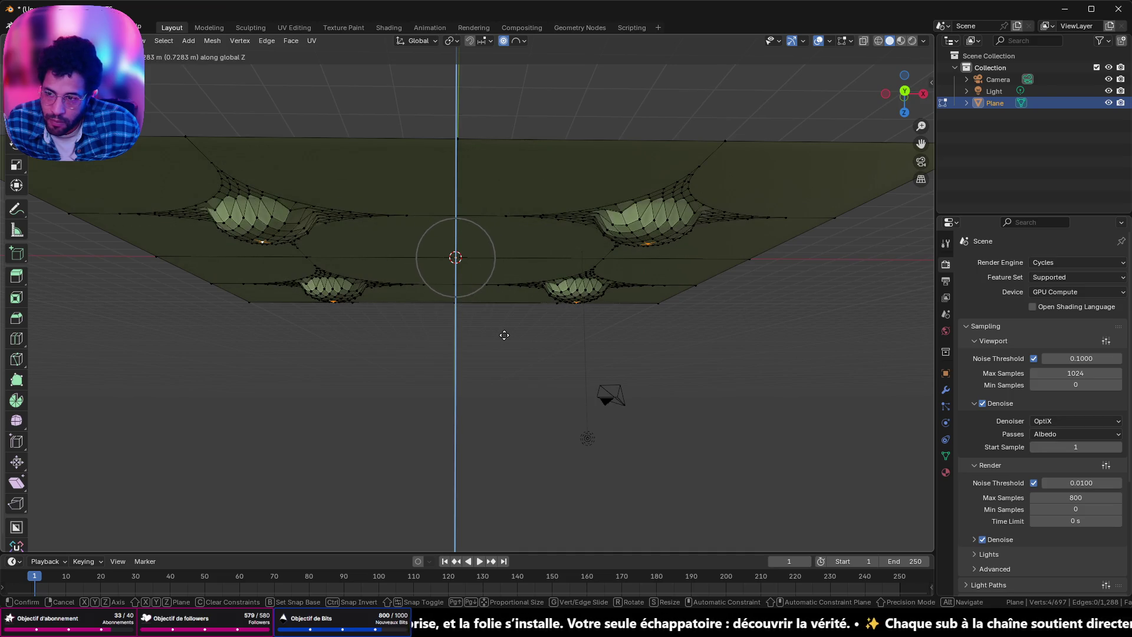
scroll(507, 354, "down", 2)
scroll(511, 371, "down", 1)
scroll(511, 371, "down", 2)
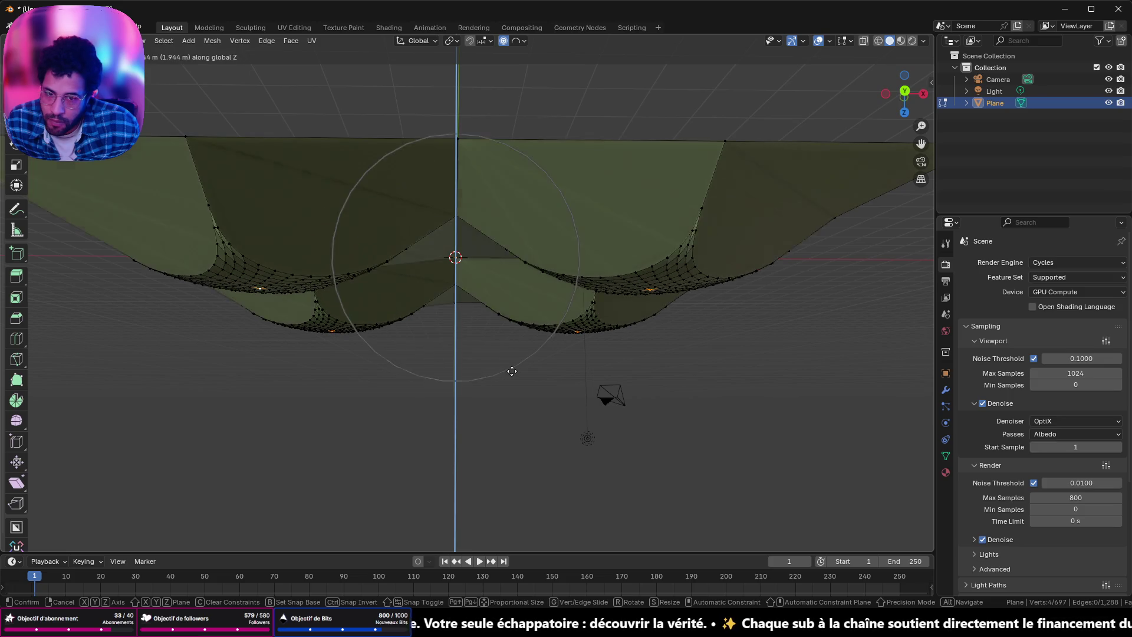
scroll(511, 370, "down", 1)
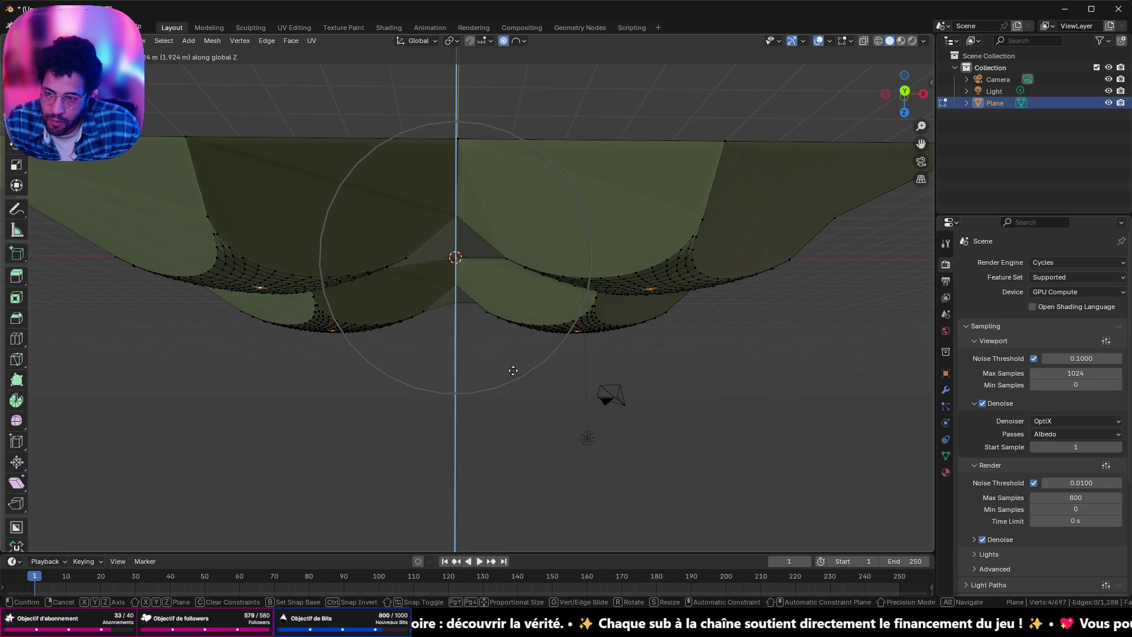
scroll(513, 369, "down", 3)
scroll(513, 370, "down", 2)
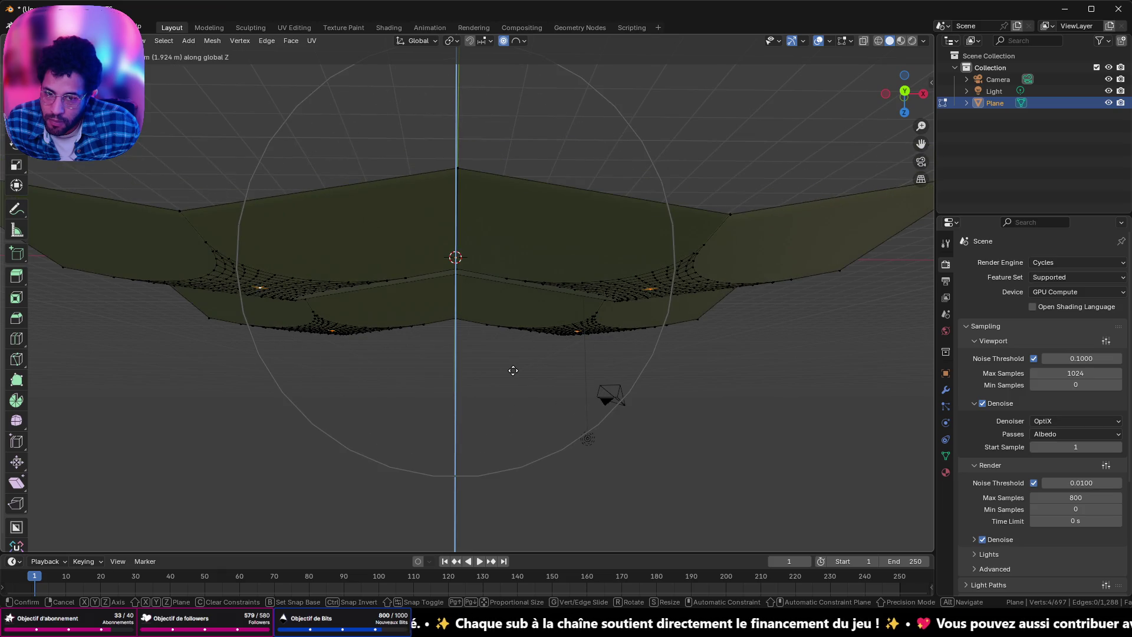
scroll(512, 369, "up", 2)
scroll(513, 370, "up", 1)
scroll(513, 370, "up", 1)
scroll(513, 370, "up", 1)
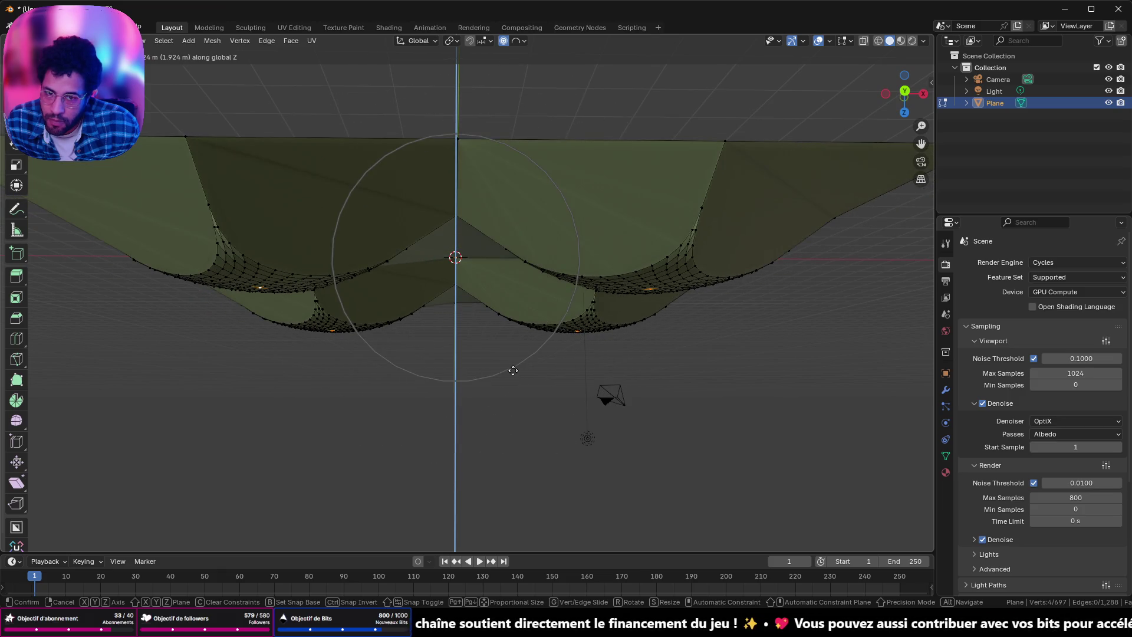
left_click(513, 370)
mouse_move(513, 369)
middle_mouse_down()
mouse_move(662, 343)
mouse_move(587, 243)
mouse_move(550, 229)
mouse_move(495, 265)
middle_mouse_up()
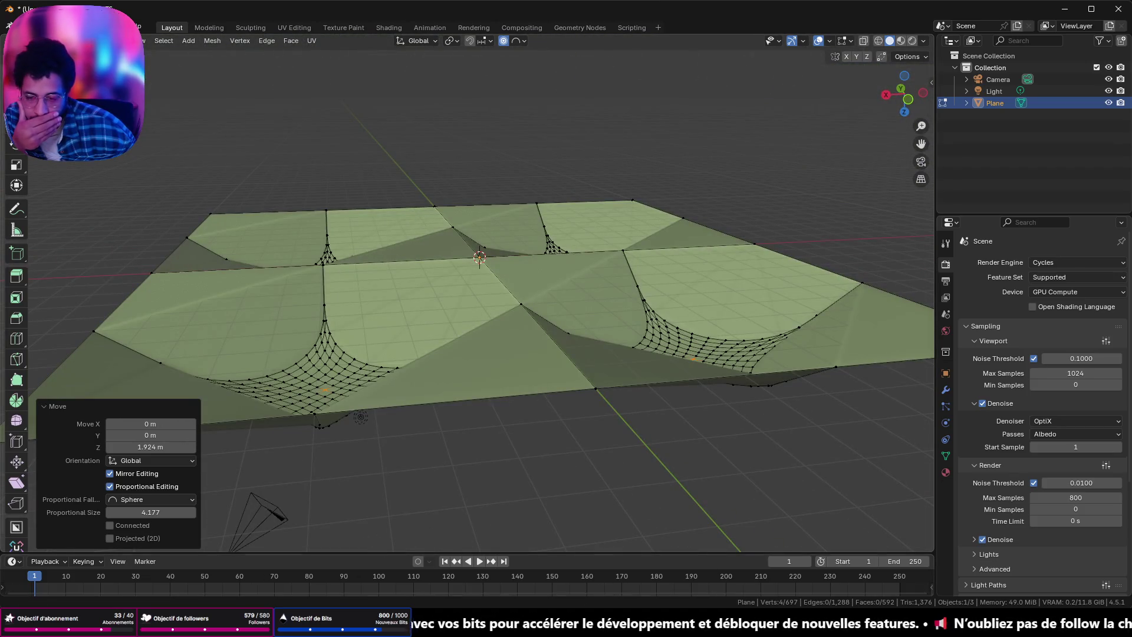
Step: Show the arched-hall reference photo in PureRef, then scale the whole mesh to 0 on Z to flatten it
key("alt+Tab")
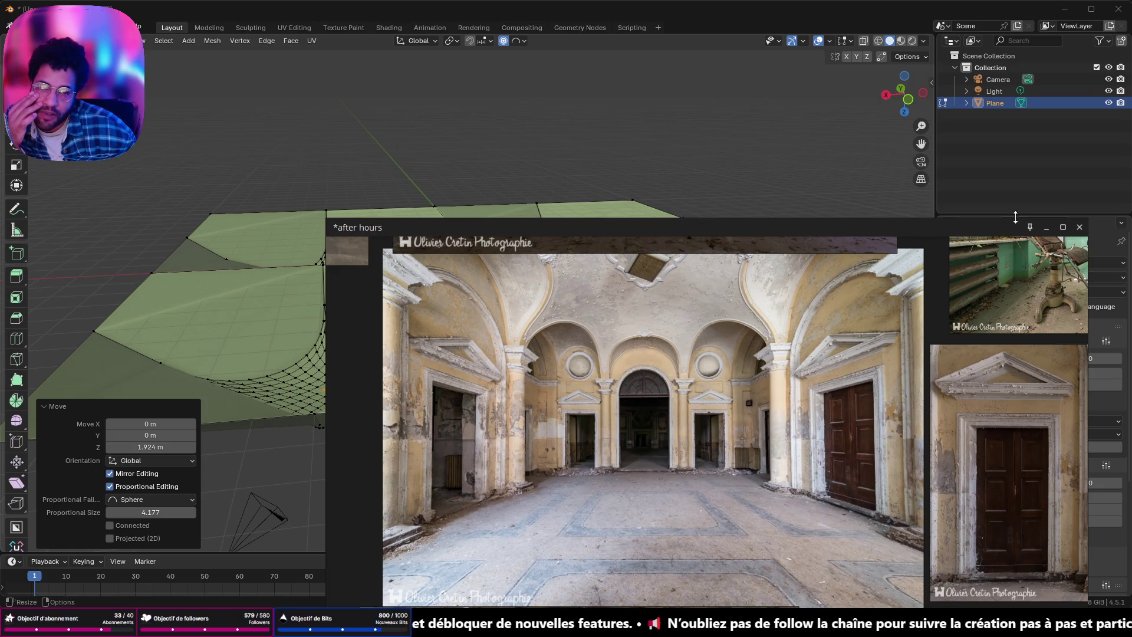
left_click(1046, 227)
key("a")
key("s")
key("z")
key("0")
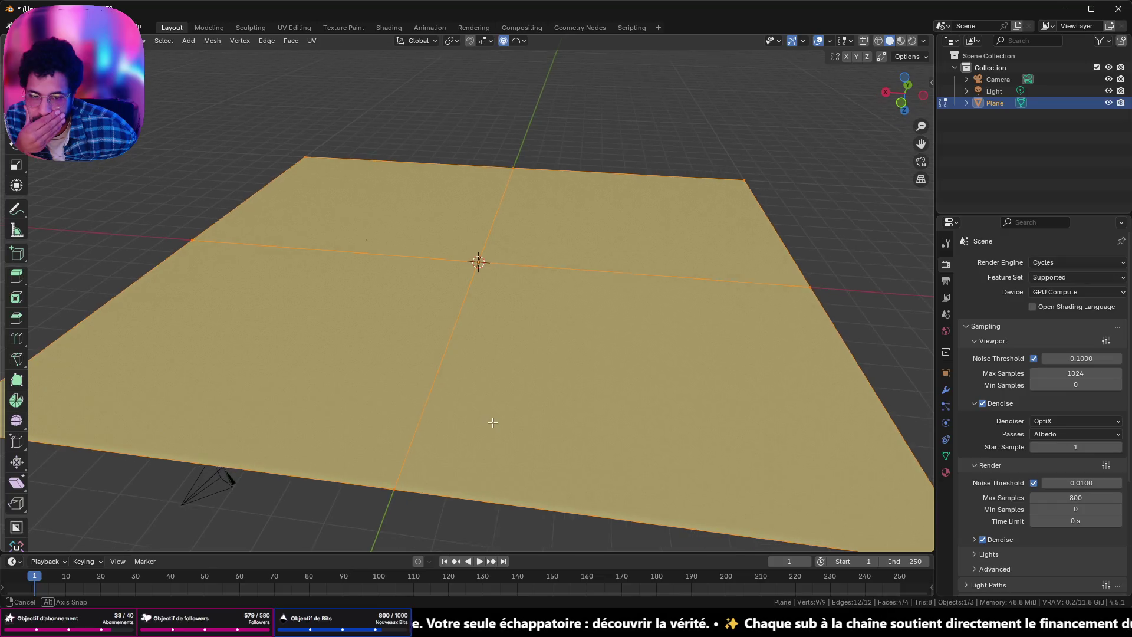
Step: Undo the subdivisions so the plane is a single four-vertex face with all selected
mouse_move(495, 413)
middle_mouse_down()
mouse_move(510, 369)
mouse_move(512, 394)
middle_mouse_up()
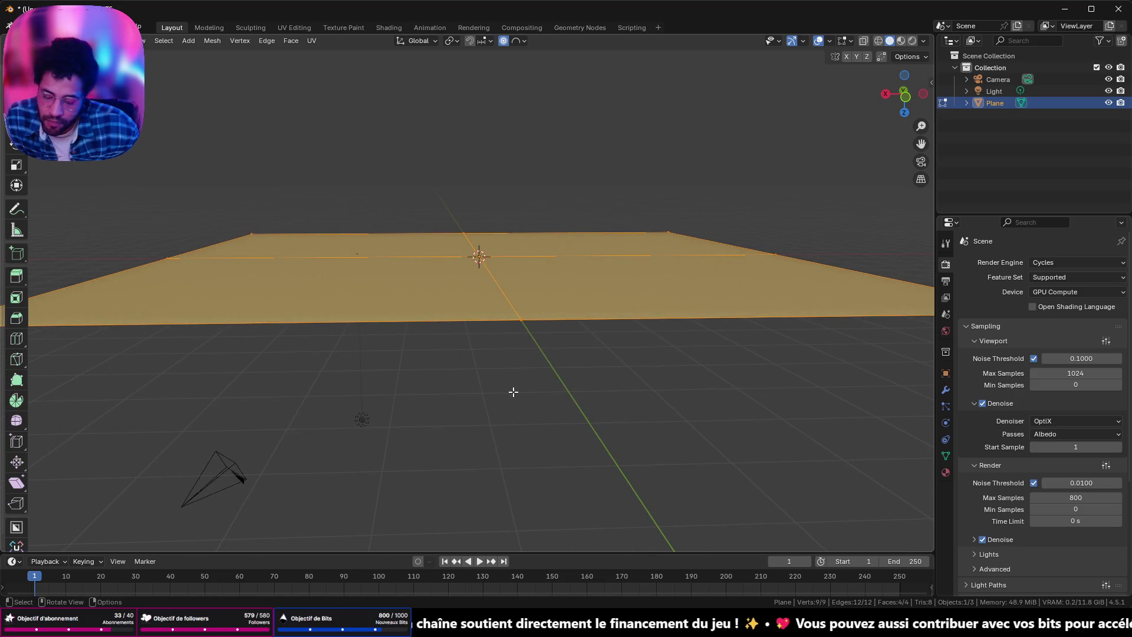
key("Tab")
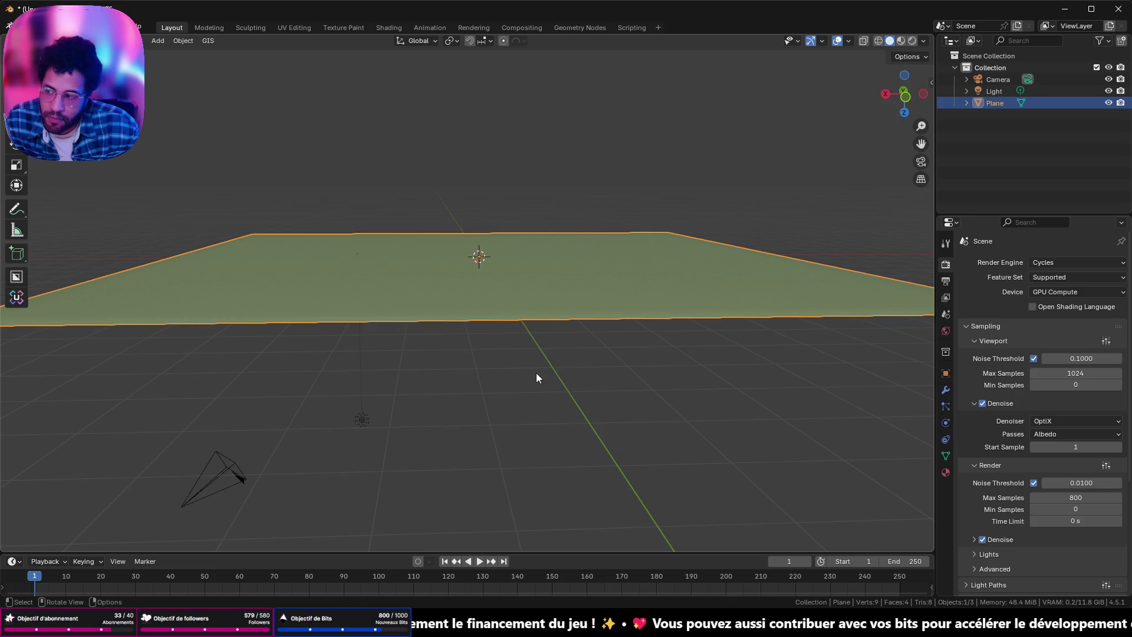
key("Tab")
key("ctrl+z")
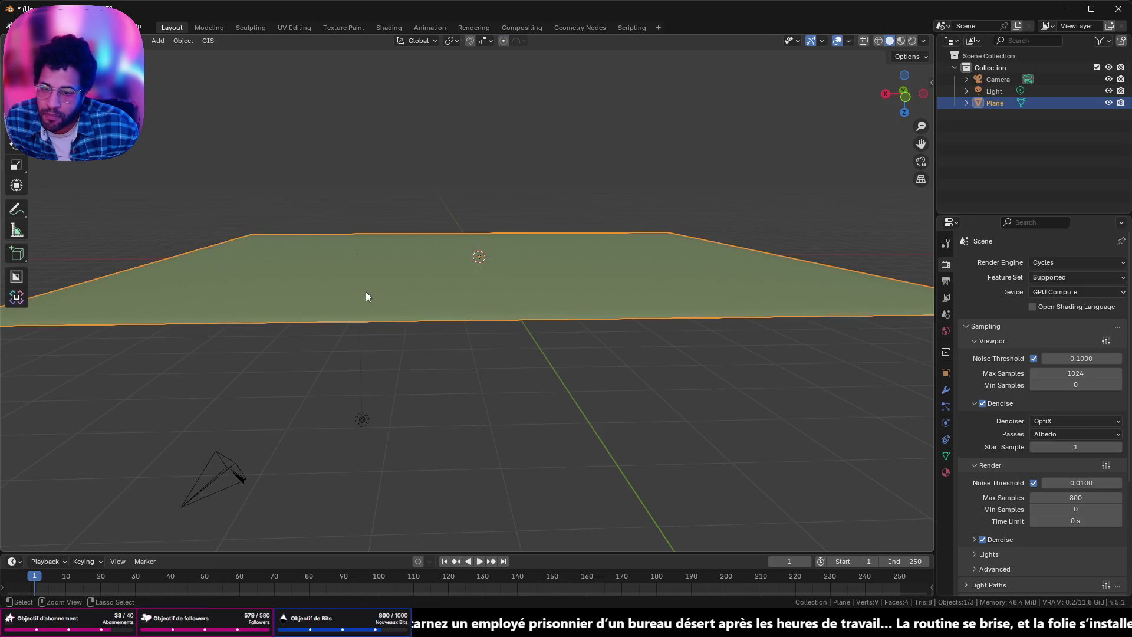
key("a")
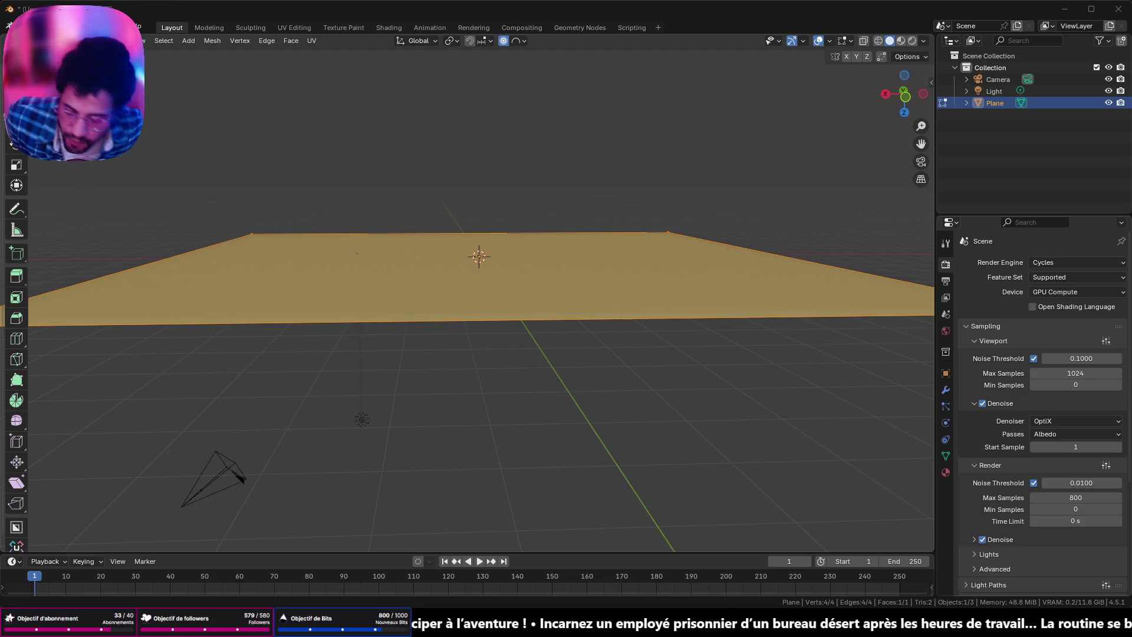
Step: Extrude the plane's face upward into a box
mouse_move(141, 260)
middle_mouse_down()
mouse_move(358, 230)
mouse_move(469, 268)
middle_mouse_up()
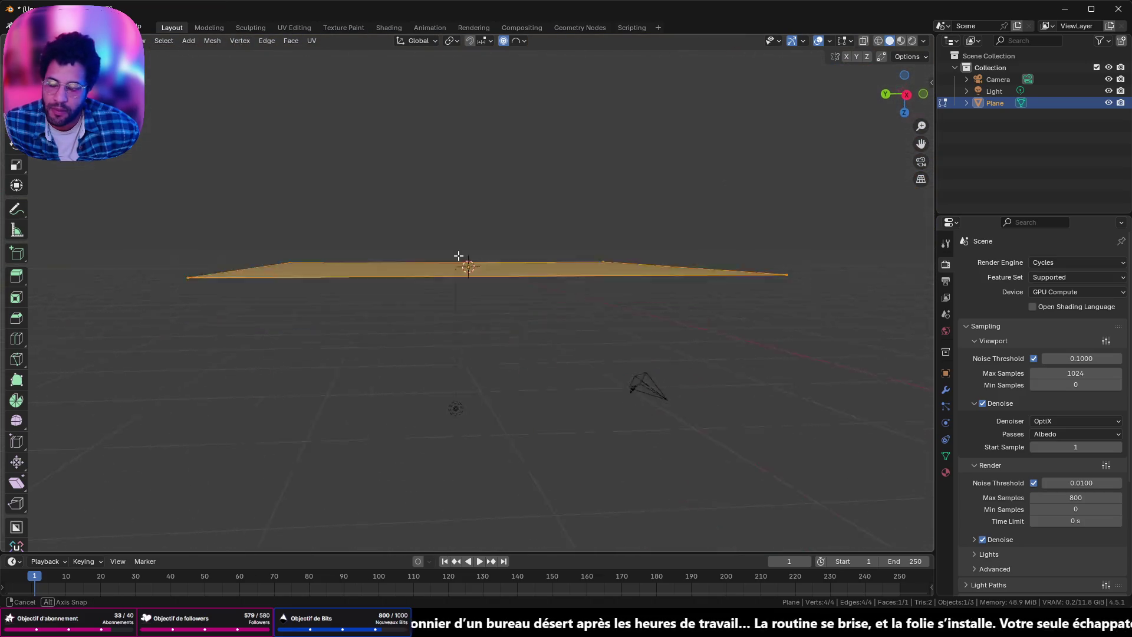
middle_click_drag(469, 268, 457, 239)
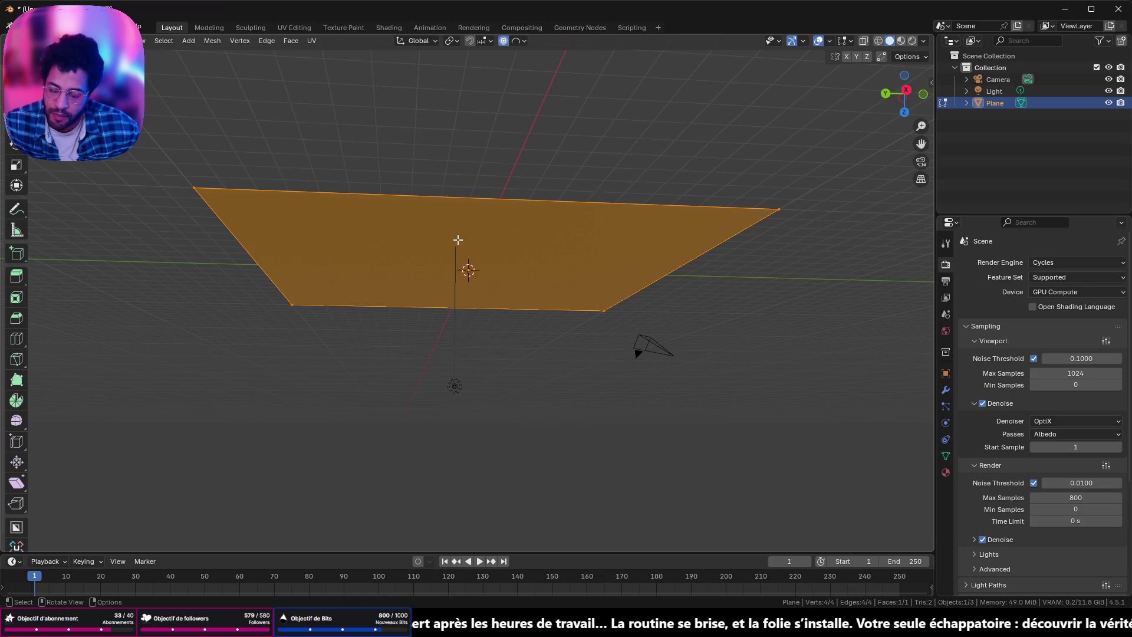
key("e")
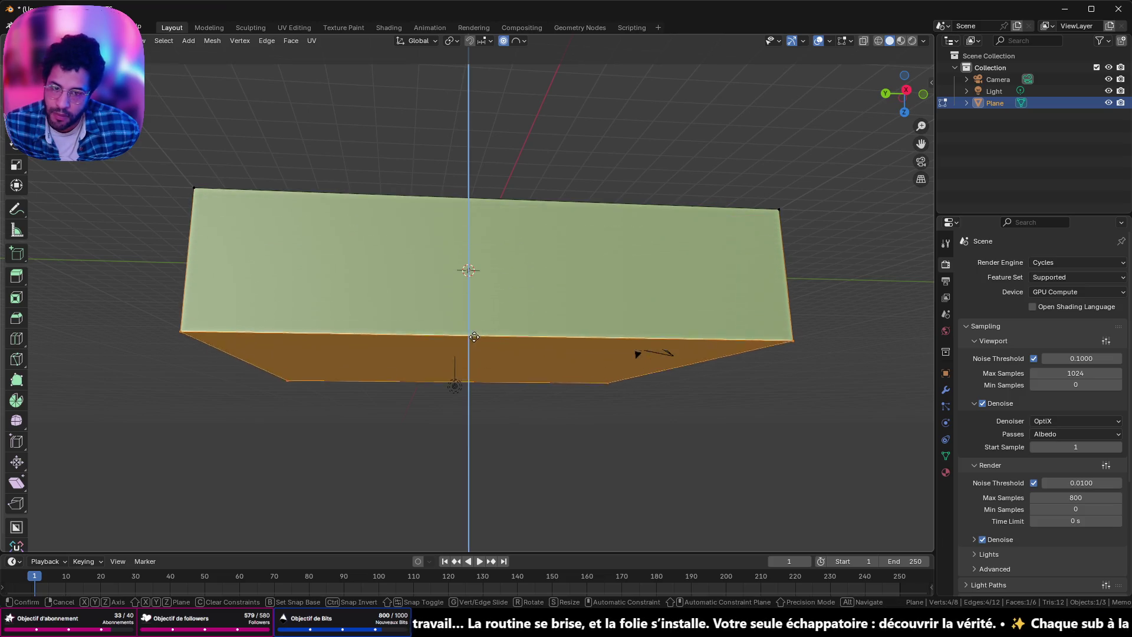
left_click(505, 309)
mouse_move(504, 309)
middle_mouse_down()
mouse_move(516, 380)
mouse_move(504, 239)
middle_mouse_up()
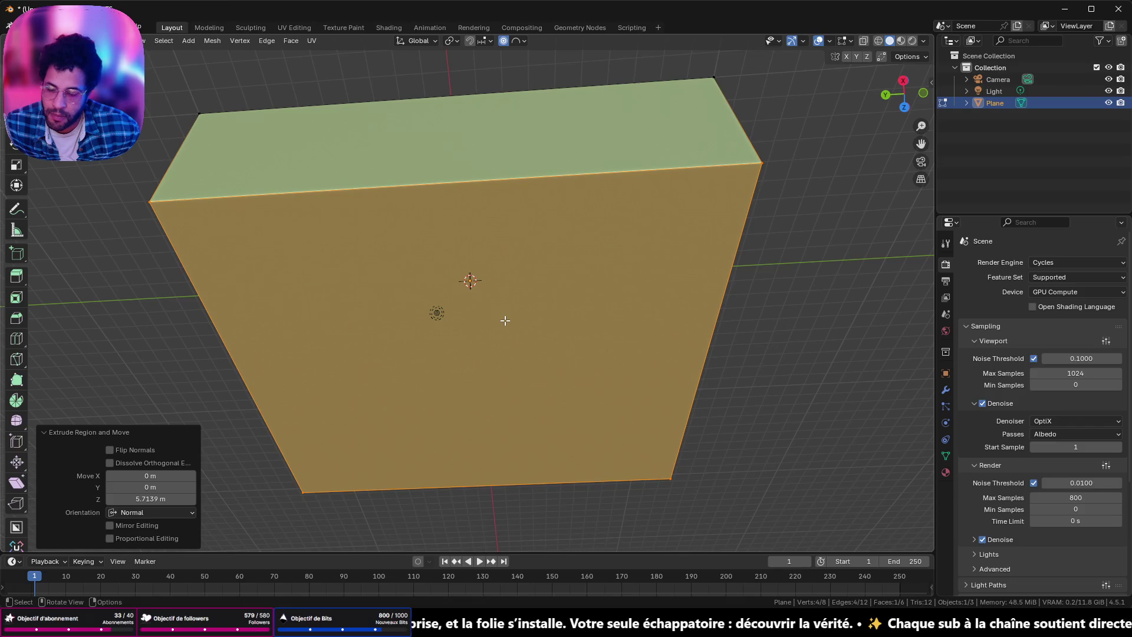
Step: Delete one face of the box to leave it open, then select its front top edge
key("x")
left_click(506, 347)
mouse_move(506, 338)
middle_mouse_down()
mouse_move(515, 399)
mouse_move(158, 175)
middle_mouse_up()
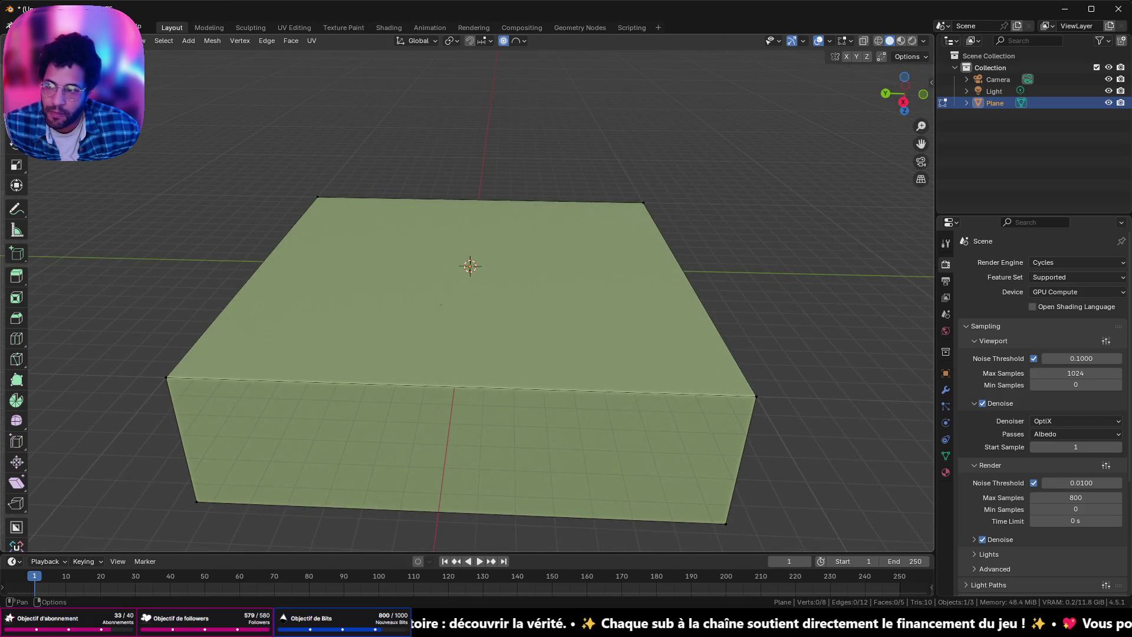
left_click(133, 26)
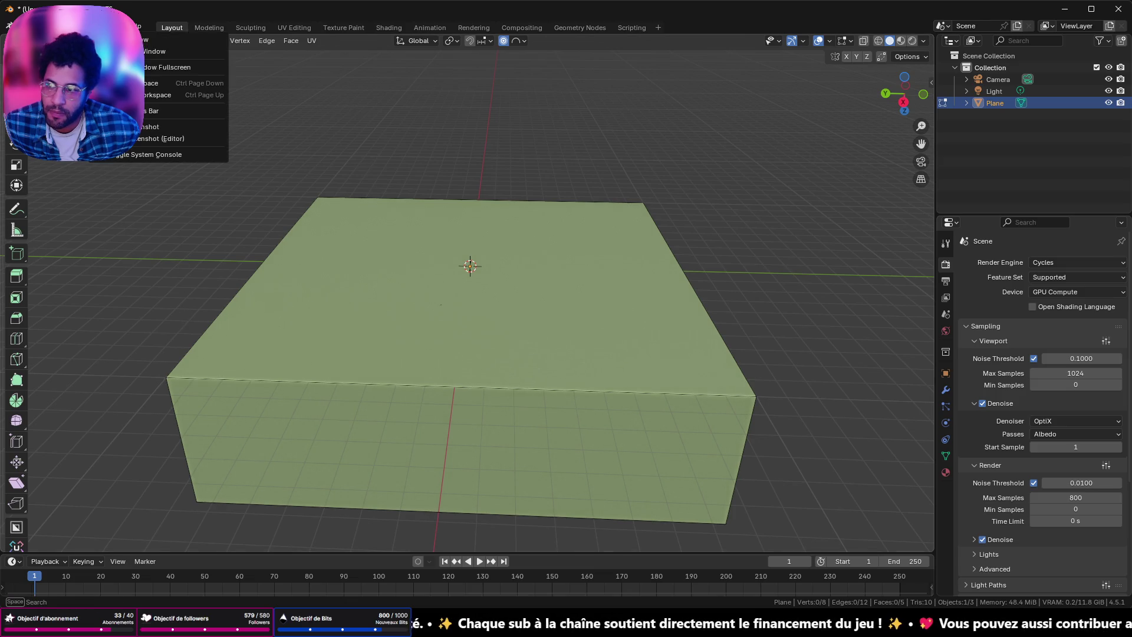
middle_click_drag(449, 349, 479, 341)
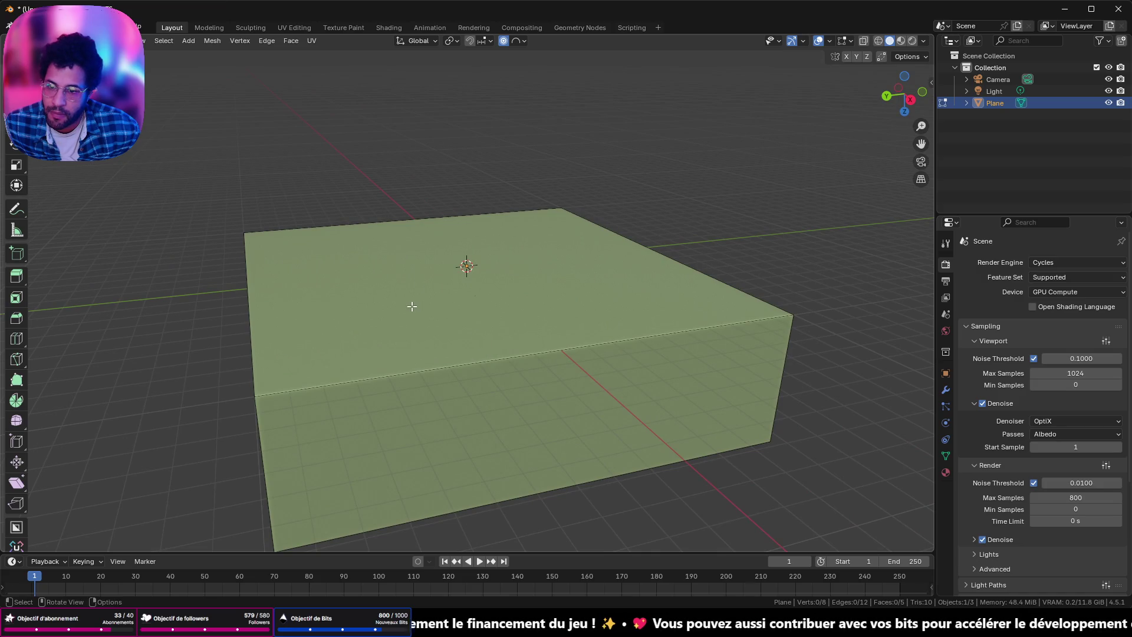
left_click(390, 377, "alt")
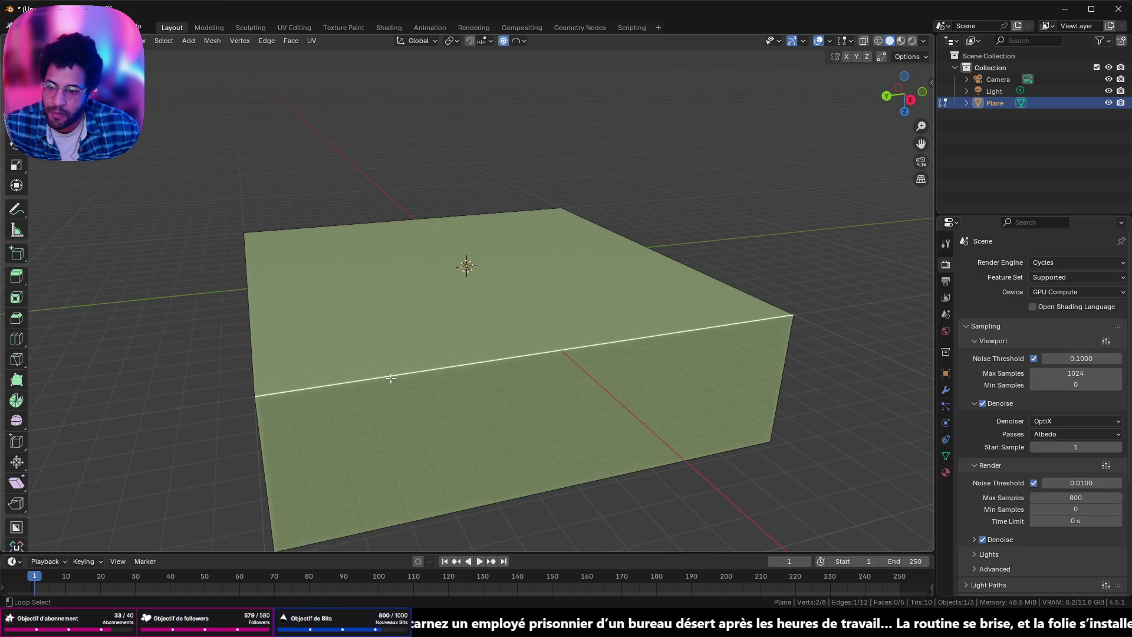
left_click_drag(236, 176, 747, 423)
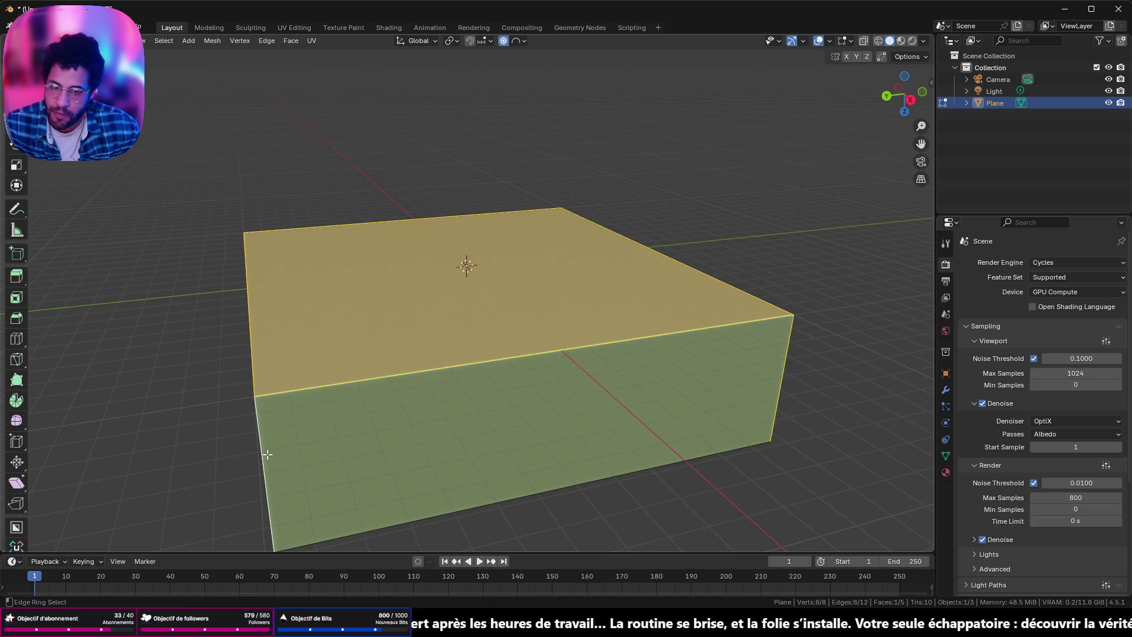
Step: Bevel the box's edges with many segments to round them off
middle_click_drag(266, 454, 555, 413)
key("ctrl+b")
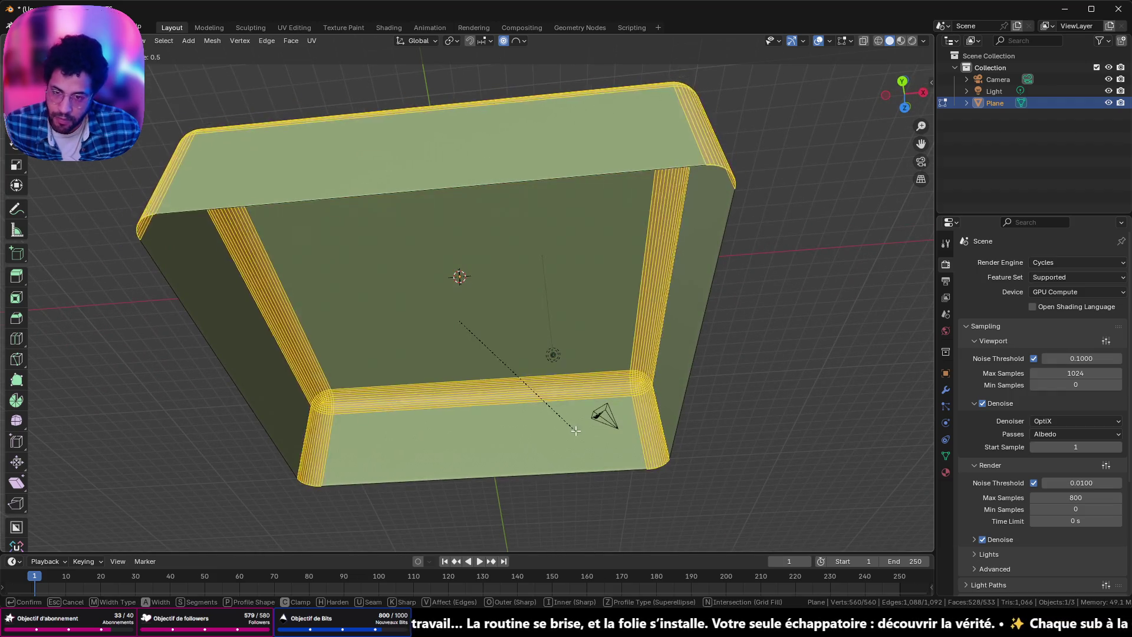
scroll(601, 421, "up", 4)
scroll(615, 460, "up", 4)
scroll(645, 504, "up", 2)
left_click(668, 522)
mouse_move(651, 469)
middle_mouse_down()
mouse_move(798, 461)
mouse_move(146, 455)
mouse_move(464, 372)
mouse_move(445, 356)
mouse_move(567, 406)
middle_mouse_up()
Step: Back in Object Mode, give the rounded tub smooth shading
key("Tab")
right_click(445, 356)
left_click(445, 357)
scroll(567, 406, "up", 5)
mouse_move(485, 418)
middle_mouse_down()
mouse_move(735, 405)
mouse_move(567, 423)
mouse_move(328, 420)
mouse_move(376, 482)
mouse_move(414, 255)
mouse_move(588, 217)
mouse_move(655, 265)
mouse_move(677, 301)
mouse_move(626, 252)
mouse_move(627, 215)
mouse_move(636, 241)
mouse_move(642, 195)
mouse_move(631, 323)
mouse_move(631, 277)
middle_mouse_up()
key("s")
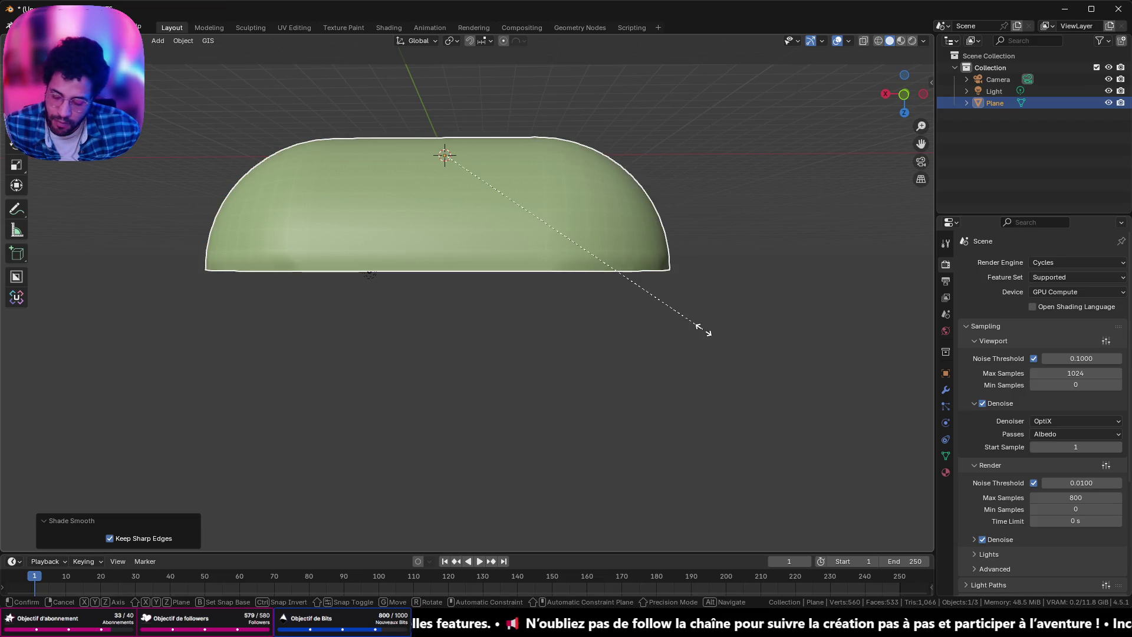
Step: Scale the shell down on Z to about 0.423 of its height
key("z")
left_click(550, 234)
mouse_move(550, 234)
middle_mouse_down()
mouse_move(588, 202)
mouse_move(660, 181)
mouse_move(602, 176)
mouse_move(555, 204)
mouse_move(548, 242)
mouse_move(709, 193)
mouse_move(654, 233)
mouse_move(518, 195)
mouse_move(588, 218)
mouse_move(647, 209)
mouse_move(674, 230)
mouse_move(687, 286)
mouse_move(661, 365)
mouse_move(601, 207)
mouse_move(622, 150)
middle_mouse_up()
scroll(548, 242, "up", 3)
scroll(654, 234, "down", 3)
Step: In Edit Mode, select the central quad face and start insetting it
key("Tab")
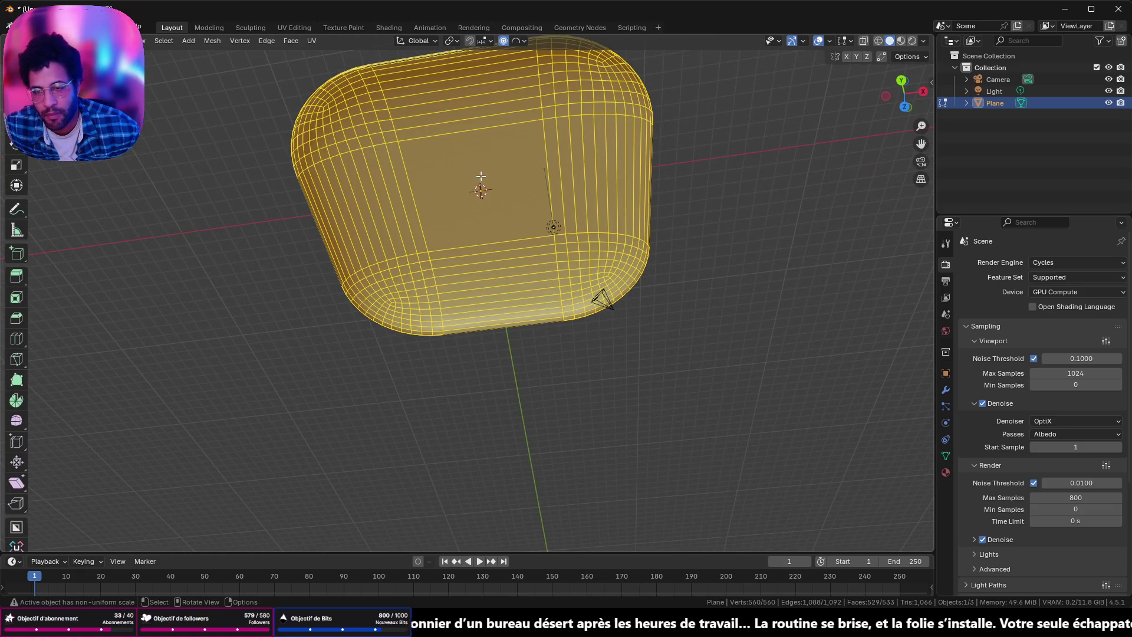
scroll(481, 164, "up", 4)
scroll(481, 152, "down", 2)
left_click(506, 221)
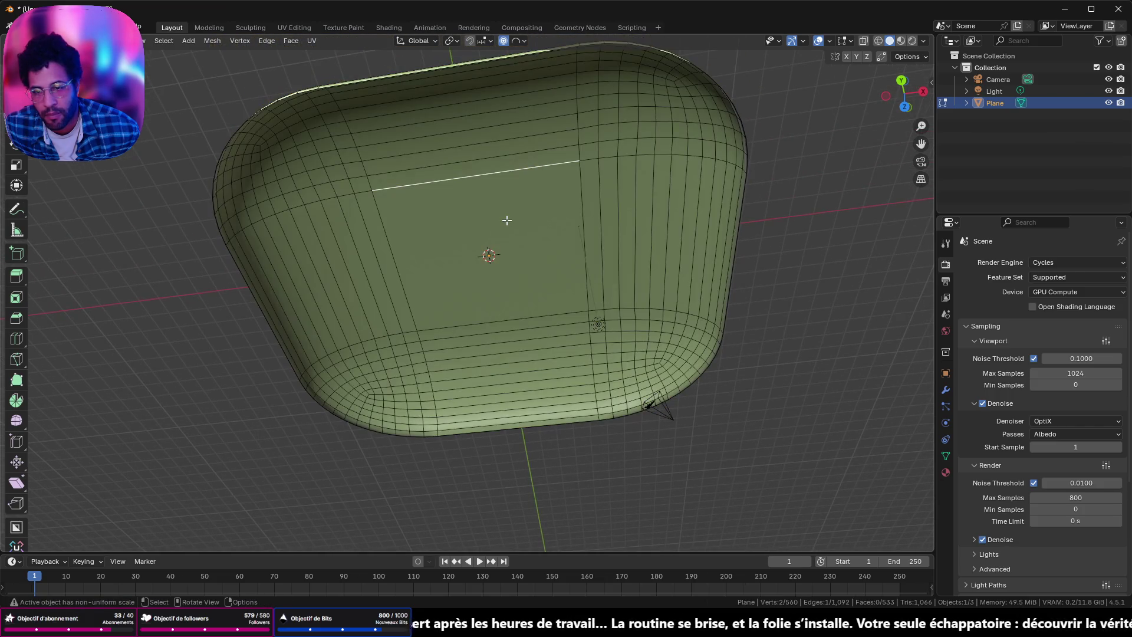
key("3")
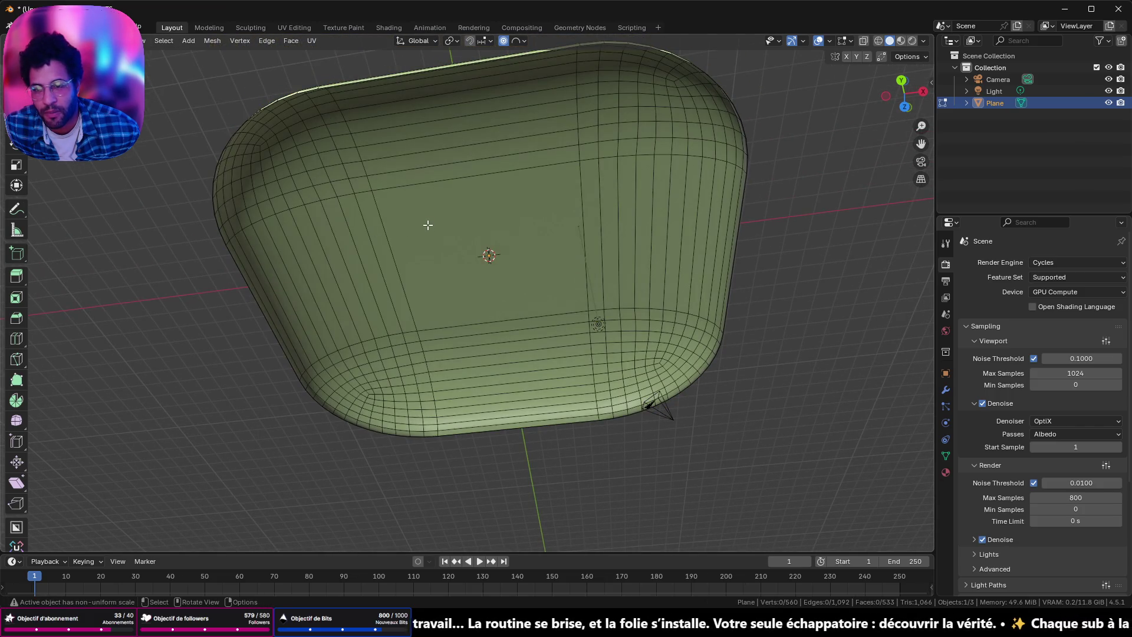
left_click(453, 230)
key("i")
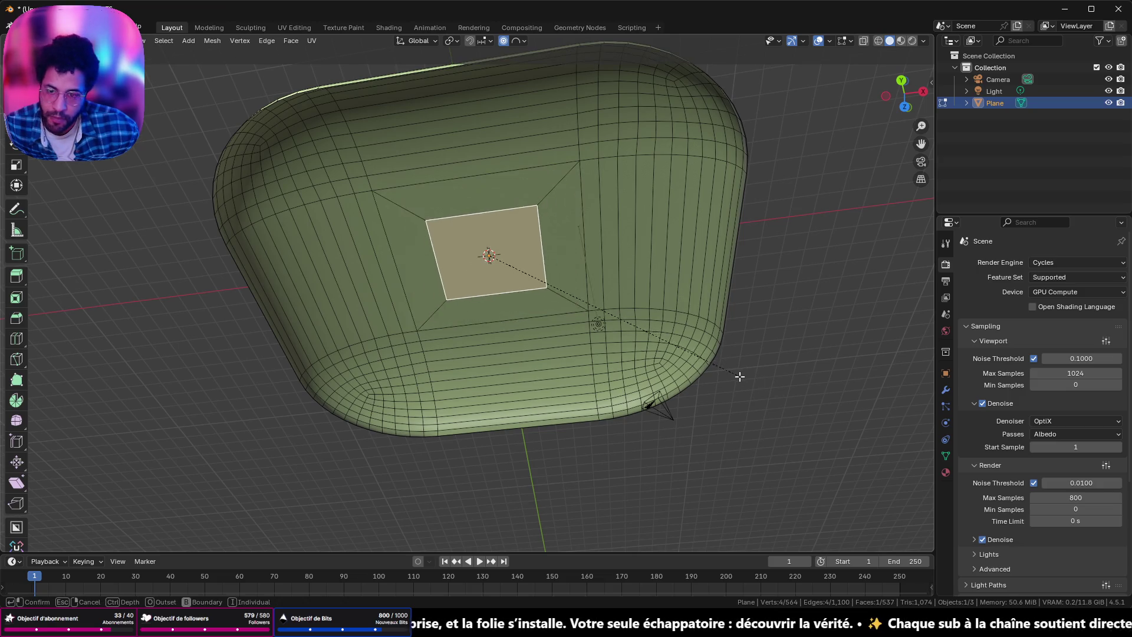
Step: Confirm the inset and move the small face up along Z with soft falloff into a tapered pit
left_click(712, 373)
mouse_move(712, 374)
middle_mouse_down()
mouse_move(503, 288)
mouse_move(509, 307)
middle_mouse_up()
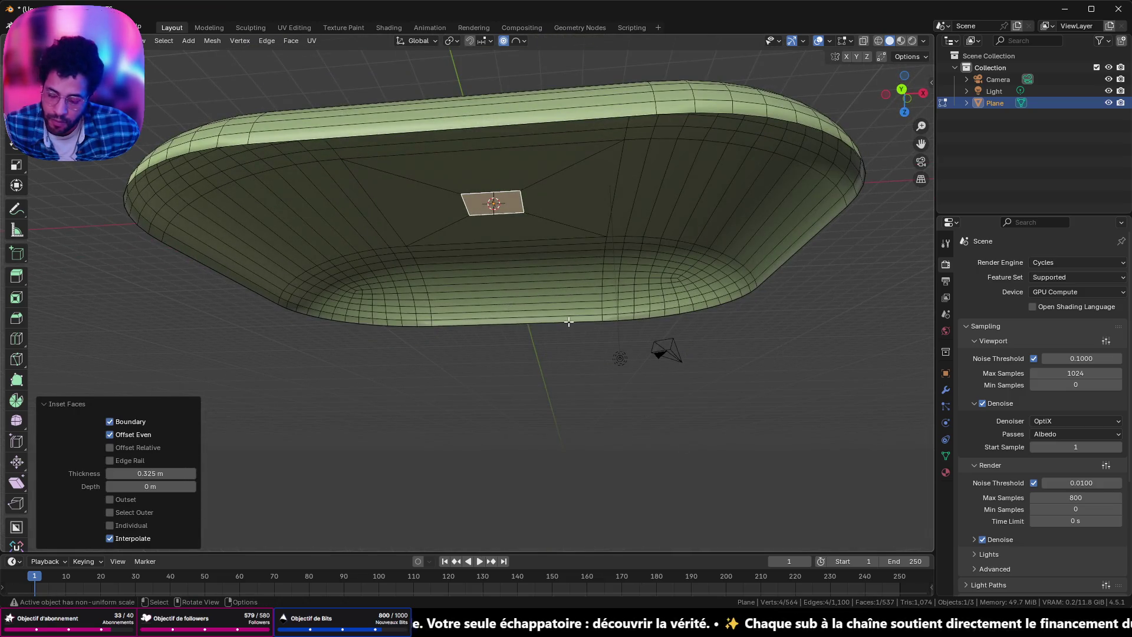
key("g")
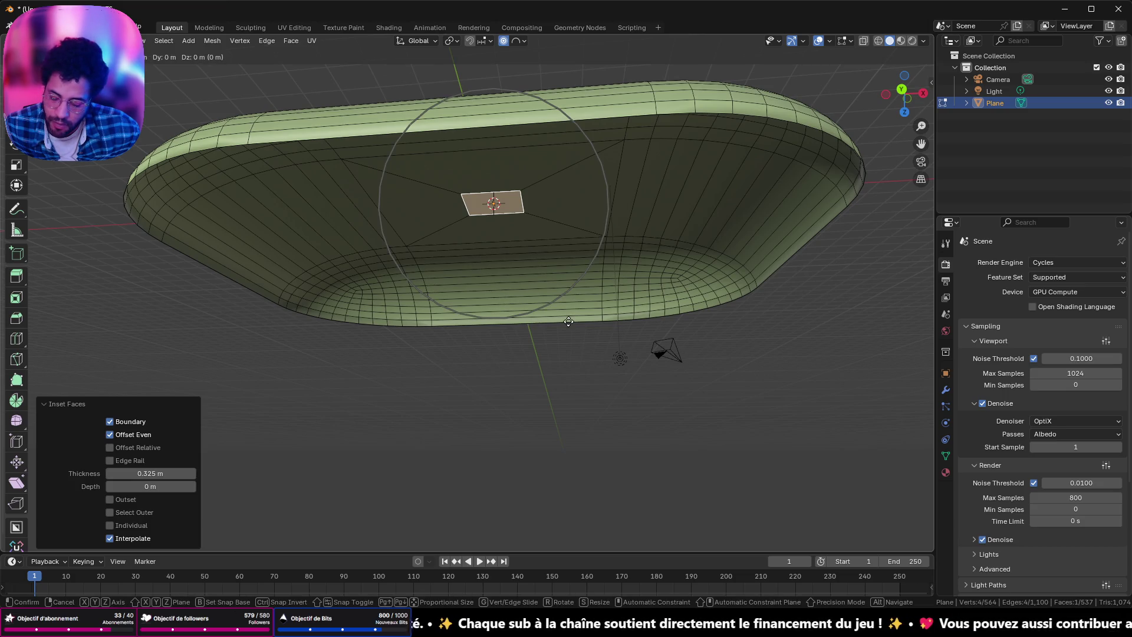
key("z")
left_click(580, 372)
key("ctrl+b")
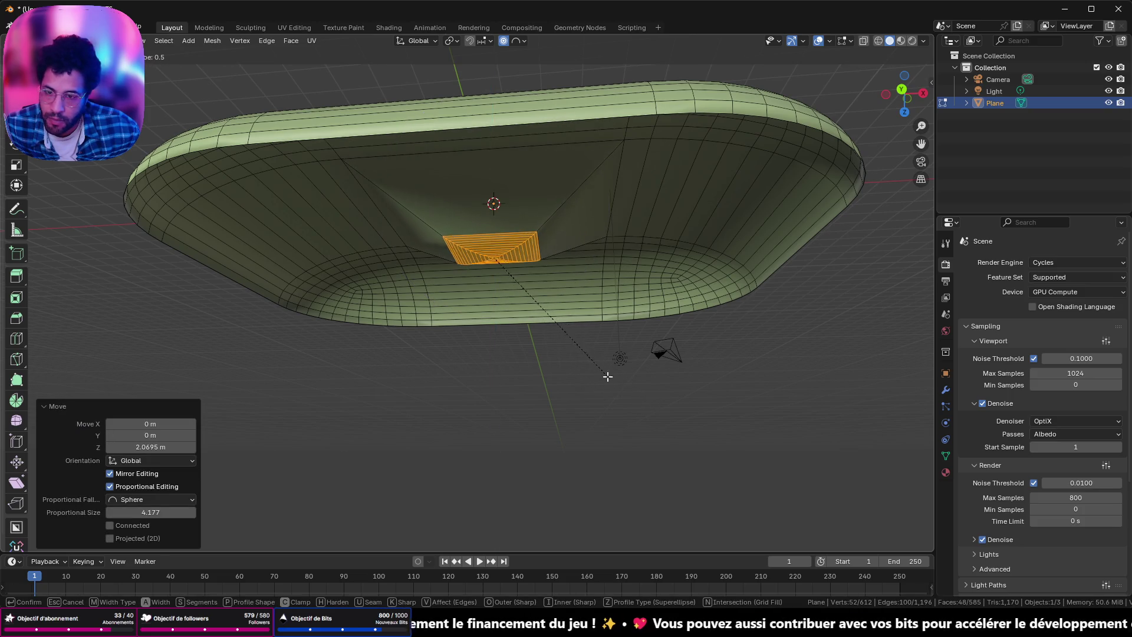
key("Escape")
Step: Adjust the selection of faces around the pit and grow it across the recess
middle_click_drag(606, 375, 528, 227)
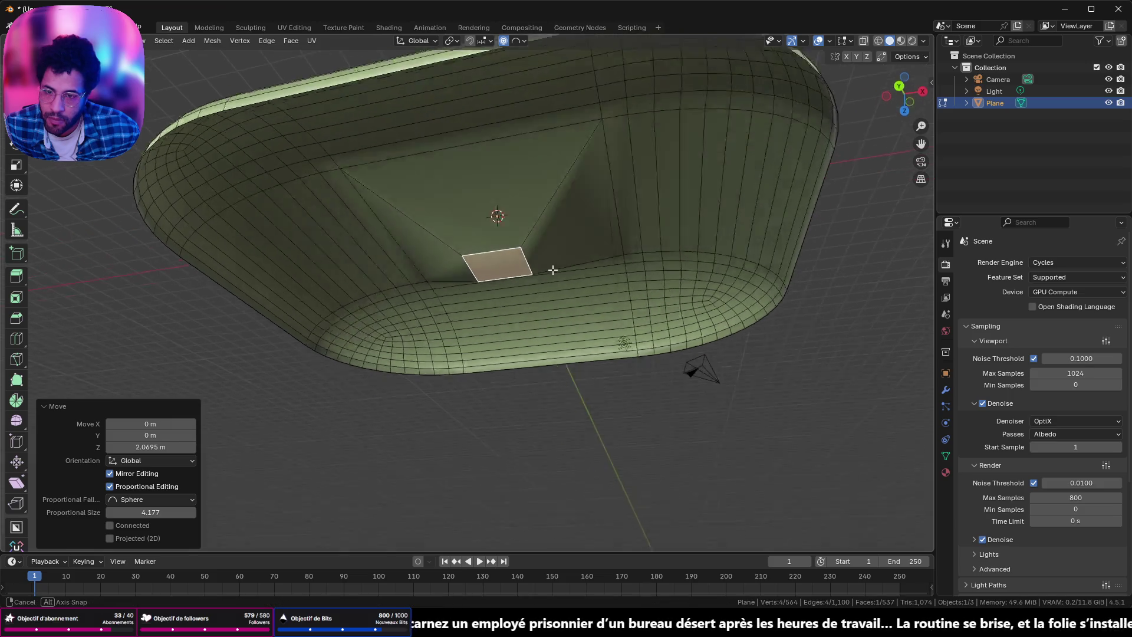
scroll(528, 227, "up", 2)
left_click(534, 222, "alt")
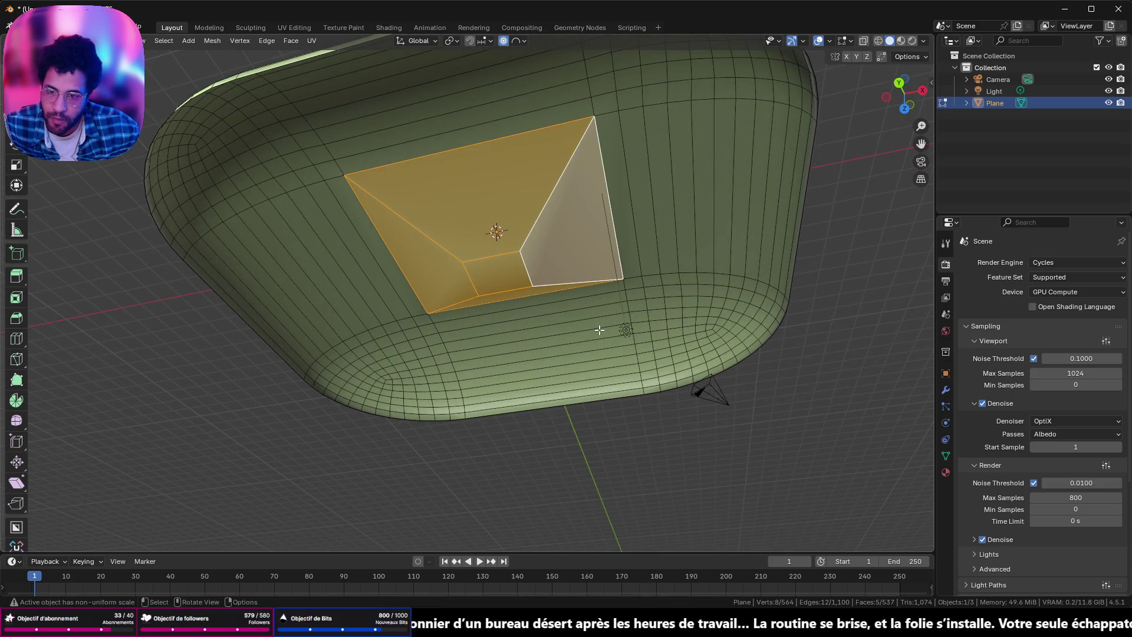
middle_click_drag(532, 222, 613, 178)
left_click(545, 137, "shift")
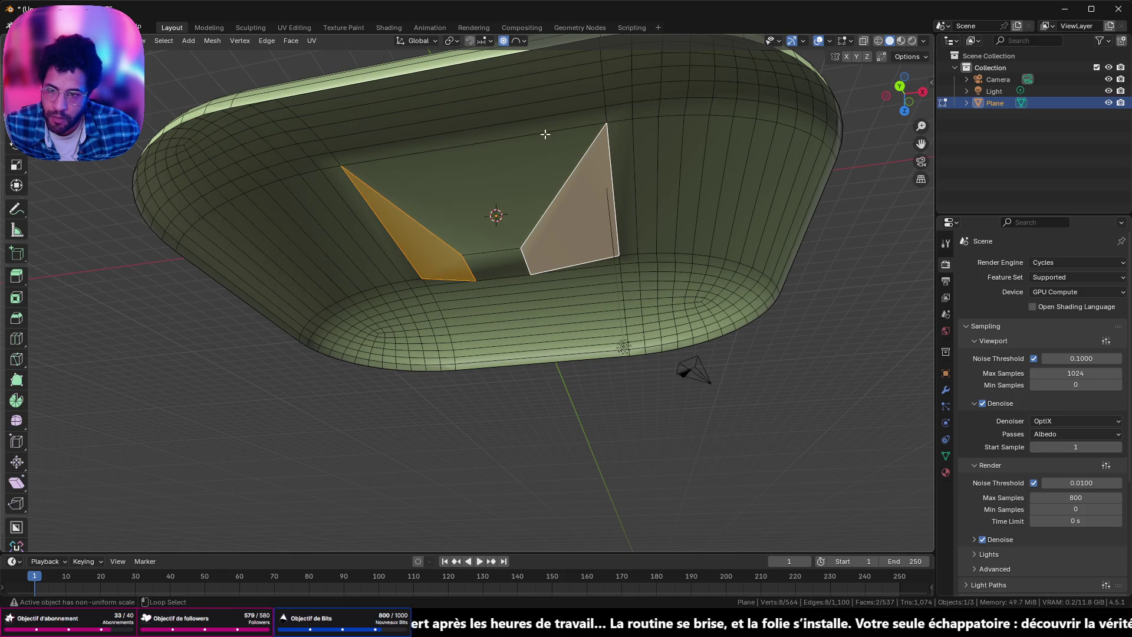
left_click(409, 154, "ctrl")
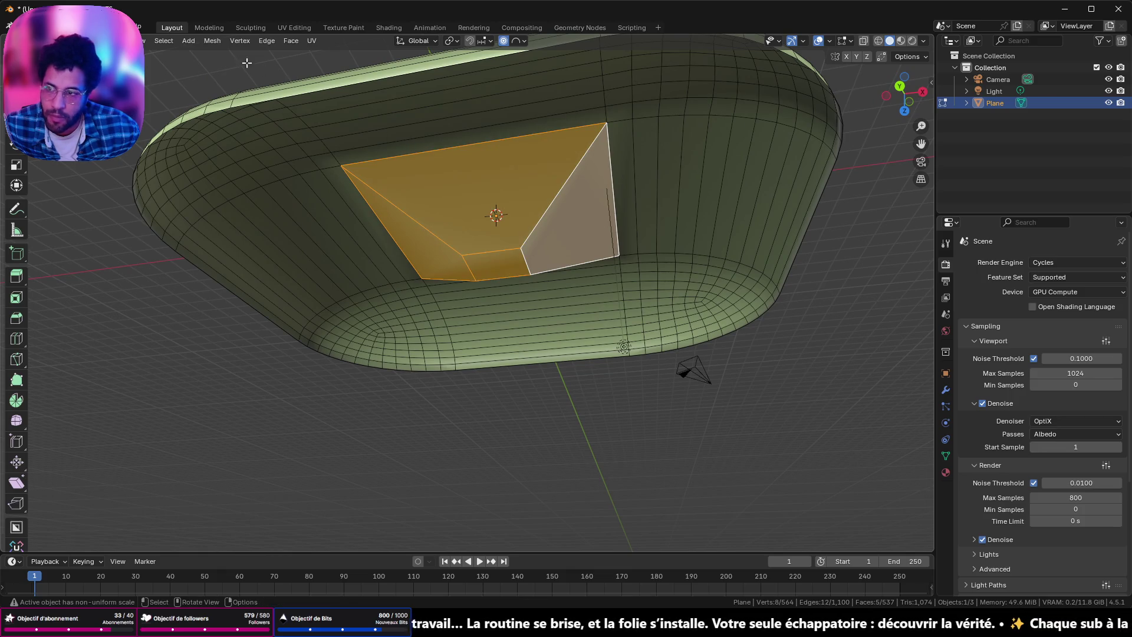
left_click(490, 164, "shift")
left_click(620, 209, "shift")
middle_click_drag(619, 209, 525, 370)
left_click(526, 370, "shift")
left_click(407, 330, "shift")
middle_click_drag(406, 330, 535, 392)
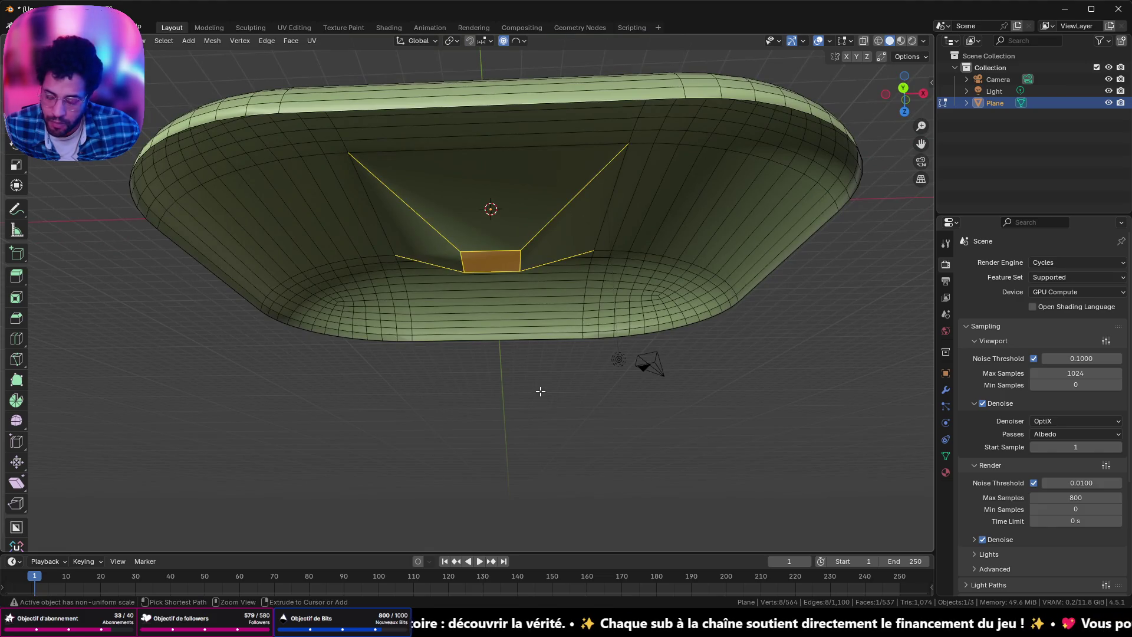
key("ctrl+KP_Add")
key("ctrl+KP_Add")
Step: Check the shell's shading in Object Mode, then return to editing its top faces
key("Tab")
mouse_move(560, 412)
middle_mouse_down()
mouse_move(550, 344)
mouse_move(622, 326)
mouse_move(652, 356)
mouse_move(652, 387)
mouse_move(600, 407)
mouse_move(497, 394)
mouse_move(257, 395)
mouse_move(425, 235)
mouse_move(468, 164)
mouse_move(589, 217)
mouse_move(606, 336)
mouse_move(625, 334)
mouse_move(649, 281)
middle_mouse_up()
key("Tab")
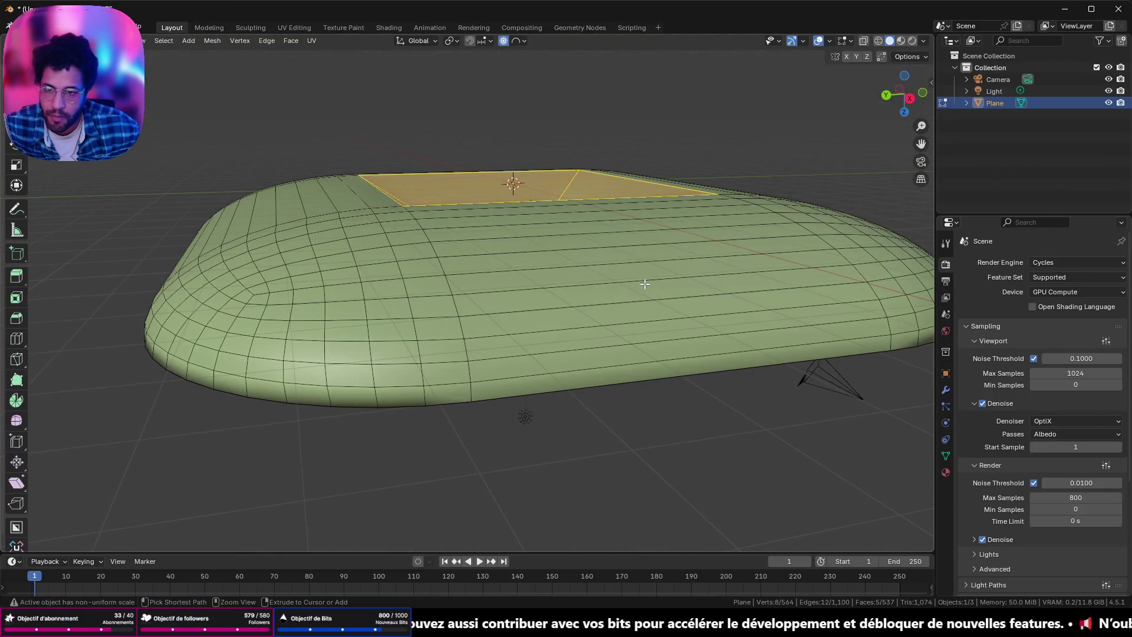
Step: Merge the selected top faces, inspect the shell from above, then switch to the browser
key("ctrl+x")
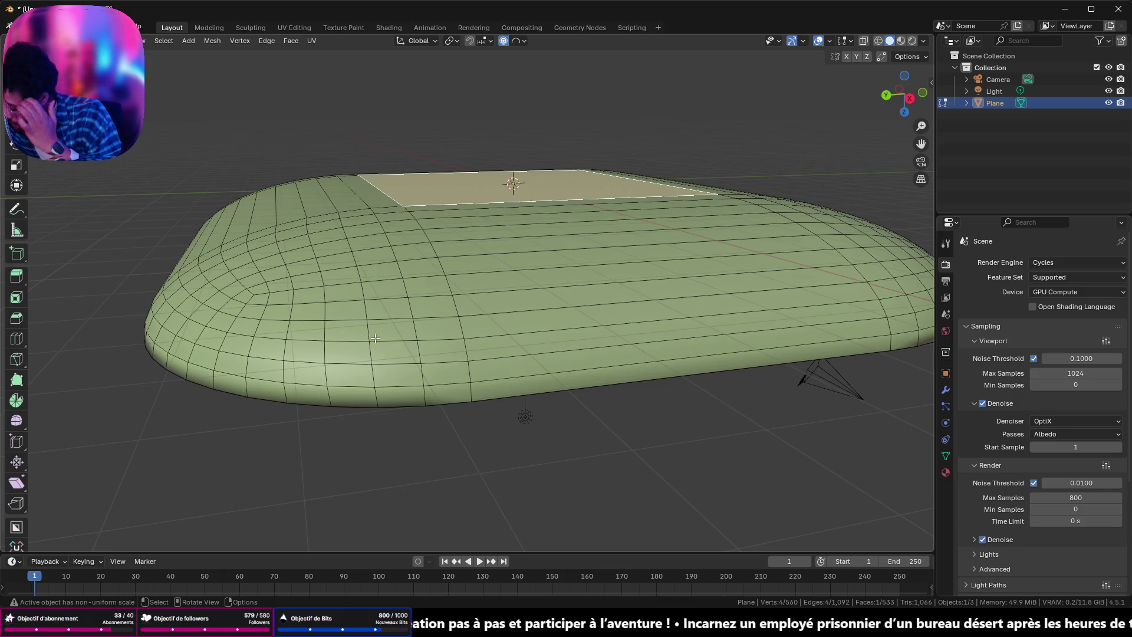
mouse_move(375, 338)
middle_mouse_down()
mouse_move(447, 168)
mouse_move(587, 215)
middle_mouse_up()
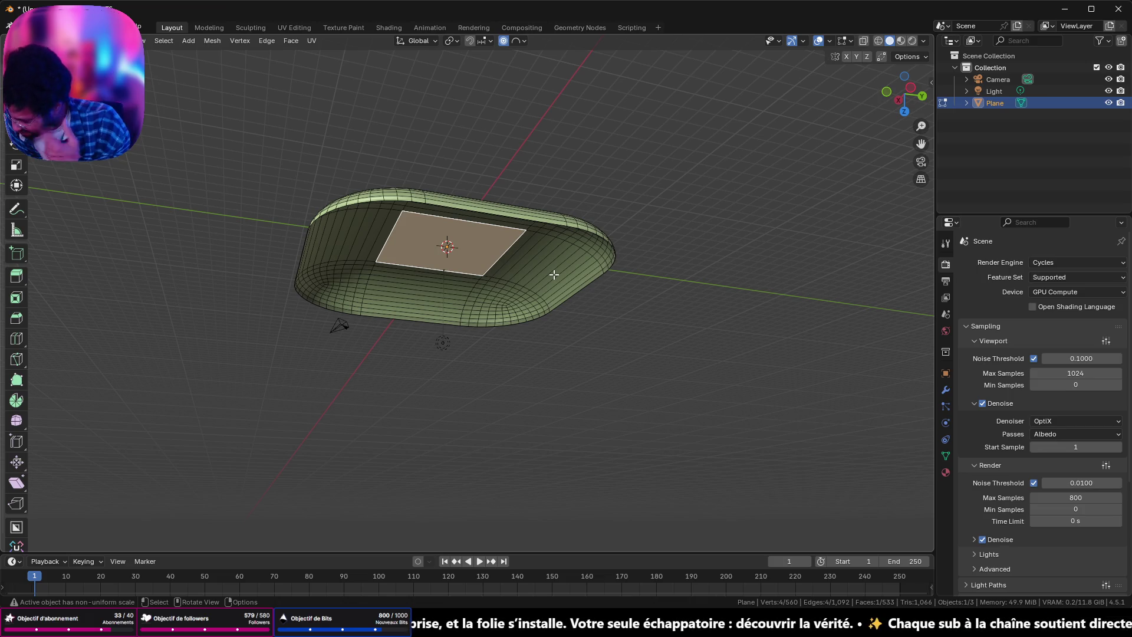
scroll(566, 255, "up", 5)
mouse_move(556, 245)
middle_mouse_down()
mouse_move(494, 216)
mouse_move(599, 241)
middle_mouse_up()
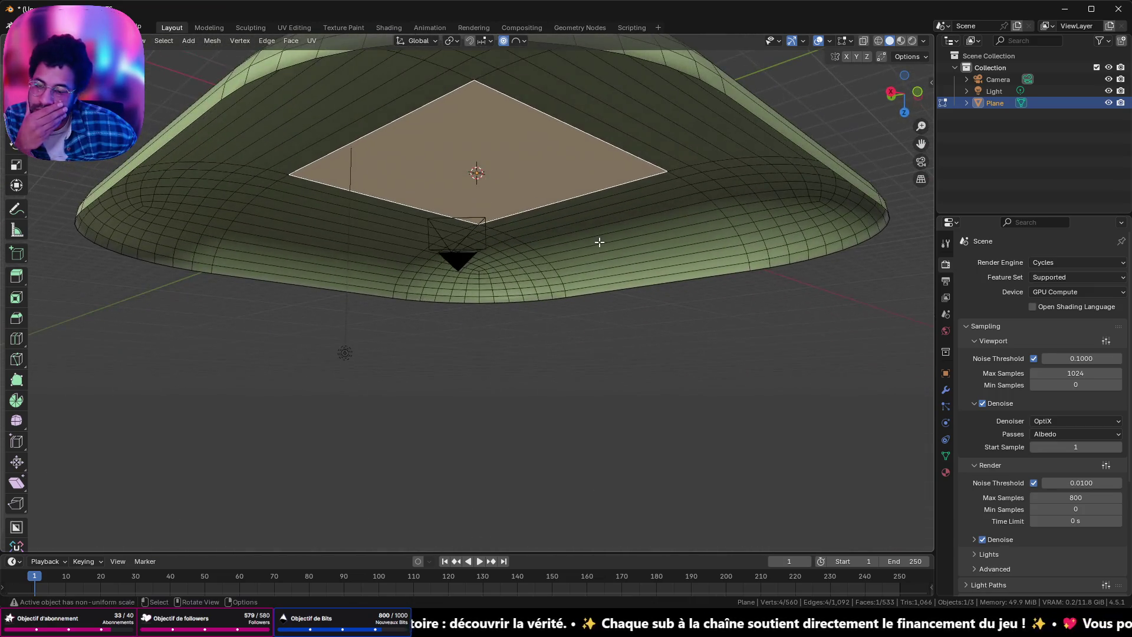
key("alt+Tab")
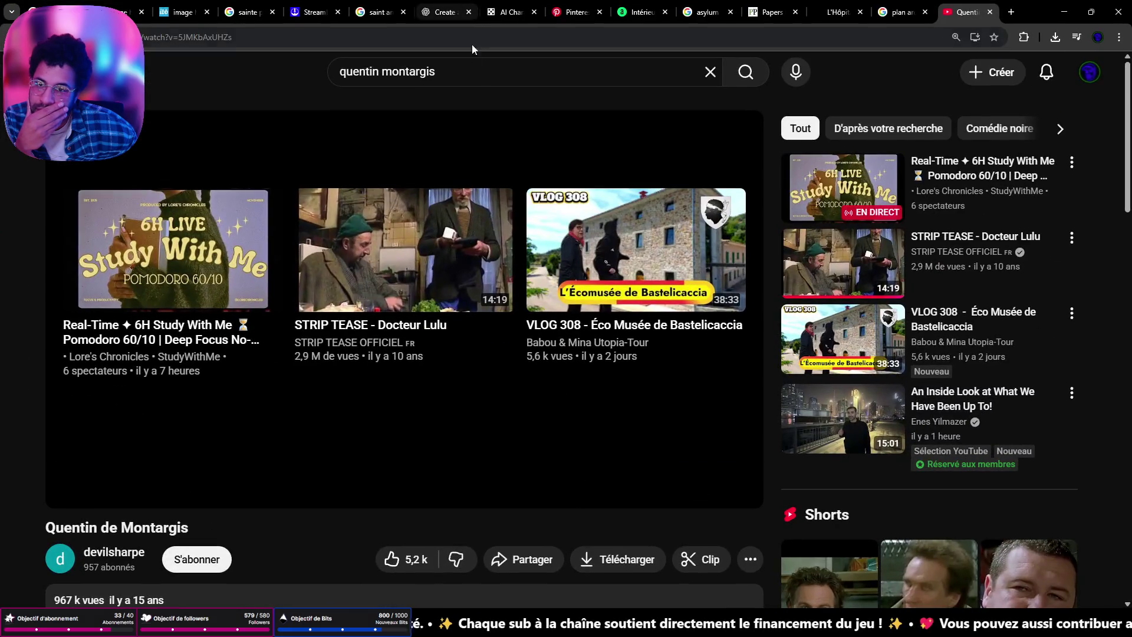
Step: Search Google Images for 'voute', browse the vault pictures, then return to Blender
left_click(478, 34)
type("voute&rlz")
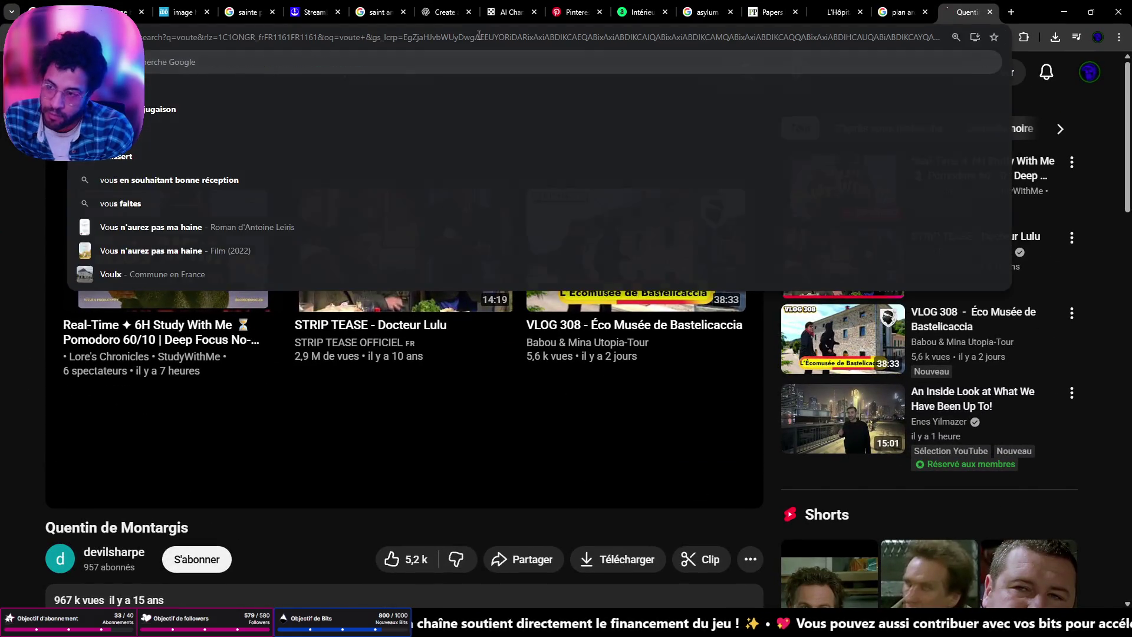
key("Return")
left_click(207, 135)
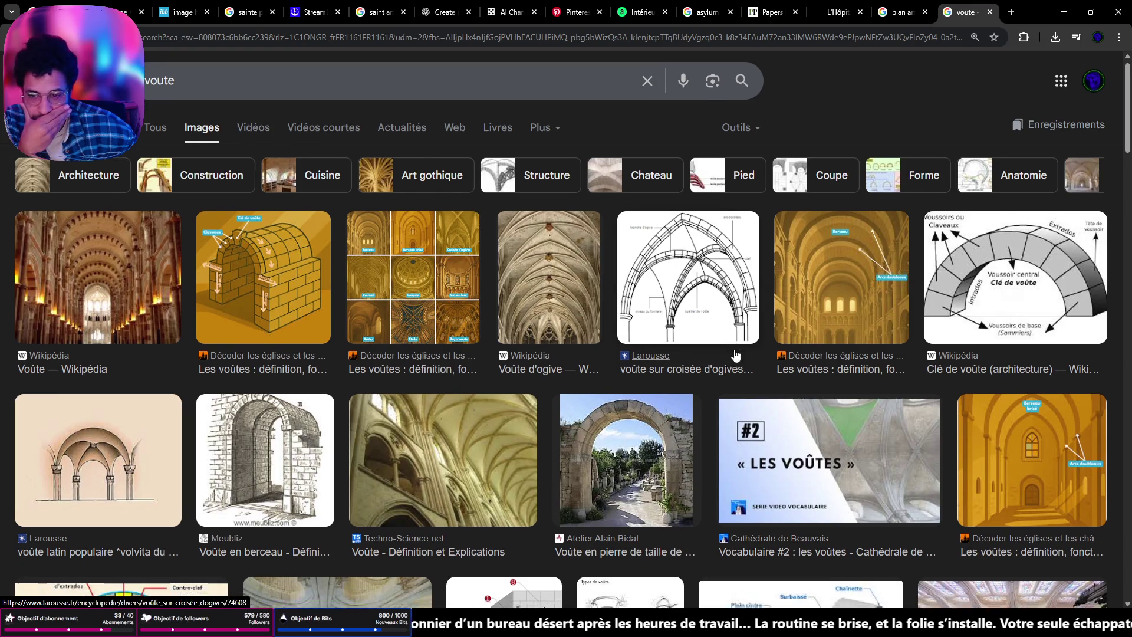
scroll(735, 350, "down", 2)
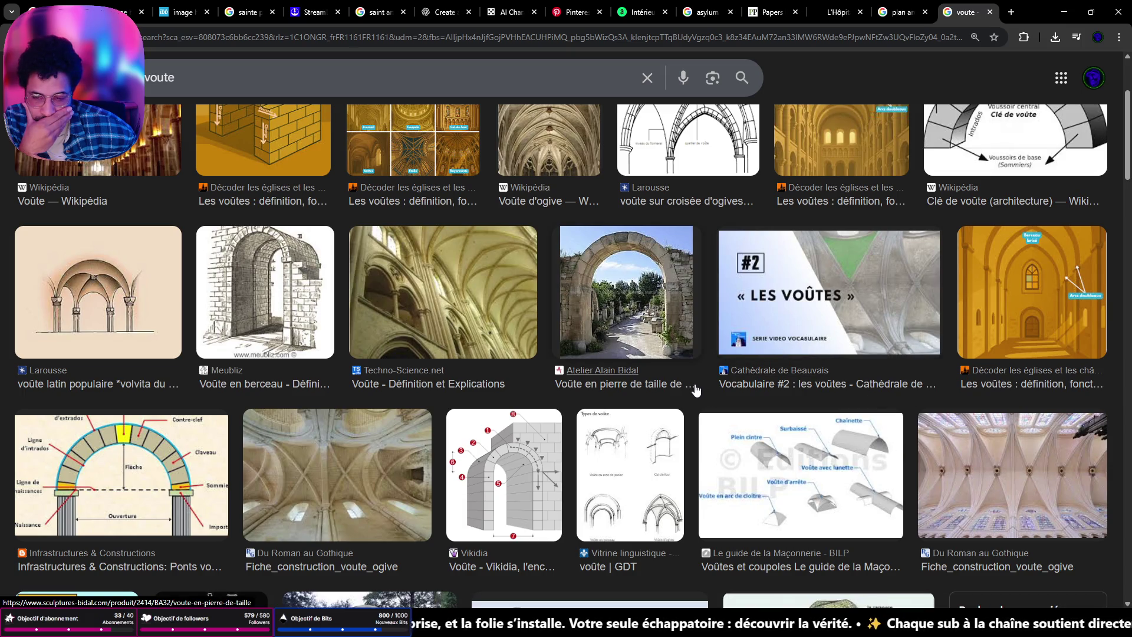
scroll(686, 390, "down", 3)
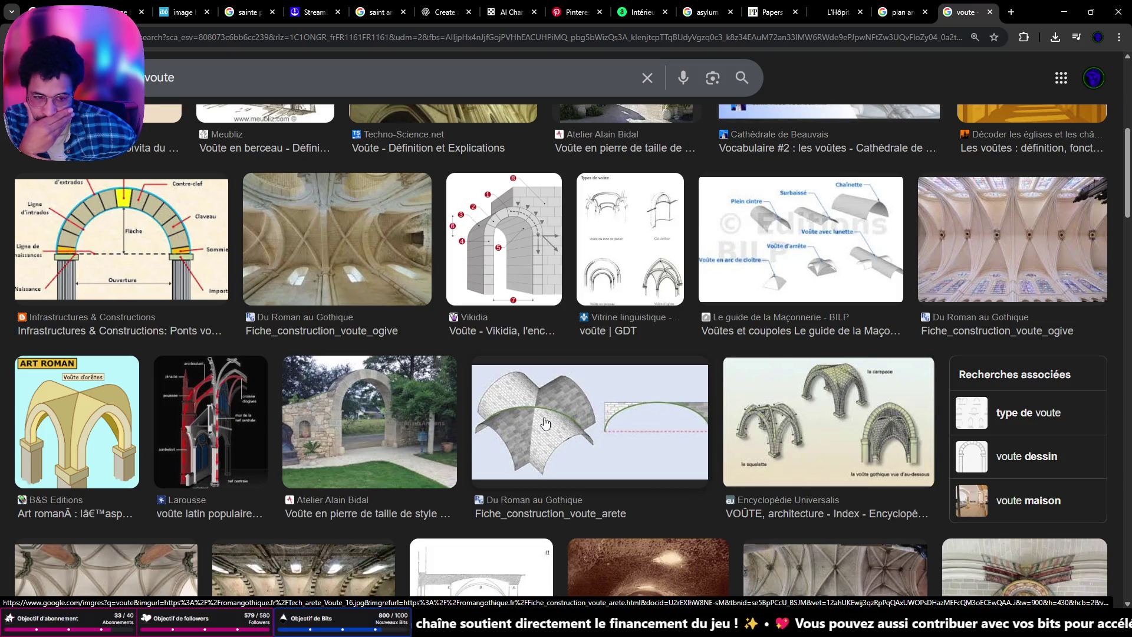
scroll(545, 424, "down", 3)
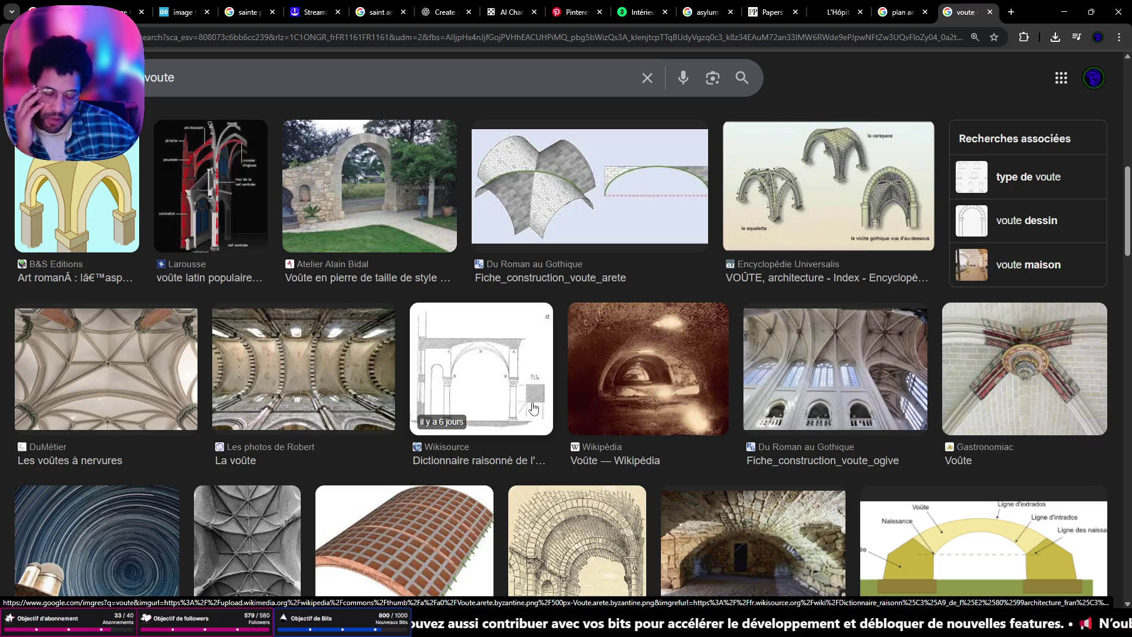
scroll(533, 409, "down", 2)
scroll(533, 408, "up", 2)
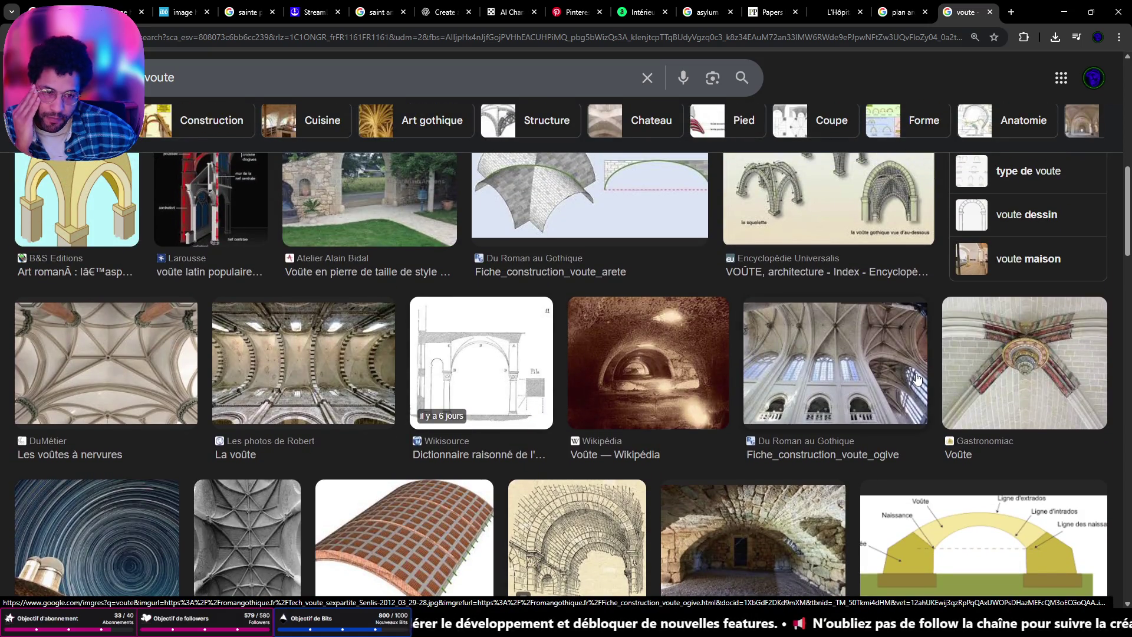
scroll(872, 373, "up", 3)
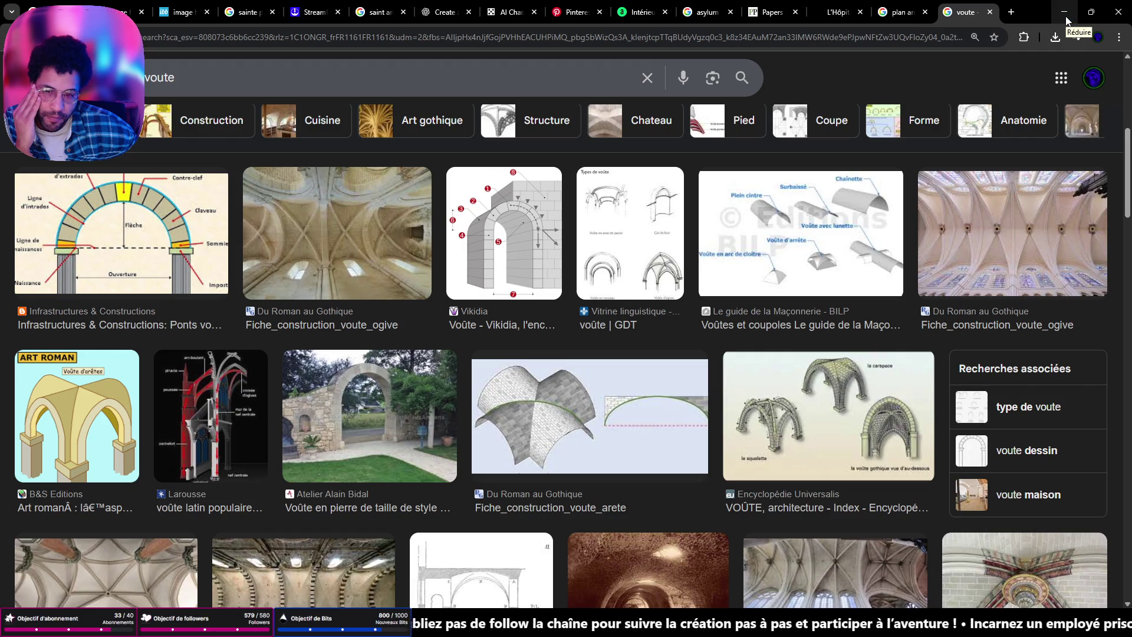
left_click(1066, 13)
Step: Delete the whole rounded mesh and add a new cylinder in its place
mouse_move(573, 354)
middle_mouse_down()
mouse_move(573, 186)
mouse_move(517, 274)
middle_mouse_up()
right_click(517, 274)
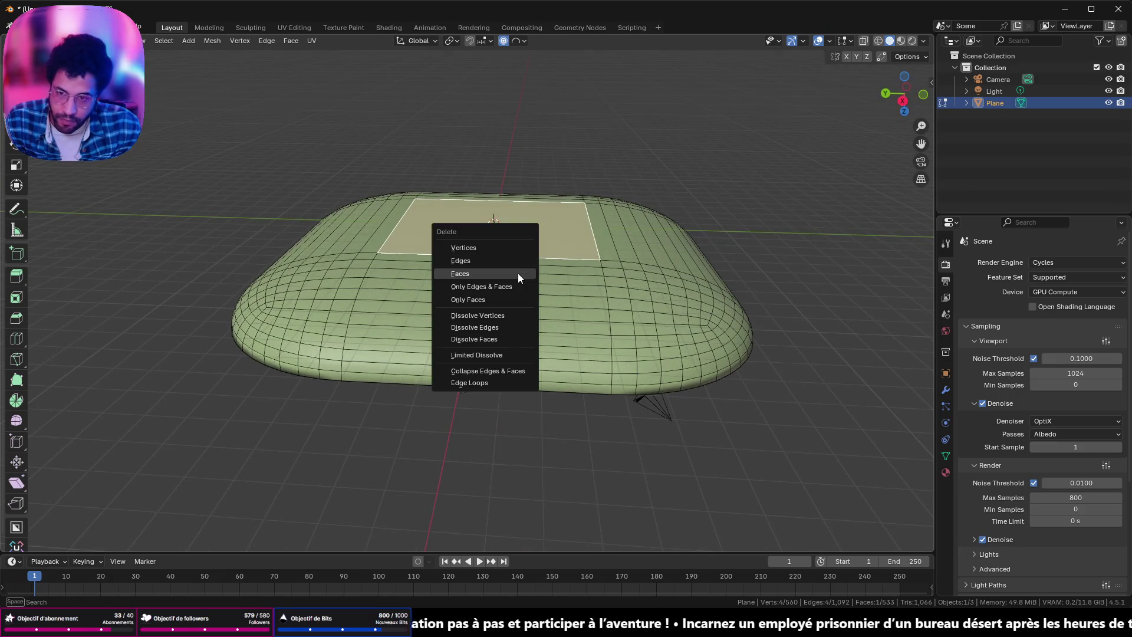
key("a")
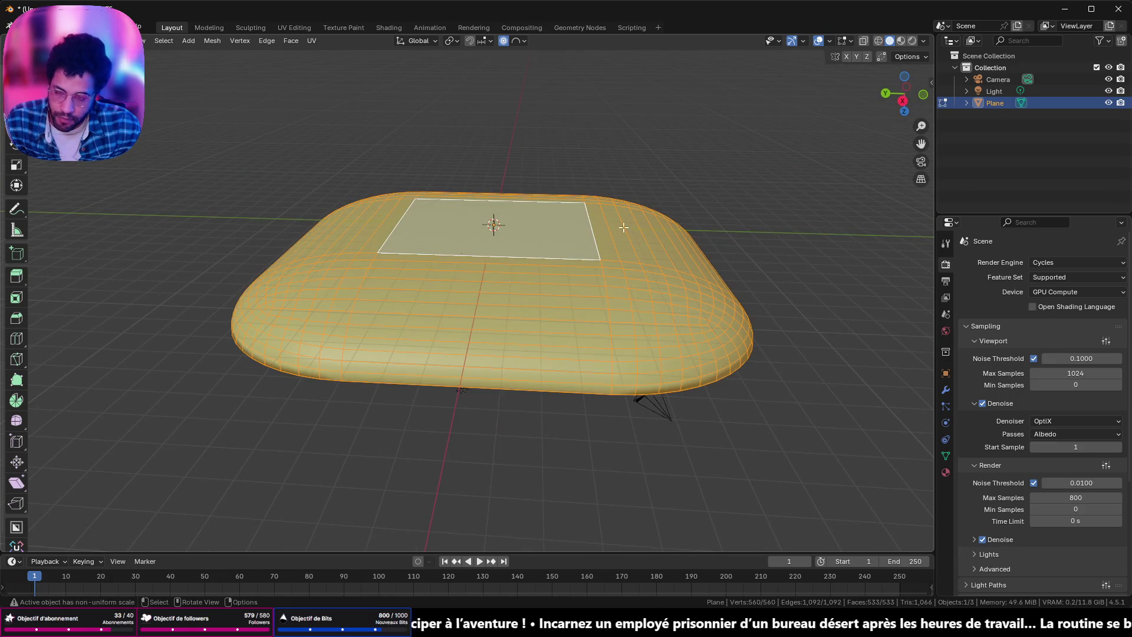
key("x")
left_click(545, 263)
key("shift+a")
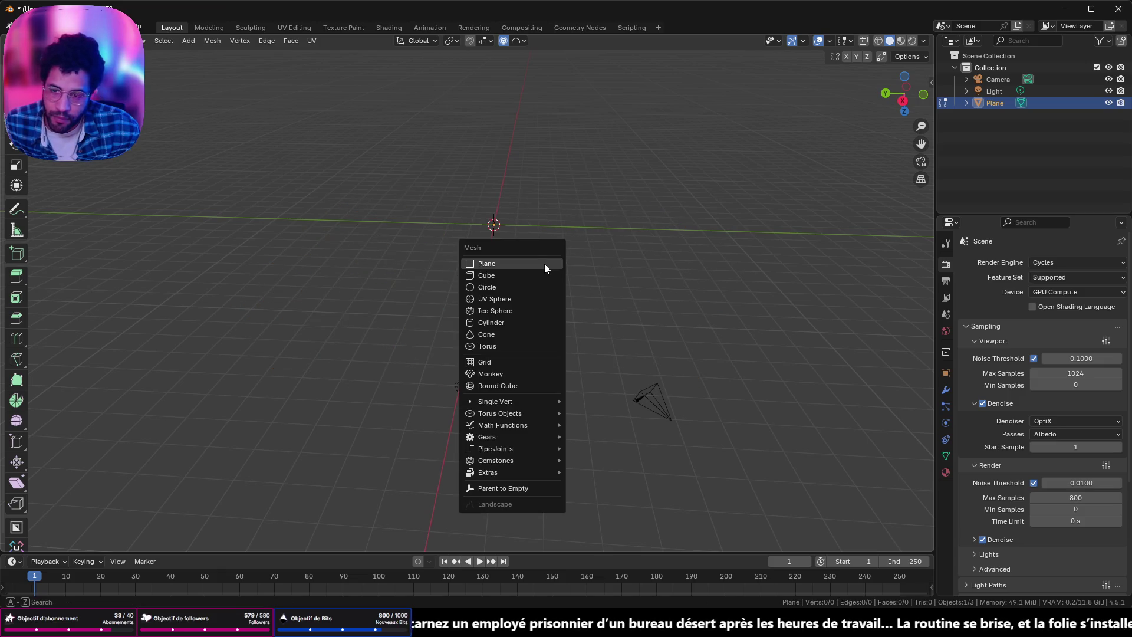
left_click(522, 322)
Step: Rotate the cylinder 90° about X onto its side and view it front-on with X-ray selection
middle_click_drag(574, 256, 593, 196)
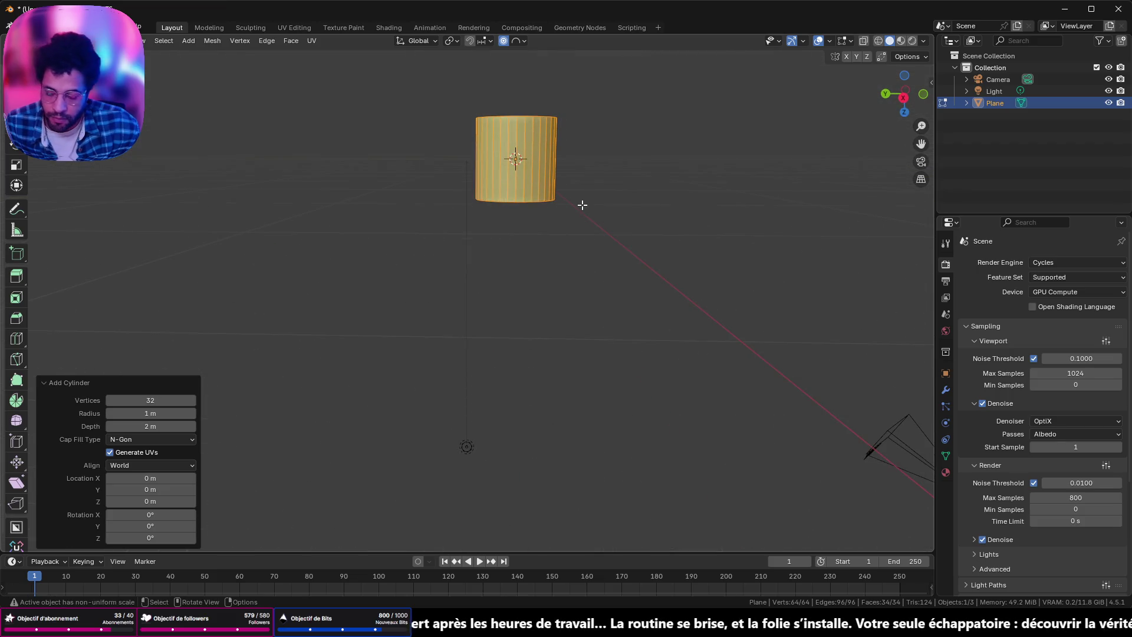
type("sx90")
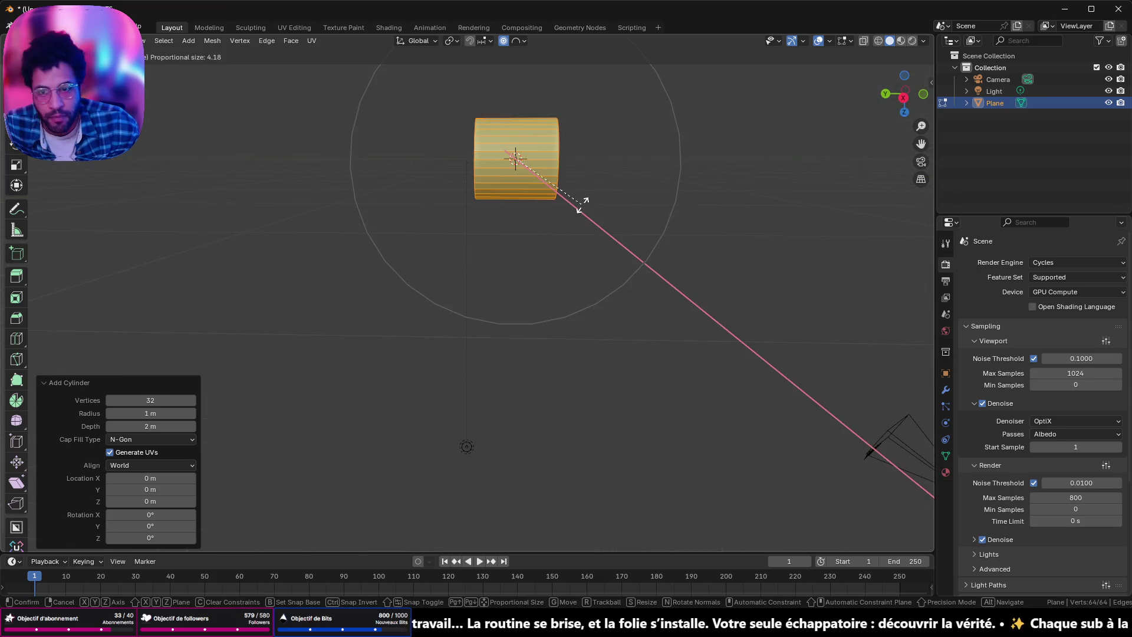
key("Return")
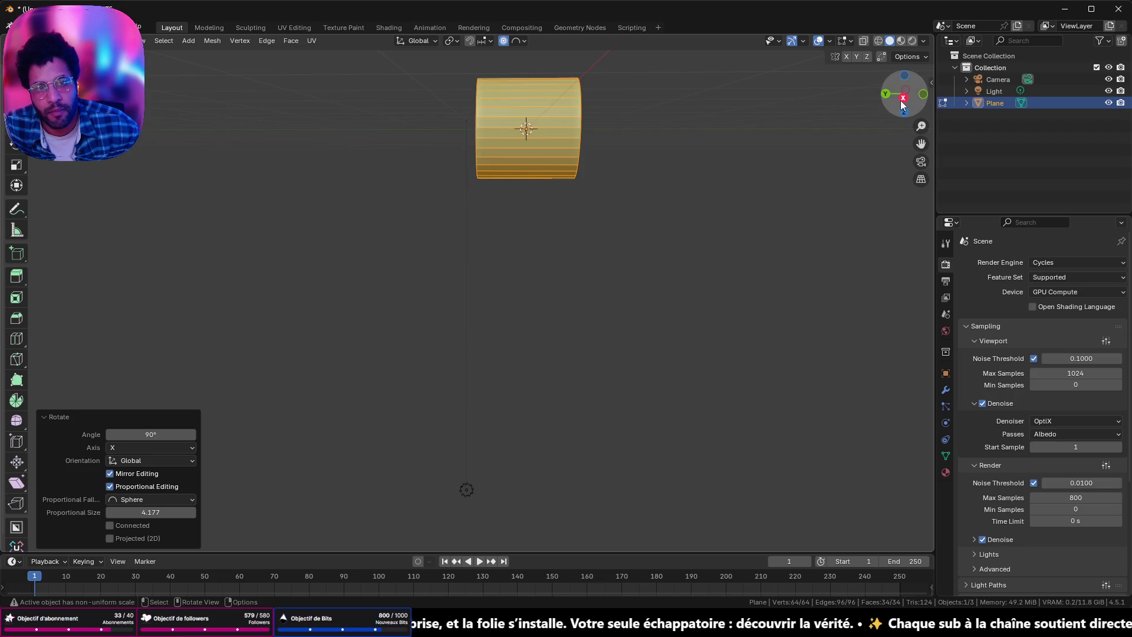
left_click(903, 96)
mouse_move(659, 313)
middle_mouse_down()
mouse_move(876, 256)
mouse_move(776, 230)
middle_mouse_up()
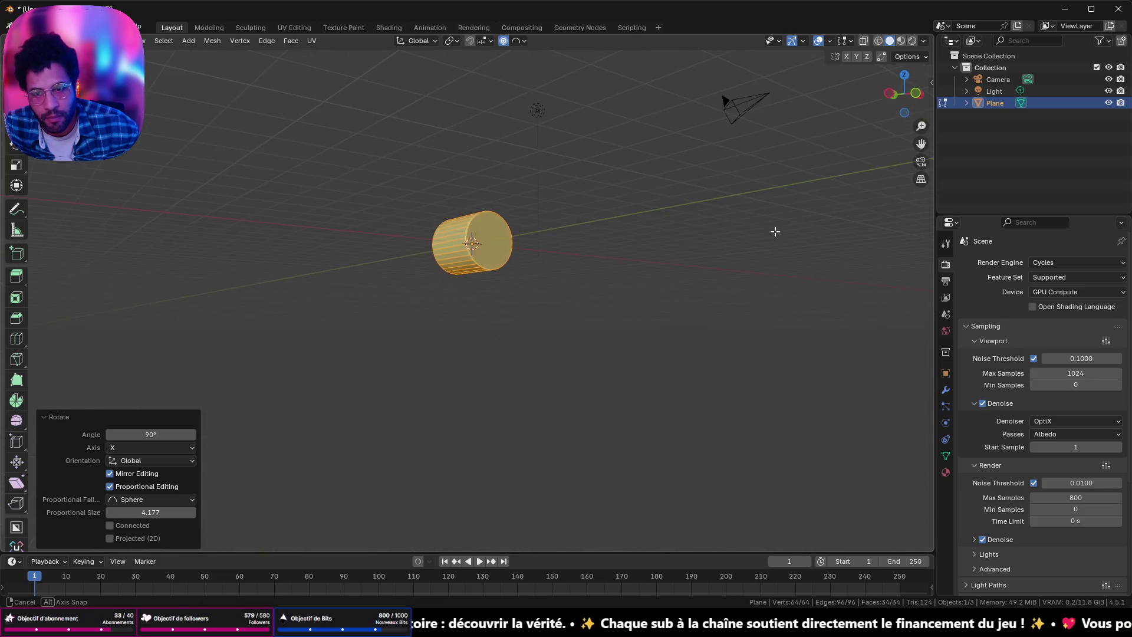
left_click(885, 96)
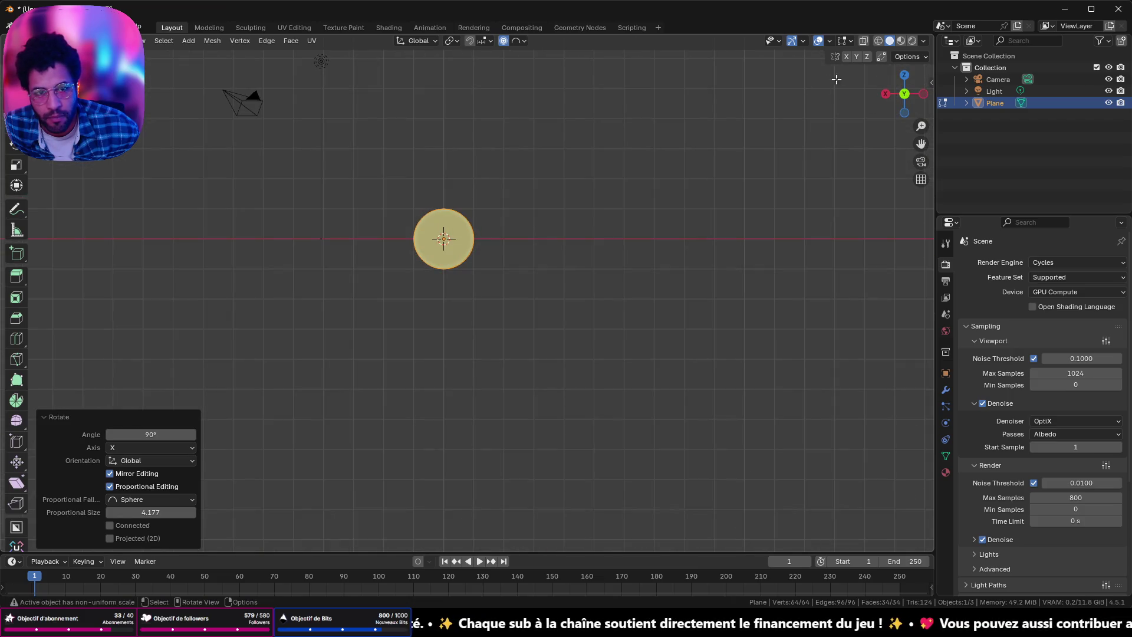
left_click(862, 41)
left_click_drag(380, 236, 534, 316)
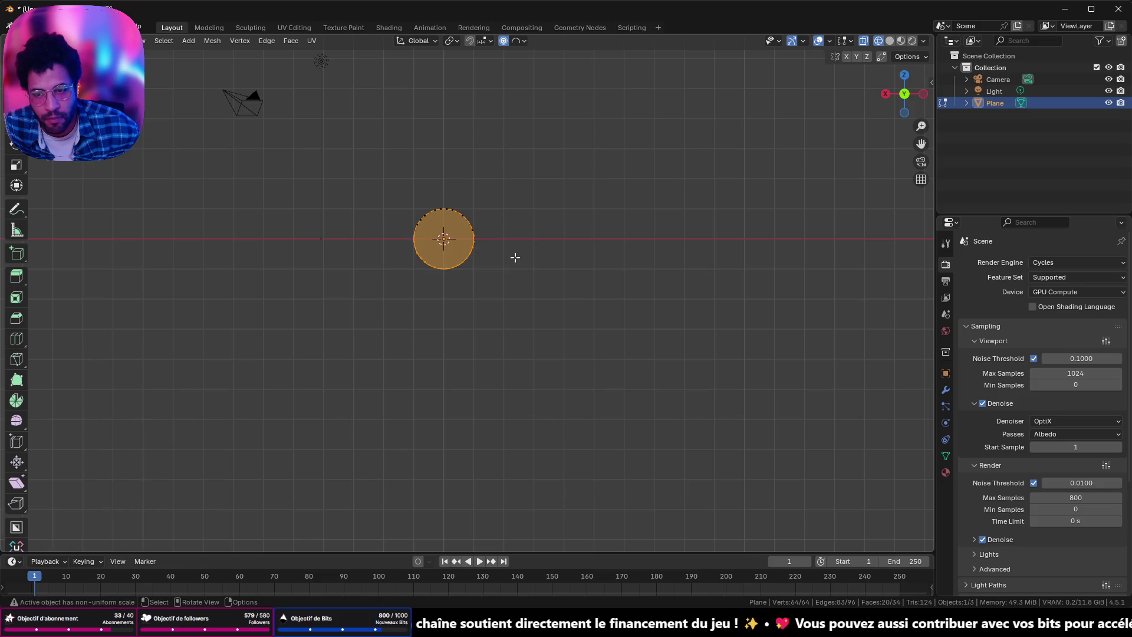
scroll(514, 257, "up", 6)
Step: Try deleting the cylinder's lower half faces, then undo it
middle_click_drag(482, 248, 487, 236, "shift")
left_click_drag(402, 219, 763, 377)
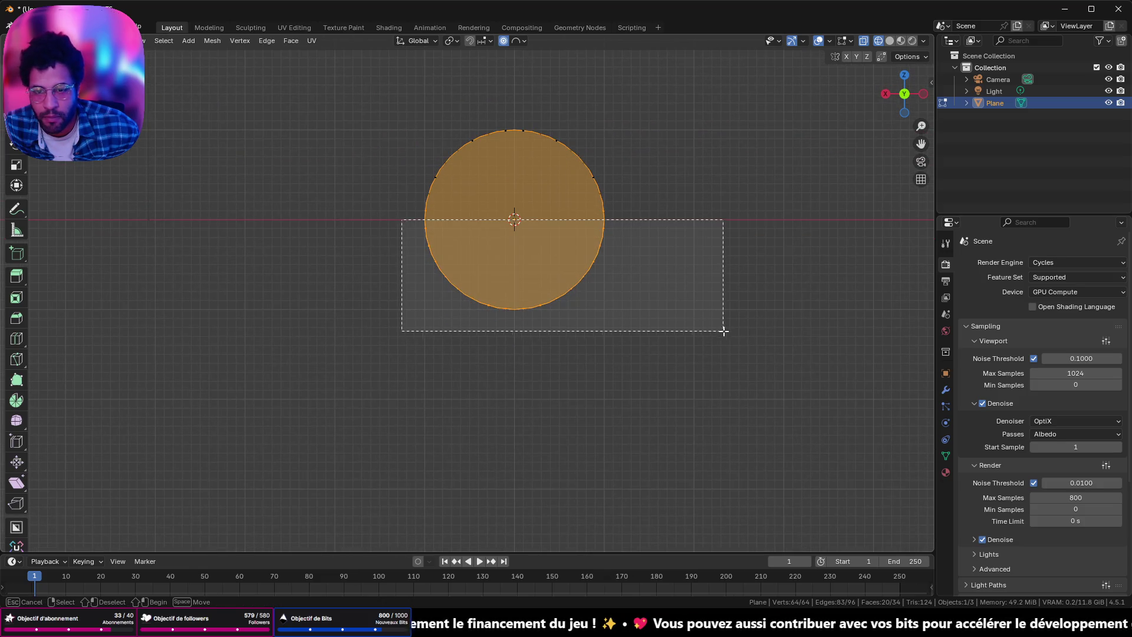
mouse_move(763, 378)
middle_mouse_down()
mouse_move(511, 218)
mouse_move(341, 327)
middle_mouse_up()
key("x")
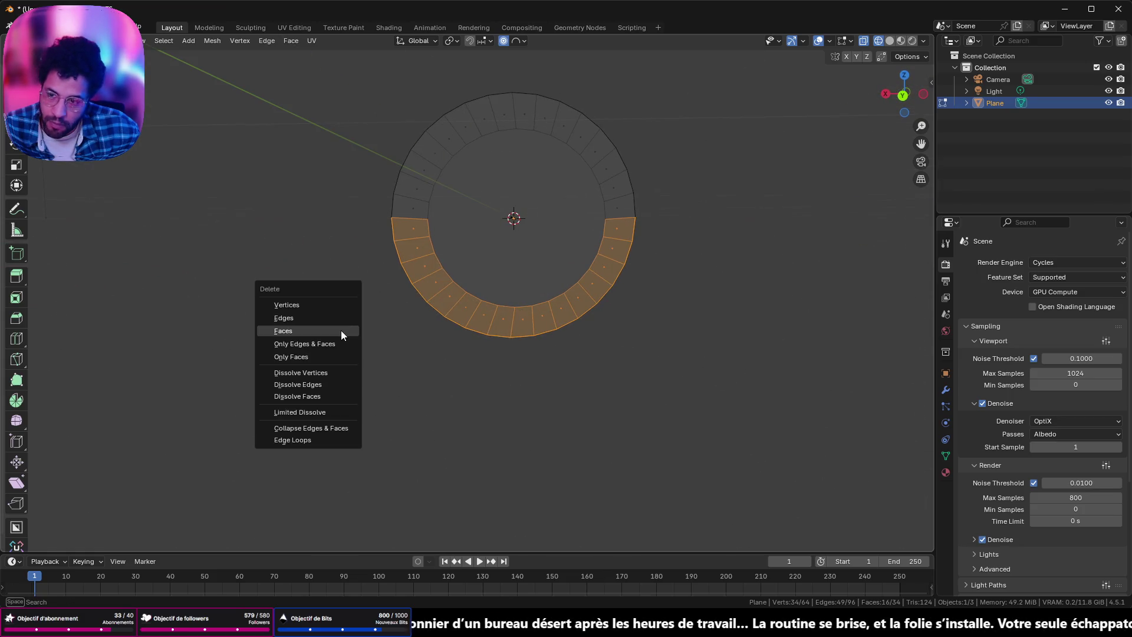
left_click(341, 331)
middle_click_drag(364, 265, 434, 270)
key("ctrl+z")
middle_click_drag(561, 264, 496, 259)
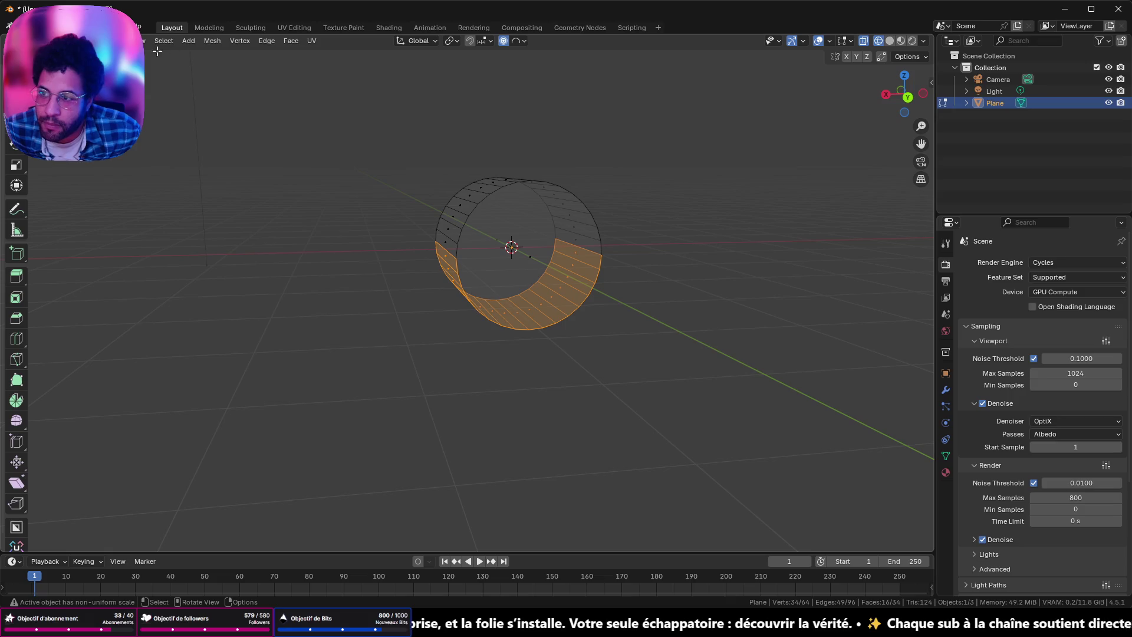
scroll(451, 243, "up", 2)
scroll(516, 260, "up", 1)
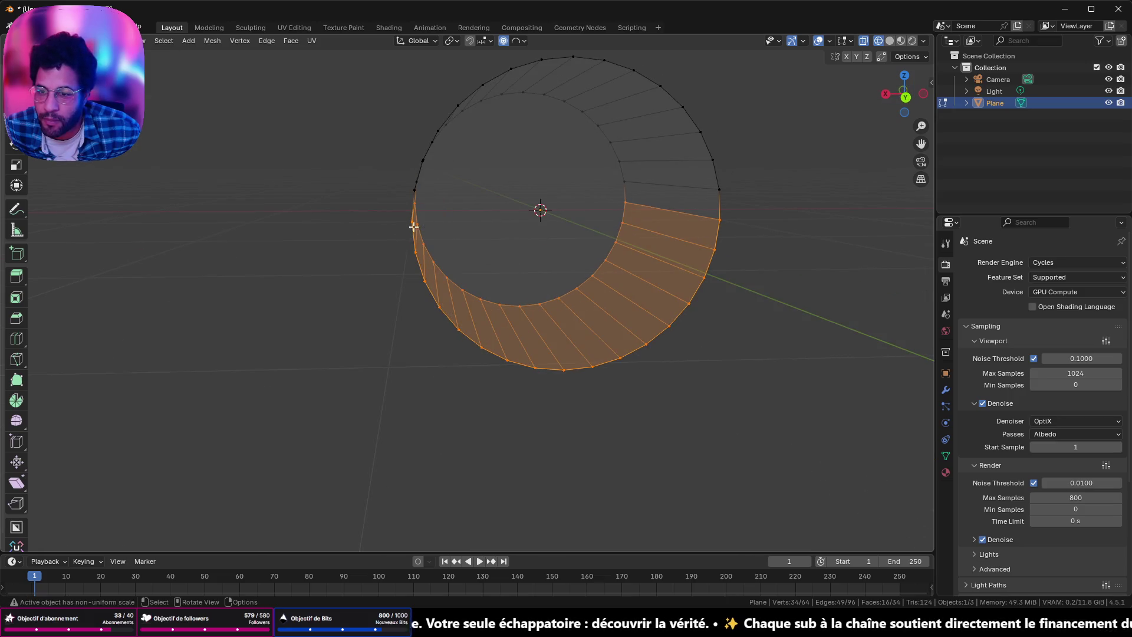
Step: Join opposite rim vertices with edges across both circular ends
left_click(411, 222)
left_click(722, 221, "shift")
key("j")
mouse_move(719, 222)
middle_mouse_down()
mouse_move(770, 246)
mouse_move(620, 212)
middle_mouse_up()
left_click(525, 205)
key("j")
Step: From the front view, delete the lower half of the cylinder to leave a half-cylinder shell
left_click(905, 95)
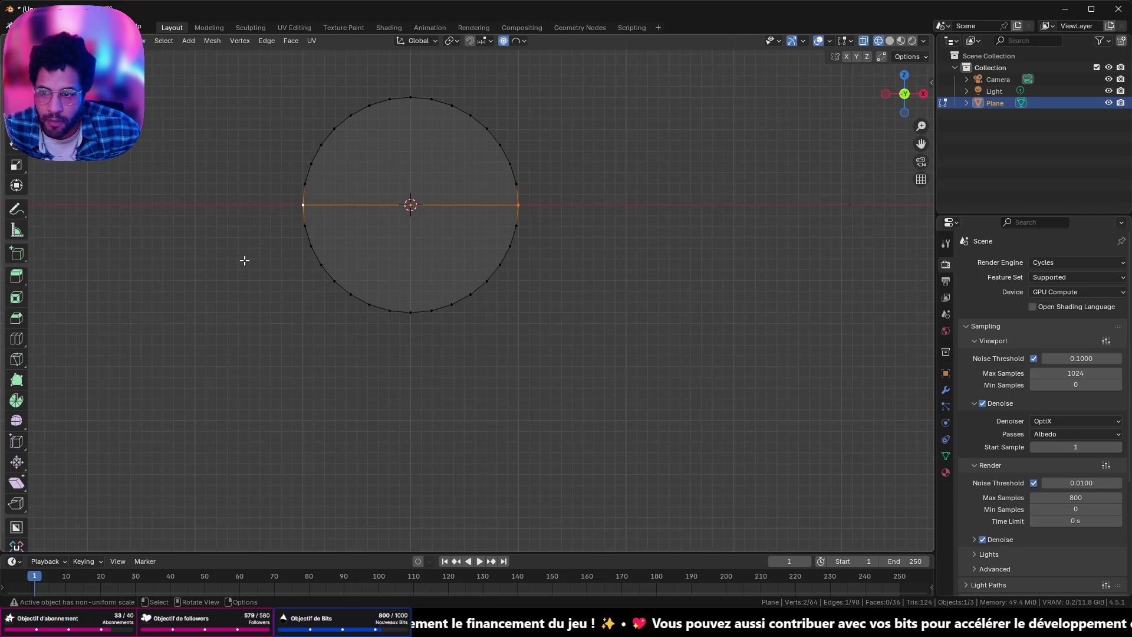
left_click_drag(243, 216, 608, 393)
key("x")
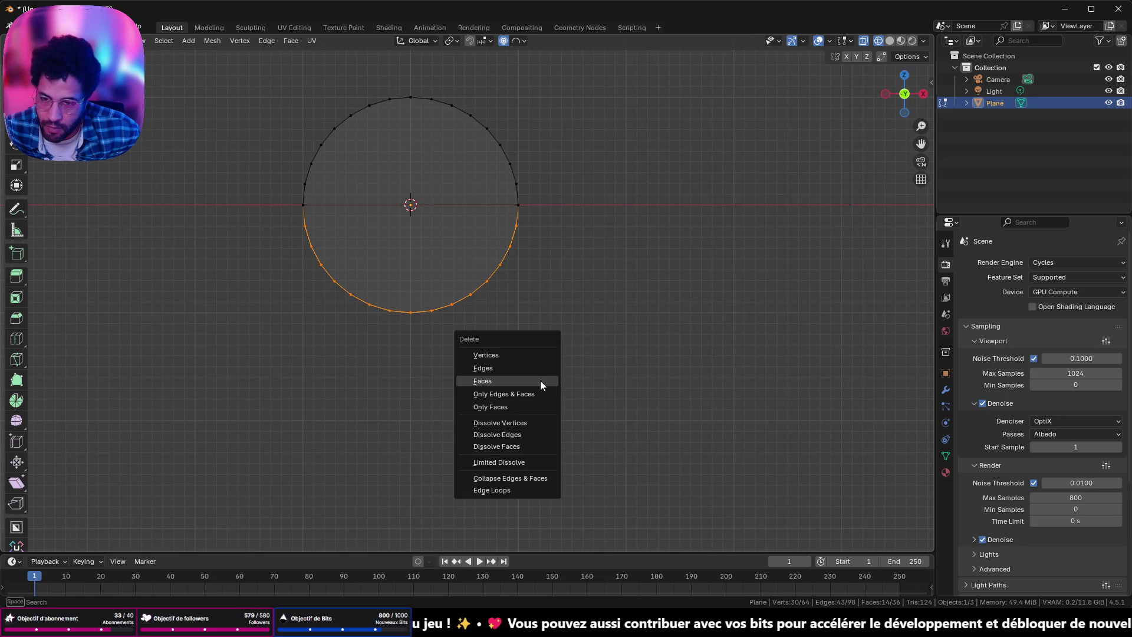
left_click(539, 380)
middle_click_drag(331, 284, 362, 291)
middle_click_drag(755, 175, 668, 193)
left_click(903, 96)
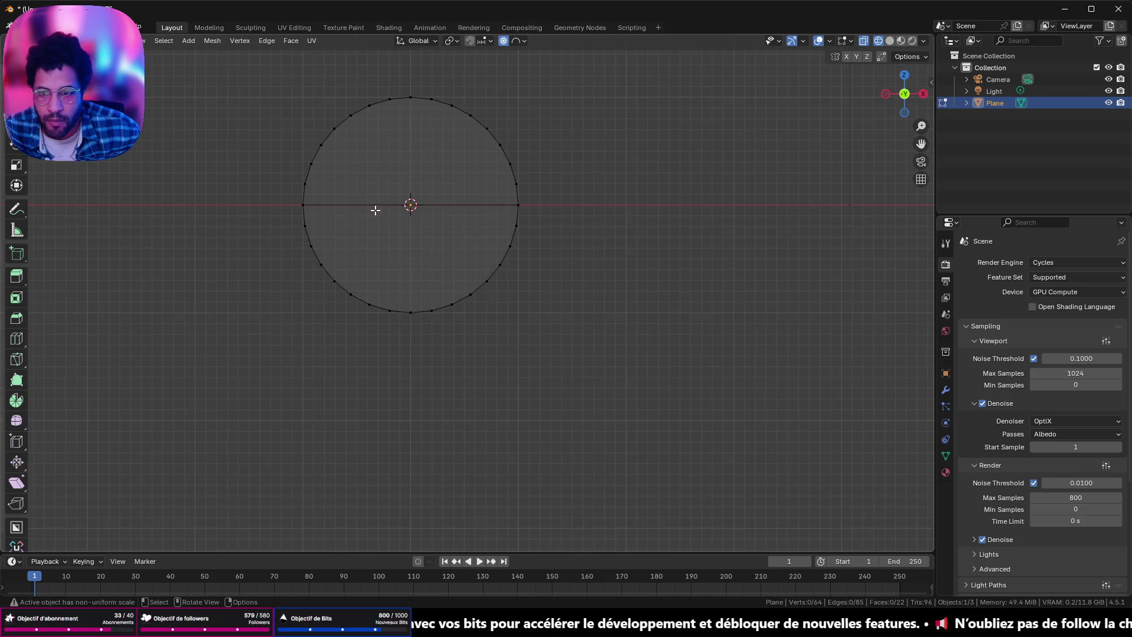
left_click_drag(278, 207, 655, 366)
key("x")
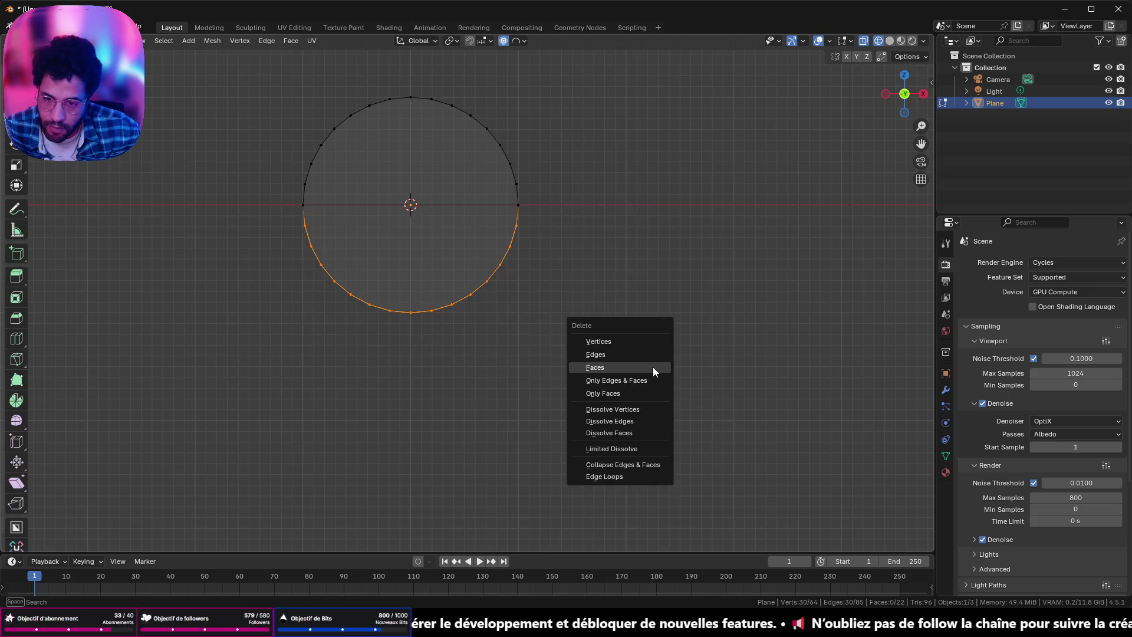
left_click(644, 372)
mouse_move(641, 341)
middle_mouse_down()
mouse_move(380, 285)
mouse_move(437, 285)
mouse_move(146, 328)
mouse_move(339, 280)
mouse_move(407, 303)
mouse_move(472, 303)
mouse_move(498, 250)
middle_mouse_up()
Step: Move the whole shell about 2 m along Y away from the origin and start duplicating it
left_click(902, 75)
scroll(480, 251, "down", 1)
middle_click_drag(475, 264, 474, 275, "shift")
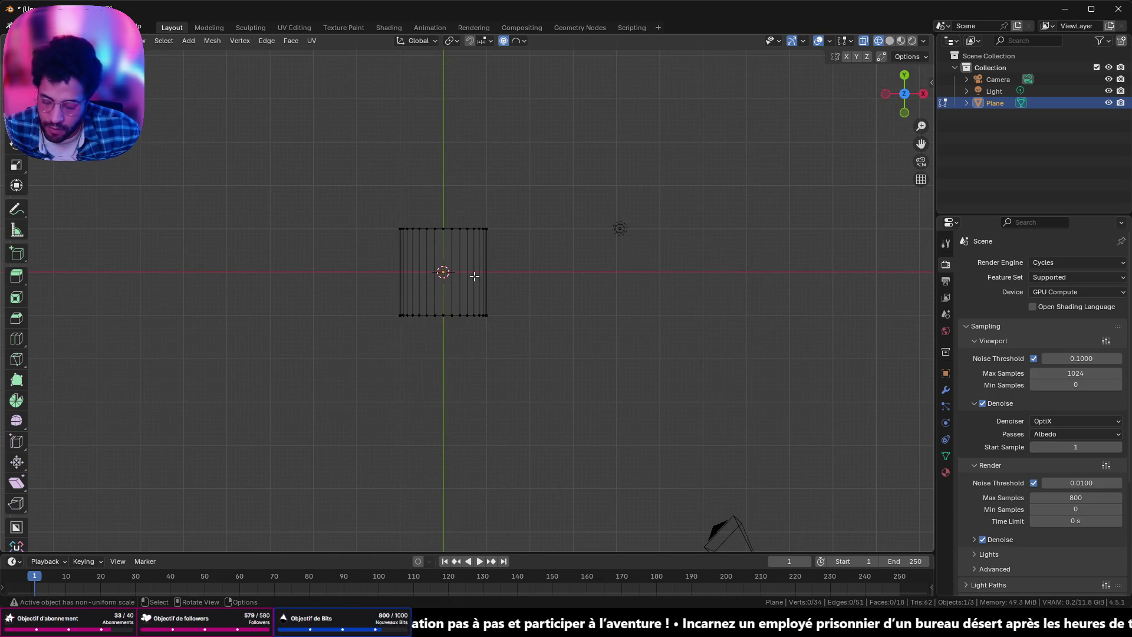
key("a")
key("g")
key("z")
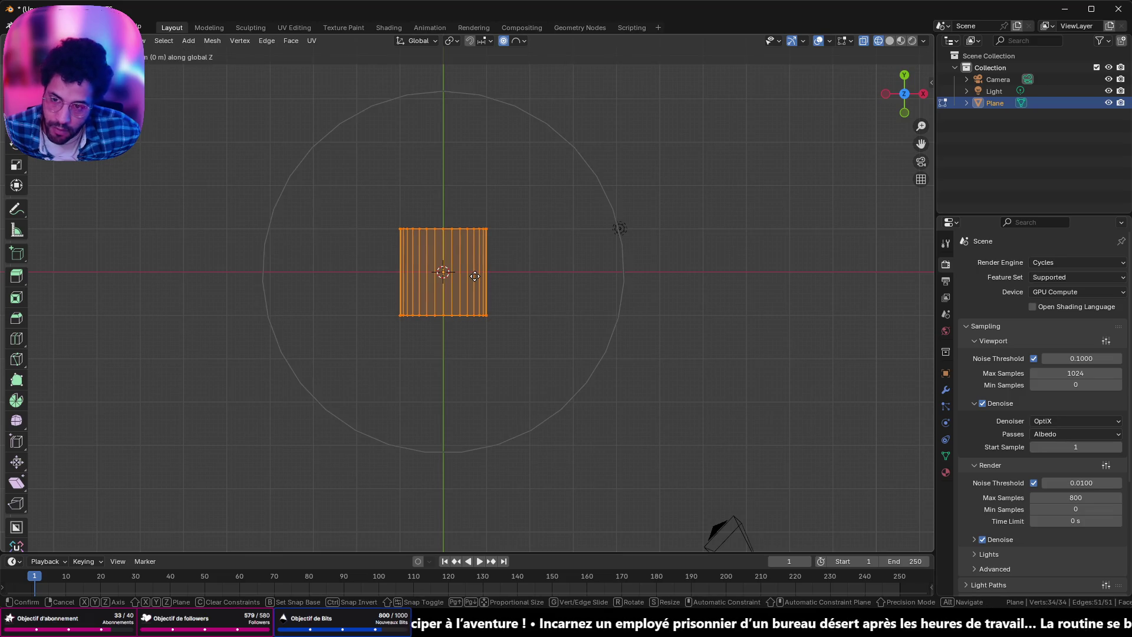
key("y")
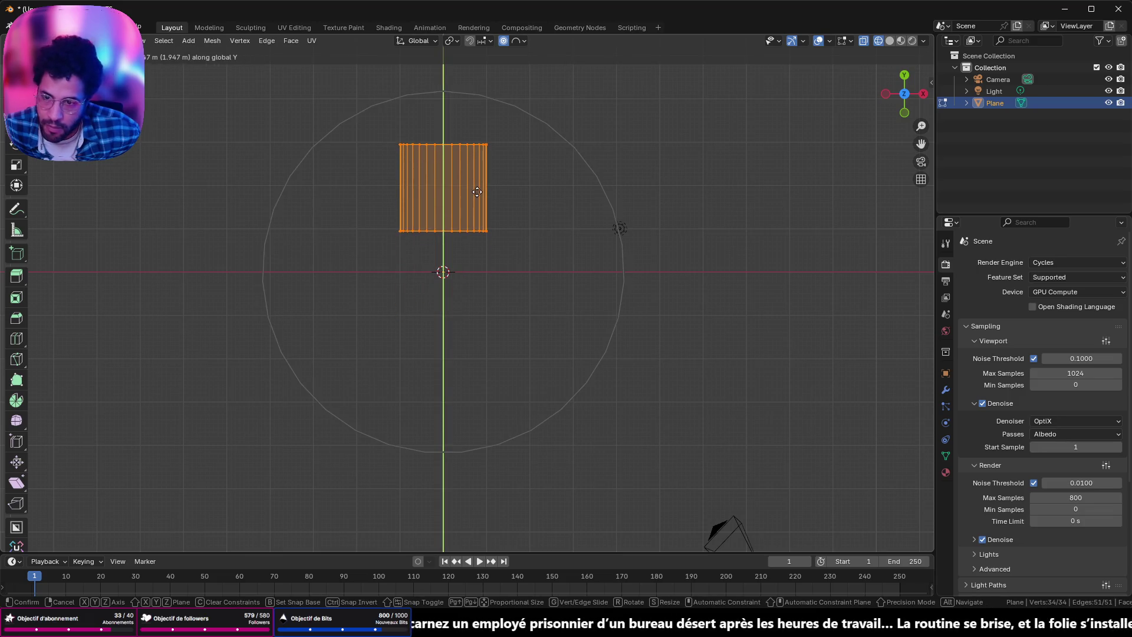
left_click(476, 188)
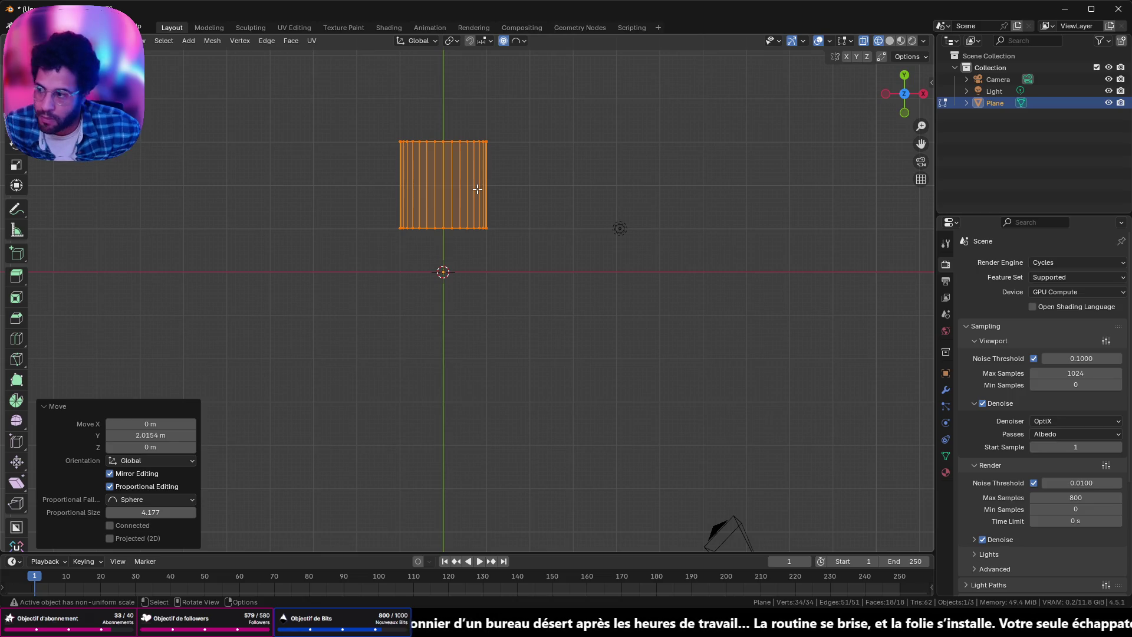
key("Tab")
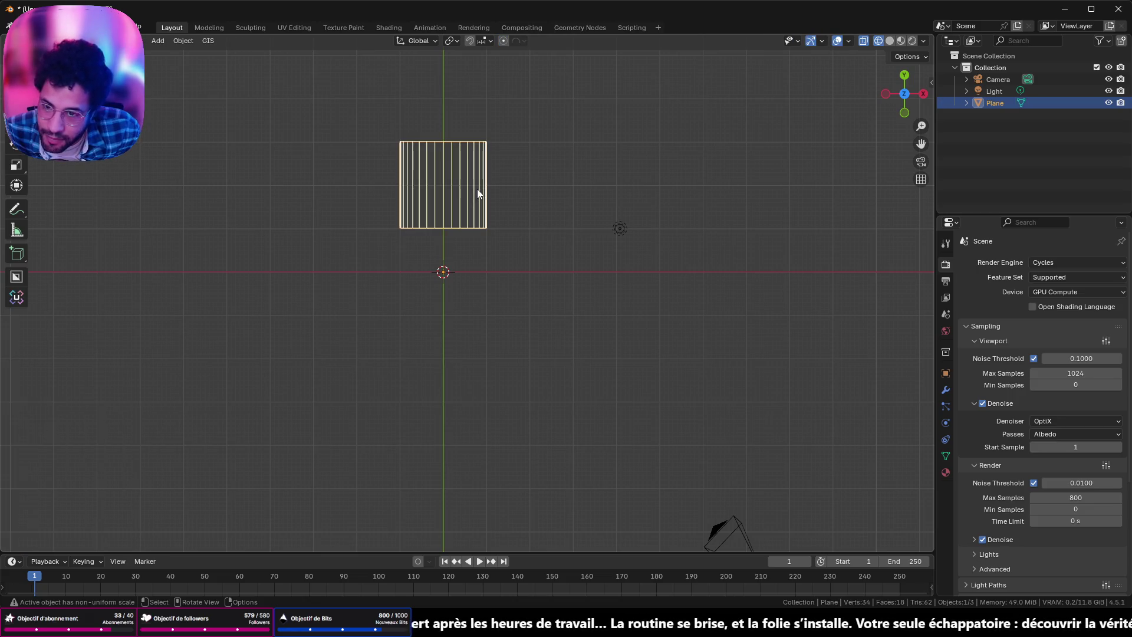
key("shift+d")
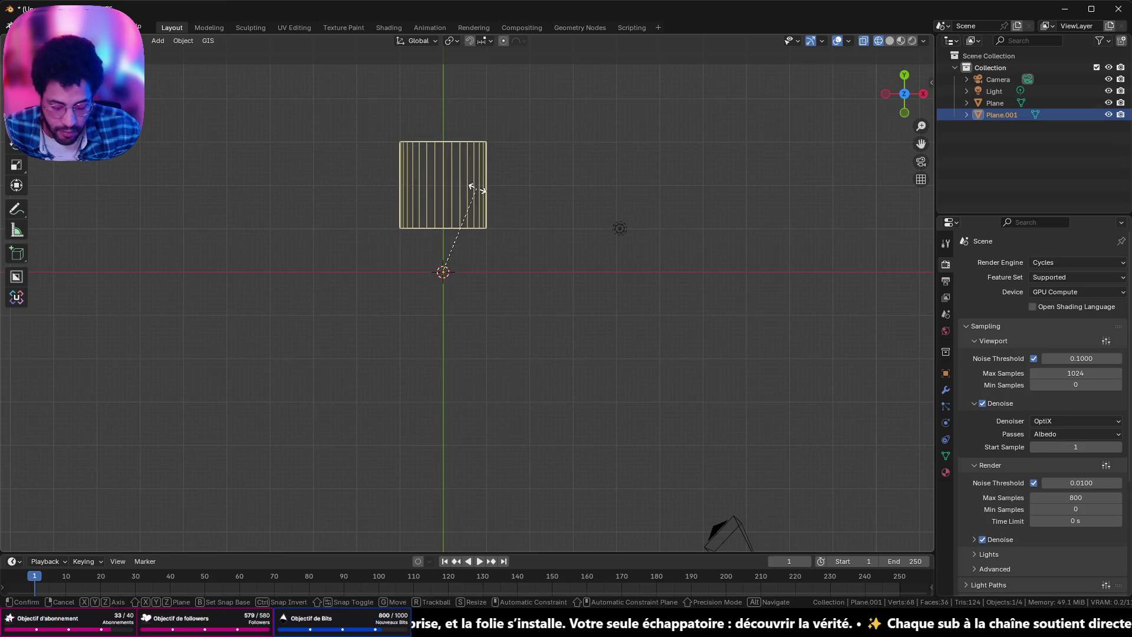
type("r90")
Step: Confirm the 90° rotated copy, keep the 3D cursor at the origin, and add a second rotated copy
key("Return")
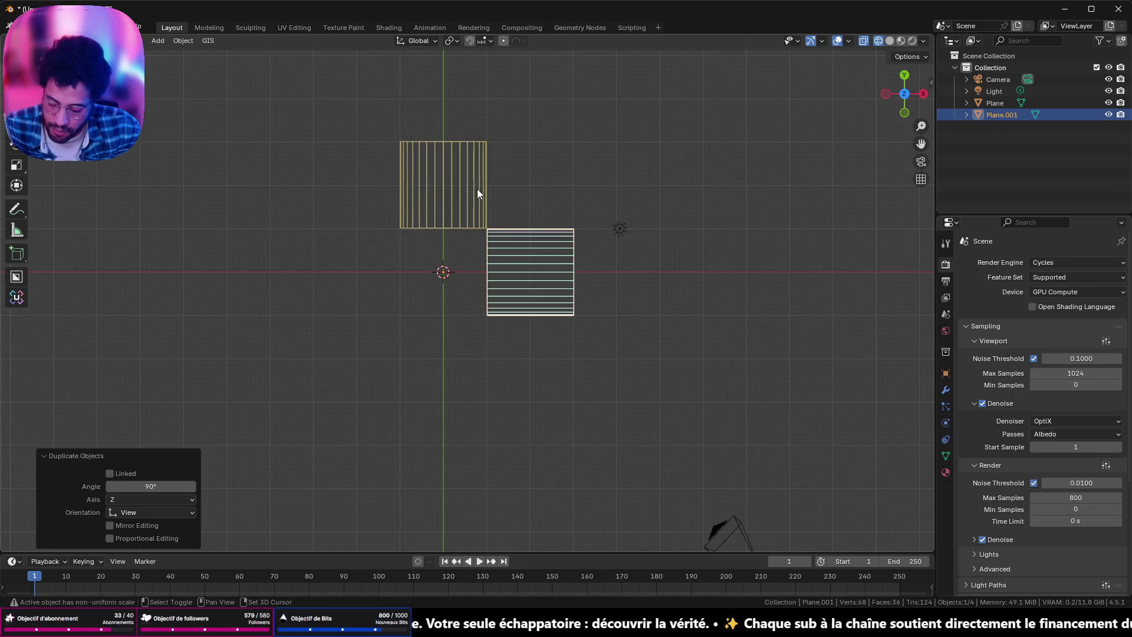
key("shift+s")
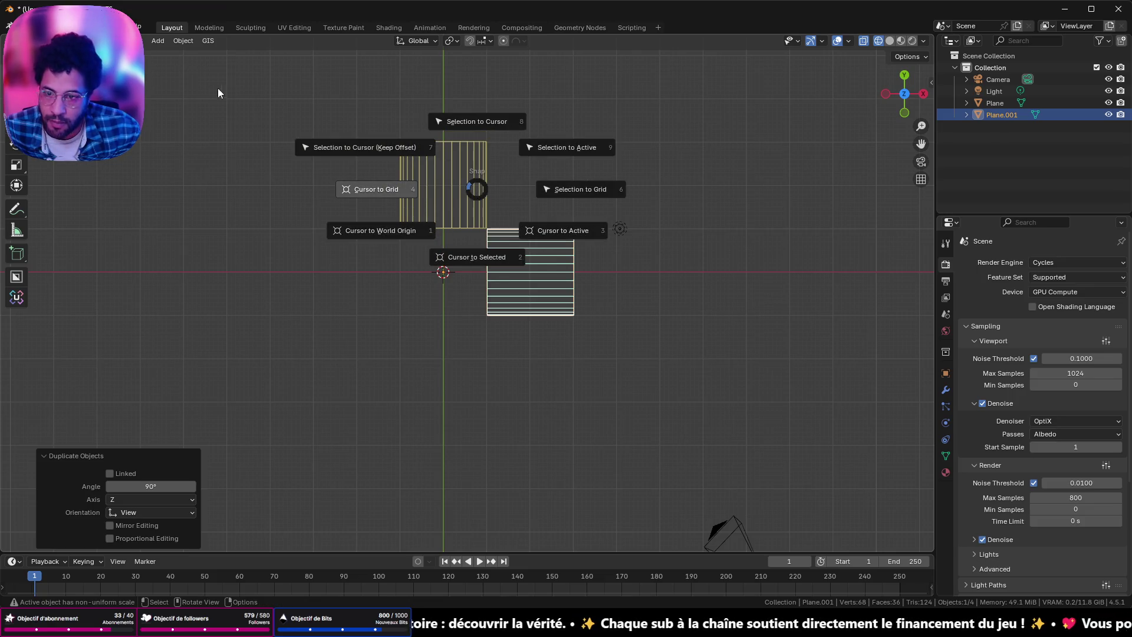
left_click(219, 92)
key("shift+d")
type("r")
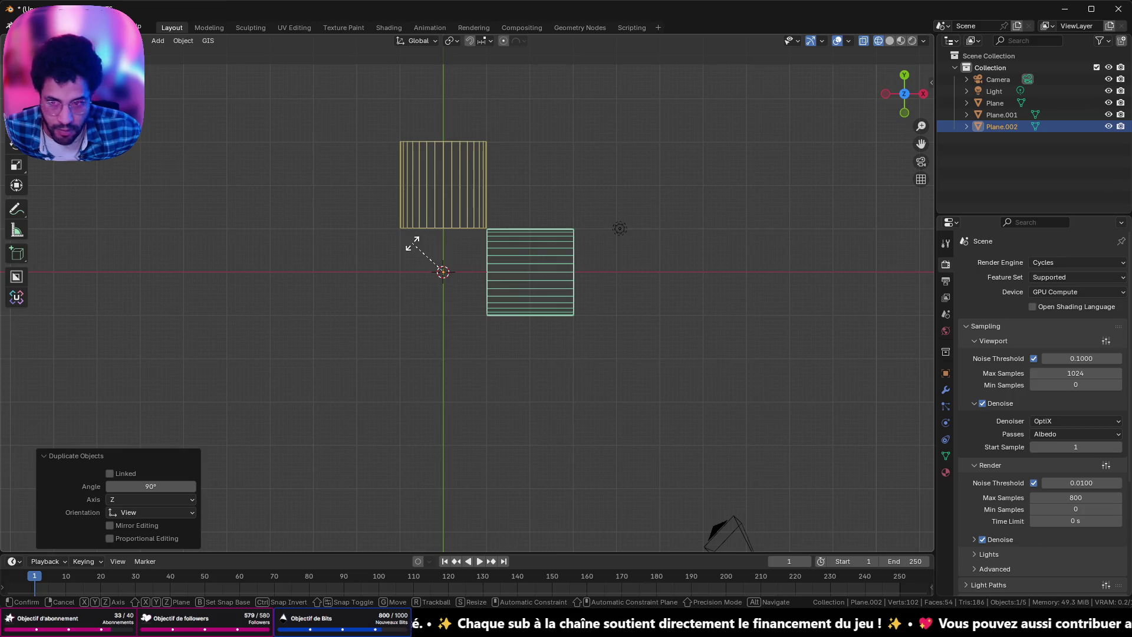
type("90")
key("Return")
Step: Duplicate and rotate the remaining shells 90° to complete a four-armed cross around the origin
key("shift+d")
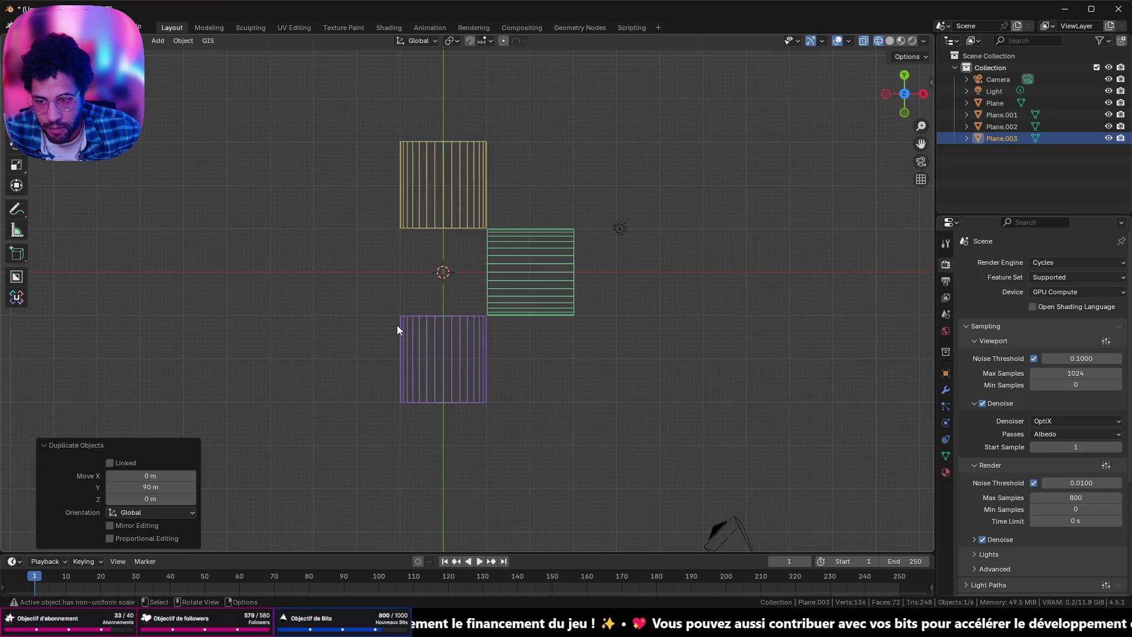
key("Escape")
key("shift+d")
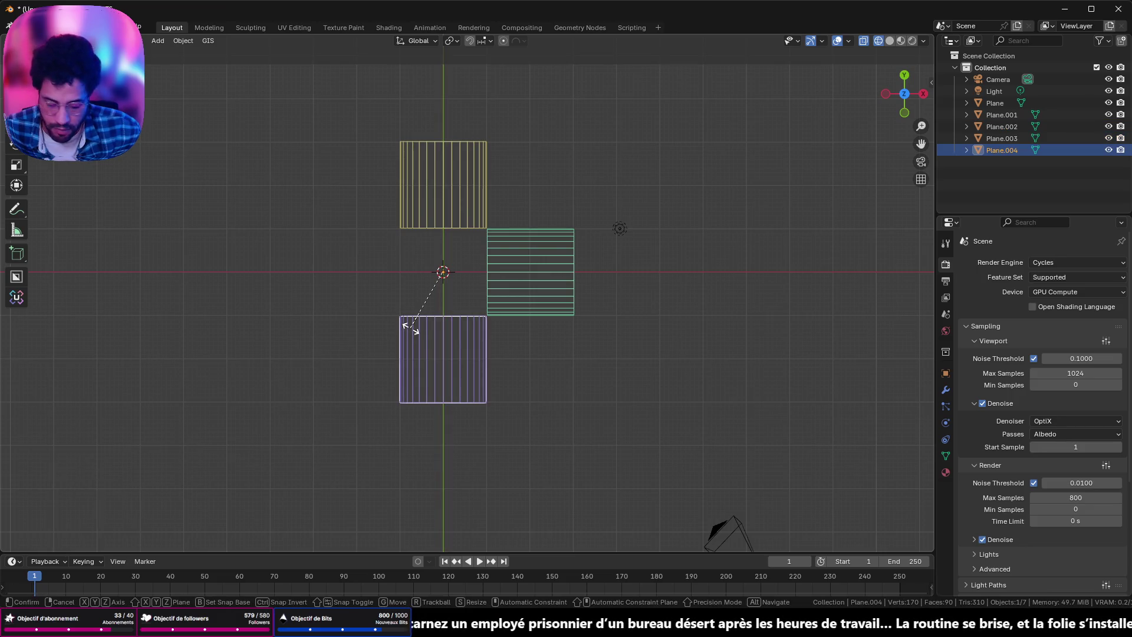
type("90")
key("Return")
mouse_move(323, 399)
middle_mouse_down()
mouse_move(360, 315)
mouse_move(566, 270)
mouse_move(609, 284)
mouse_move(584, 293)
middle_mouse_up()
scroll(610, 284, "up", 2)
scroll(598, 281, "up", 3)
key("Tab")
key("Tab")
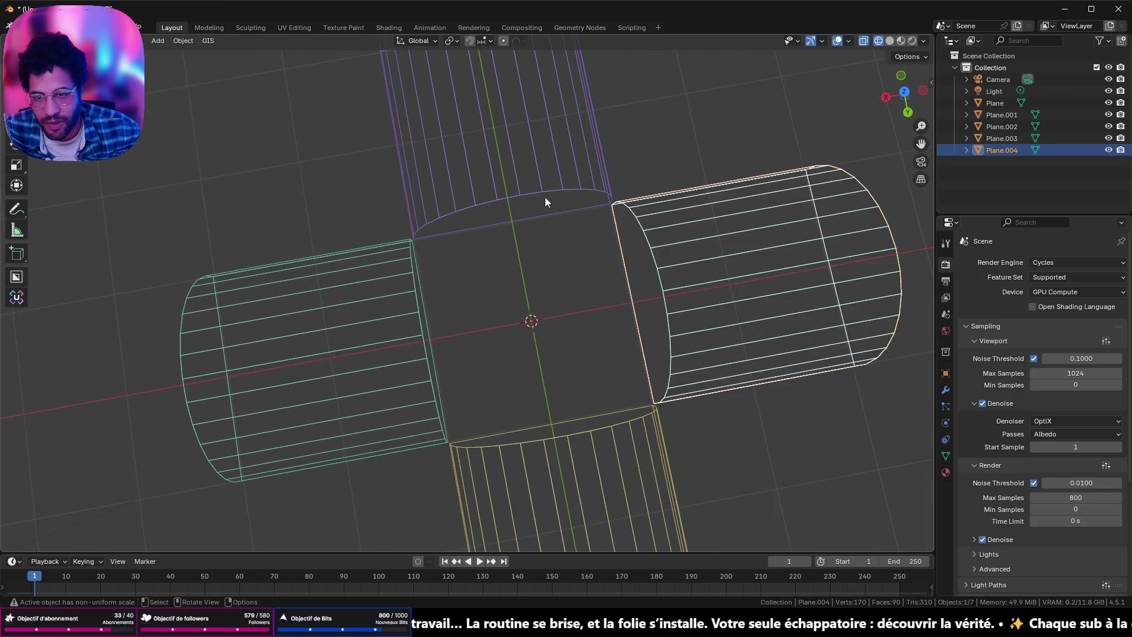
Step: Select all four shells together and enter Edit Mode on them
left_click(504, 198)
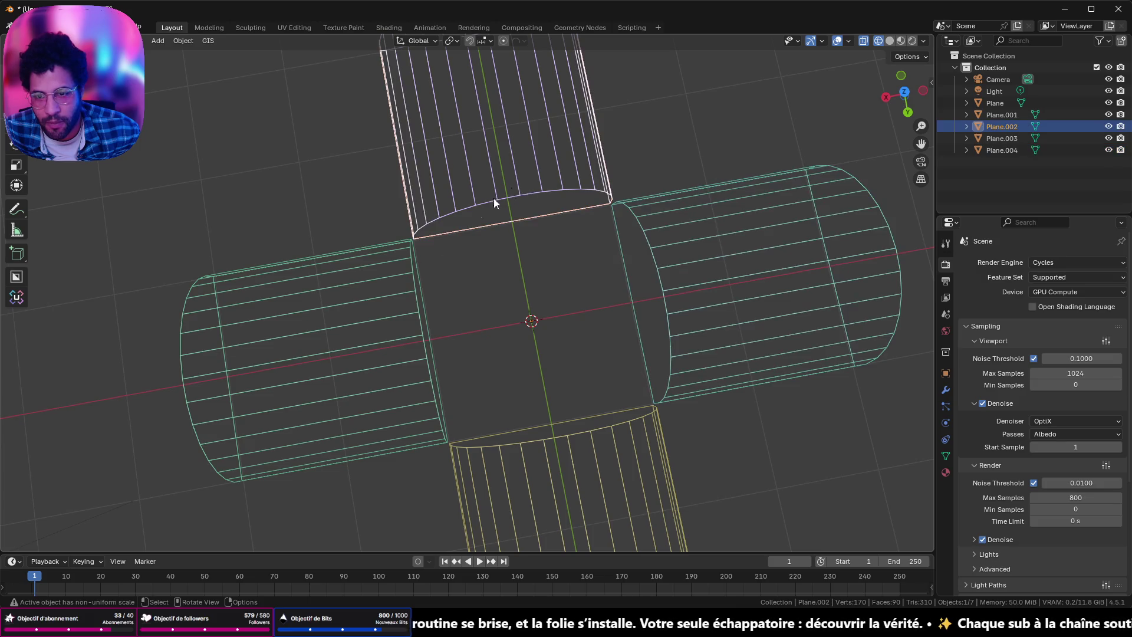
left_click(407, 346, "shift")
left_click(639, 422, "shift")
left_click(687, 314, "shift")
key("Tab")
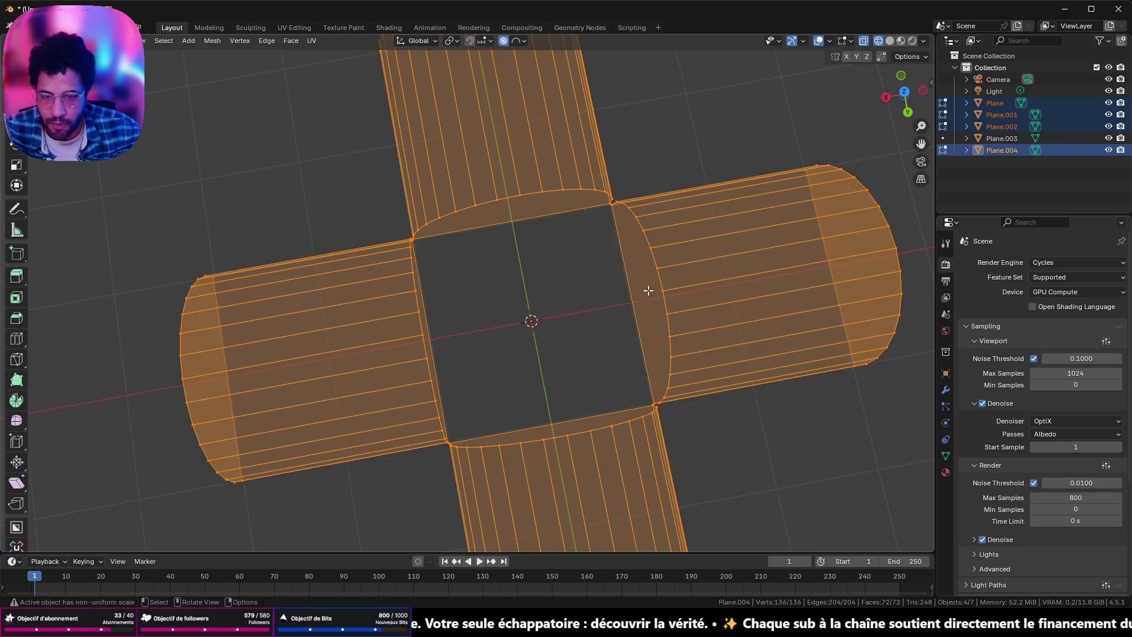
Step: Pick one ridge vertex per shell and try scaling them toward the centre with proportional editing off, cancelling
left_click(521, 195)
left_click(660, 291, "shift")
left_click(421, 337, "shift")
left_click(903, 99)
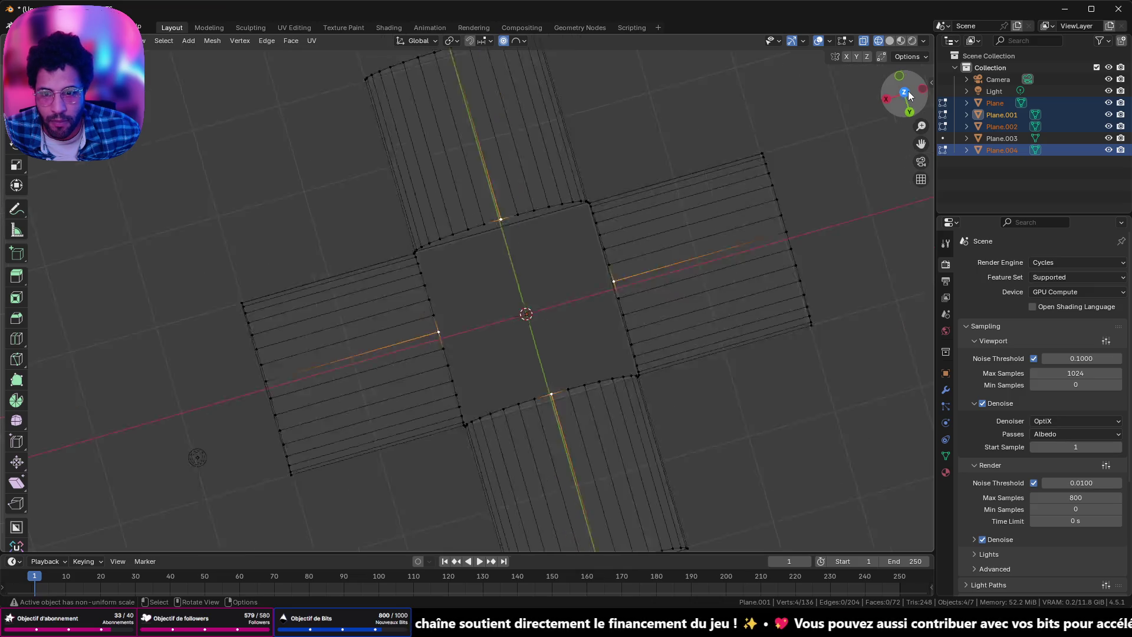
mouse_move(605, 251)
middle_mouse_down()
mouse_move(596, 242)
mouse_move(614, 169)
mouse_move(596, 215)
mouse_move(629, 237)
middle_mouse_up()
key("s")
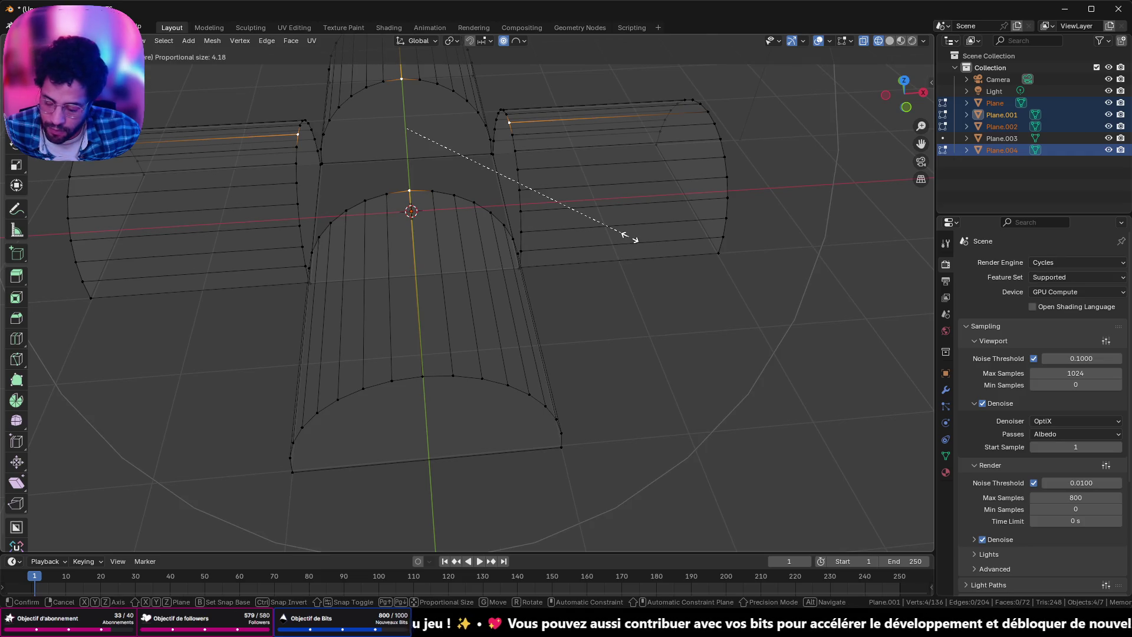
key("Escape")
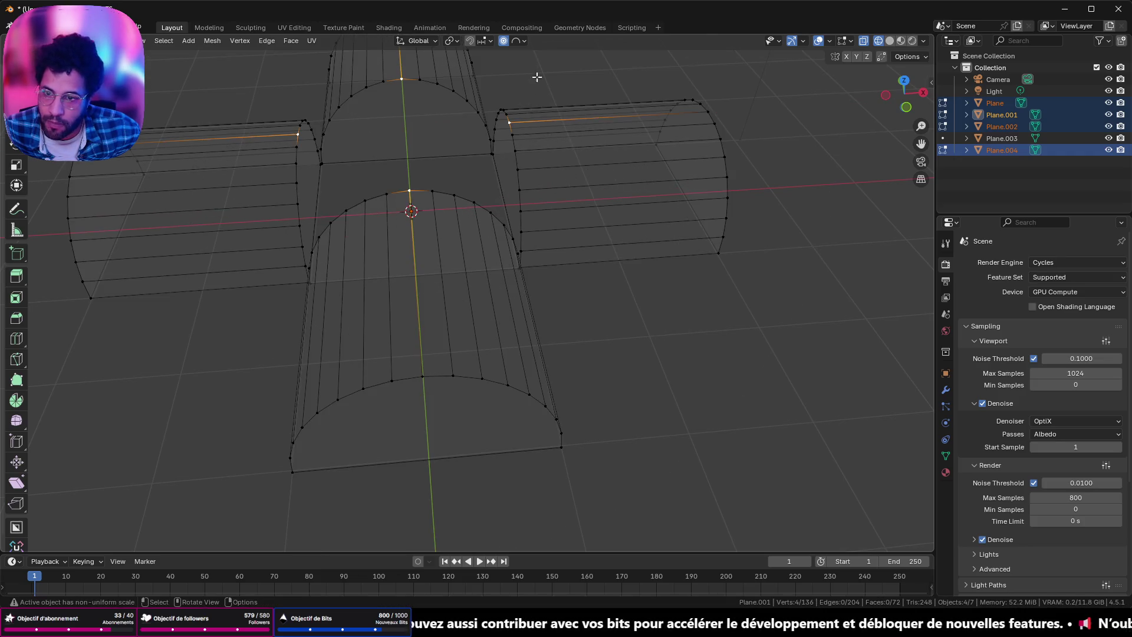
left_click(503, 40)
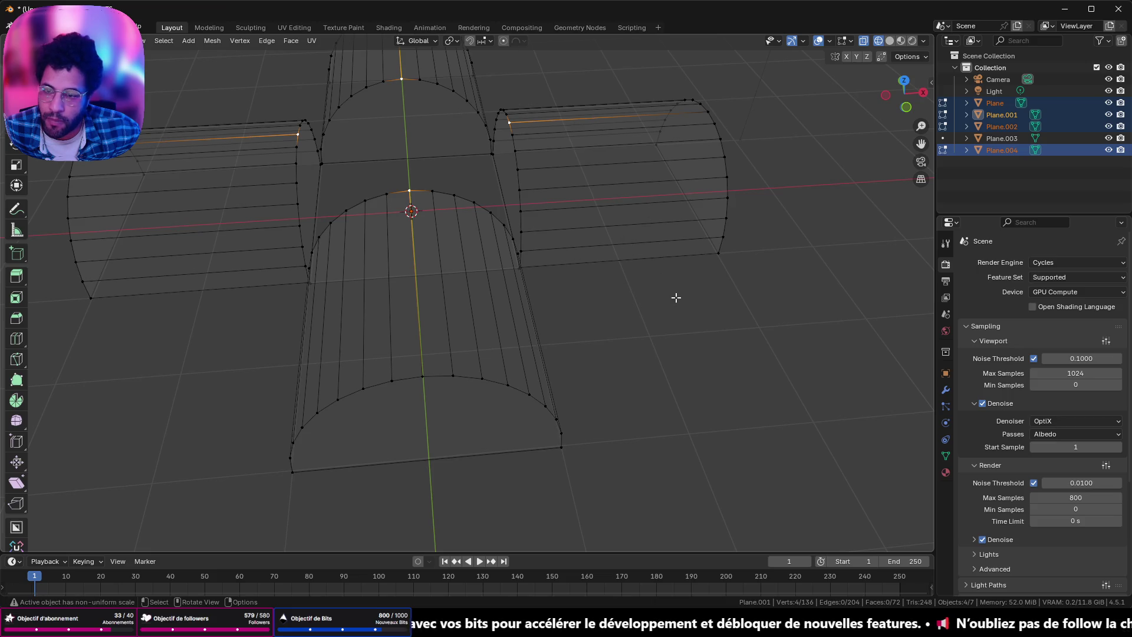
key("s")
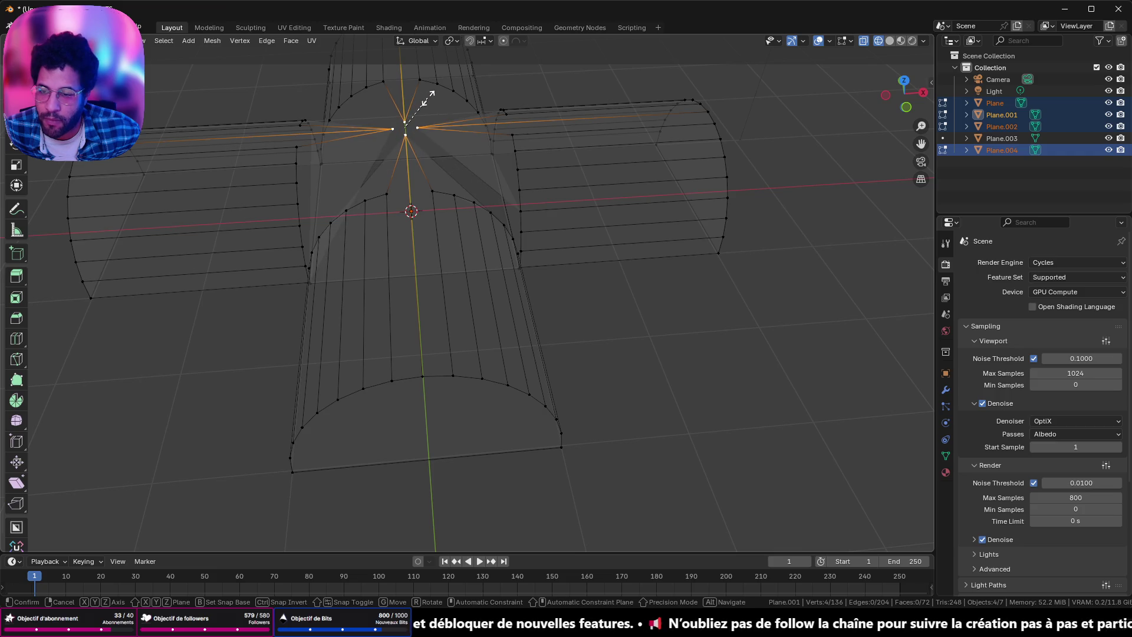
key("Escape")
middle_click_drag(430, 106, 570, 172)
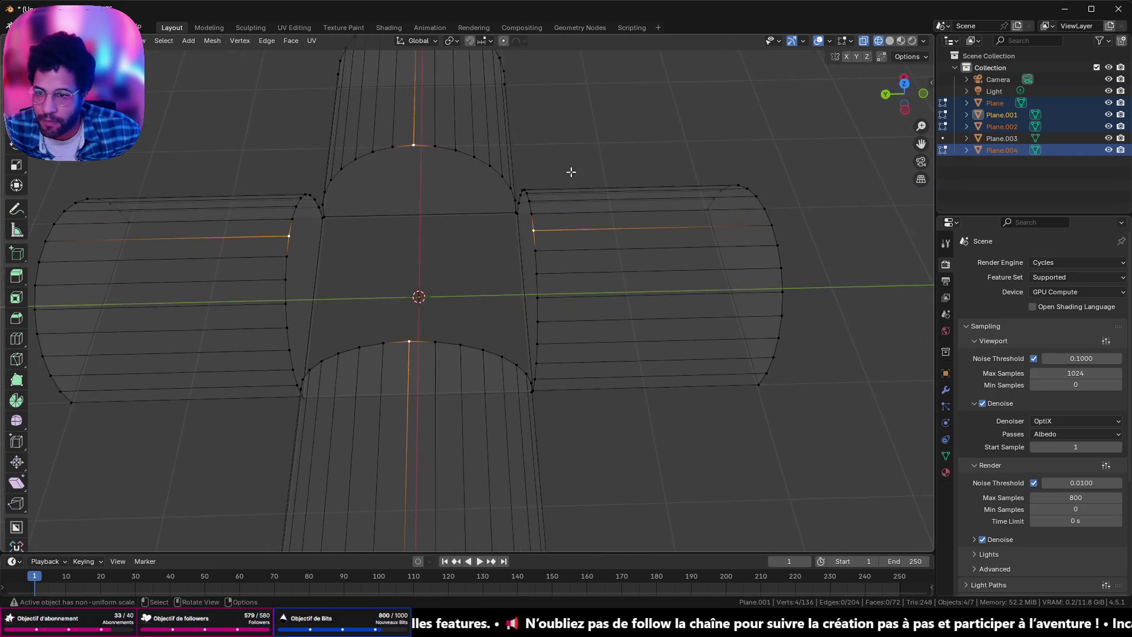
Step: Merge the selected ridge vertices At Center so the shells meet at one point
right_click(596, 142)
mouse_move(534, 313)
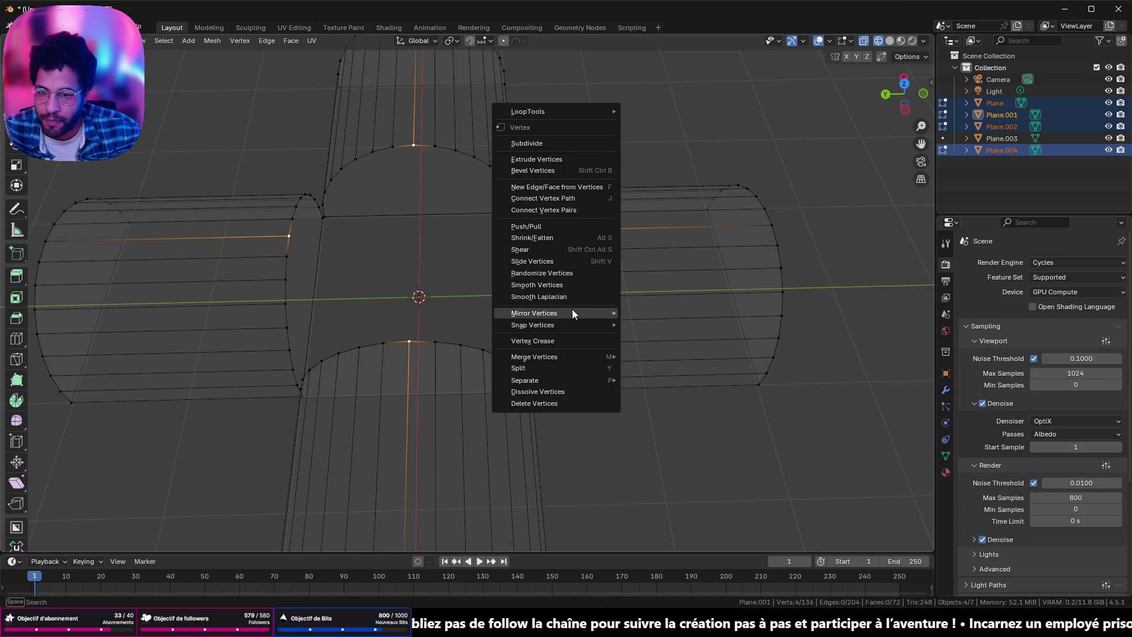
left_click(562, 342)
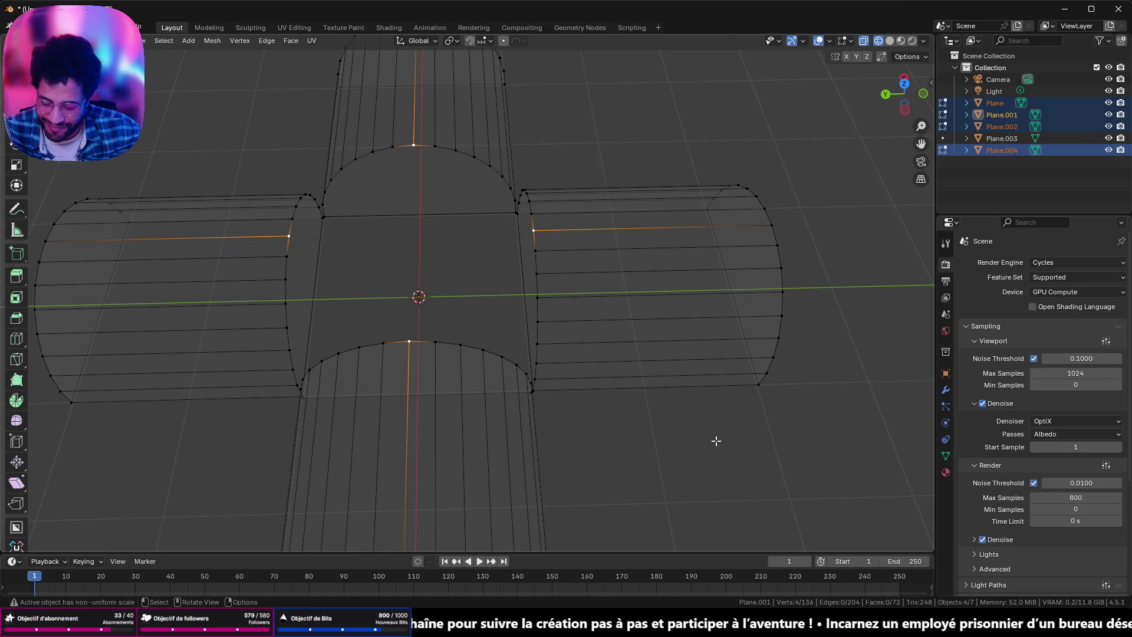
key("m")
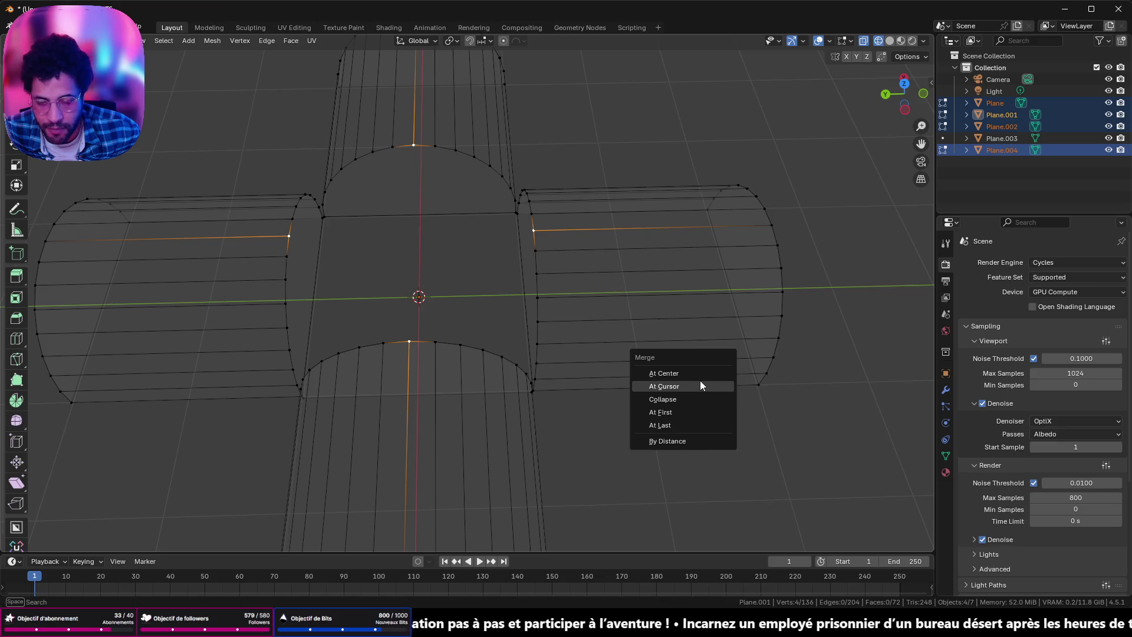
left_click(699, 375)
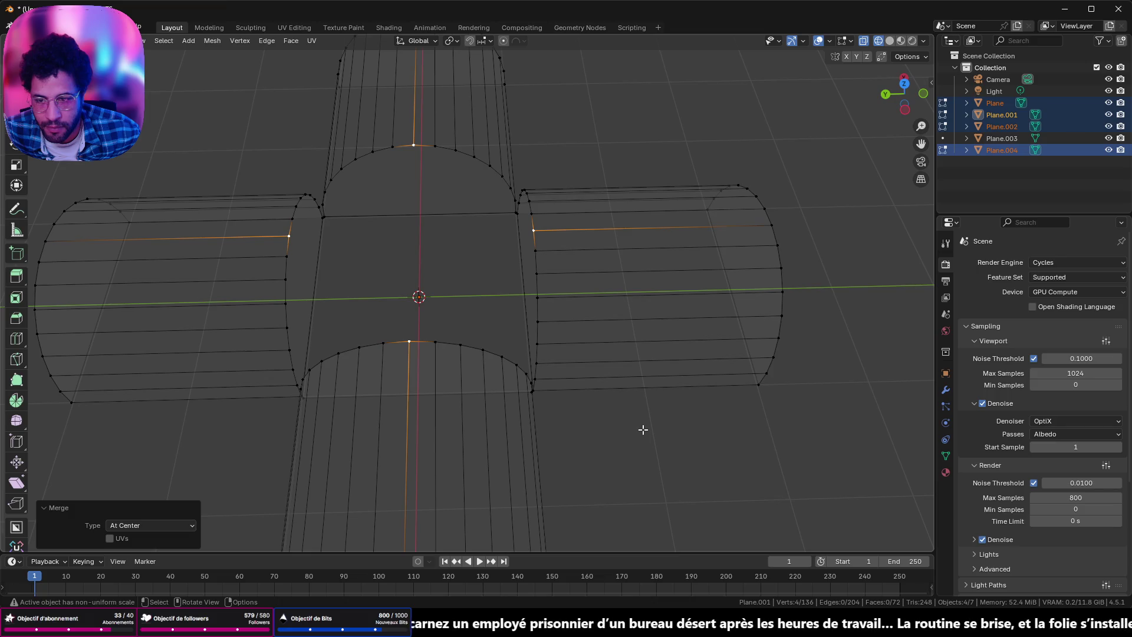
middle_click_drag(643, 428, 700, 386)
right_click(563, 434)
mouse_move(550, 188)
middle_mouse_down()
mouse_move(498, 313)
mouse_move(586, 303)
middle_mouse_up()
left_click(903, 84)
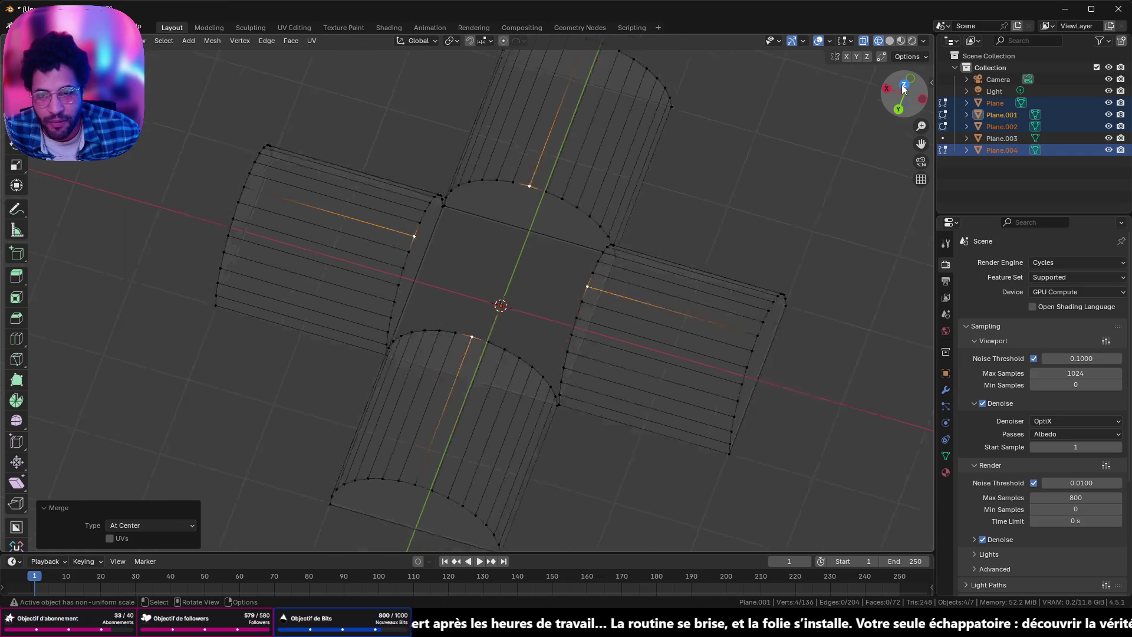
Step: Join the shells into a single object, Plane.001, then switch to the Gothic arches tutorial
key("Tab")
right_click(646, 265)
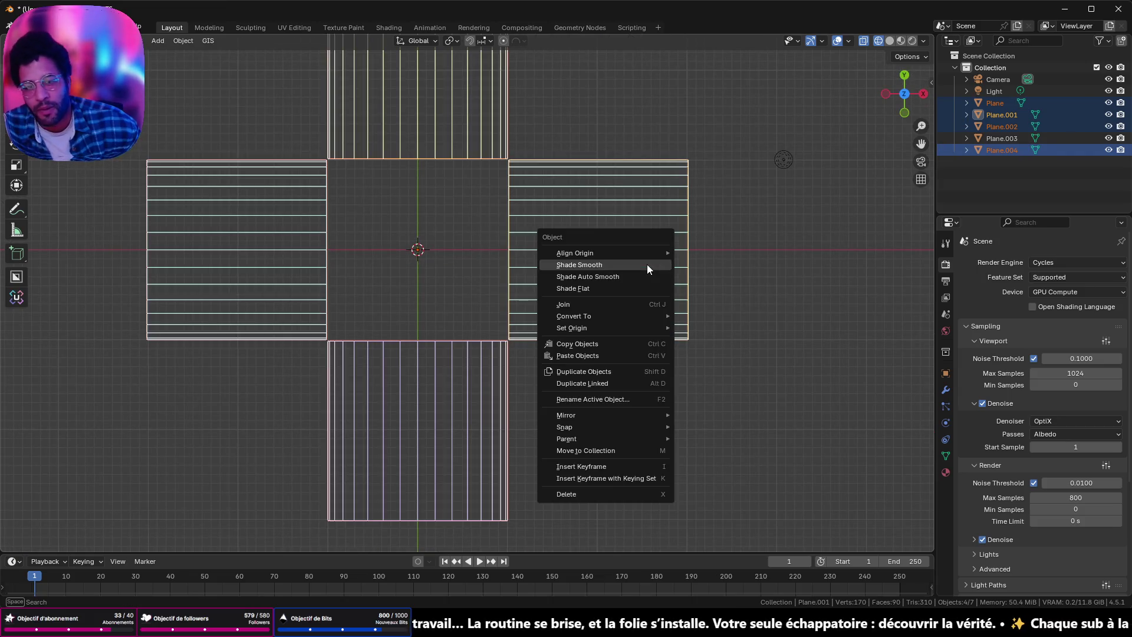
left_click(566, 303)
mouse_move(549, 325)
middle_mouse_down()
mouse_move(567, 270)
mouse_move(606, 283)
middle_mouse_up()
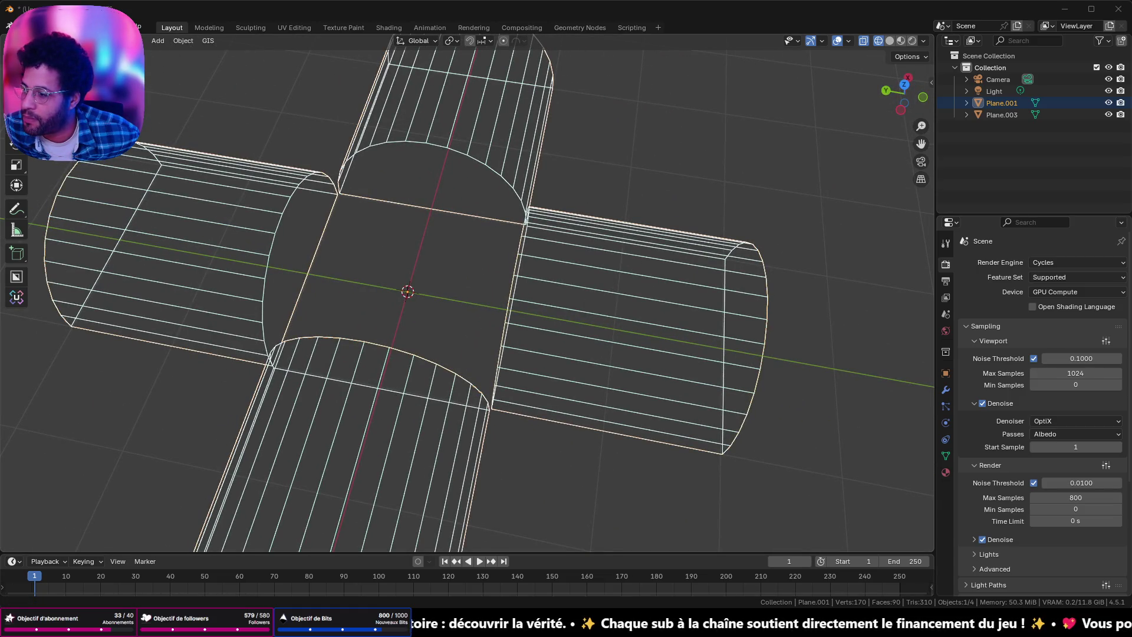
key("alt+Tab")
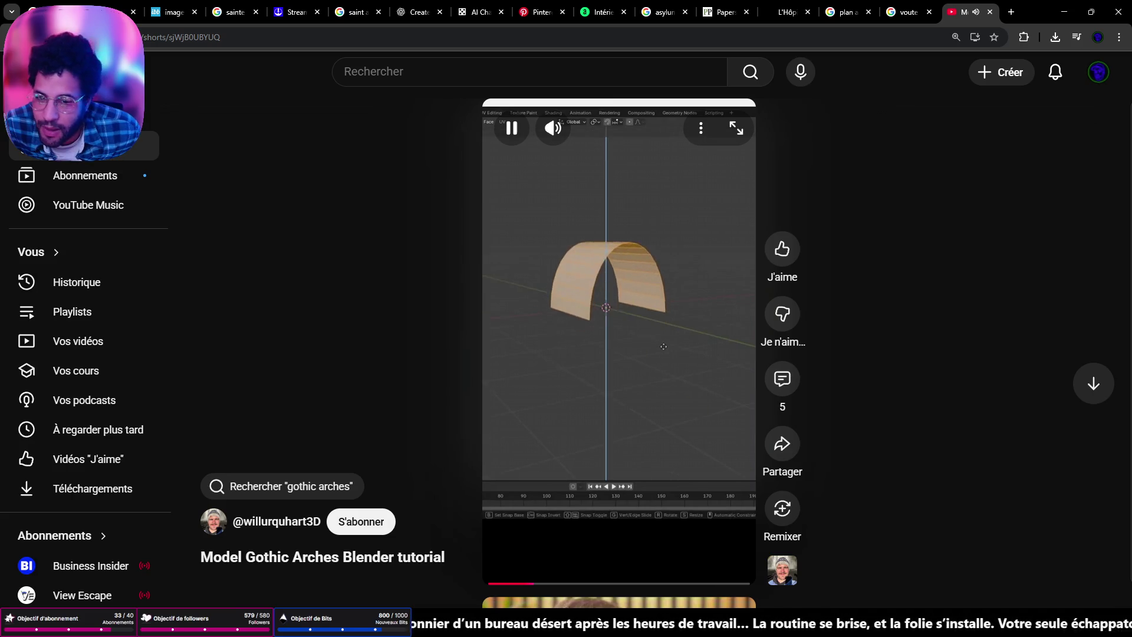
Step: Watch the Gothic arches Short, pausing and resuming, then minimize the browser back to Blender
left_click(684, 355)
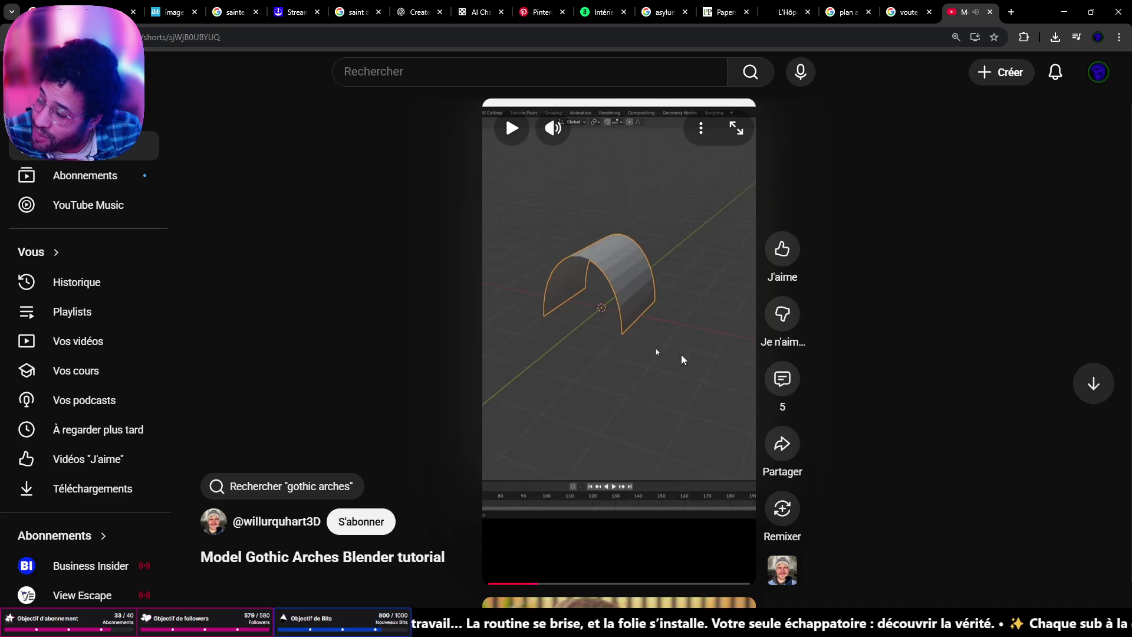
left_click(678, 256)
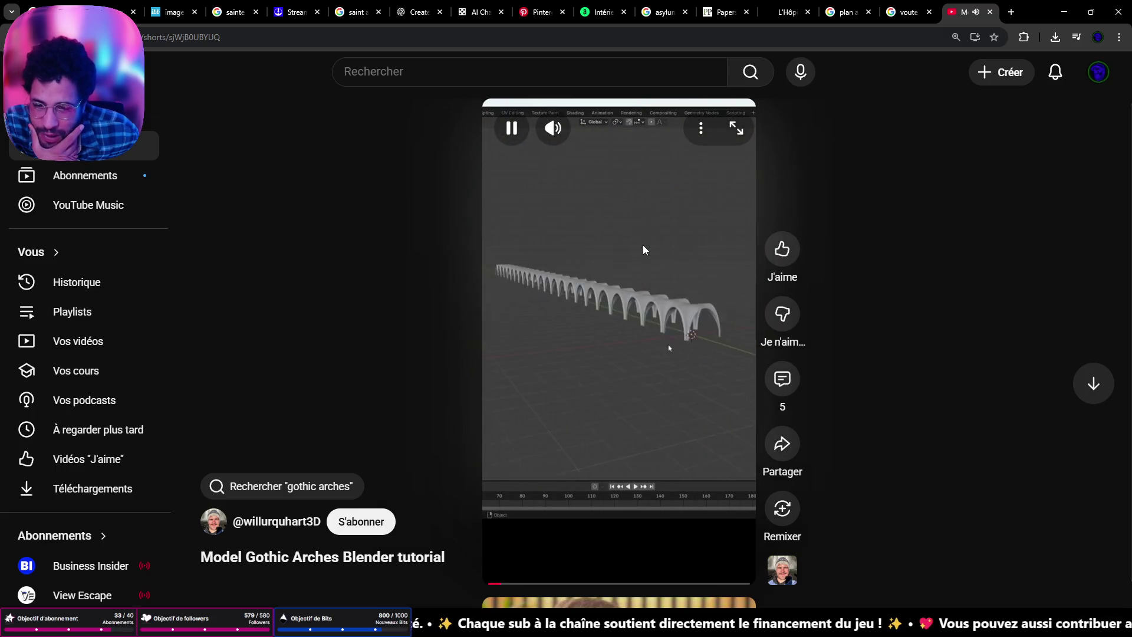
left_click(505, 117)
left_click(1063, 12)
mouse_move(631, 221)
middle_mouse_down()
mouse_move(508, 117)
mouse_move(535, 258)
mouse_move(575, 263)
middle_mouse_up()
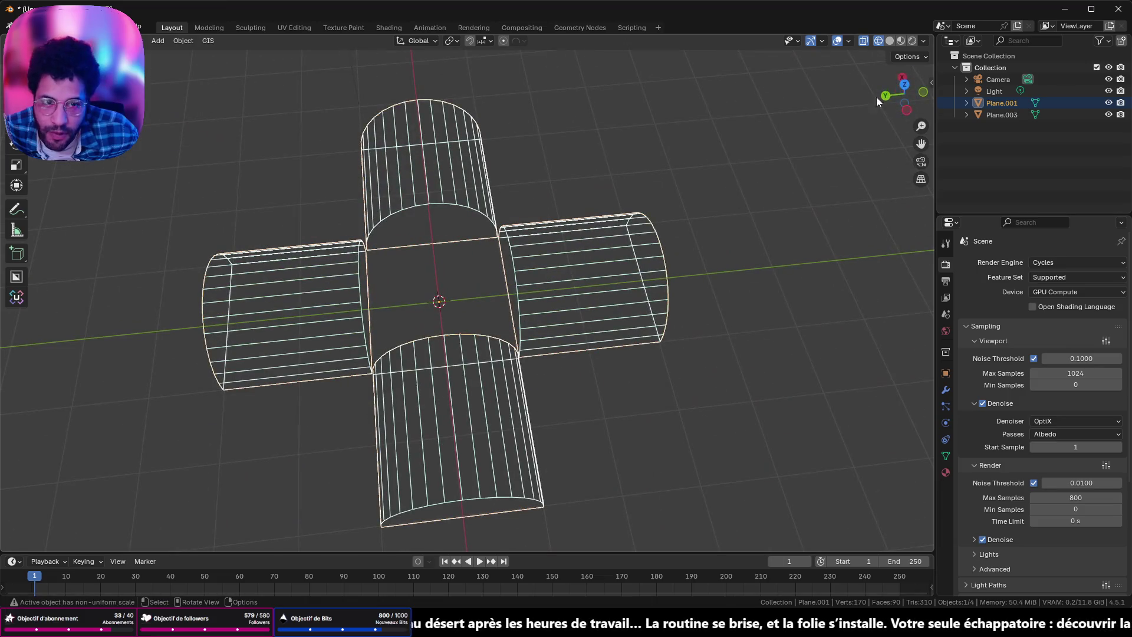
Step: Try proportional-editing scales on the crossing vertices with a reduced radius, cancelling each attempt
left_click(903, 83)
key("Tab")
scroll(441, 277, "down", 2)
scroll(441, 277, "up", 2)
right_click(469, 291)
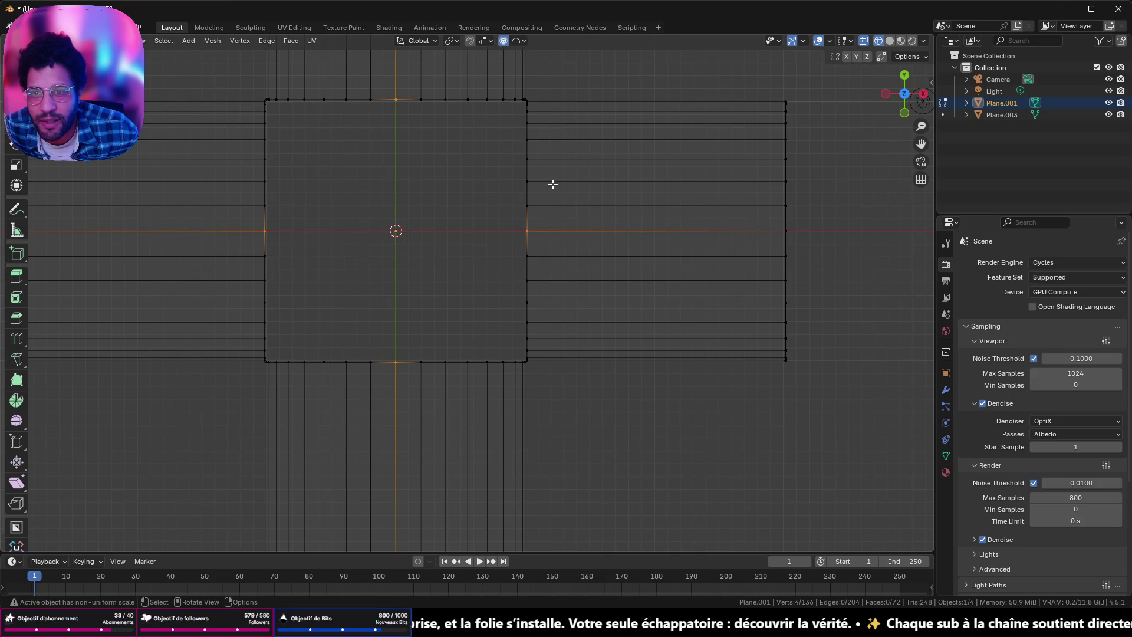
key("shift+alt+s")
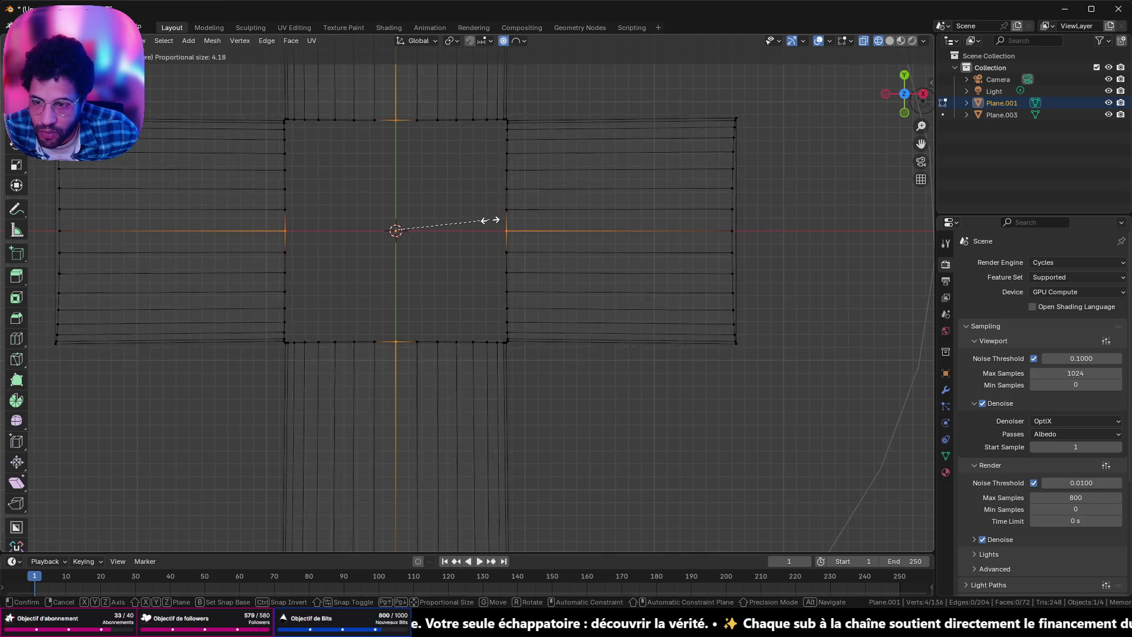
key("Escape")
key("s")
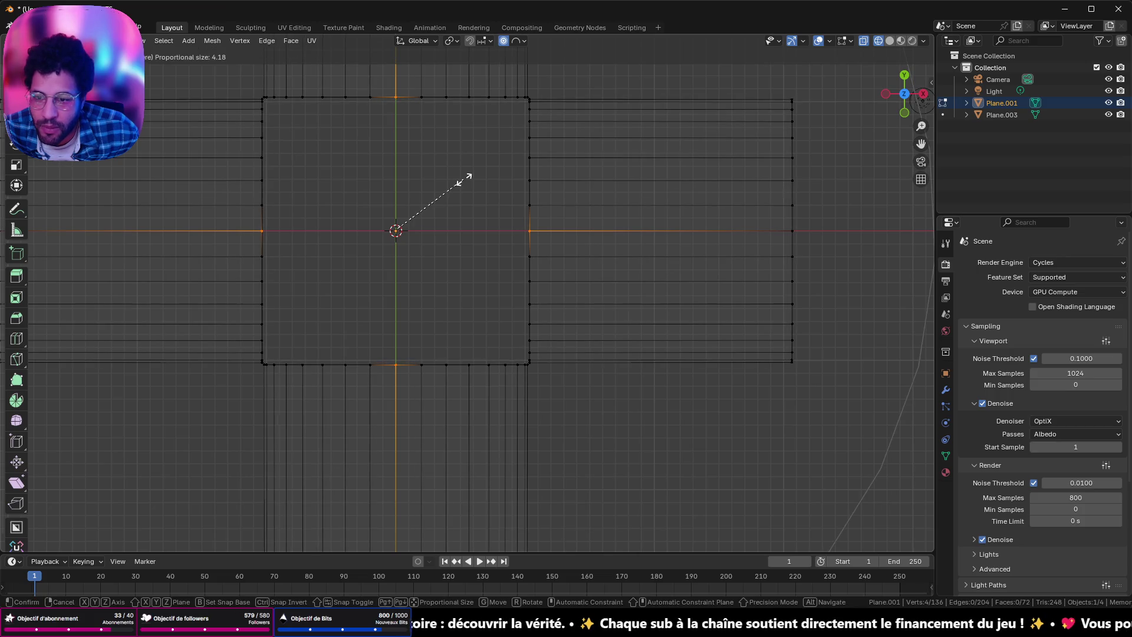
scroll(466, 180, "down", 3)
scroll(462, 186, "down", 2)
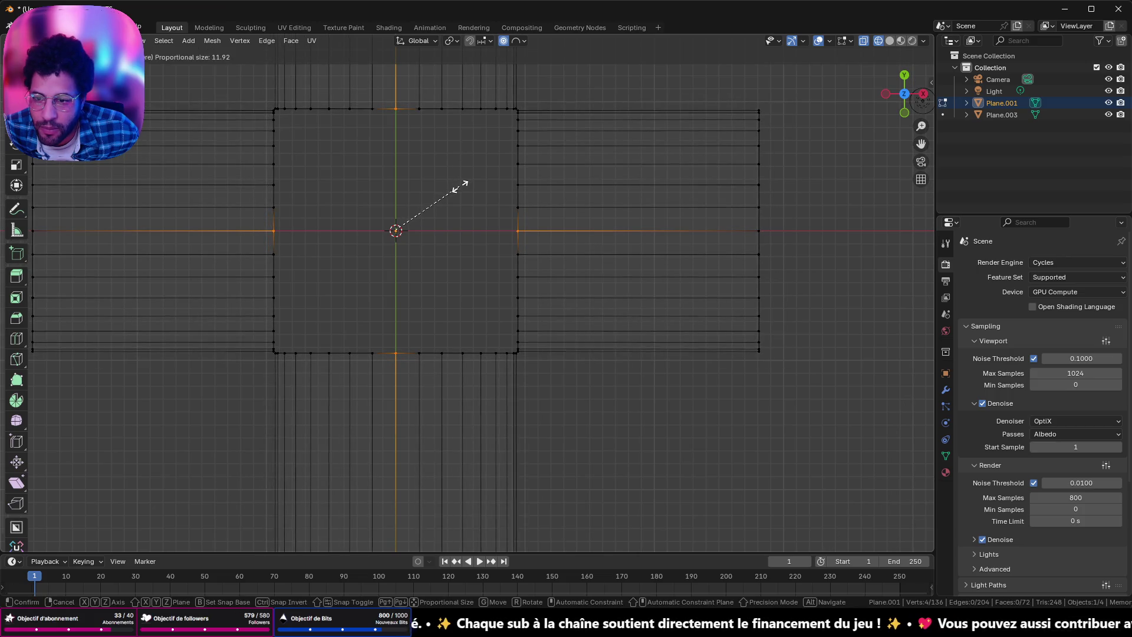
scroll(460, 186, "up", 2)
scroll(460, 187, "down", 2, "alt")
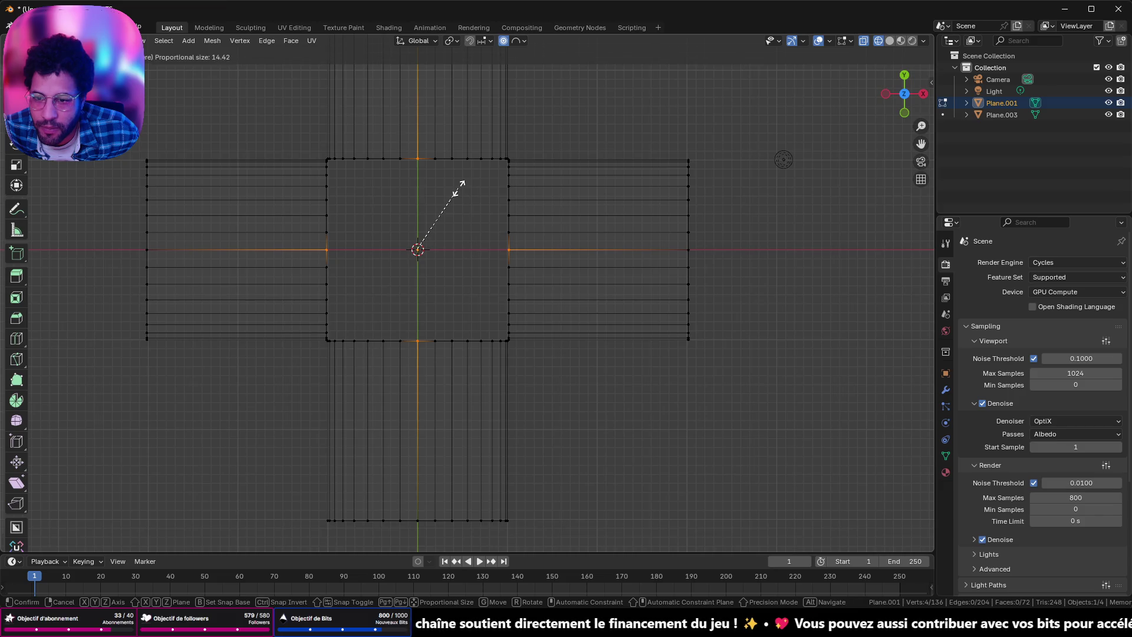
scroll(460, 186, "down", 10)
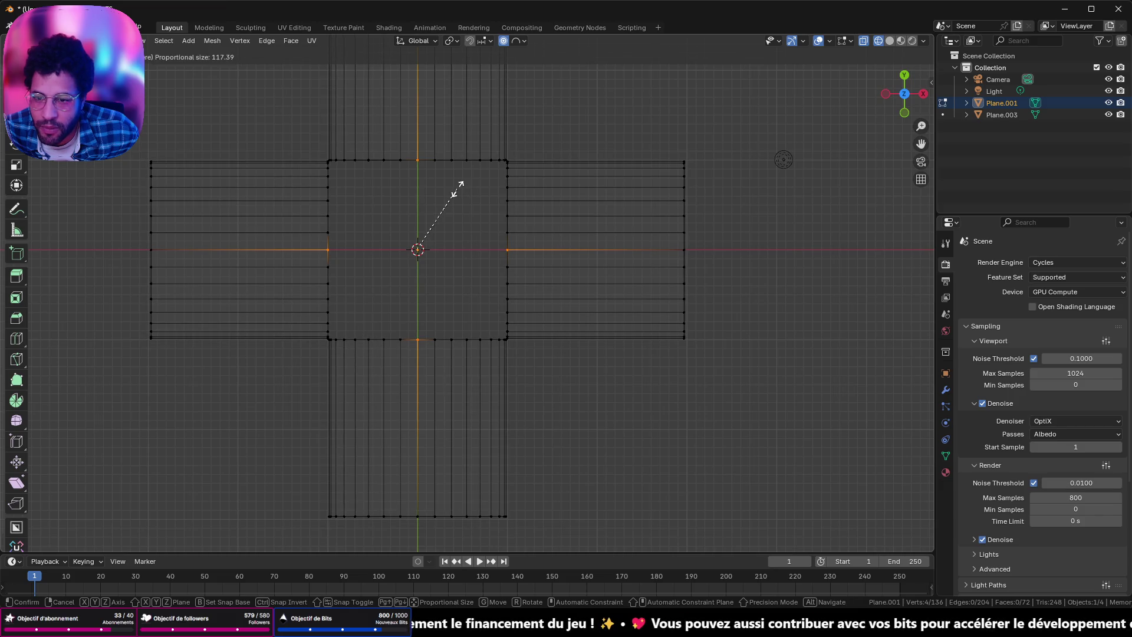
left_click(457, 189)
scroll(471, 162, "down", 5)
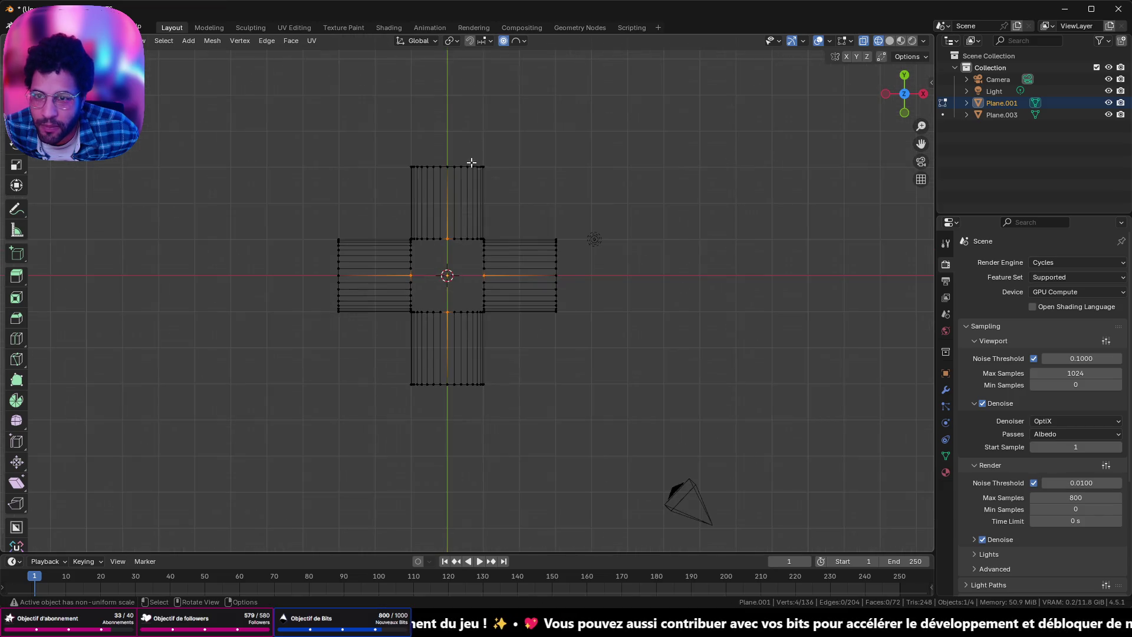
left_click(513, 41)
left_click_drag(527, 189, 521, 189)
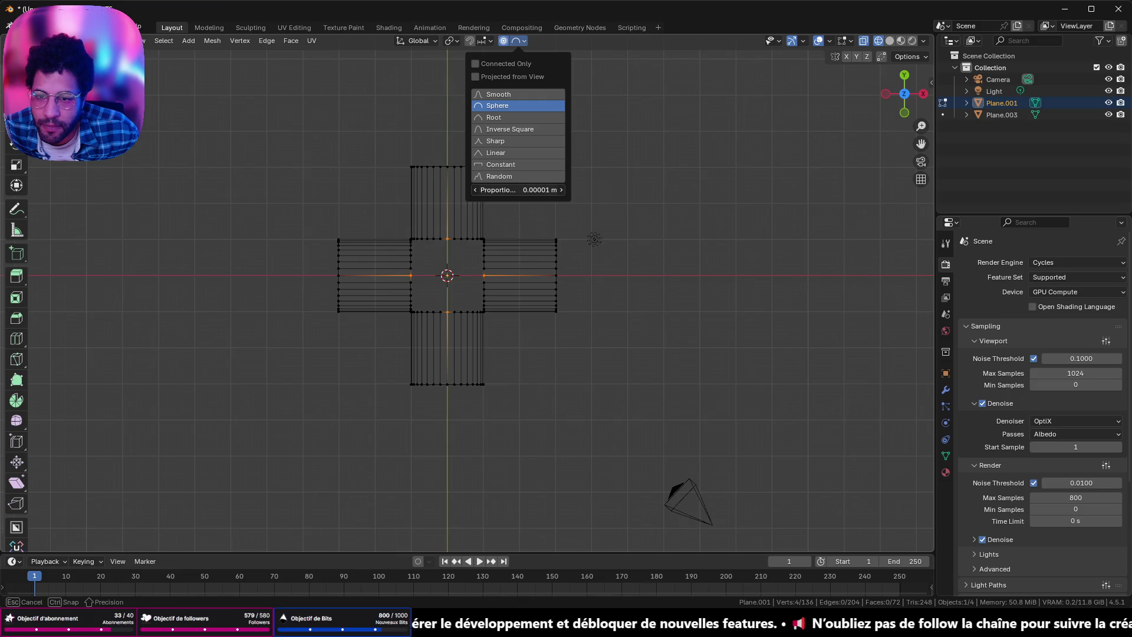
scroll(503, 279, "up", 5)
key("s")
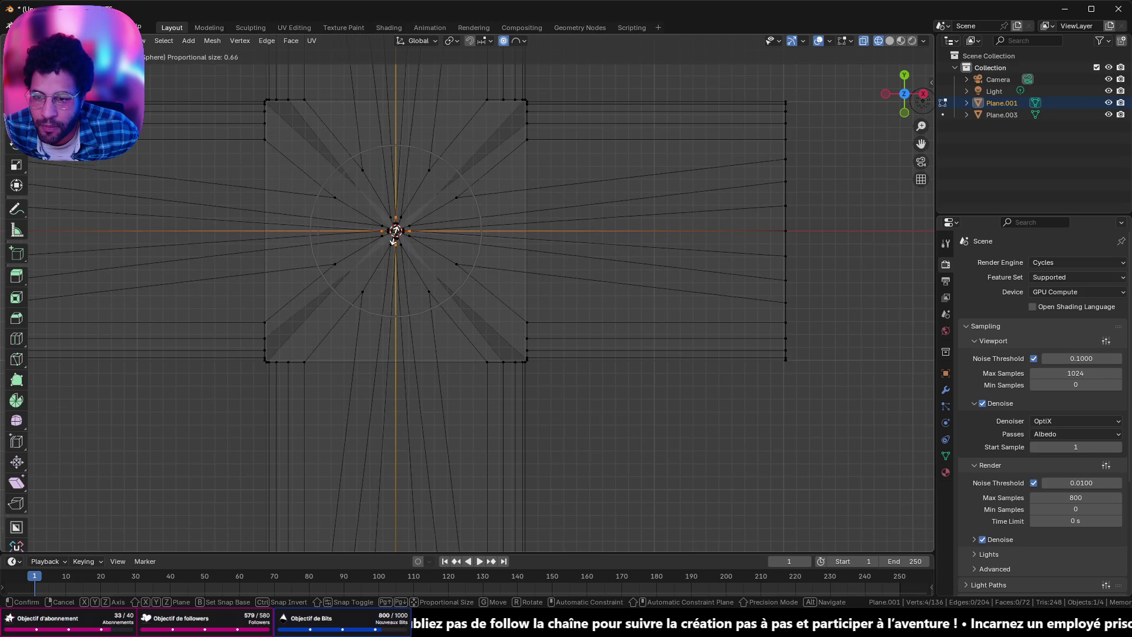
scroll(396, 233, "down", 4)
scroll(395, 233, "up", 1)
scroll(395, 233, "up", 1)
scroll(395, 233, "up", 1)
scroll(396, 232, "up", 1)
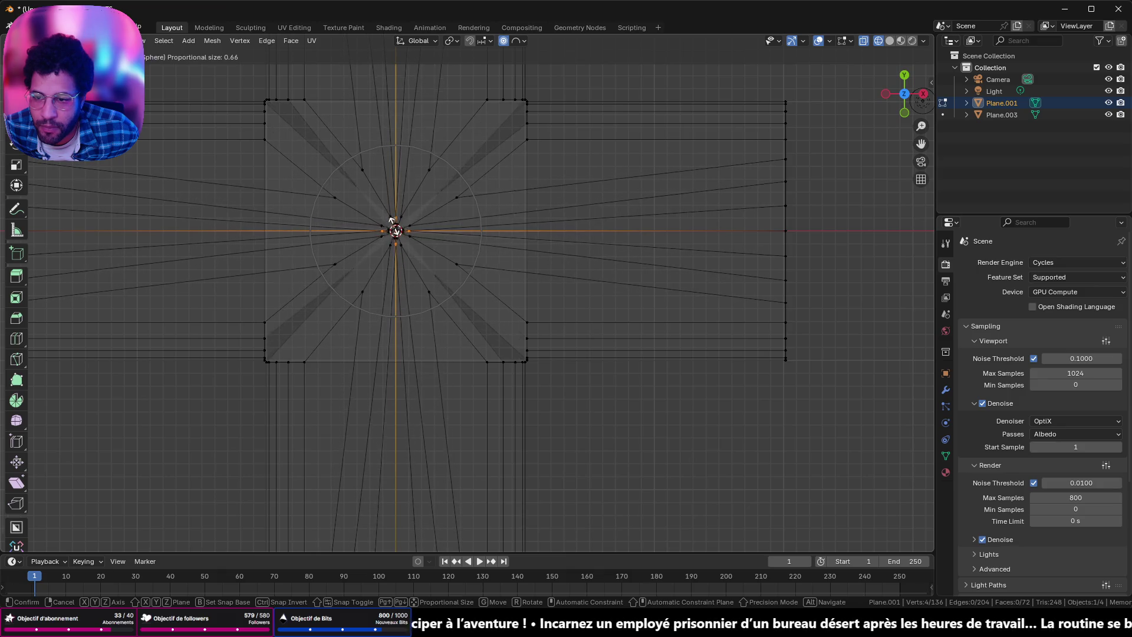
key("Escape")
Step: Scale the selected crossing vertices to 0, collapsing them into a single point
middle_click_drag(397, 230, 445, 162)
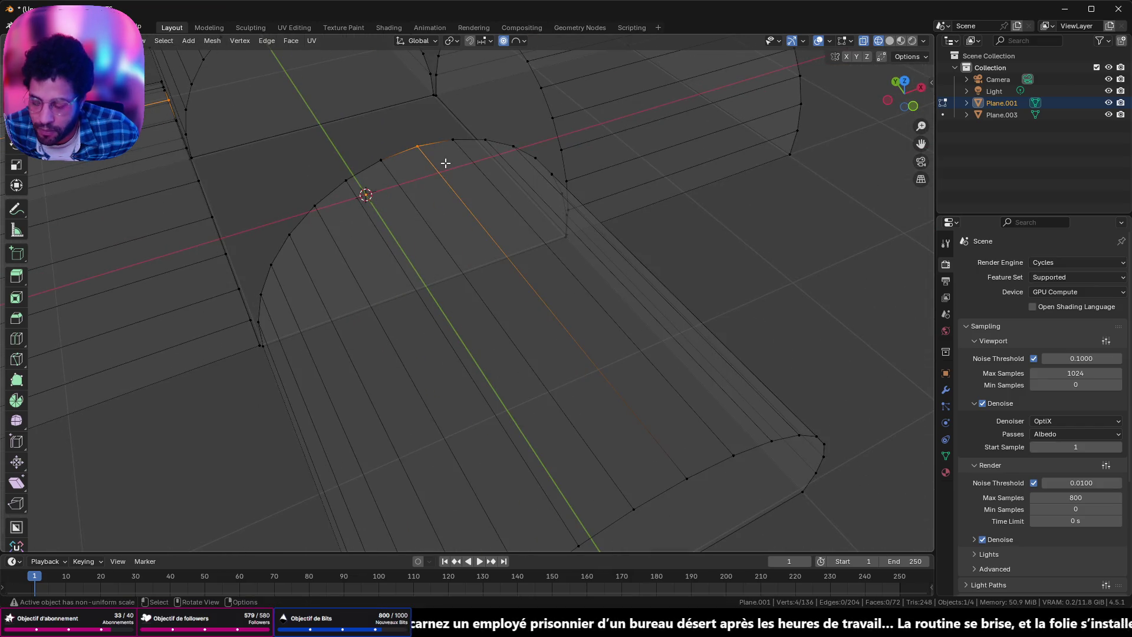
key("s")
key("0")
key("Return")
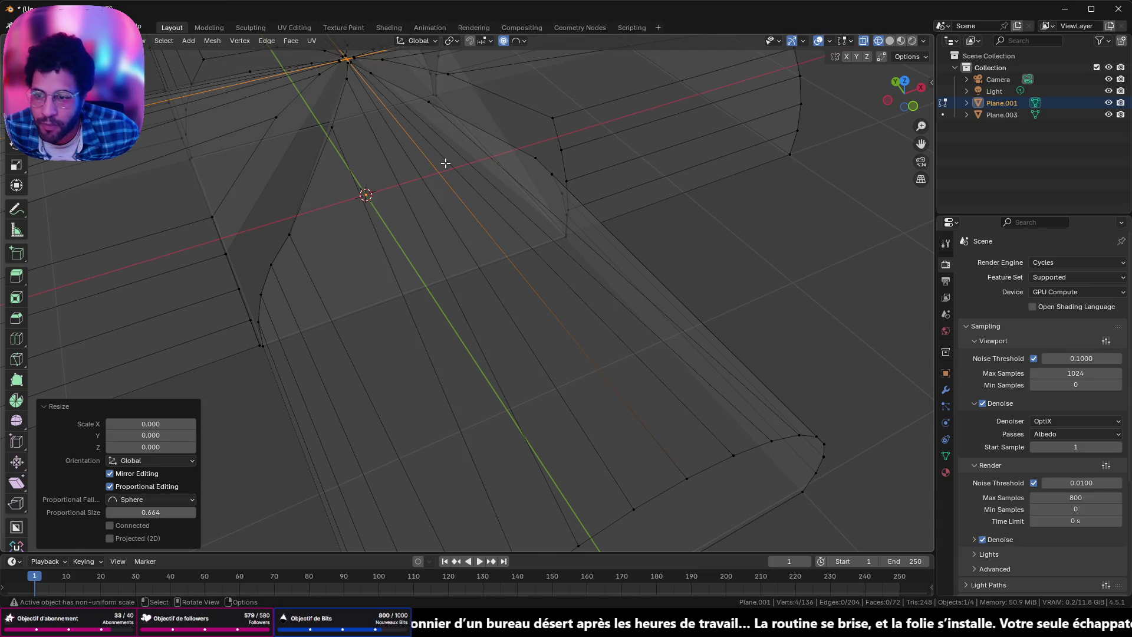
middle_click_drag(445, 163, 403, 70)
Step: With Solid shading, edit all shells together and delete the box-selected faces at the central crossing
key("Tab")
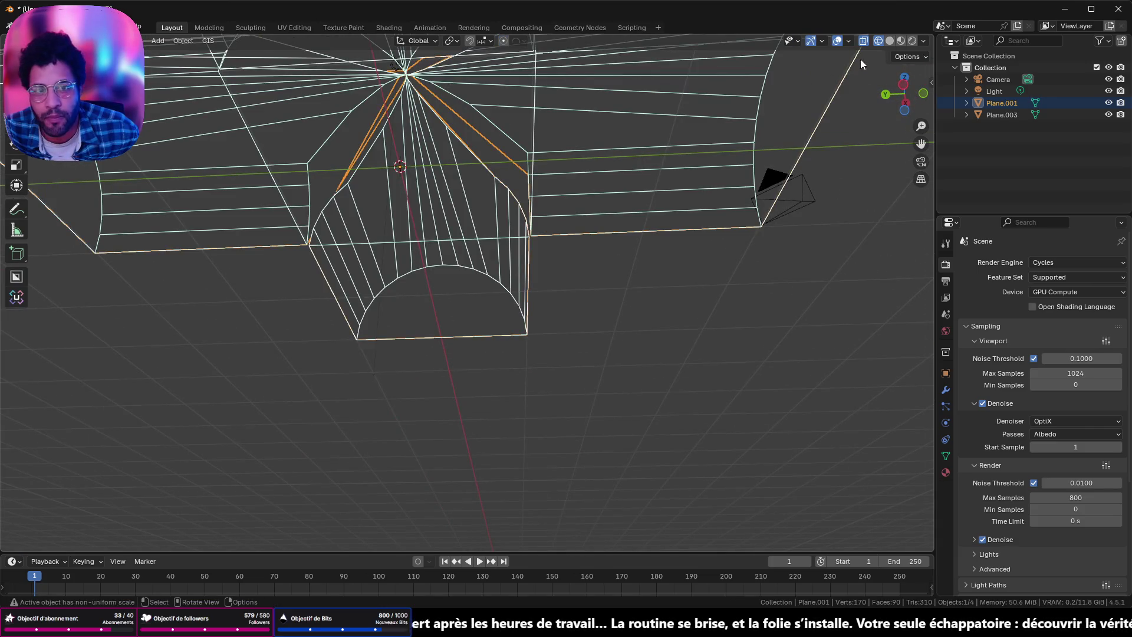
left_click(888, 41)
mouse_move(557, 112)
middle_mouse_down()
mouse_move(606, 270)
mouse_move(614, 242)
middle_mouse_up()
key("a")
key("Tab")
scroll(613, 244, "down", 3)
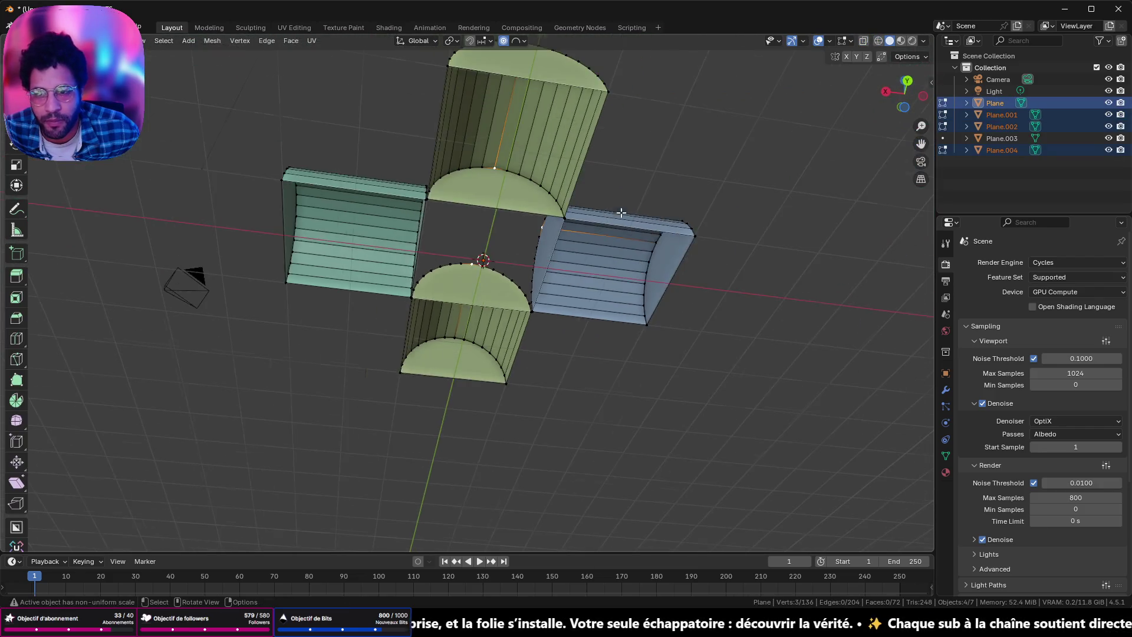
left_click_drag(392, 157, 601, 404)
key("x")
left_click(618, 412)
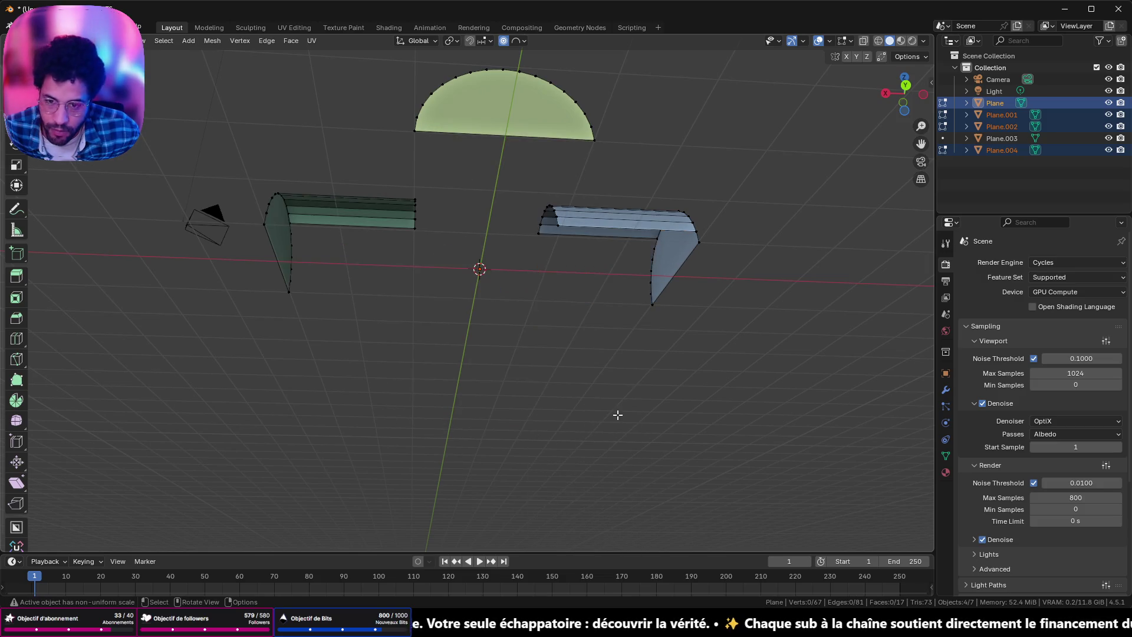
Step: Delete the experimental cross-shell planes from the scene
key("Tab")
key("x")
left_click(617, 415)
key("shift+a")
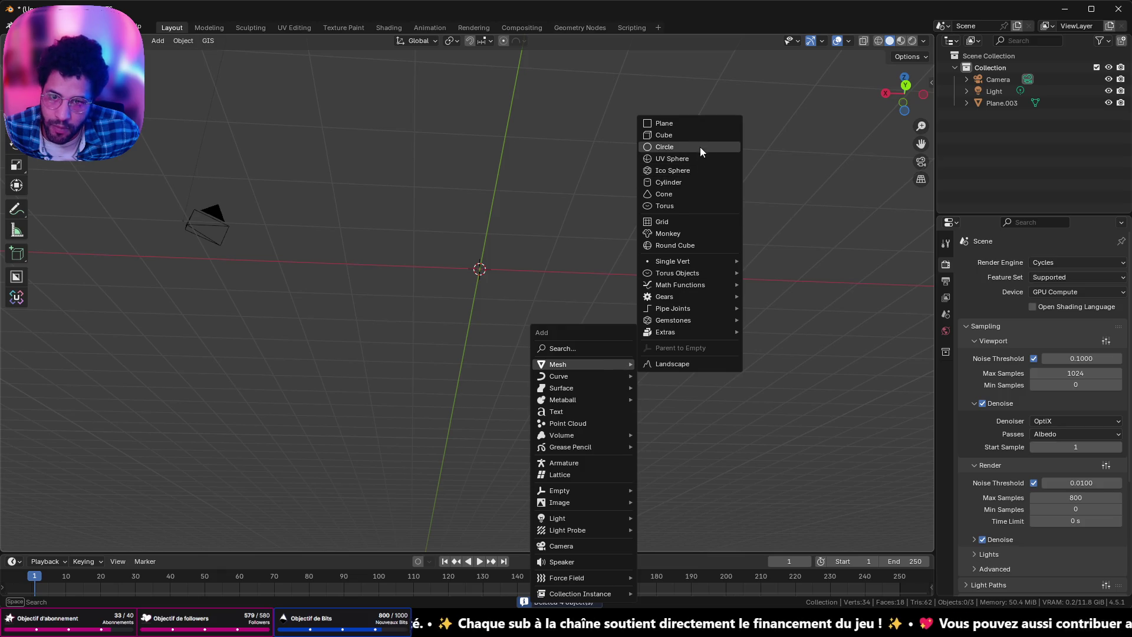
Step: Add a Cylinder and rotate it 90° about X so it lies on its side
left_click(683, 182)
scroll(676, 194, "down", 3)
mouse_move(668, 209)
middle_mouse_down()
mouse_move(666, 244)
mouse_move(598, 288)
mouse_move(660, 307)
mouse_move(501, 277)
middle_mouse_up()
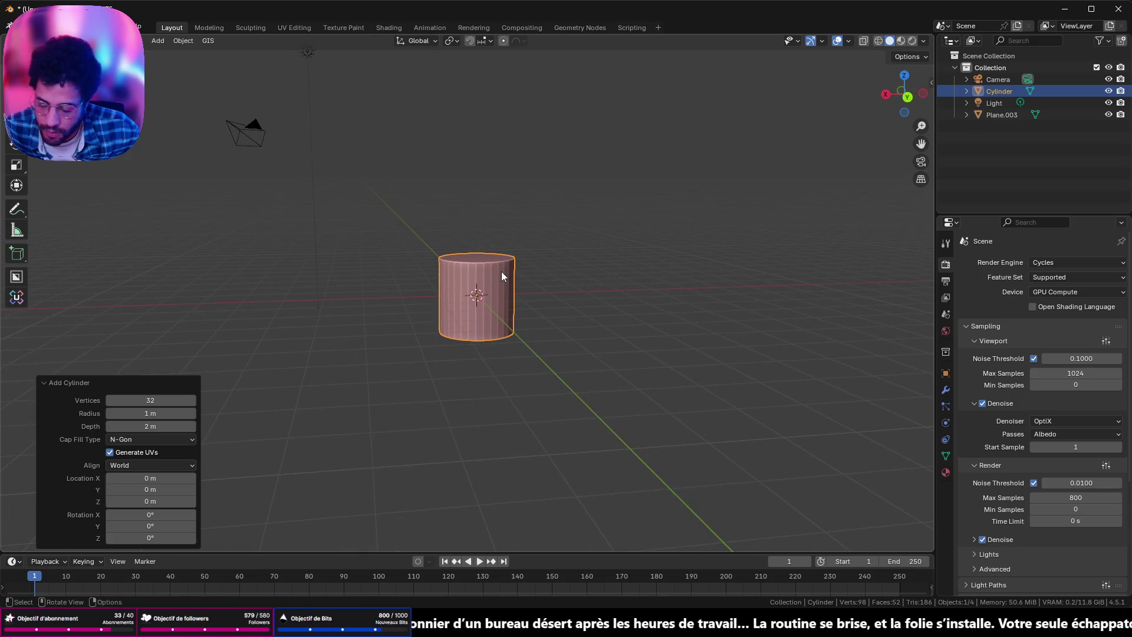
type("rx90")
key("Return")
key("Tab")
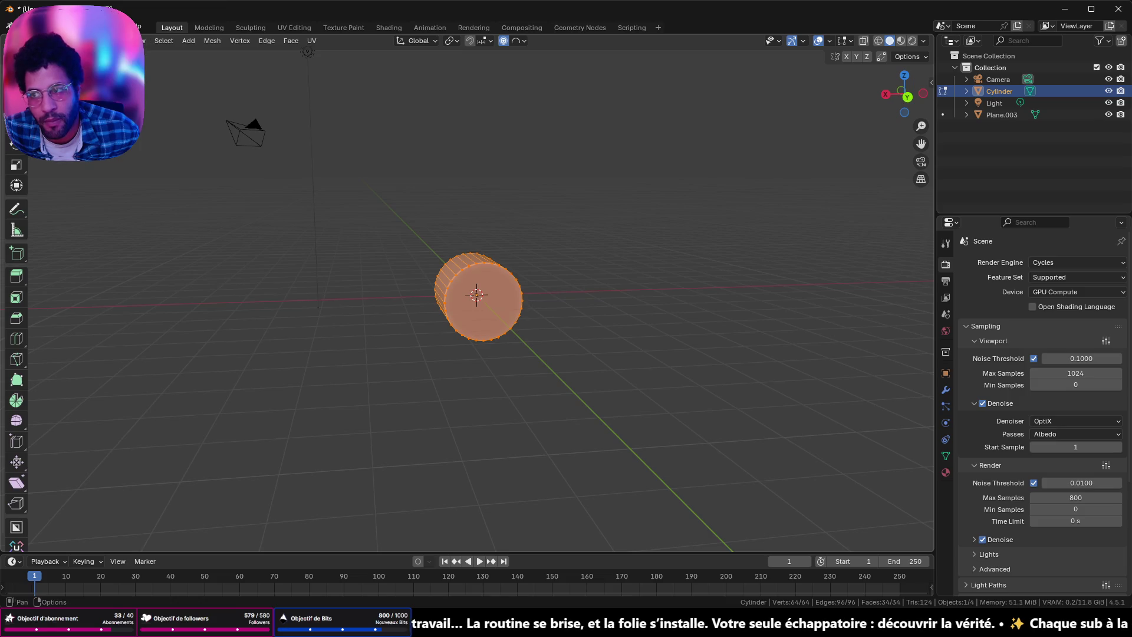
Step: In X-ray Edit Mode delete the two end cap faces, undoing an accidental full deletion
left_click(863, 40)
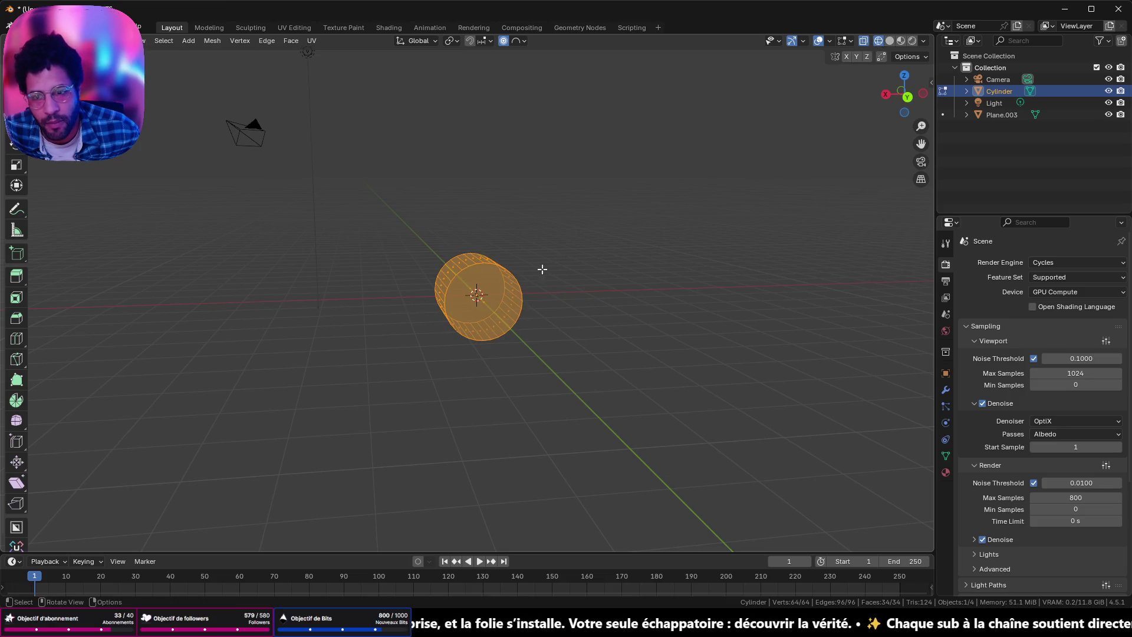
left_click(493, 302, "alt")
key("x")
left_click(478, 299)
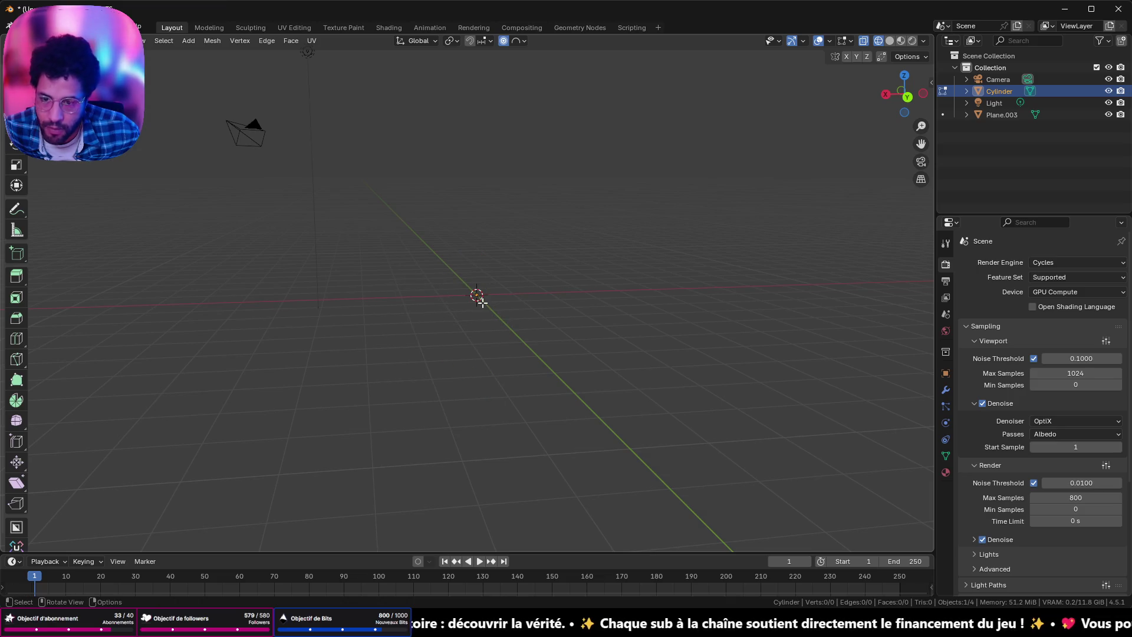
key("ctrl+z")
key("x")
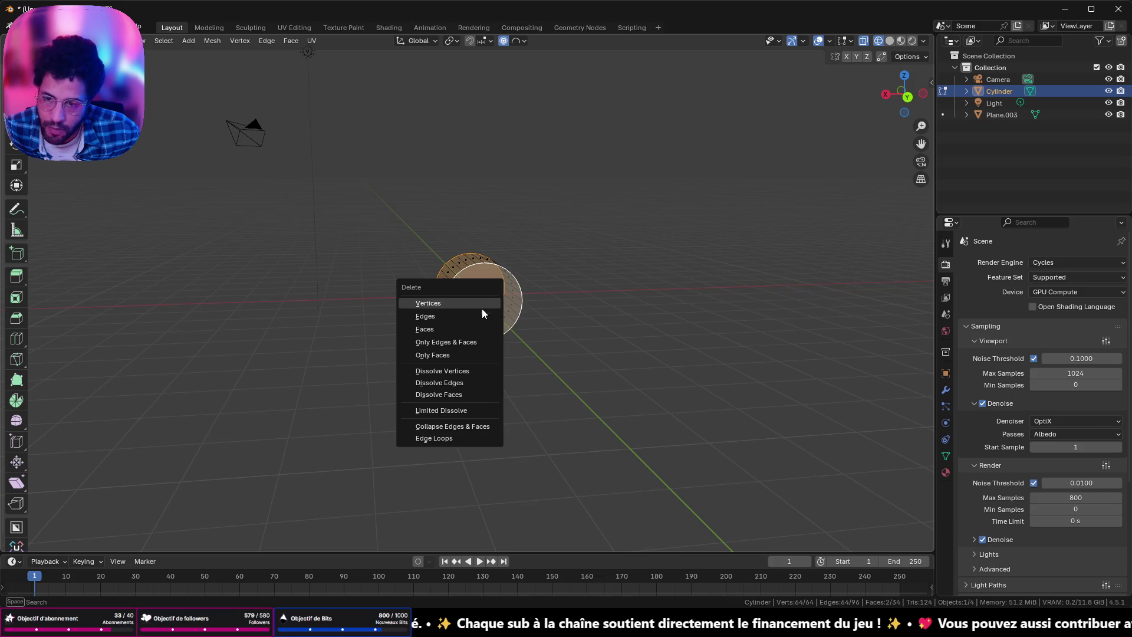
left_click(475, 330)
Step: From side view box-select the lower half and delete its faces, leaving a half-cylinder shell
mouse_move(475, 312)
middle_mouse_down()
mouse_move(546, 318)
mouse_move(804, 172)
middle_mouse_up()
key("KP_3")
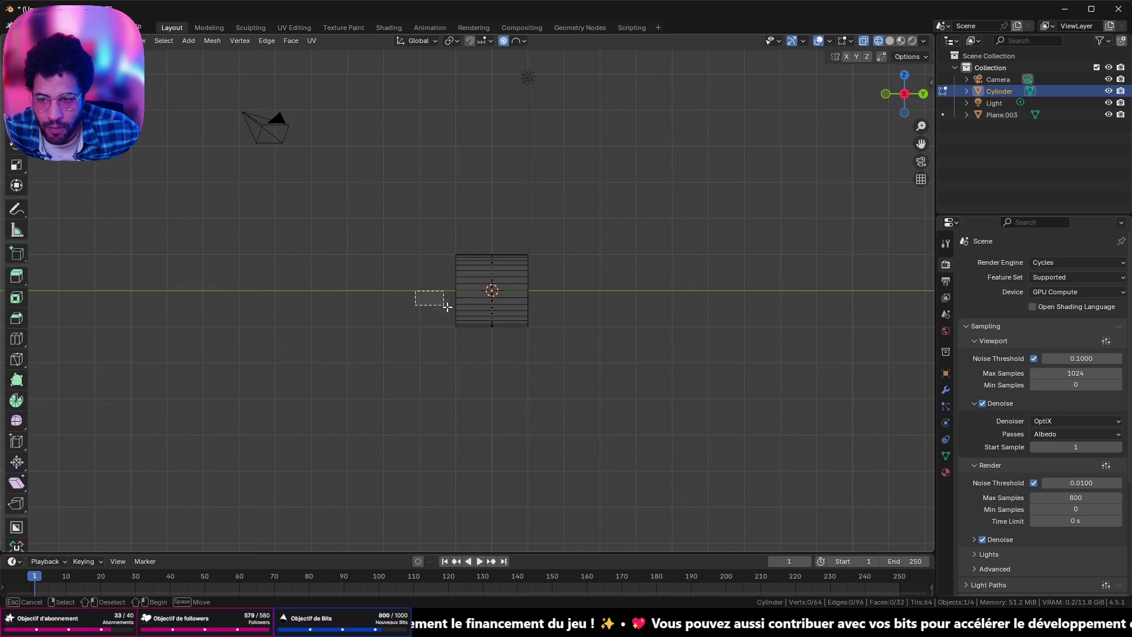
left_click_drag(446, 306, 604, 364)
scroll(520, 338, "up", 5)
key("x")
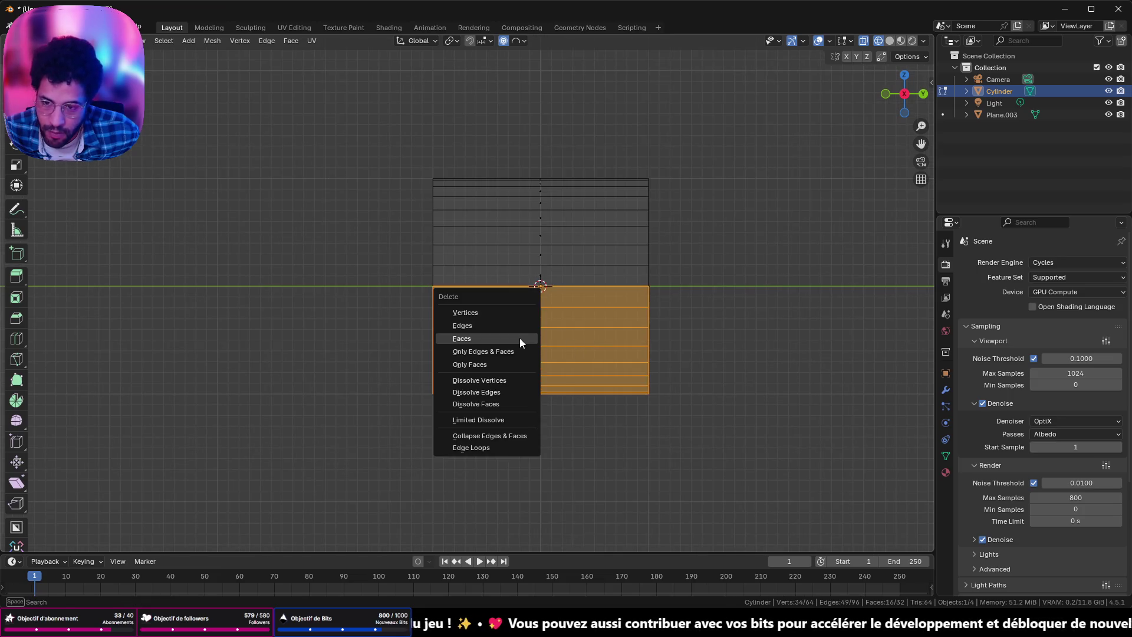
left_click(519, 338)
key("Tab")
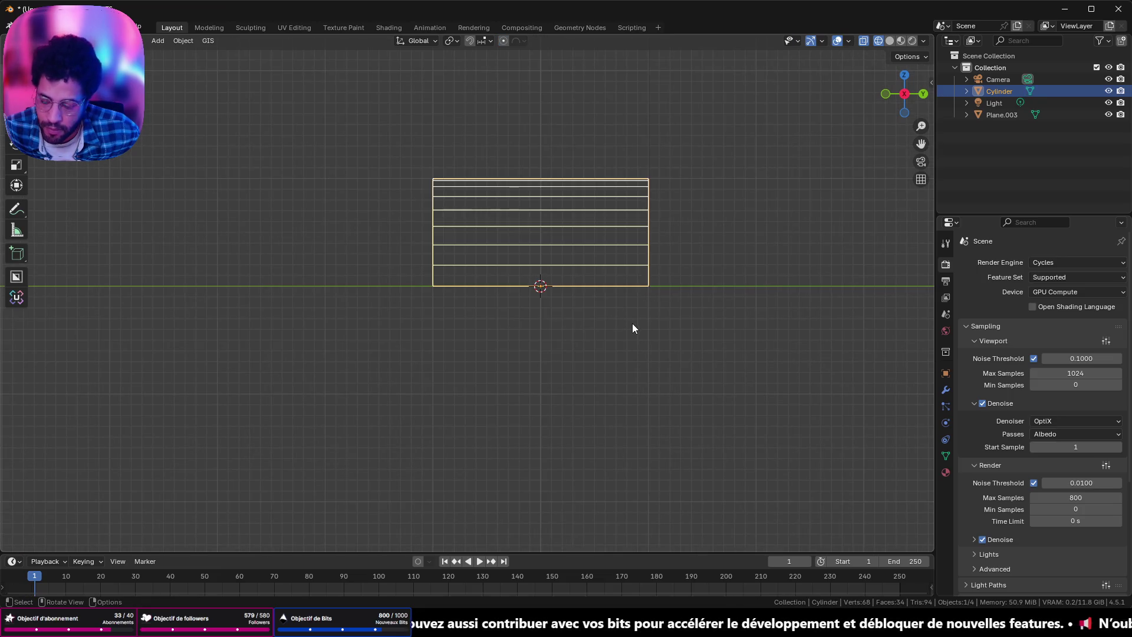
Step: Scale the half shell along Y to lengthen it
key("s")
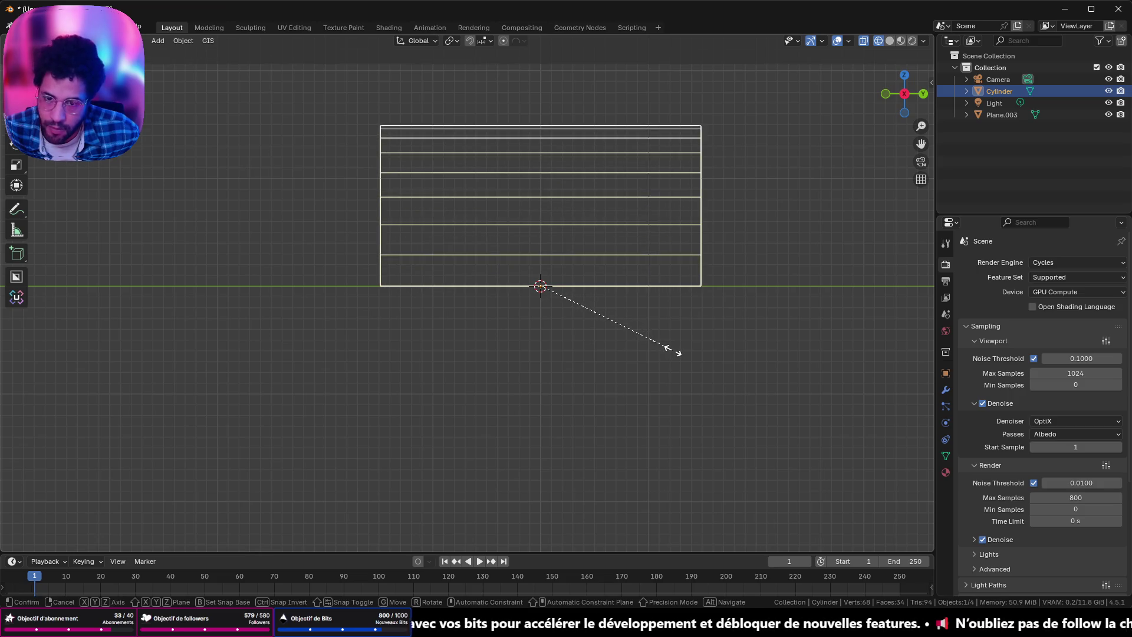
key("y")
left_click(673, 351)
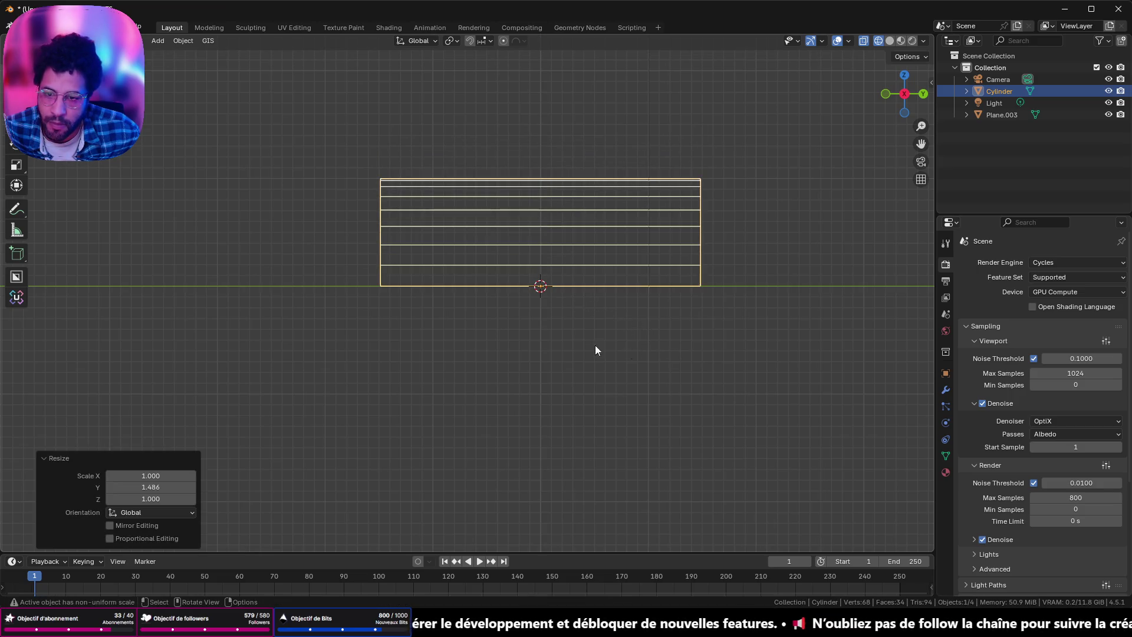
middle_click_drag(595, 347, 703, 349)
mouse_move(854, 118)
middle_mouse_down()
mouse_move(686, 209)
mouse_move(670, 207)
mouse_move(695, 114)
middle_mouse_up()
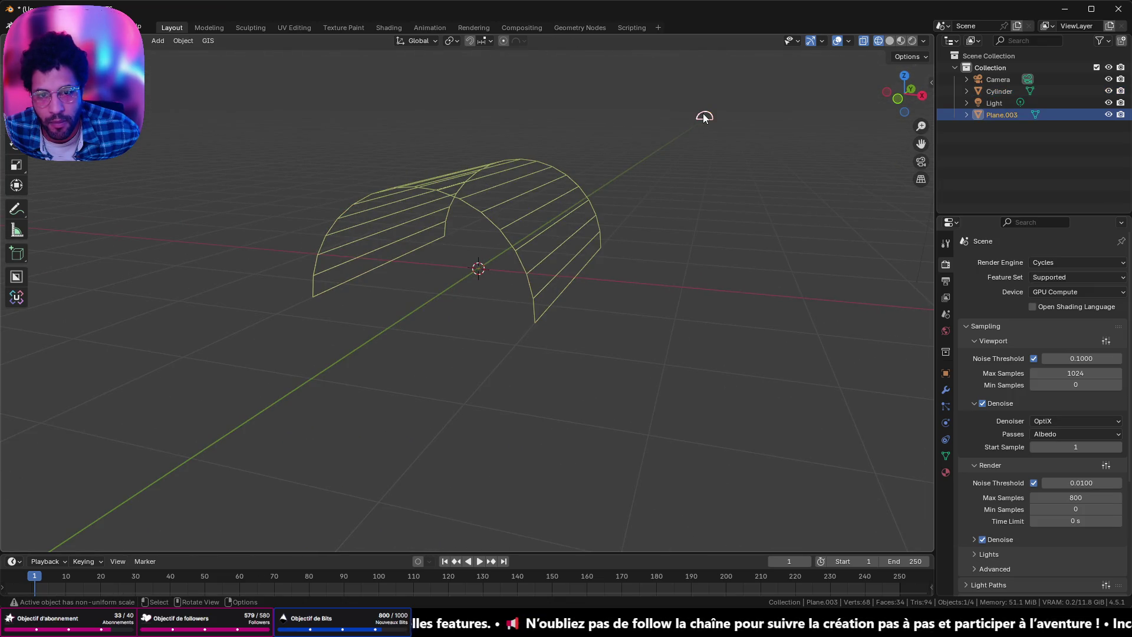
Step: Delete the leftover Plane.003 and line the view up along the arch
key("x")
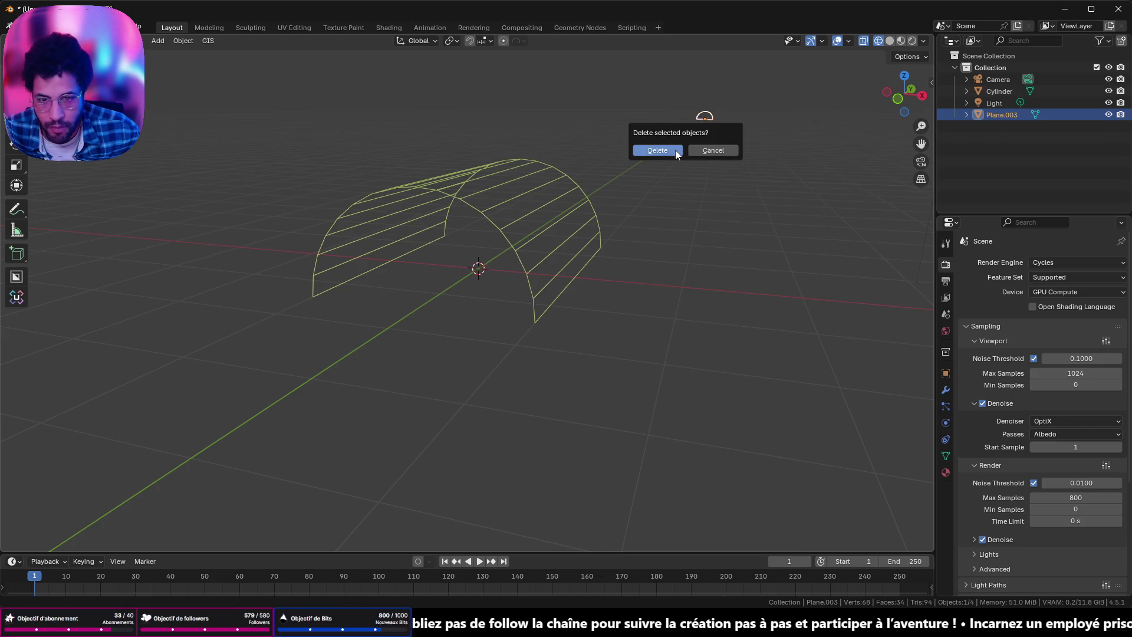
left_click(675, 150)
left_click(466, 220)
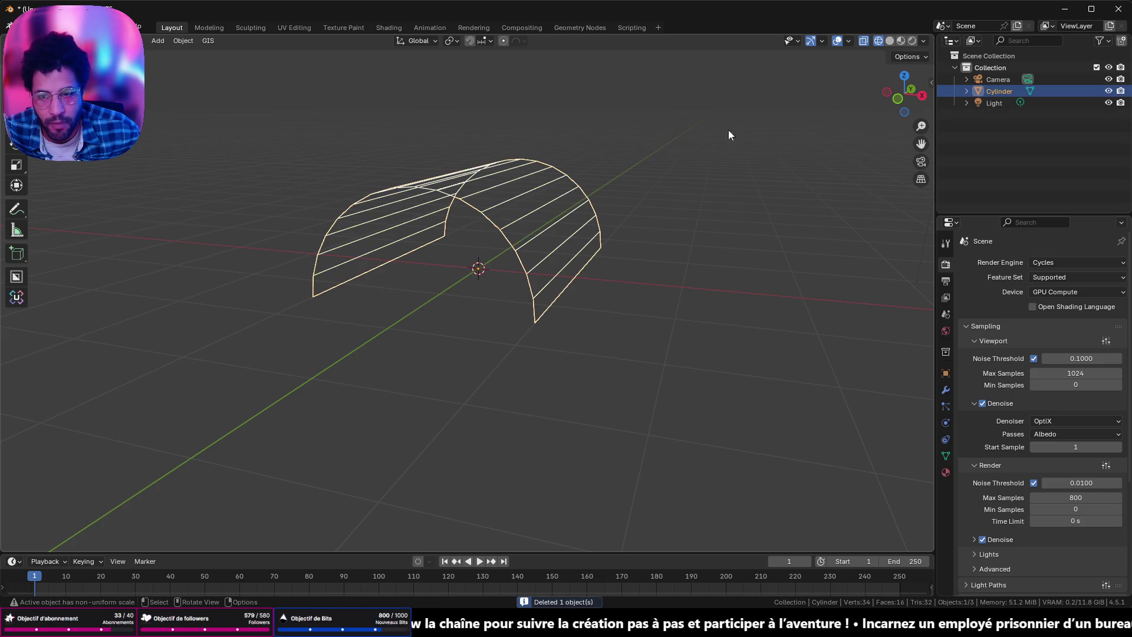
left_click(903, 92)
mouse_move(580, 180)
middle_mouse_down()
mouse_move(669, 227)
mouse_move(876, 197)
mouse_move(827, 192)
mouse_move(753, 258)
middle_mouse_up()
left_click(900, 98)
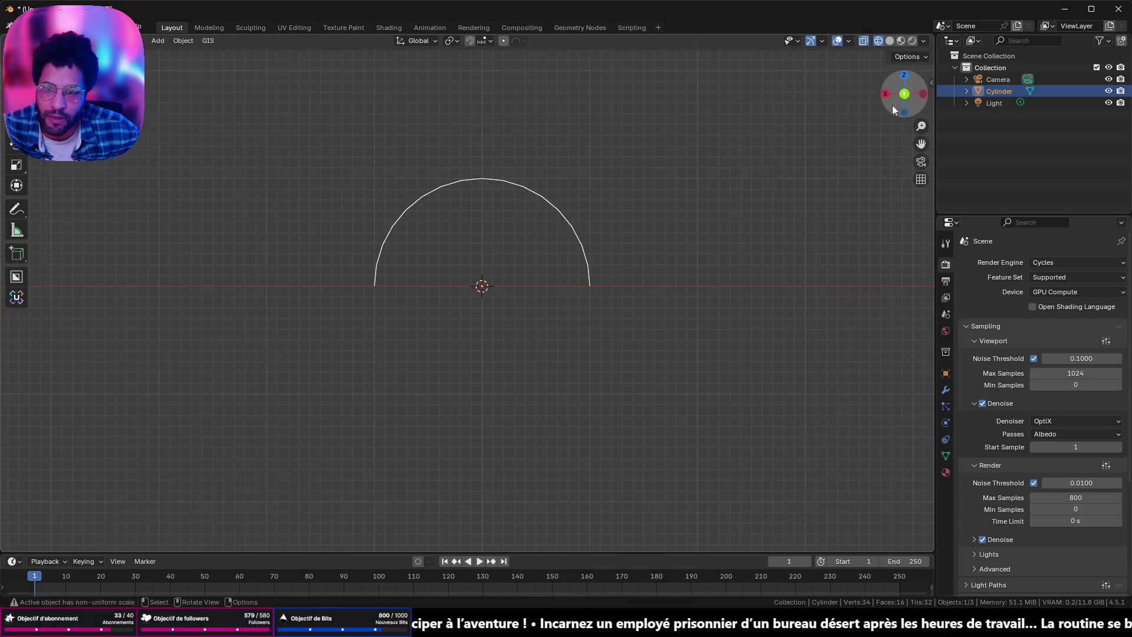
Step: Widen the arch with an X-axis scale, abandoning two further X resizes
key("s")
key("x")
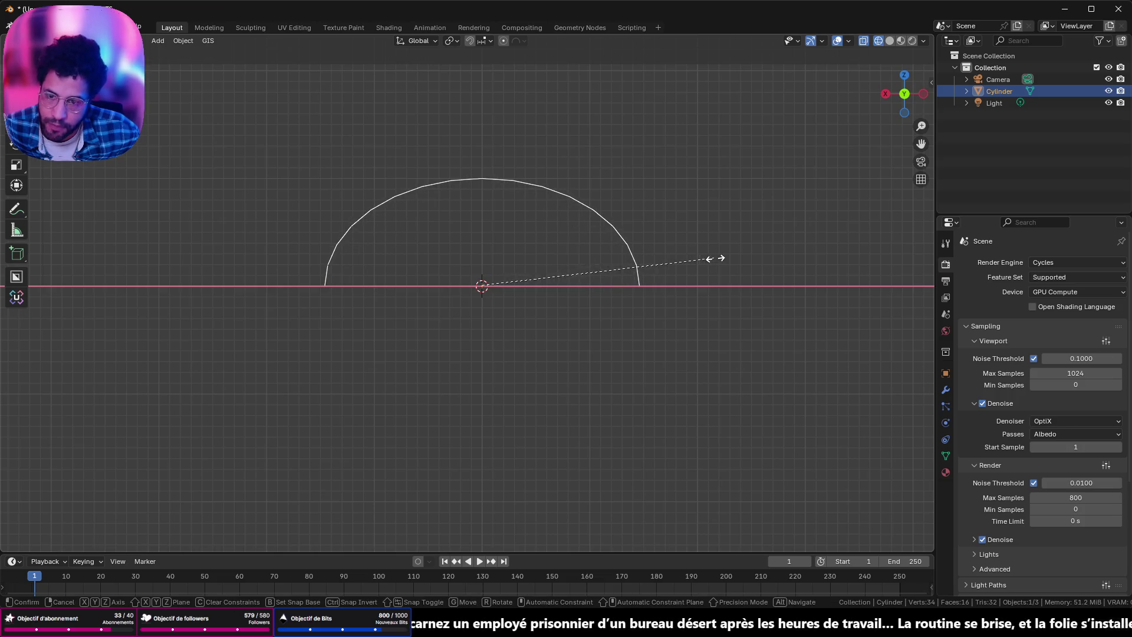
left_click(715, 257)
mouse_move(462, 259)
middle_mouse_down()
mouse_move(473, 294)
mouse_move(564, 314)
middle_mouse_up()
key("s")
key("x")
key("Escape")
key("s")
key("x")
key("Escape")
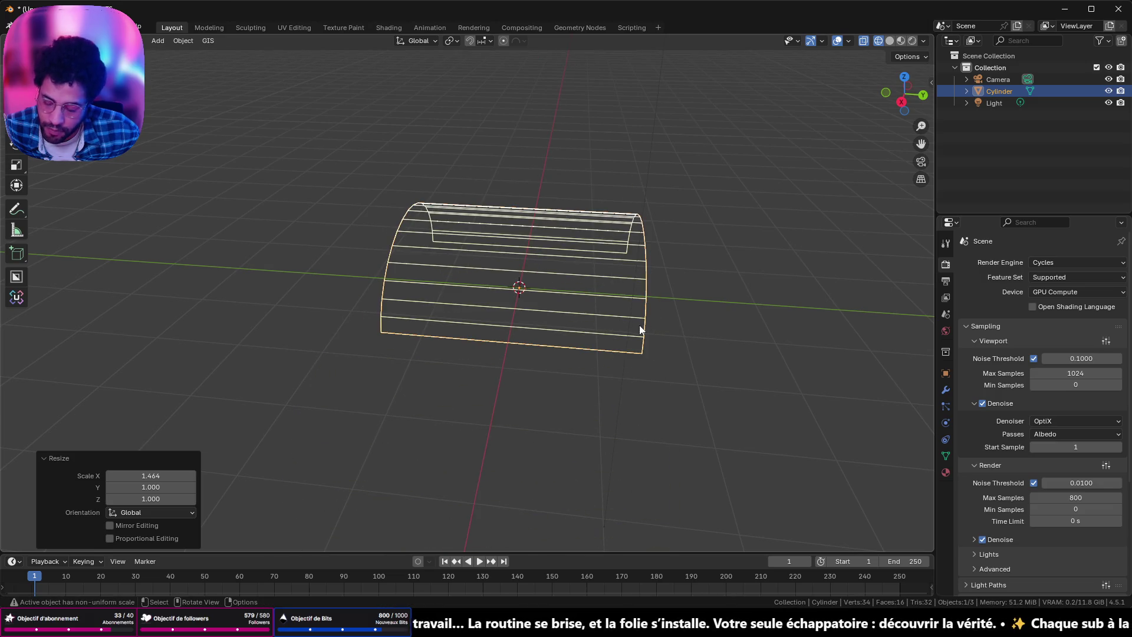
Step: Stretch the shell about 2.1 times along Y and start duplicating it
key("s")
key("y")
left_click(765, 337)
middle_click_drag(764, 336, 728, 360)
key("shift+d")
type("s")
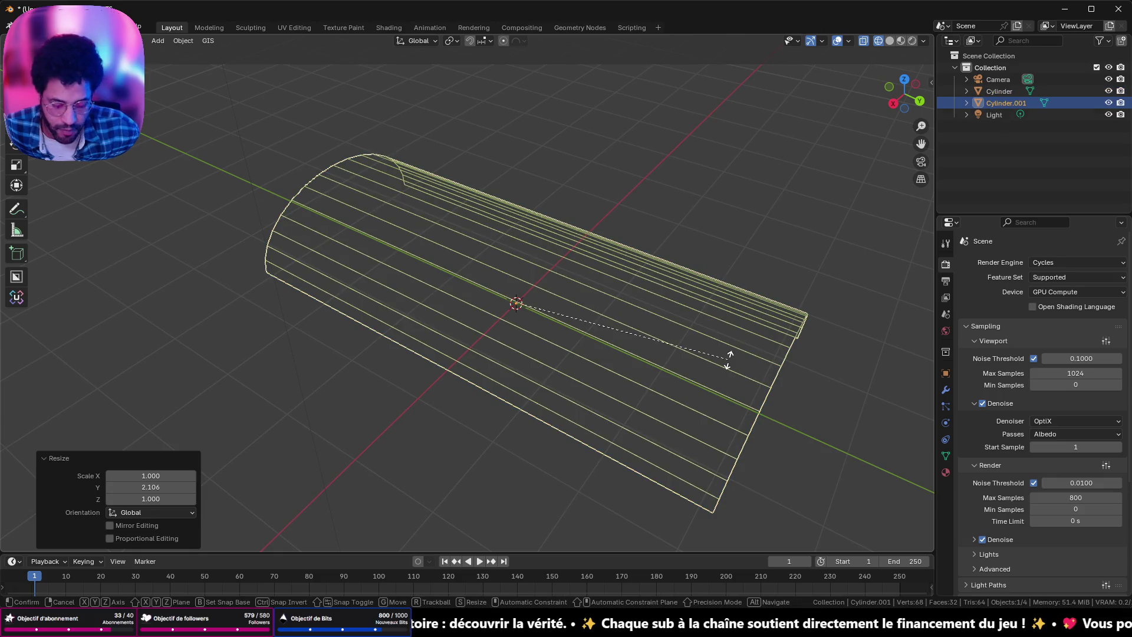
type("r90")
Step: Redo the duplicate as Cylinder.001 rotated 90° about Z, undoing a wrong first attempt
key("Return")
right_click(727, 360)
right_click(724, 242)
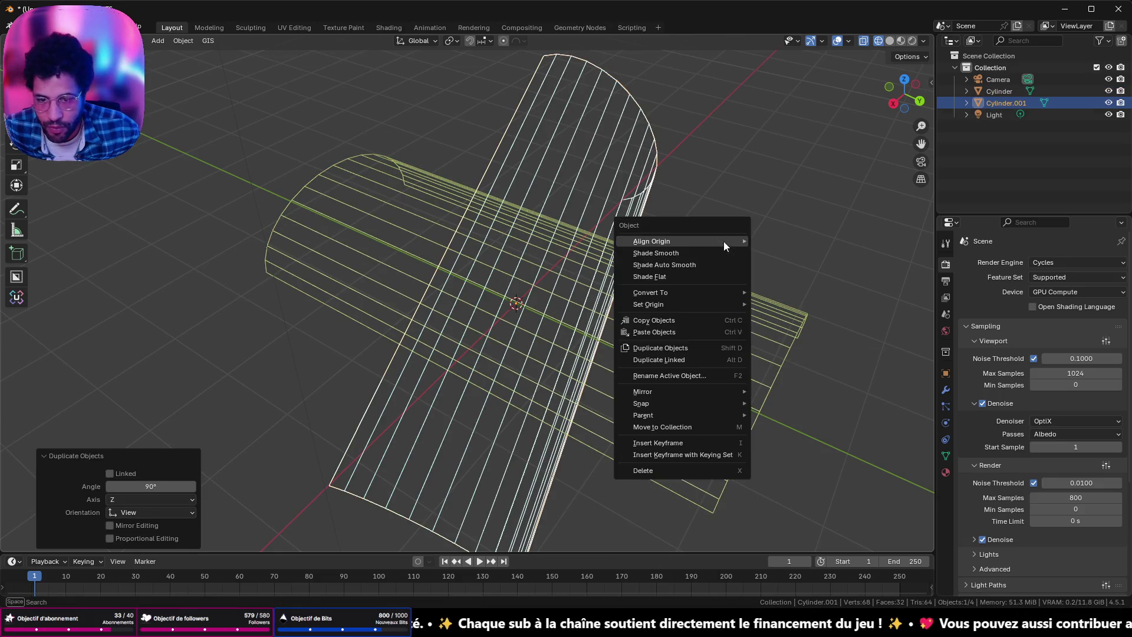
key("ctrl+z")
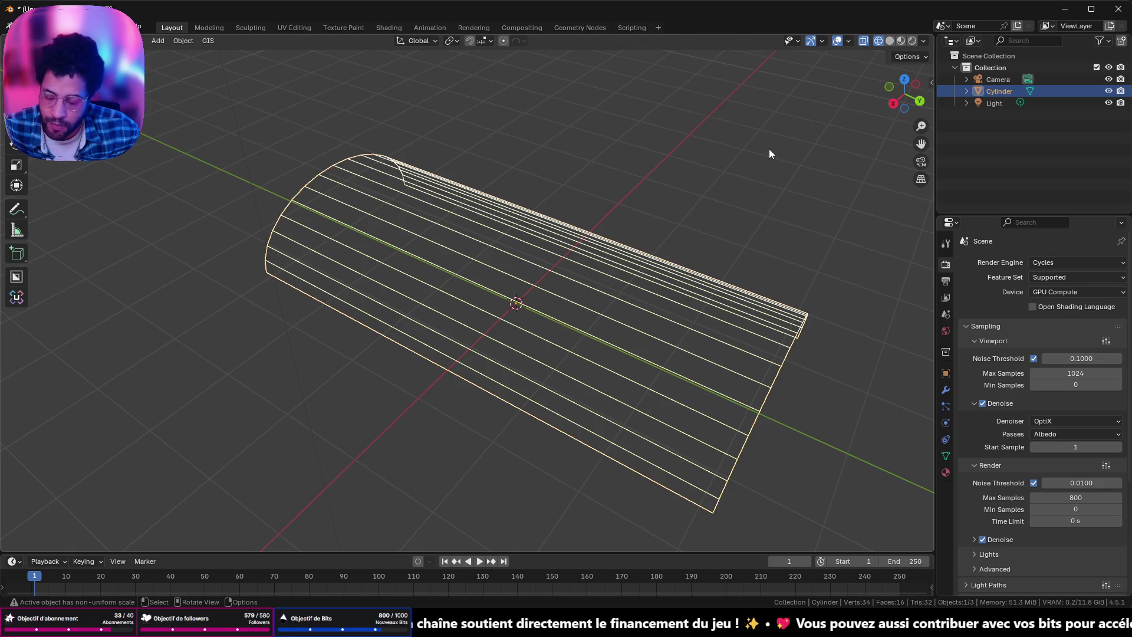
key("shift+d")
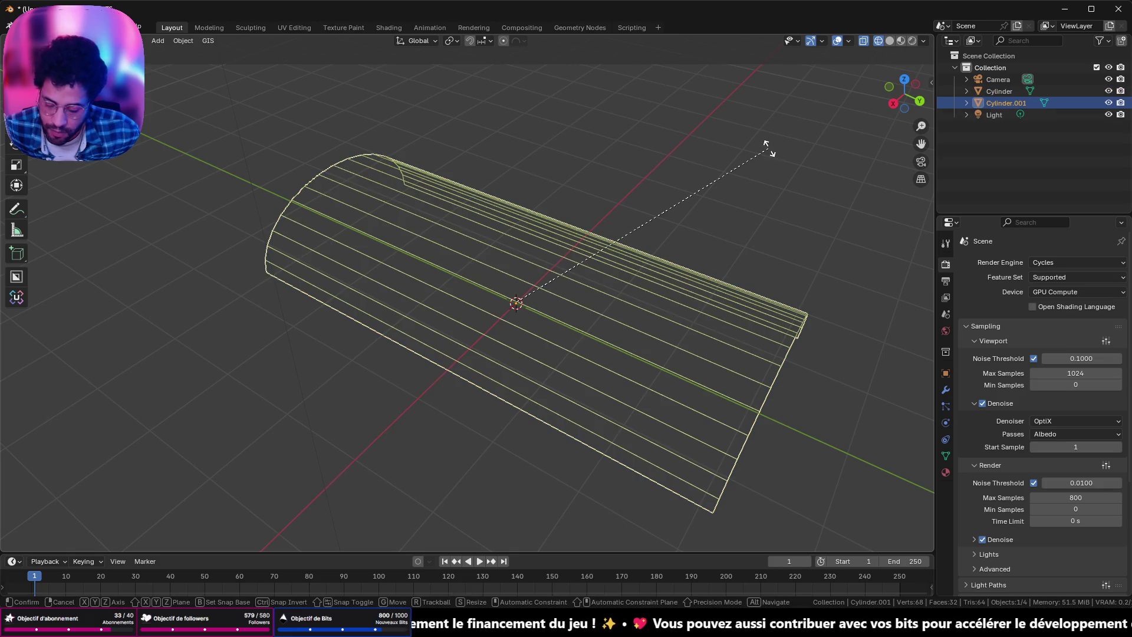
type("rz90")
key("Return")
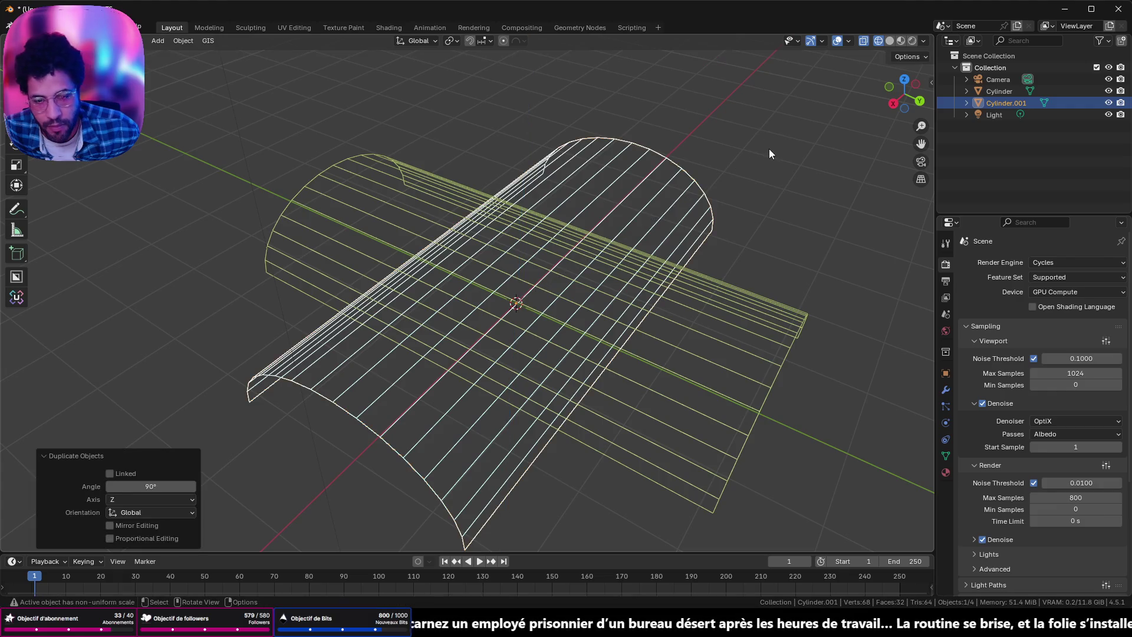
Step: Inspect the two crossing shells in Solid shading and select the original Cylinder
middle_click_drag(683, 234, 561, 234)
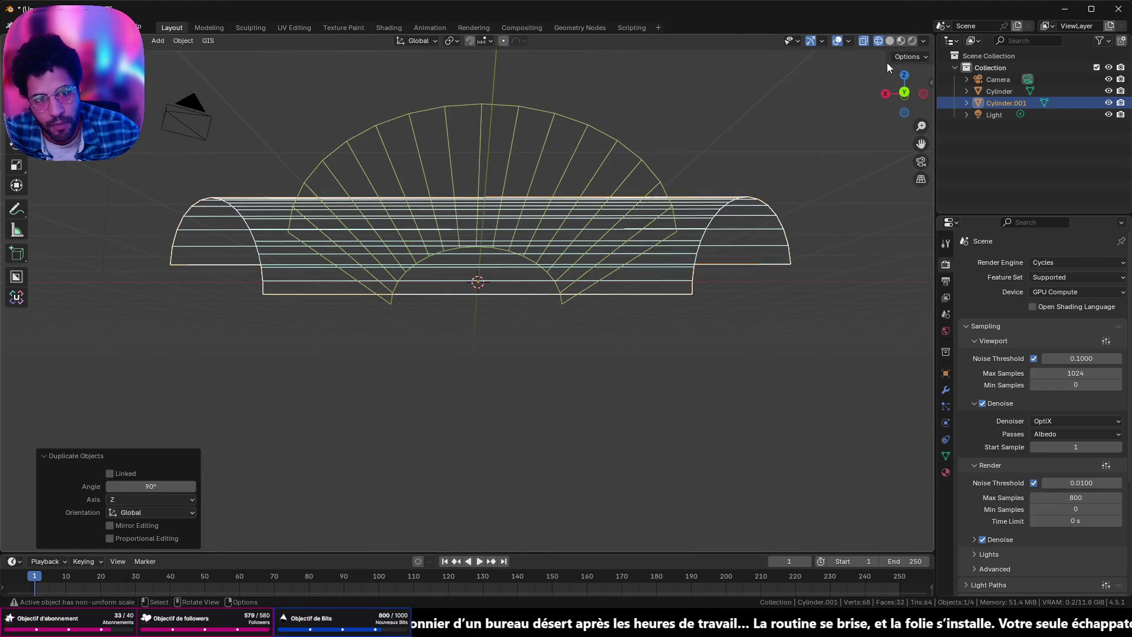
left_click(890, 40)
scroll(631, 188, "up", 2)
mouse_move(705, 158)
middle_mouse_down()
mouse_move(743, 117)
mouse_move(832, 164)
mouse_move(900, 125)
mouse_move(750, 205)
middle_mouse_up()
scroll(415, 255, "up", 5)
mouse_move(415, 254)
middle_mouse_down()
mouse_move(561, 316)
mouse_move(543, 280)
mouse_move(568, 195)
mouse_move(629, 235)
mouse_move(710, 210)
mouse_move(752, 172)
mouse_move(856, 256)
mouse_move(807, 292)
mouse_move(690, 265)
mouse_move(596, 285)
mouse_move(576, 254)
mouse_move(463, 231)
mouse_move(429, 244)
mouse_move(565, 245)
mouse_move(506, 202)
mouse_move(577, 153)
mouse_move(622, 179)
mouse_move(613, 194)
middle_mouse_up()
scroll(522, 246, "down", 3)
scroll(420, 216, "up", 3)
mouse_move(421, 216)
middle_mouse_down()
mouse_move(490, 263)
mouse_move(809, 327)
mouse_move(637, 281)
mouse_move(689, 303)
mouse_move(703, 361)
middle_mouse_up()
left_click(535, 202)
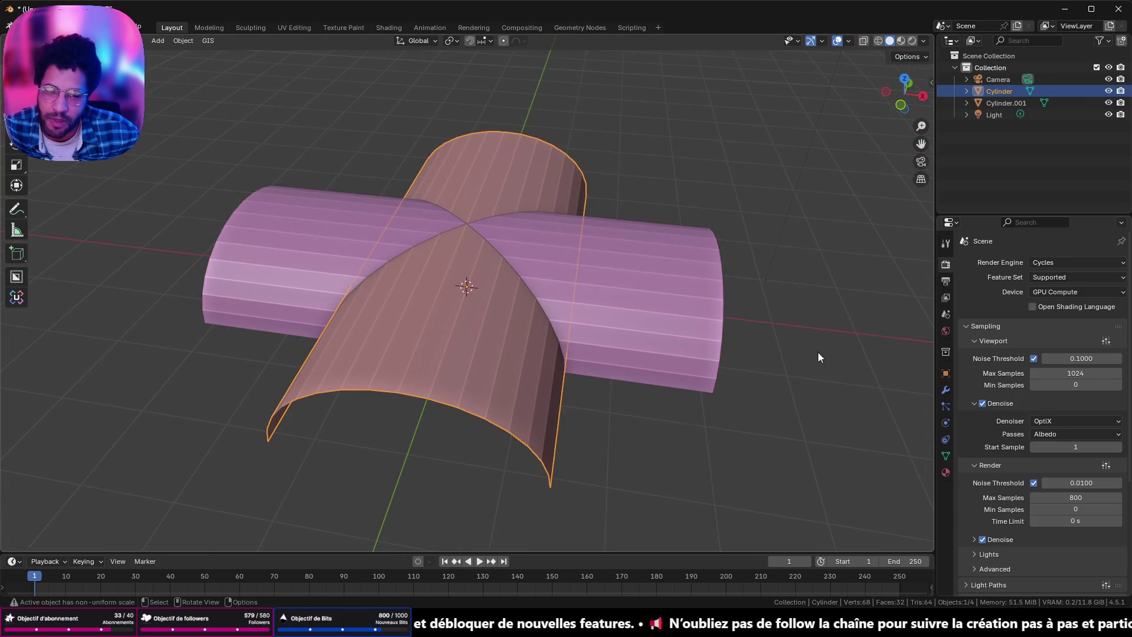
Step: Add a Boolean modifier to Cylinder, apply it straight away and delete the second shell
left_click(944, 390)
left_click(1036, 263)
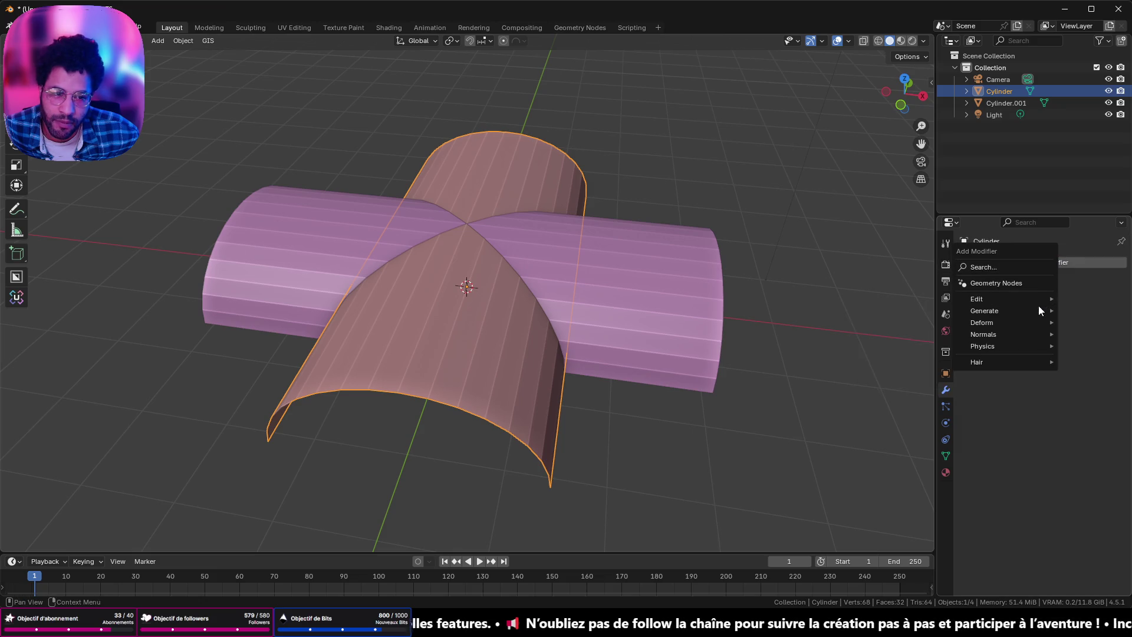
left_click(916, 333)
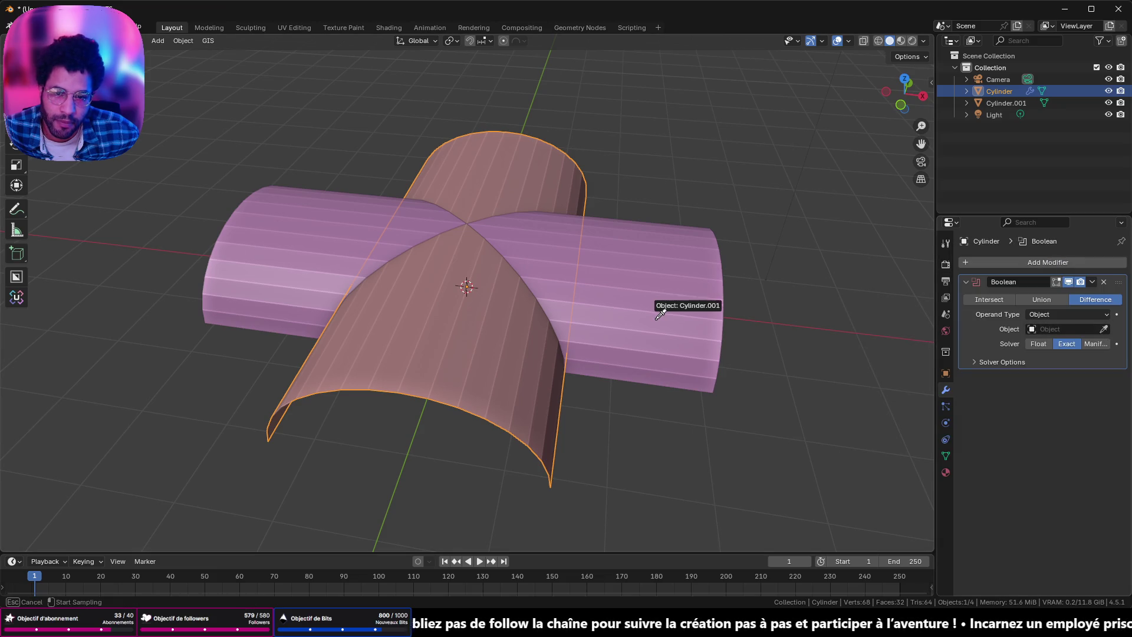
left_click(1092, 283)
left_click(1061, 293)
mouse_move(906, 304)
middle_mouse_down()
mouse_move(671, 267)
mouse_move(689, 296)
mouse_move(604, 276)
mouse_move(589, 228)
mouse_move(622, 237)
middle_mouse_up()
left_click(688, 296)
key("Delete")
key("shift+z")
key("shift+z")
key("shift+z")
key("shift+z")
key("shift+z")
key("shift+z")
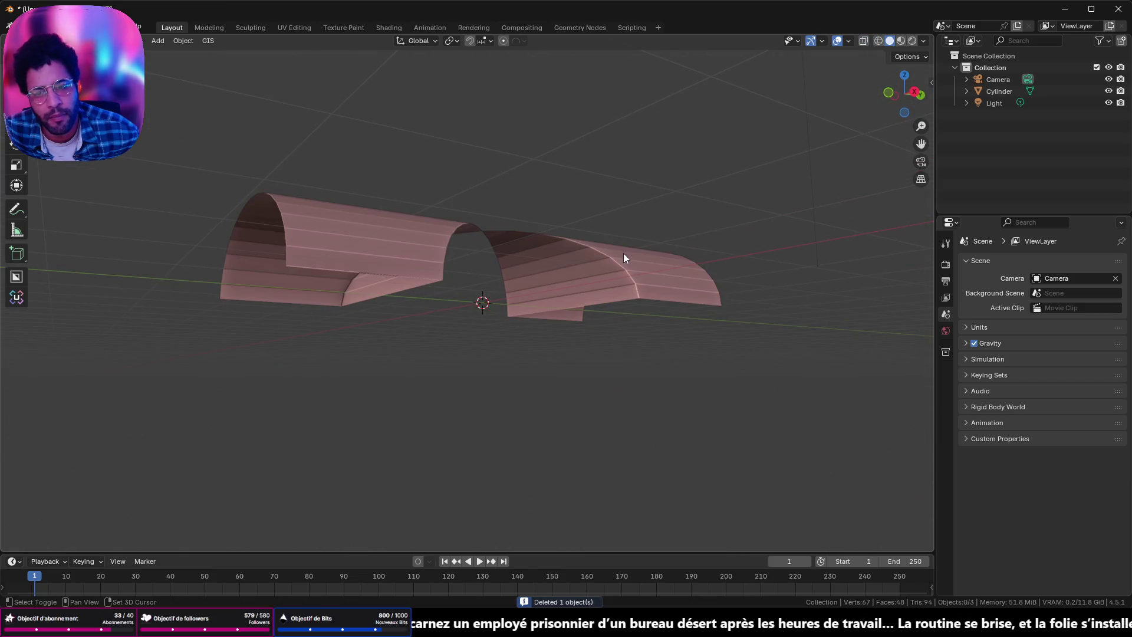
Step: Undo, set the Boolean against Cylinder.001 to Intersect instead of Union, and apply it
key("ctrl+z")
left_click(632, 260)
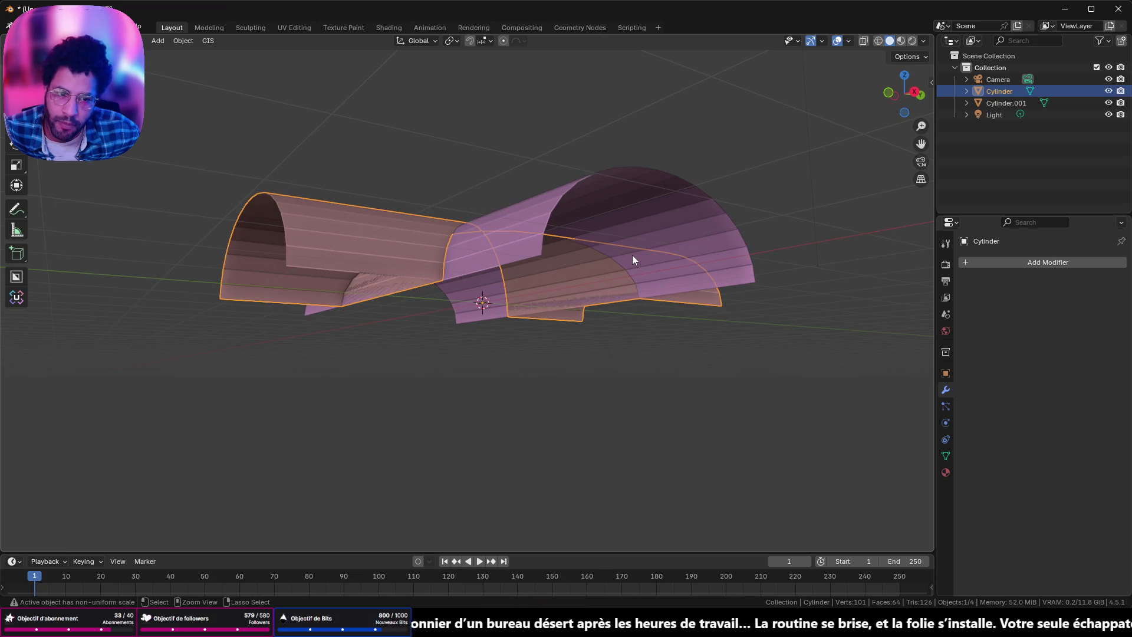
middle_click_drag(623, 257, 690, 266)
left_click(1042, 299)
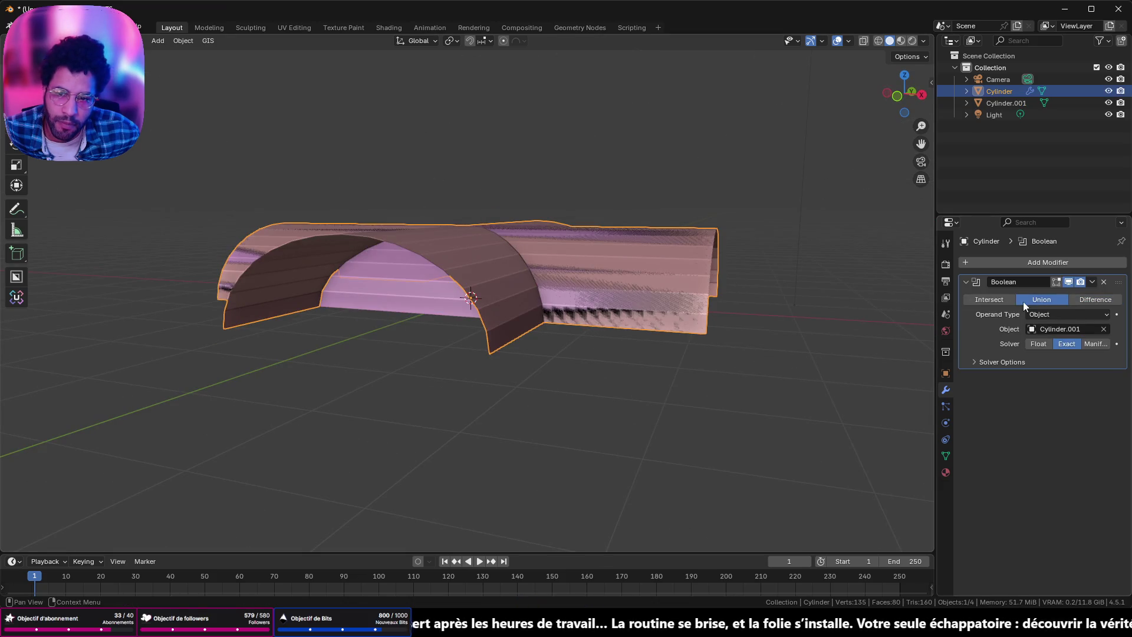
middle_click_drag(560, 254, 886, 303)
left_click(987, 299)
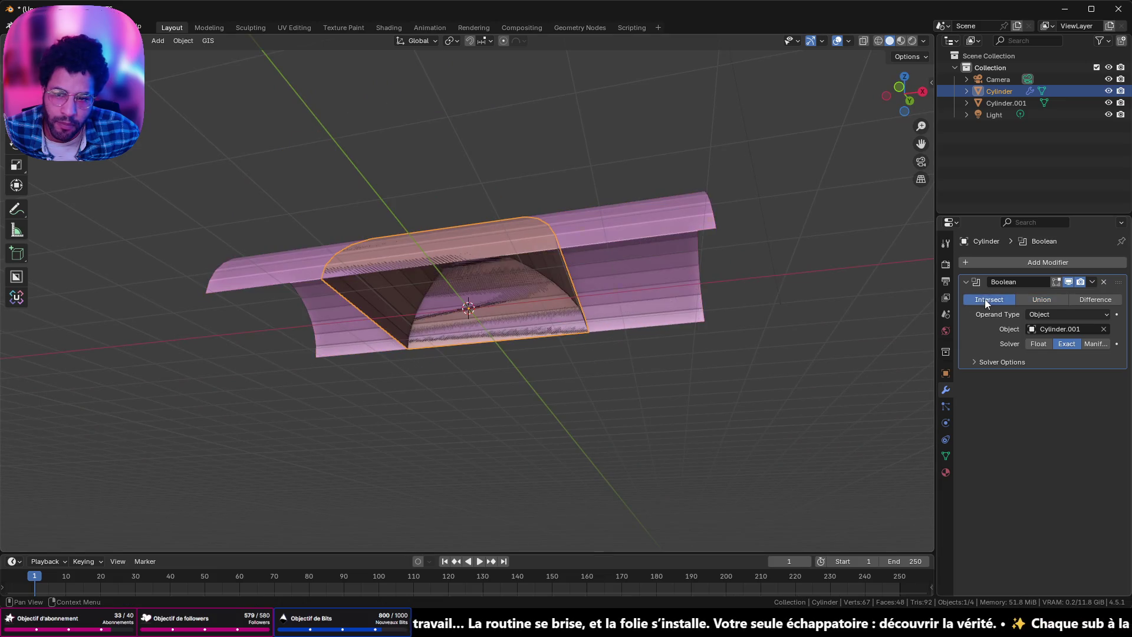
mouse_move(606, 305)
middle_mouse_down()
mouse_move(482, 254)
mouse_move(411, 336)
middle_mouse_up()
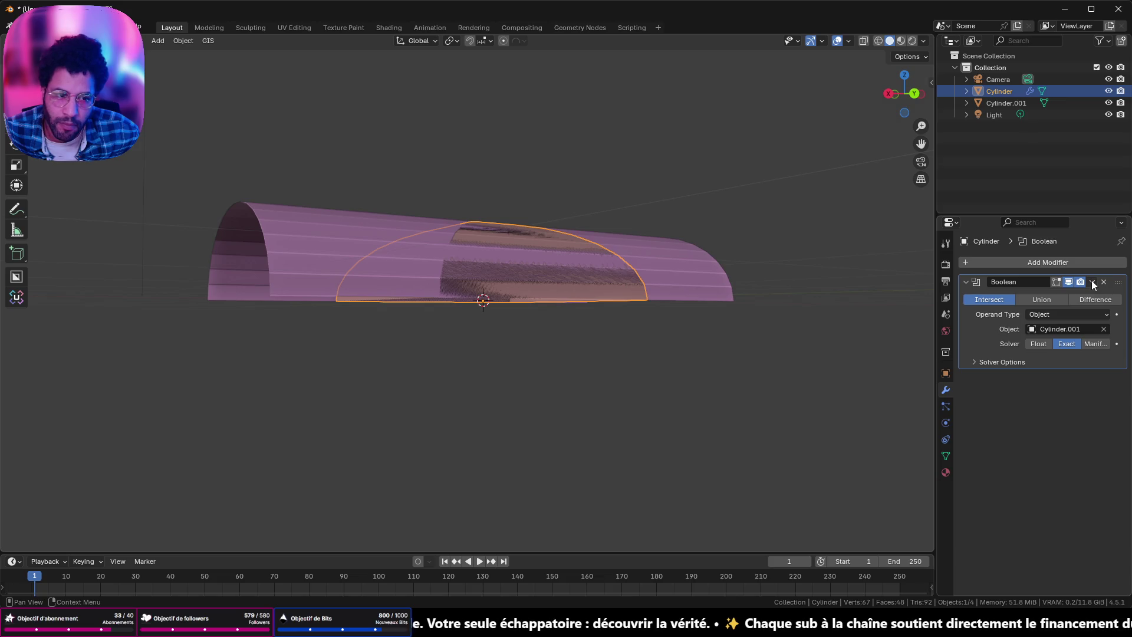
left_click(1052, 294)
Step: Delete Cylinder.001, leaving the single vault-shaped intersection piece
left_click(695, 285)
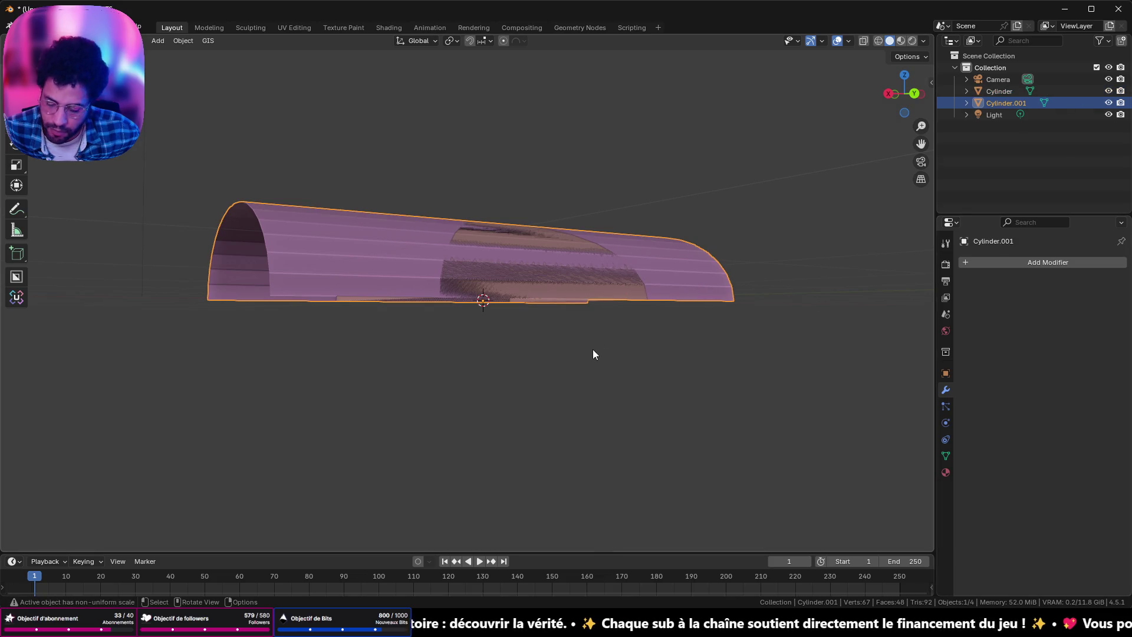
key("Delete")
mouse_move(593, 350)
middle_mouse_down()
mouse_move(682, 314)
mouse_move(681, 327)
middle_mouse_up()
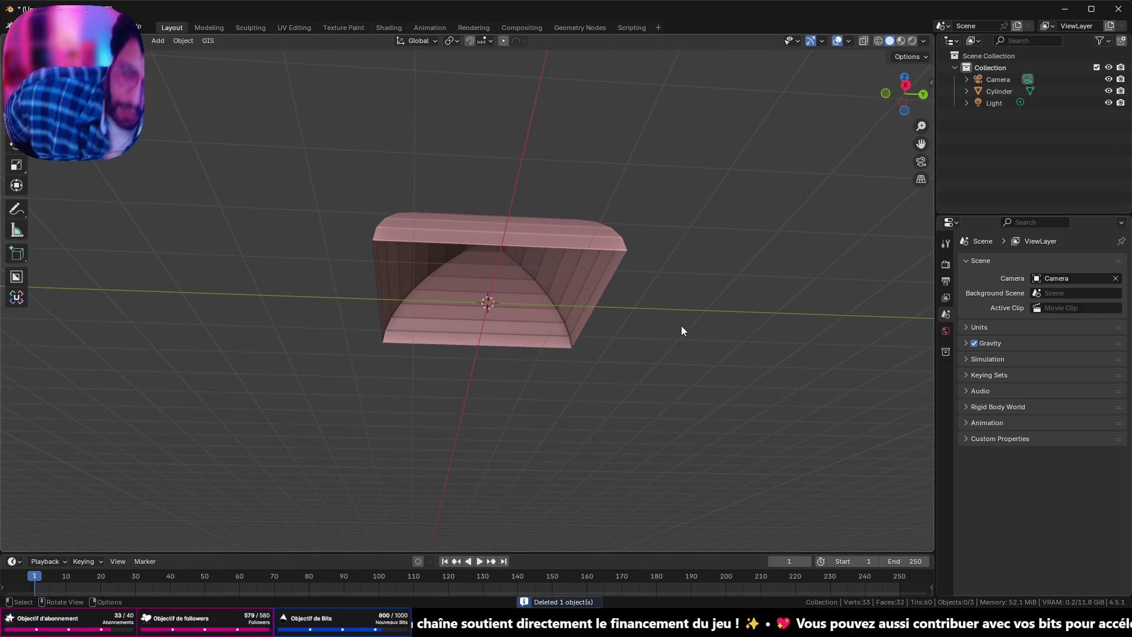
Step: Scale the selected vault piece along Z to about 1.97× taller
middle_click_drag(649, 337, 622, 324)
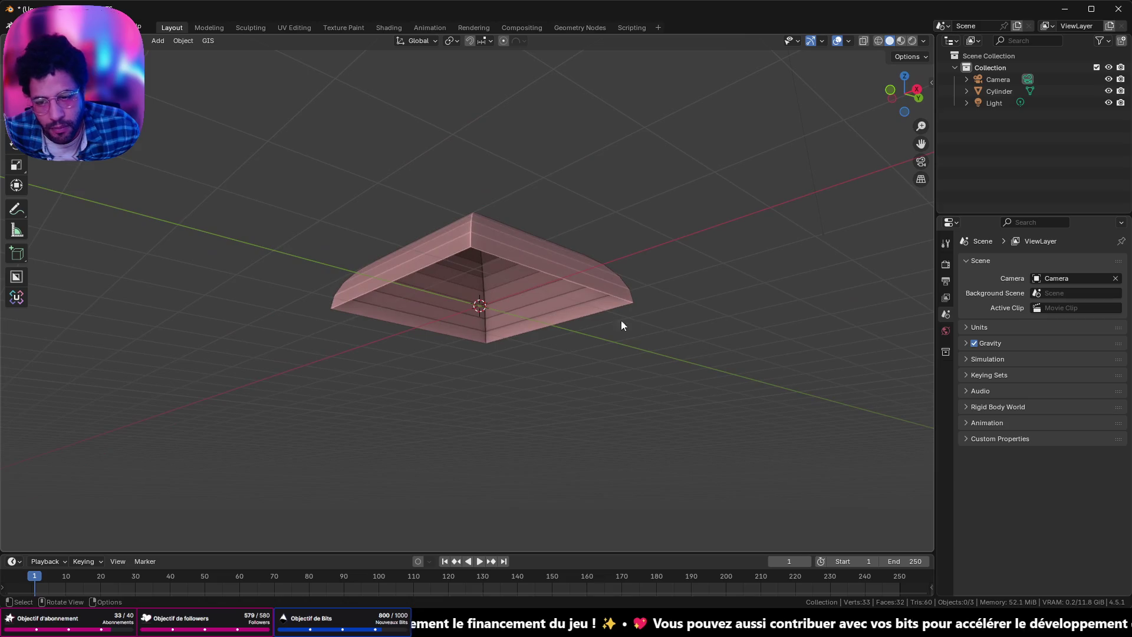
left_click(577, 282)
key("s")
key("z")
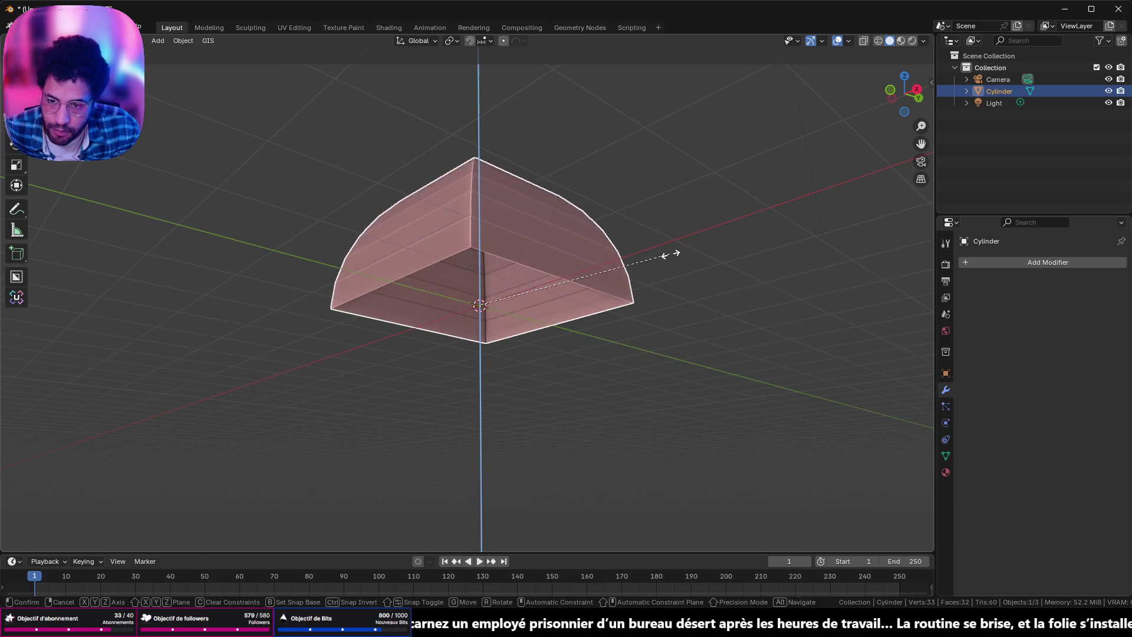
left_click(602, 277)
Step: Scale the piece along X and Y (Shift+Z) to about 2.43× wider, then return to the browser
mouse_move(602, 277)
middle_mouse_down()
mouse_move(712, 208)
mouse_move(694, 221)
mouse_move(688, 172)
mouse_move(579, 363)
mouse_move(518, 351)
mouse_move(392, 387)
mouse_move(293, 346)
mouse_move(306, 404)
middle_mouse_up()
key("s")
key("shift+z")
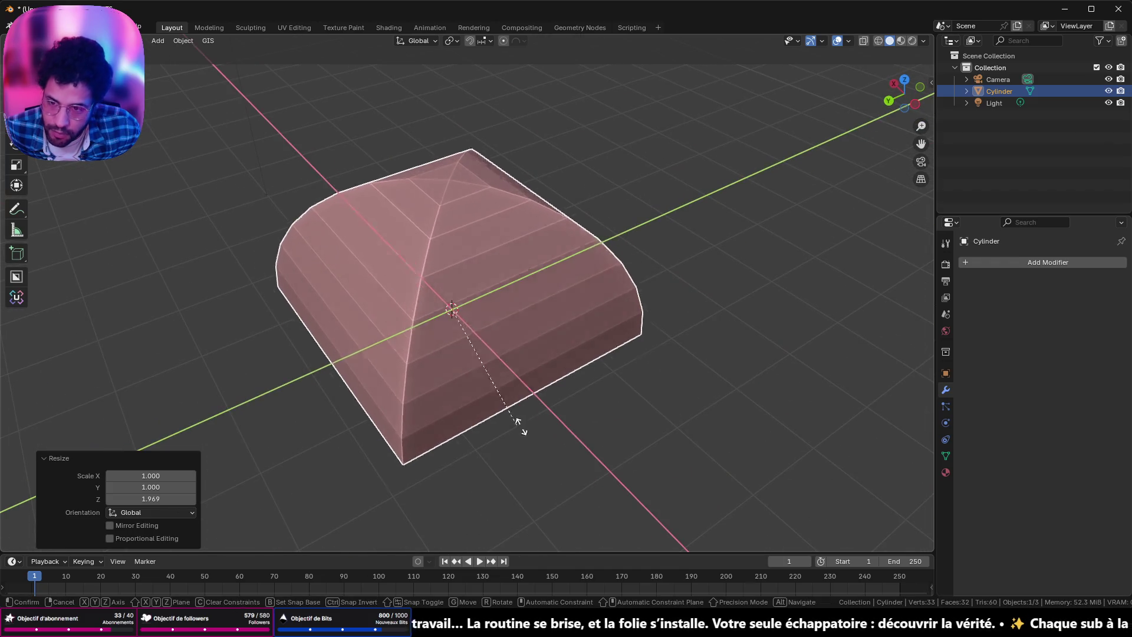
left_click(652, 469)
mouse_move(652, 469)
middle_mouse_down()
mouse_move(646, 410)
mouse_move(768, 328)
mouse_move(788, 371)
mouse_move(695, 558)
middle_mouse_up()
key("alt+Tab")
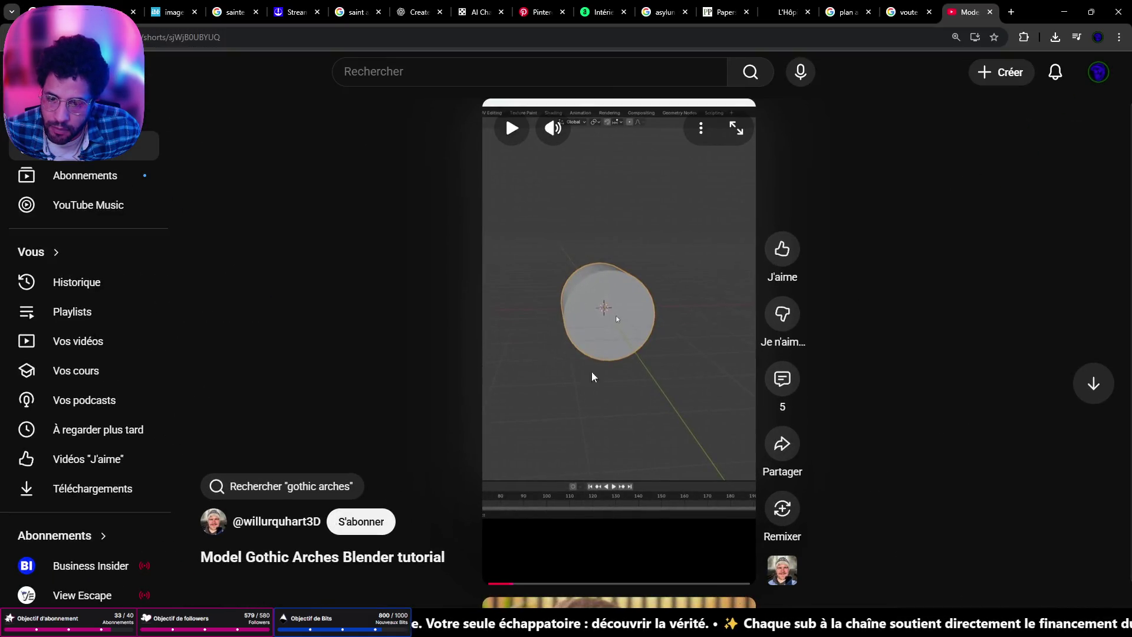
Step: Play the Gothic Arches Short and scrub back to about 0:08 showing the finished arch
left_click(615, 316)
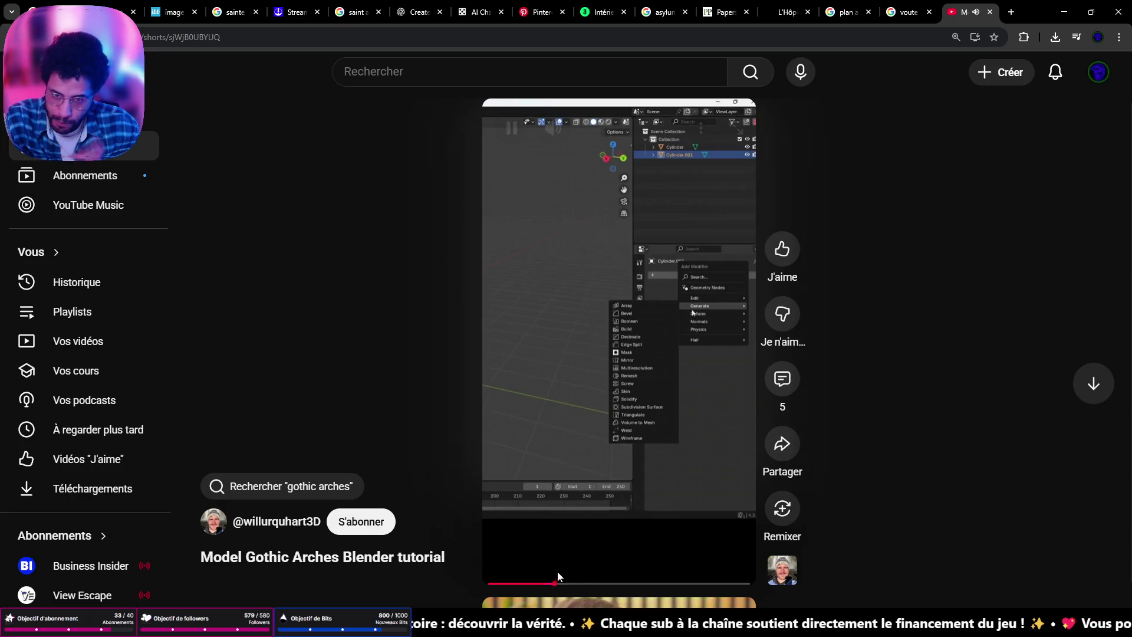
mouse_move(530, 584)
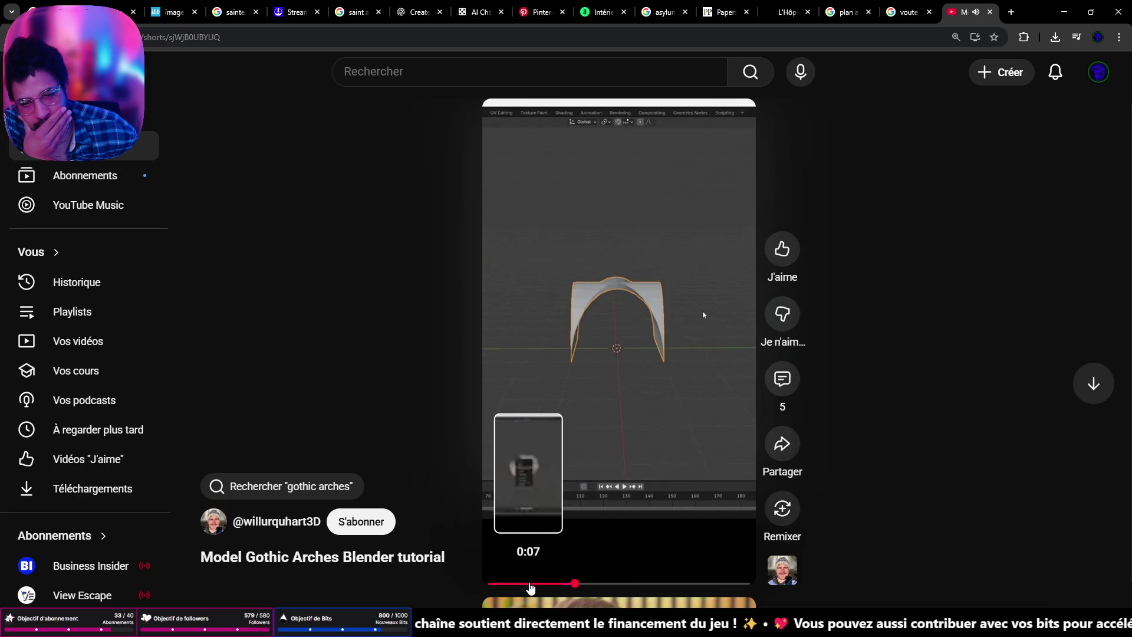
left_click(533, 584)
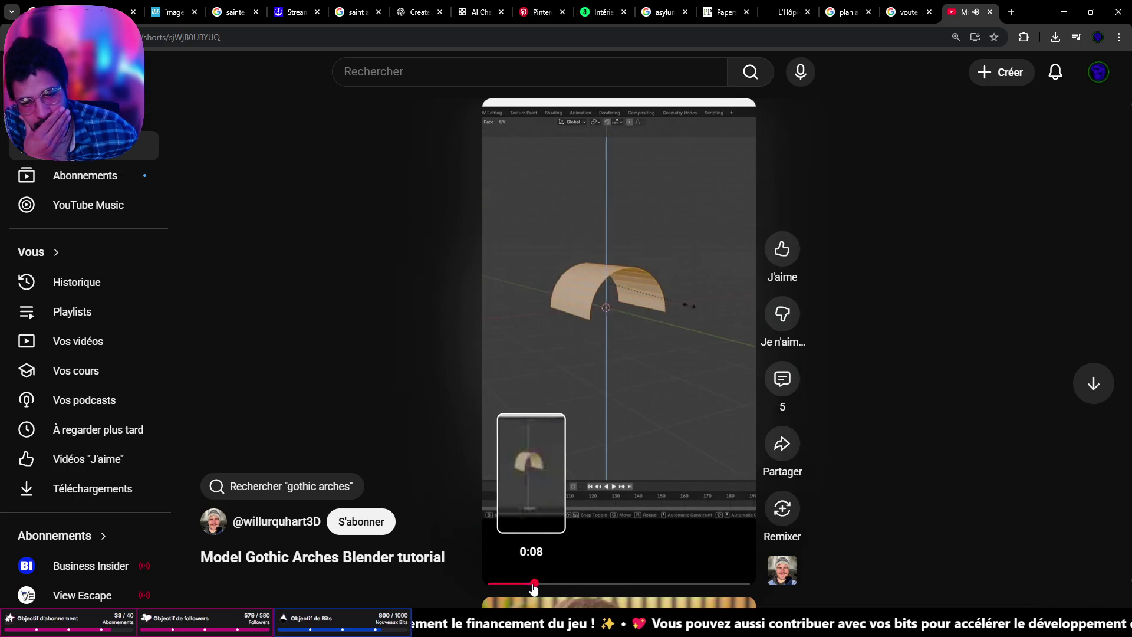
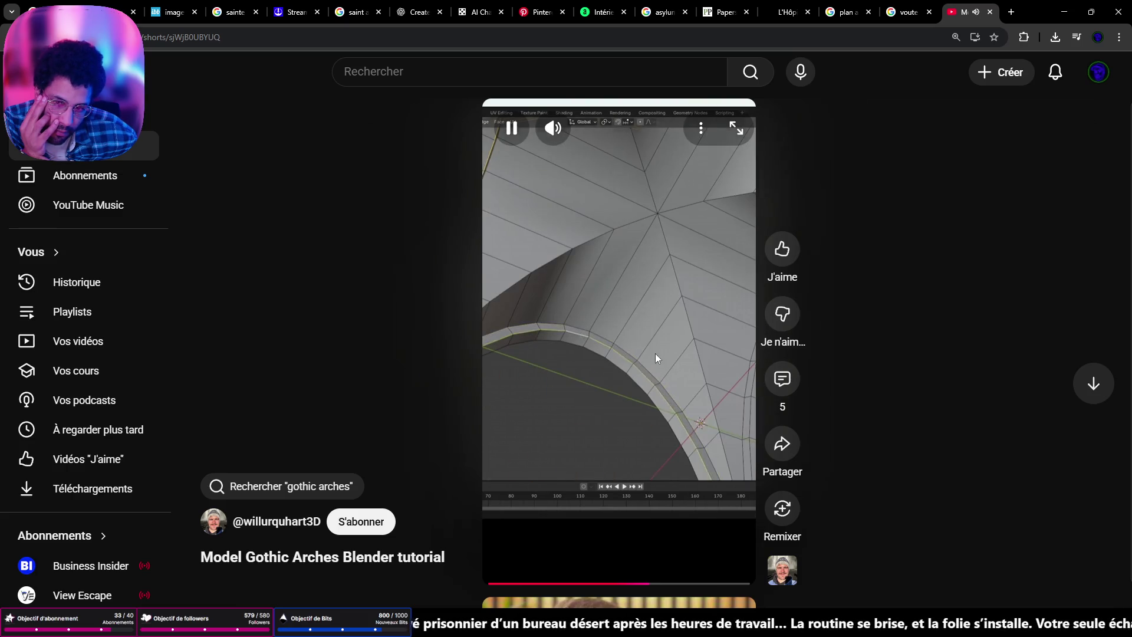
Step: Pause the gothic arches tutorial Short and return to the Blender window
left_click(655, 358)
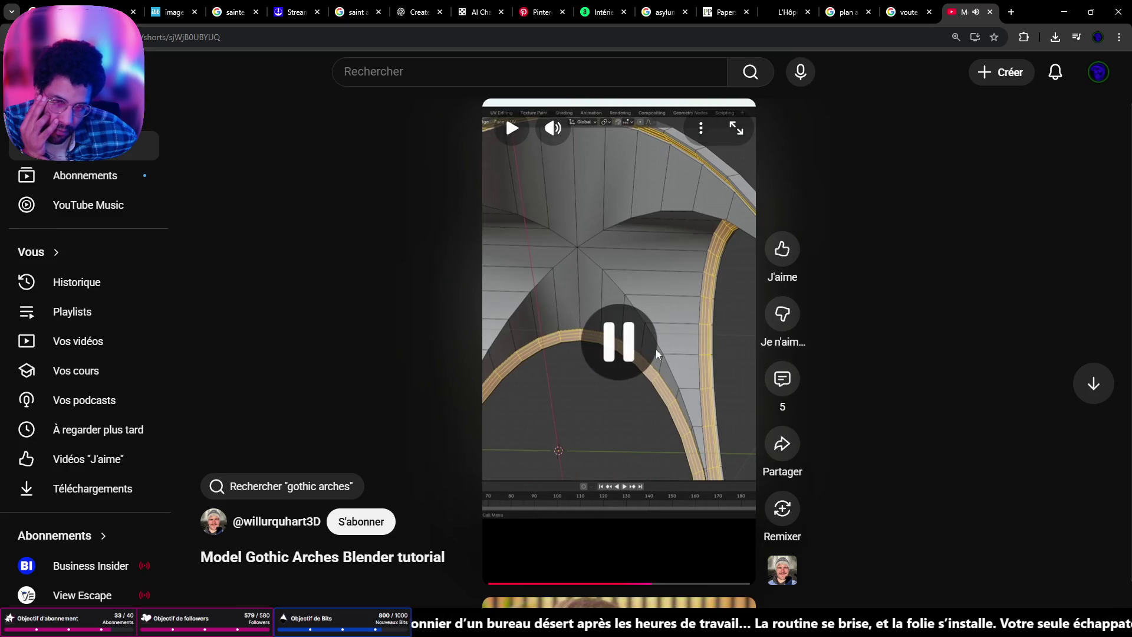
key("alt+Tab")
scroll(647, 258, "down", 5)
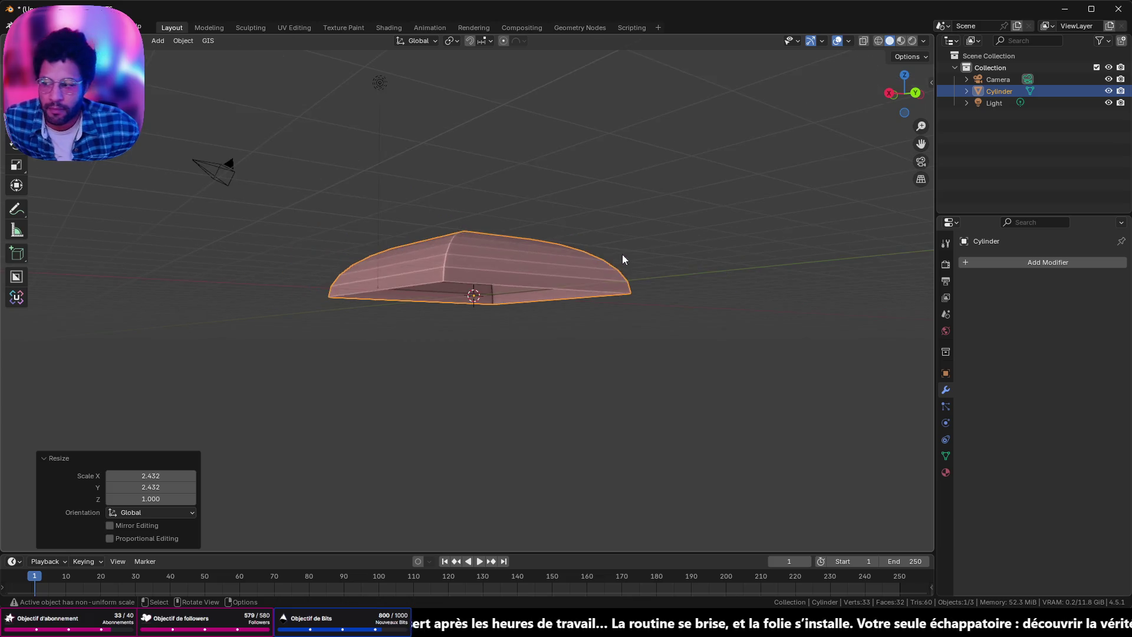
Step: Delete the scaled cylinder and add a fresh cylinder mesh from the Shift+A list
middle_click_drag(621, 254, 612, 283)
key("Delete")
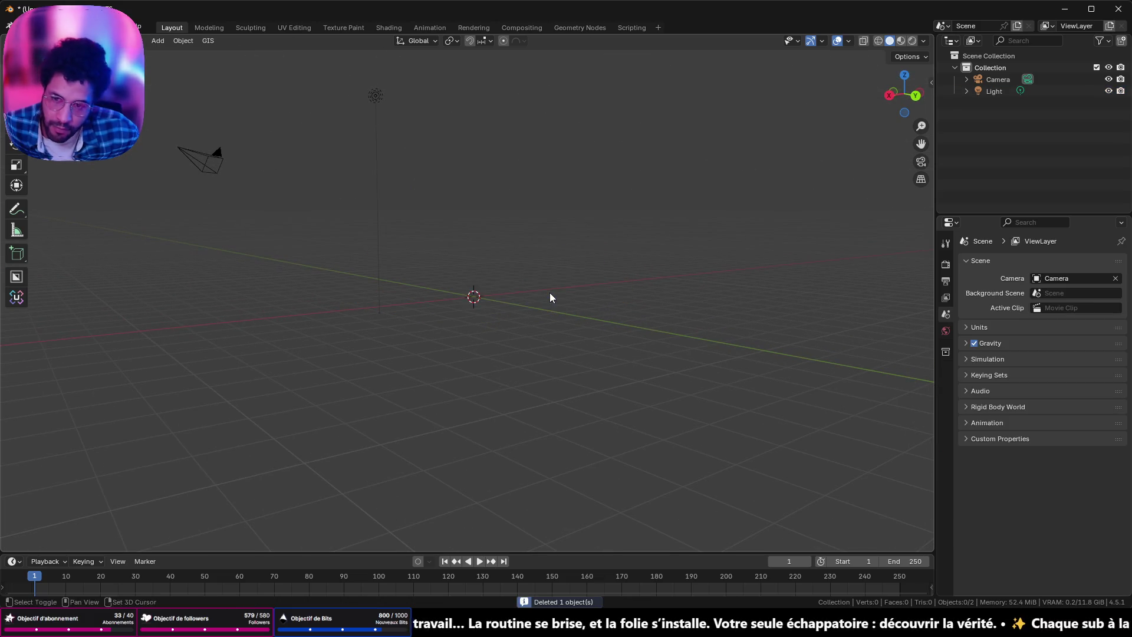
key("shift+a")
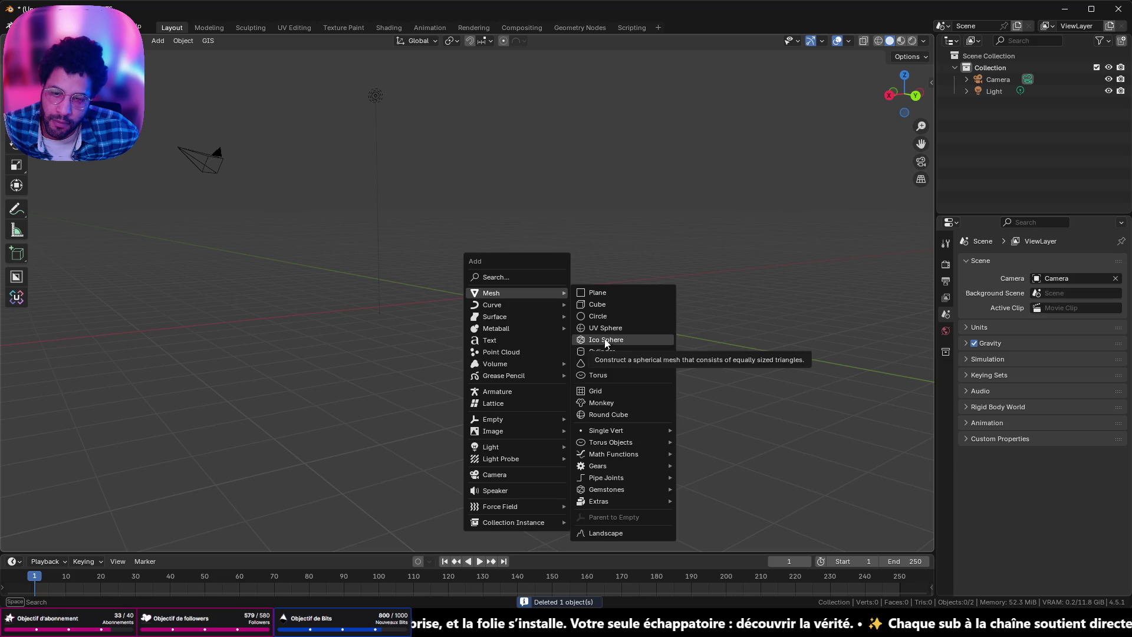
left_click(601, 351)
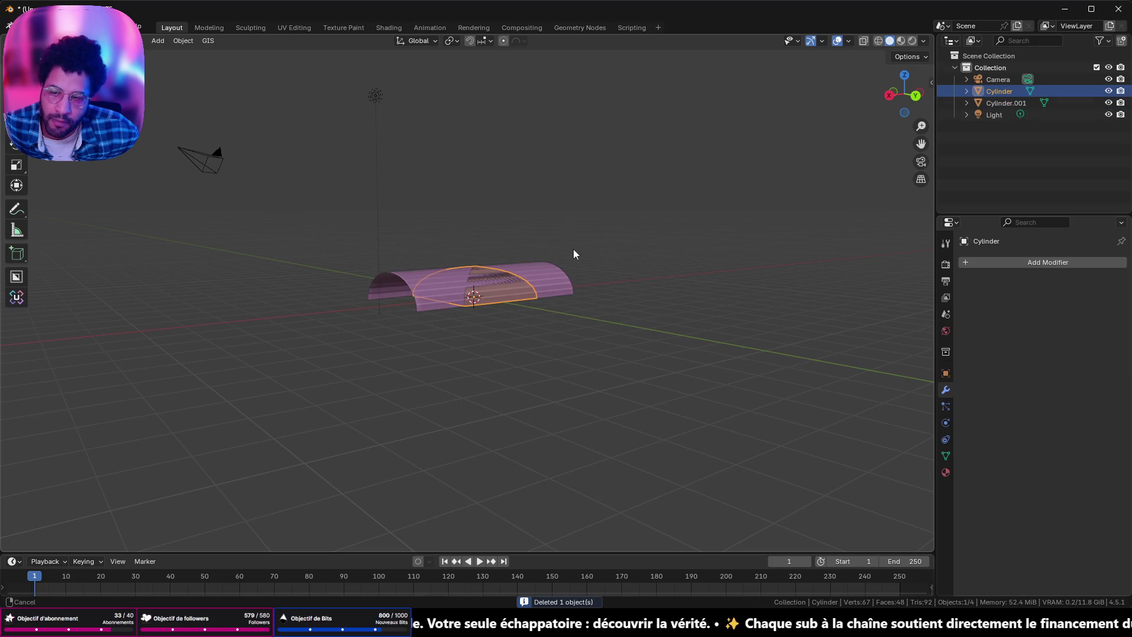
Step: Undo back to the single half-cylinder arch and select it ready for resizing
key("ctrl+KP_Subtract")
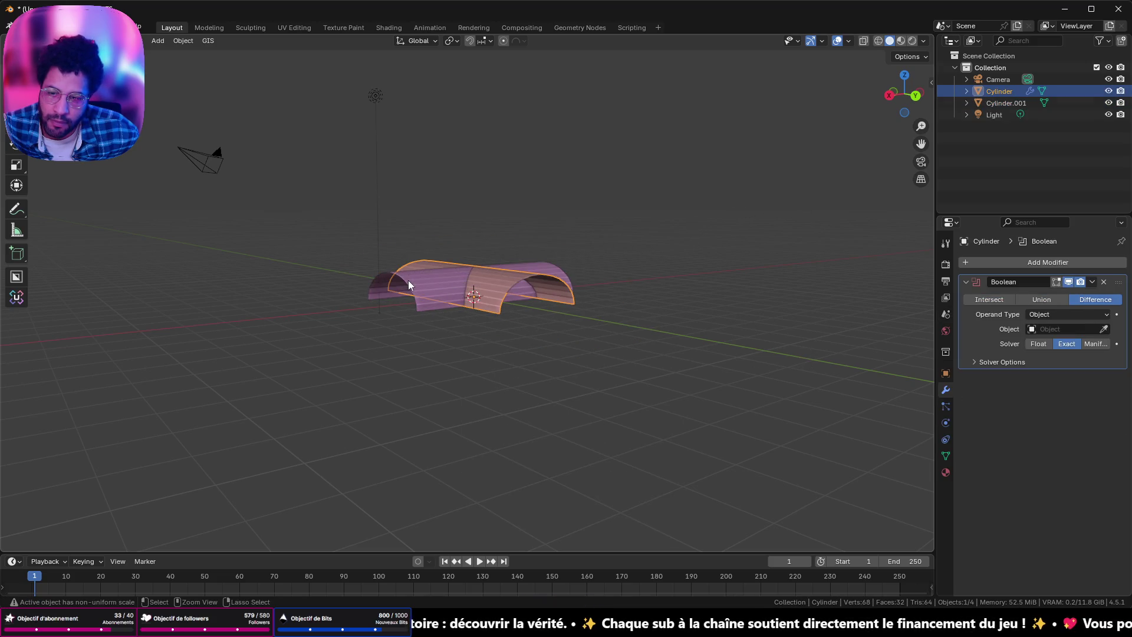
key("ctrl+z")
key("ctrl+z")
key("ctrl+z")
key("ctrl+z")
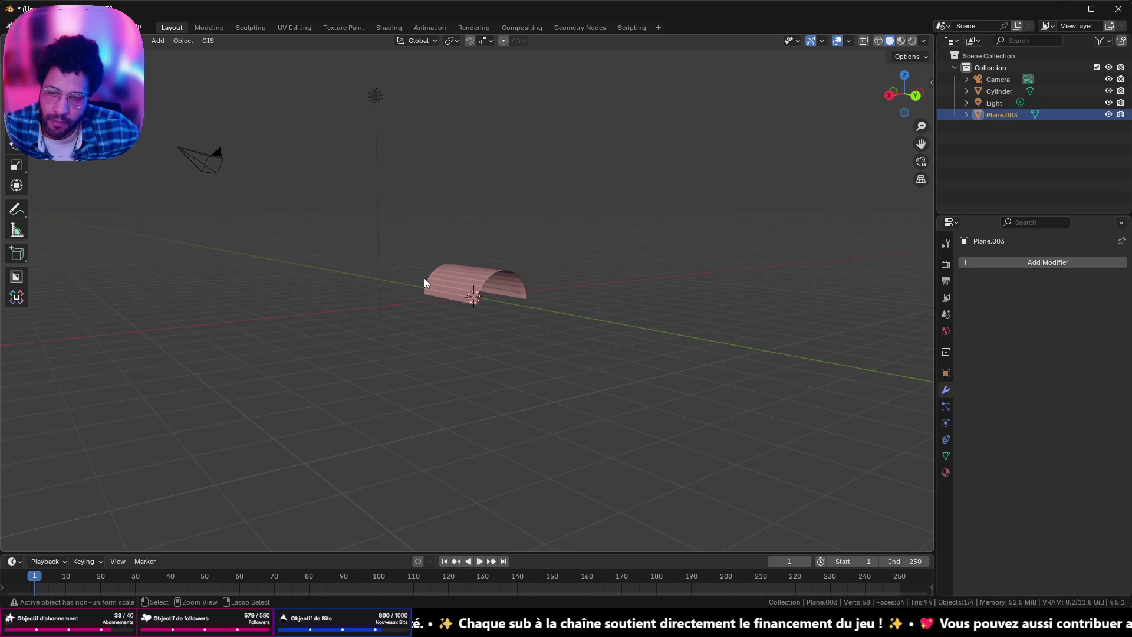
left_click(423, 278)
mouse_move(578, 254)
middle_mouse_down()
mouse_move(427, 239)
mouse_move(870, 122)
mouse_move(691, 176)
mouse_move(729, 180)
middle_mouse_up()
key("s")
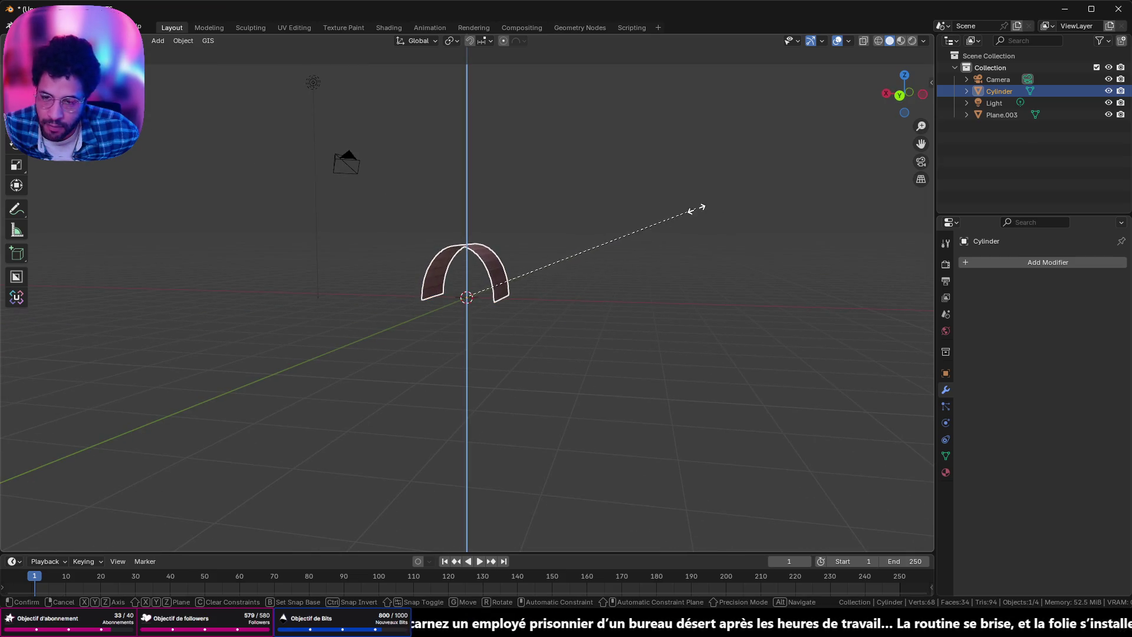
Step: Stretch the arch taller along Z, then longer along Y
left_click(698, 209)
mouse_move(723, 202)
middle_mouse_down()
mouse_move(672, 282)
mouse_move(629, 259)
mouse_move(619, 276)
middle_mouse_up()
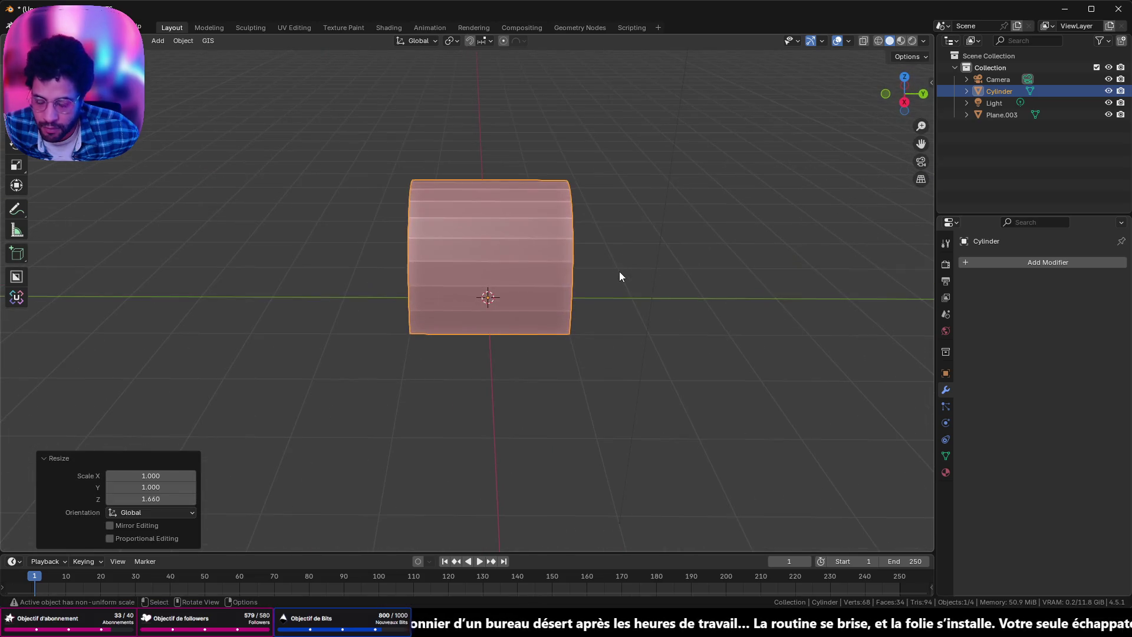
scroll(620, 279, "down", 2)
key("s")
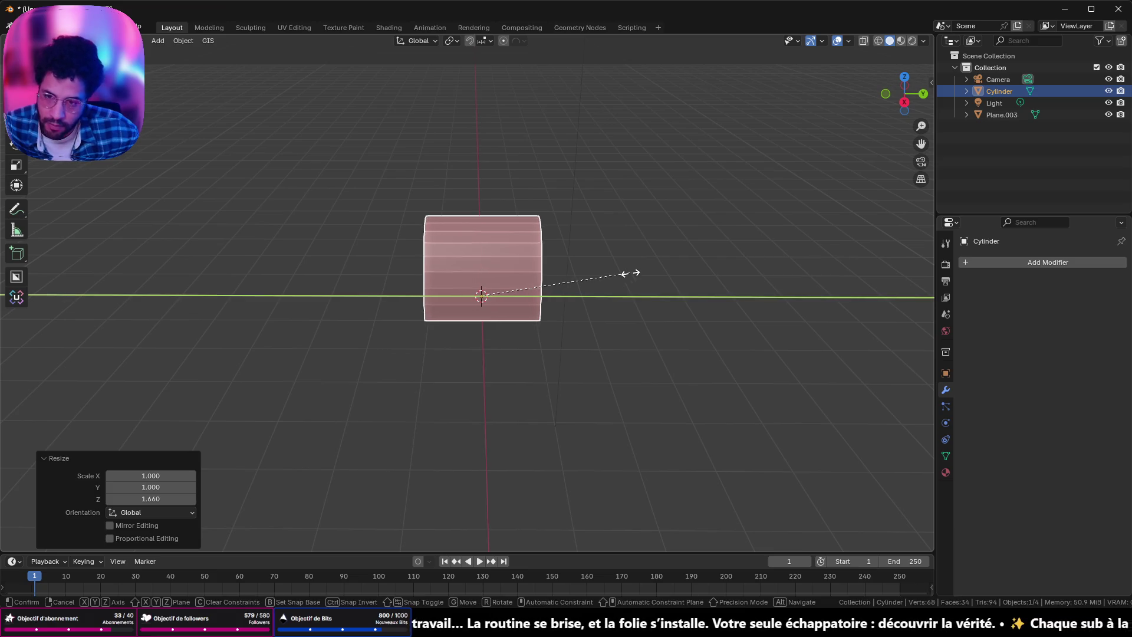
key("y")
left_click(715, 273)
mouse_move(715, 273)
middle_mouse_down()
mouse_move(616, 233)
mouse_move(667, 287)
mouse_move(596, 267)
mouse_move(621, 293)
middle_mouse_up()
Step: Duplicate the arch and turn the copy 90° around Z so the two arches cross
key("shift+d")
type("r")
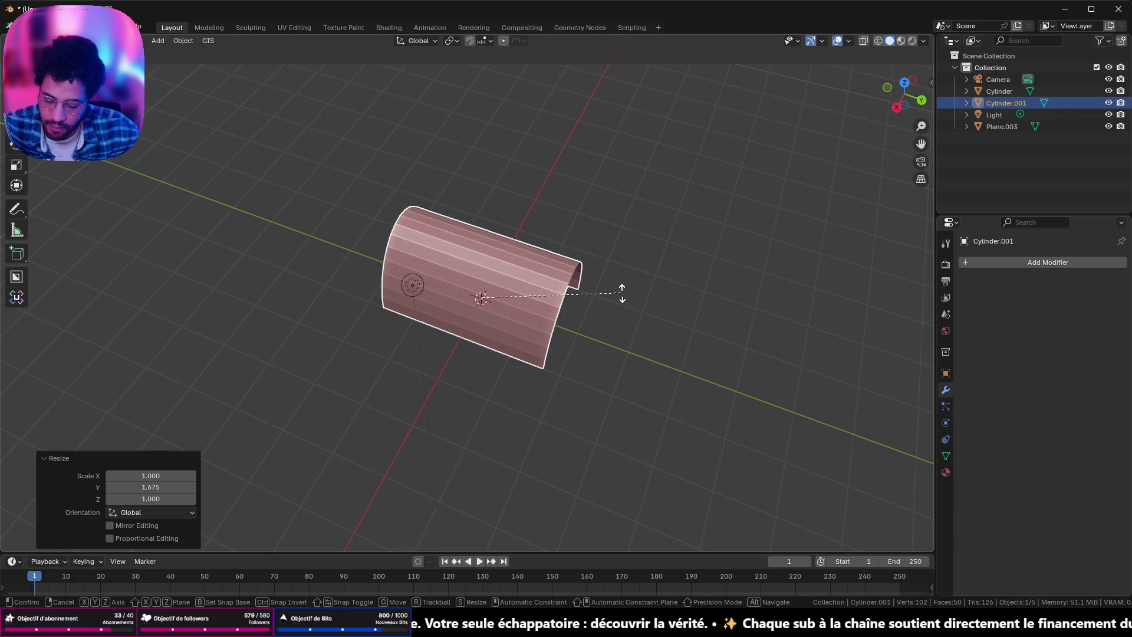
type("x90")
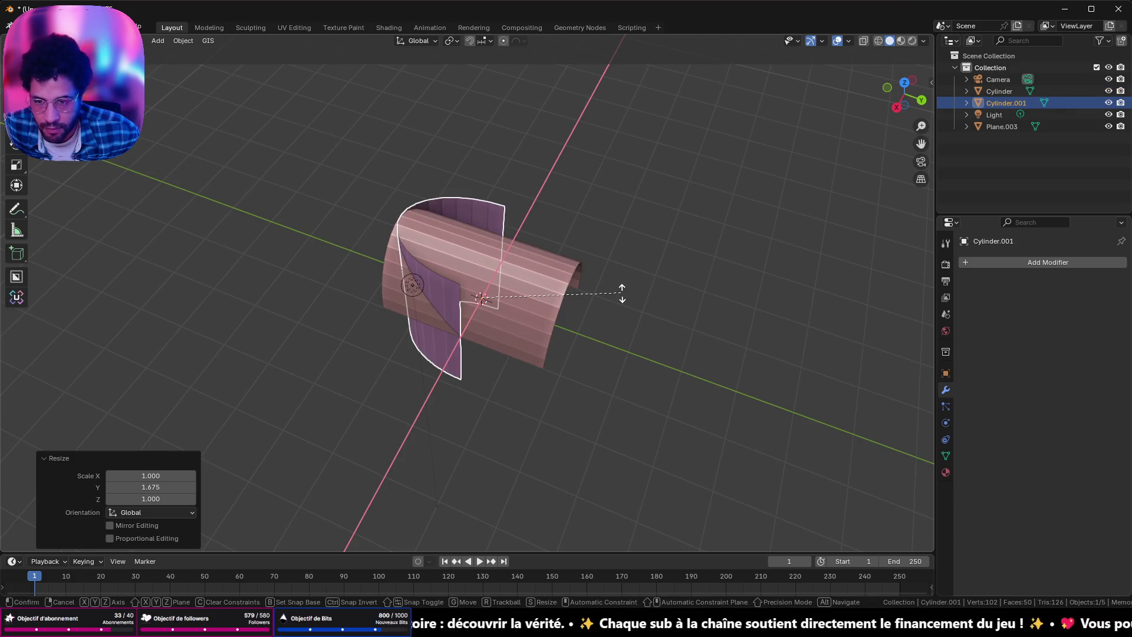
type("z")
key("Return")
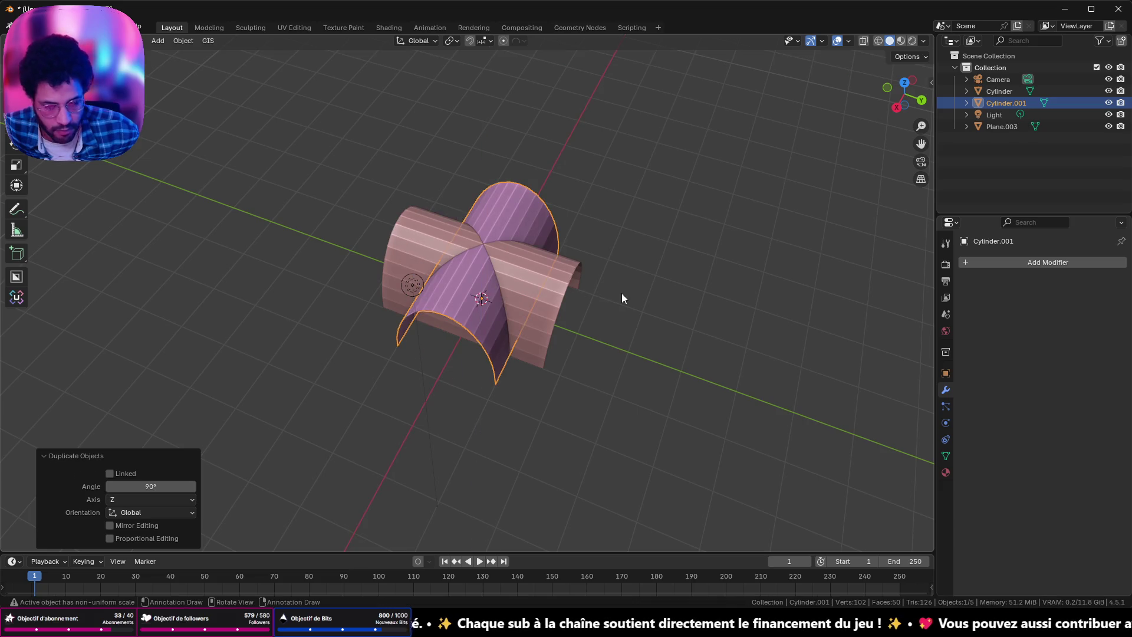
Step: Add a Boolean modifier set to Union on the copy, targeting the original Cylinder
left_click(1057, 263)
mouse_move(1025, 266)
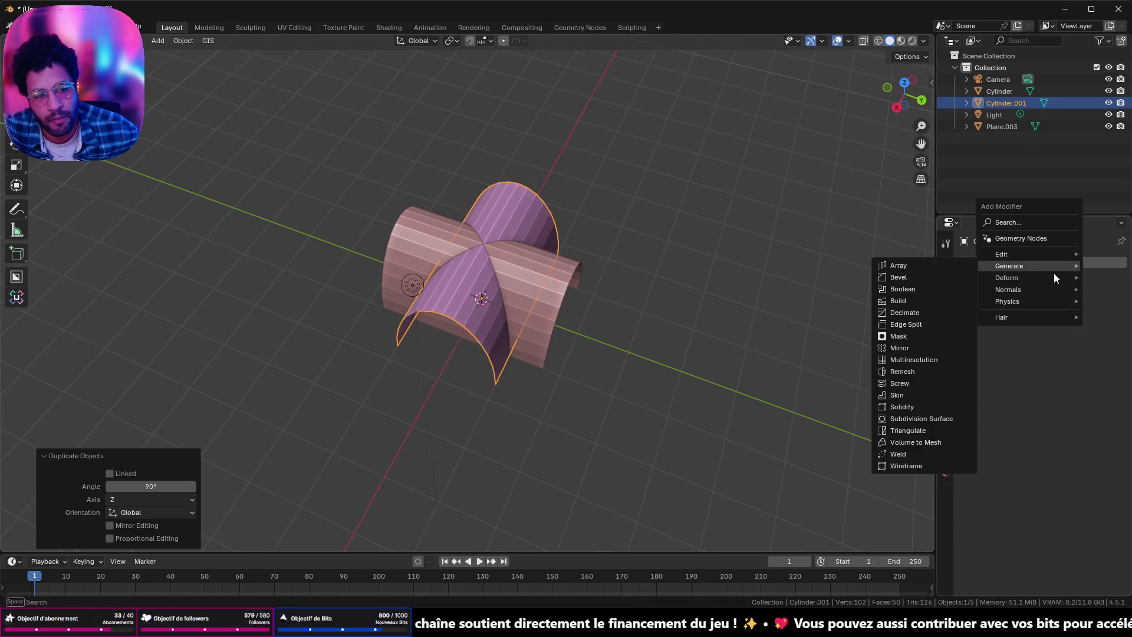
left_click(929, 290)
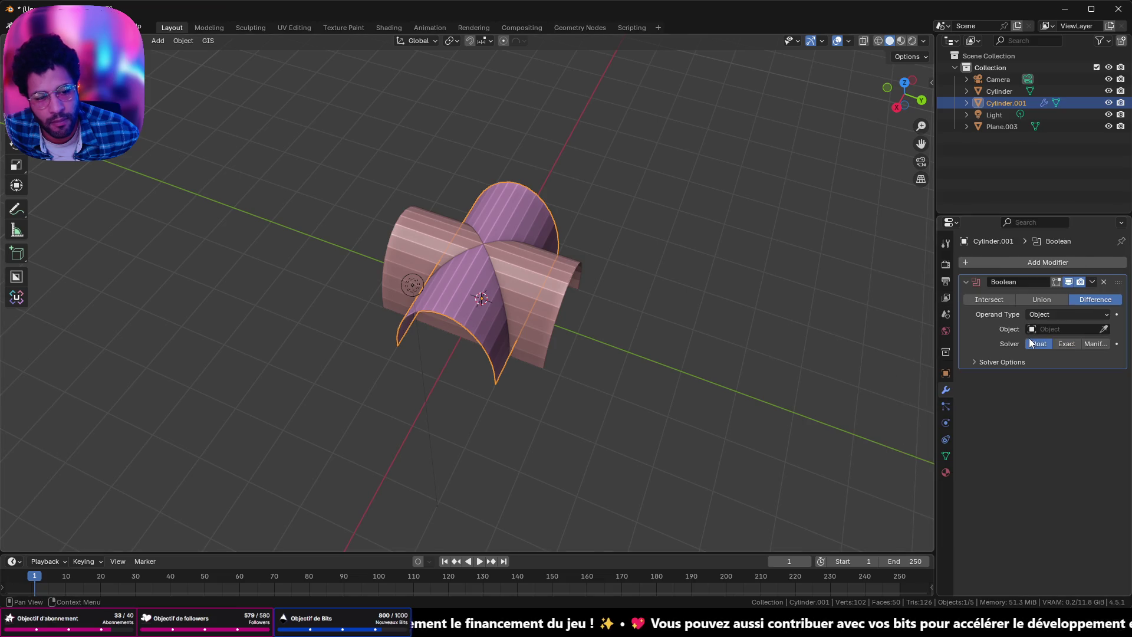
left_click(1039, 299)
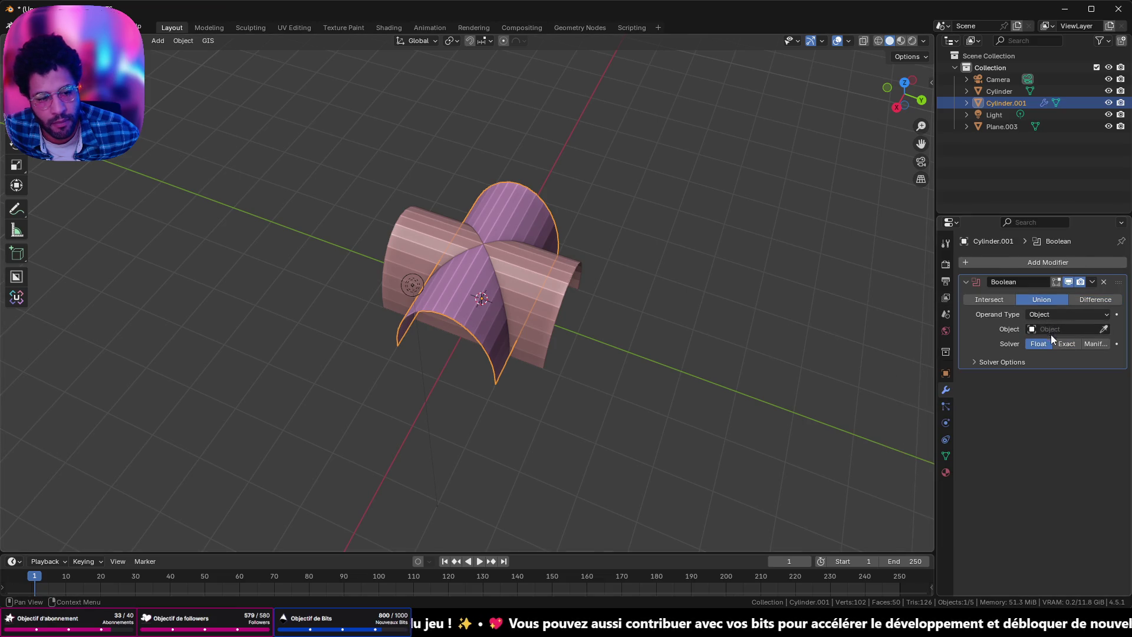
left_click(1103, 329)
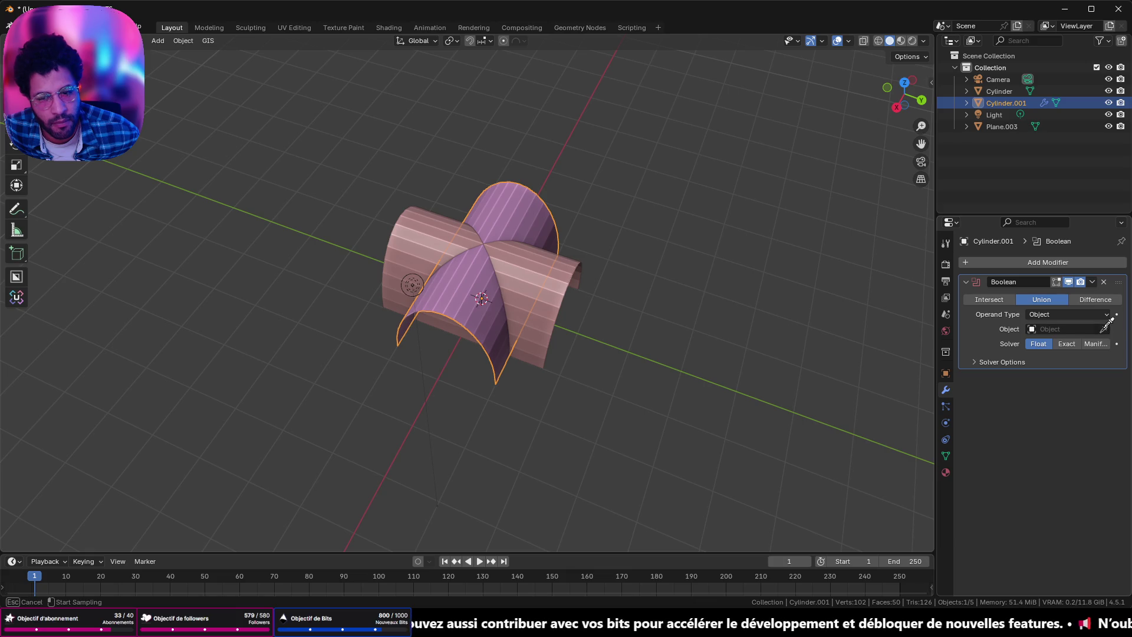
left_click(564, 273)
mouse_move(567, 286)
middle_mouse_down()
mouse_move(613, 222)
mouse_move(444, 241)
middle_mouse_up()
Step: Apply the Boolean permanently and inspect the merged cross-vault from several angles
left_click(1091, 281)
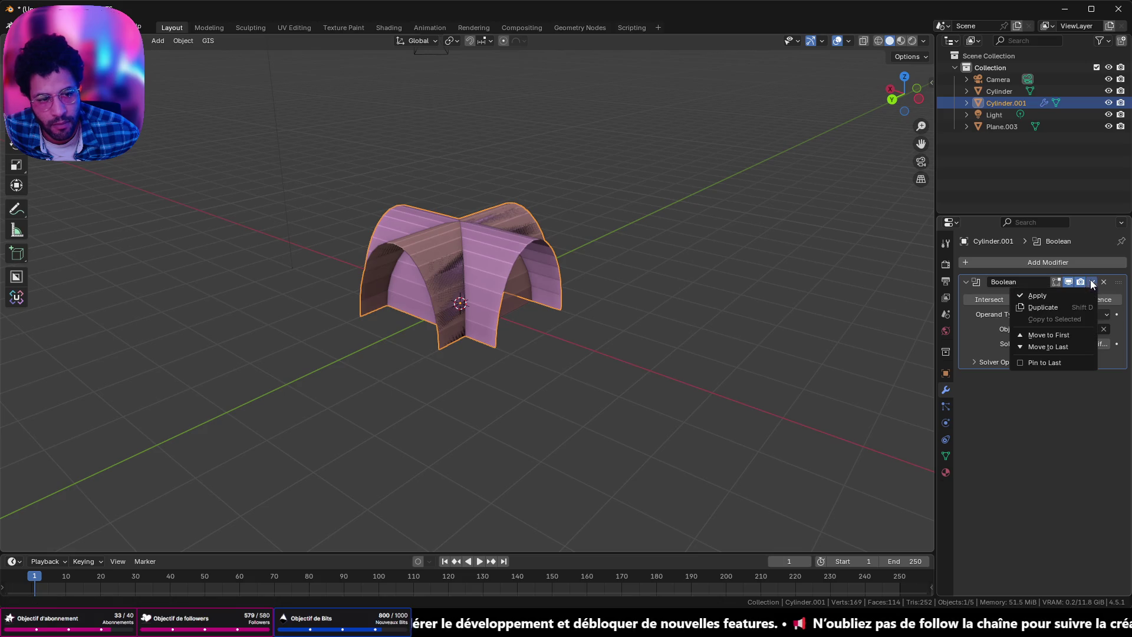
left_click(1045, 291)
middle_click_drag(551, 290, 614, 285)
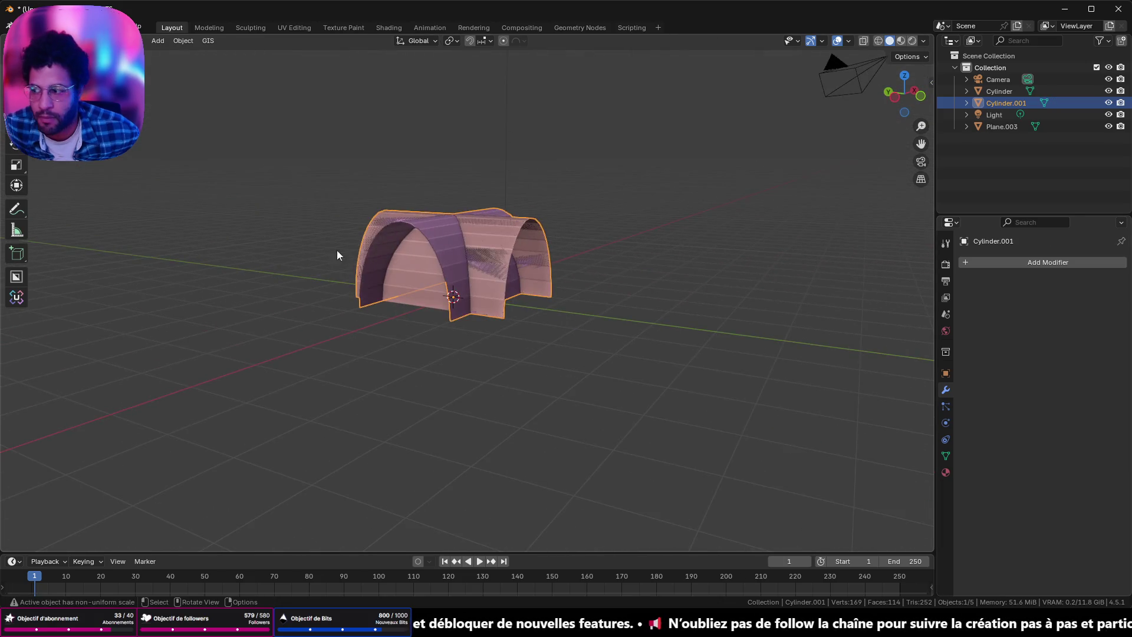
scroll(338, 252, "up", 4)
middle_click_drag(337, 254, 431, 264)
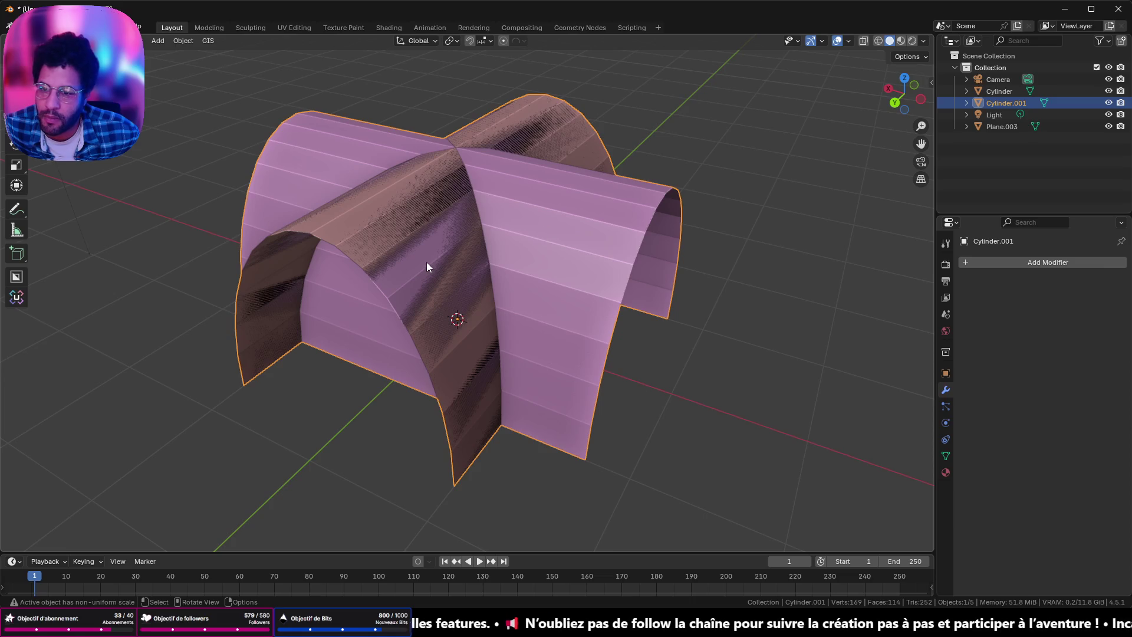
mouse_move(552, 267)
middle_mouse_down()
mouse_move(498, 250)
mouse_move(590, 176)
mouse_move(634, 219)
mouse_move(567, 279)
middle_mouse_up()
Step: Undo an accidental delete of the merged arch, then delete the leftover original Cylinder
key("x")
left_click(614, 278)
middle_click_drag(610, 277, 619, 225)
key("ctrl+z")
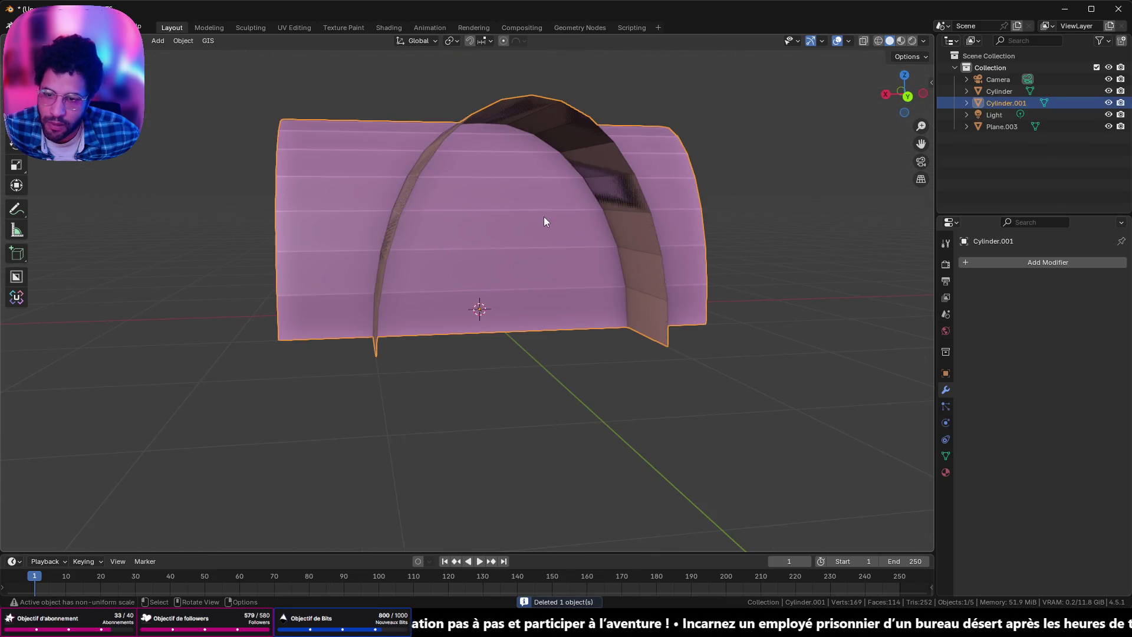
left_click(613, 195)
key("x")
left_click(578, 384)
Step: In Edit Mode on Cylinder.001, select two face loops and delete them as Faces
mouse_move(493, 166)
middle_mouse_down()
mouse_move(518, 207)
mouse_move(525, 200)
middle_mouse_up()
left_click(526, 200)
key("Tab")
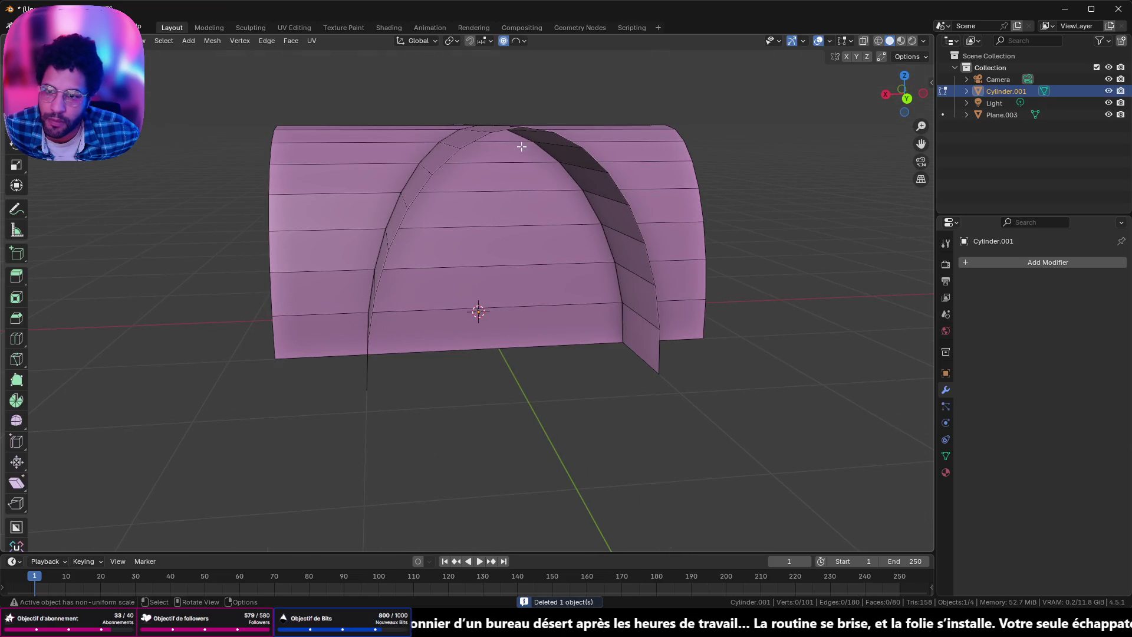
left_click(505, 192, "alt")
mouse_move(505, 192)
middle_mouse_down()
mouse_move(707, 203)
mouse_move(447, 273)
middle_mouse_up()
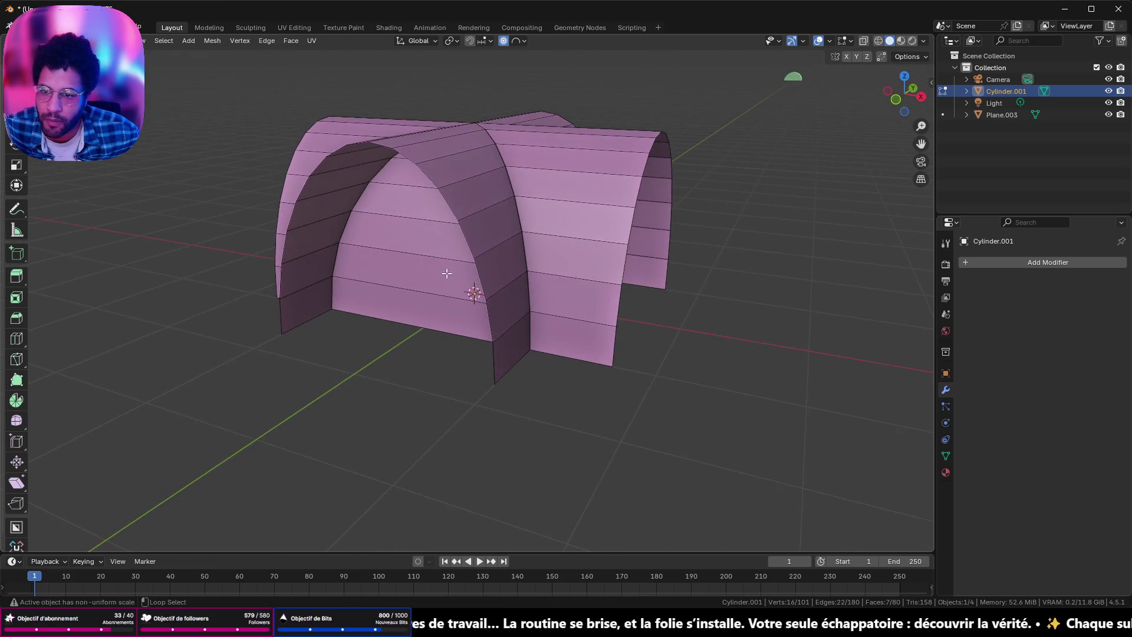
left_click(435, 222, "alt+shift")
mouse_move(500, 230)
middle_mouse_down()
mouse_move(450, 129)
mouse_move(521, 173)
middle_mouse_up()
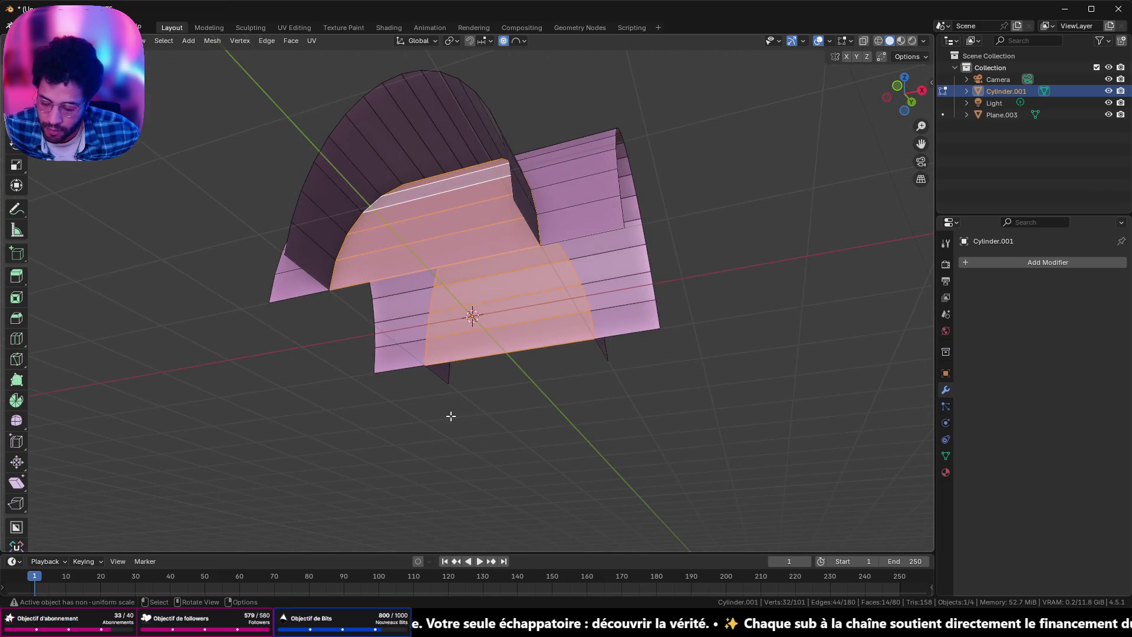
key("x")
left_click(454, 412)
Step: Orbit around the trimmed cross-vault, checking it from the front and from above
mouse_move(504, 362)
middle_mouse_down()
mouse_move(570, 314)
mouse_move(666, 333)
mouse_move(708, 384)
mouse_move(814, 402)
middle_mouse_up()
scroll(685, 262, "up", 4)
mouse_move(686, 262)
middle_mouse_down()
mouse_move(657, 257)
mouse_move(757, 215)
mouse_move(854, 227)
mouse_move(720, 237)
middle_mouse_up()
scroll(720, 238, "down", 3)
mouse_move(506, 311)
middle_mouse_down()
mouse_move(493, 391)
mouse_move(558, 330)
mouse_move(736, 334)
mouse_move(770, 354)
middle_mouse_up()
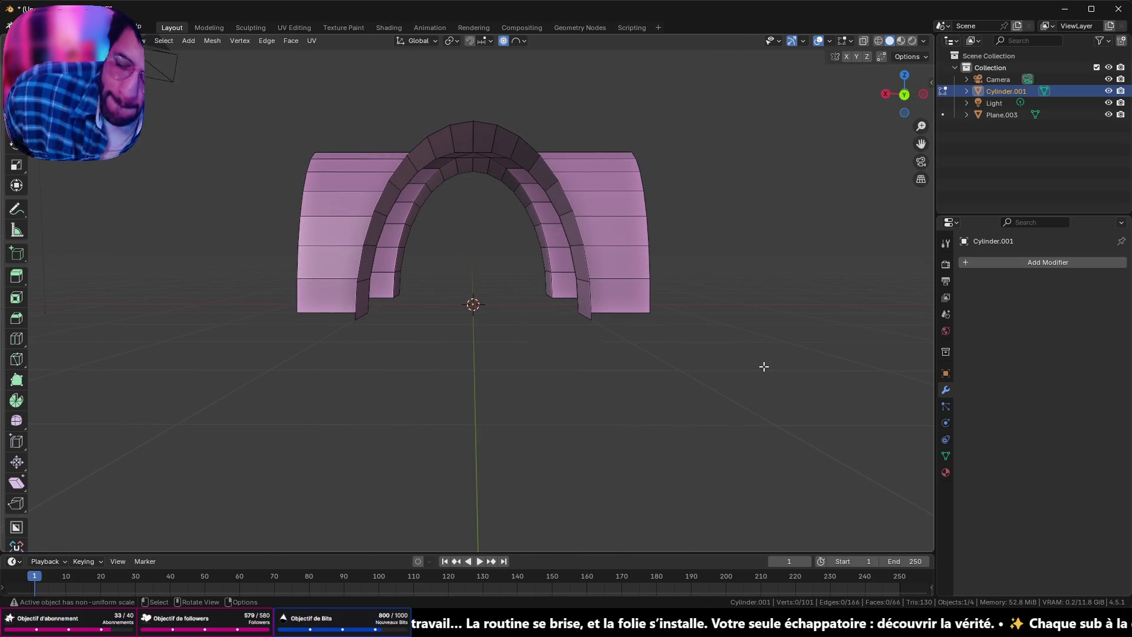
scroll(472, 182, "down", 2)
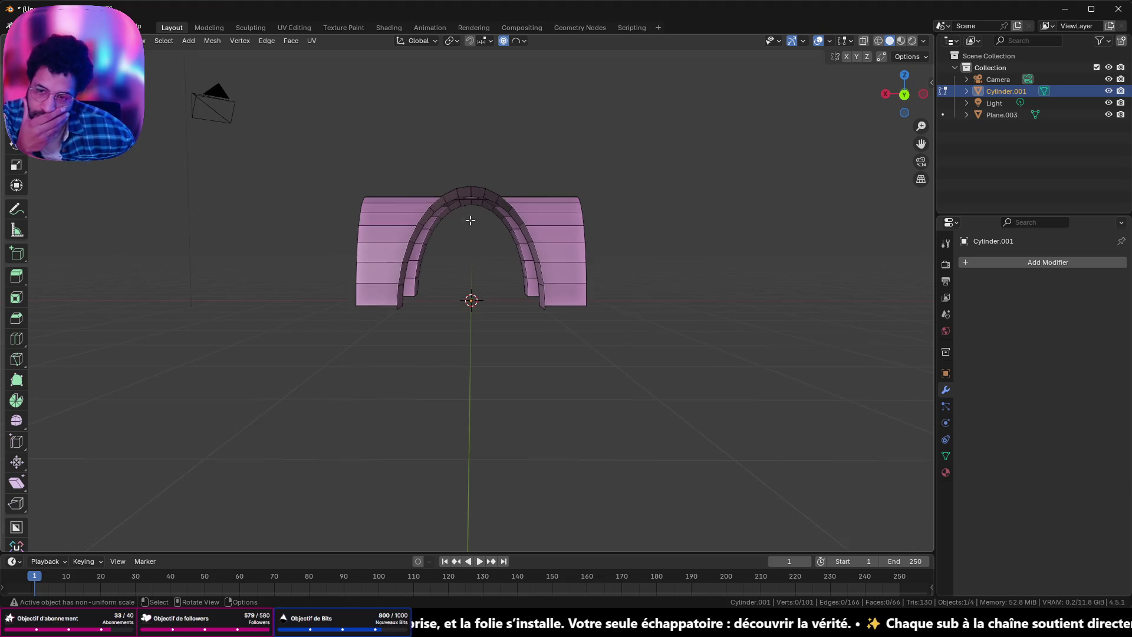
mouse_move(620, 205)
middle_mouse_down()
mouse_move(614, 100)
mouse_move(662, 157)
middle_mouse_up()
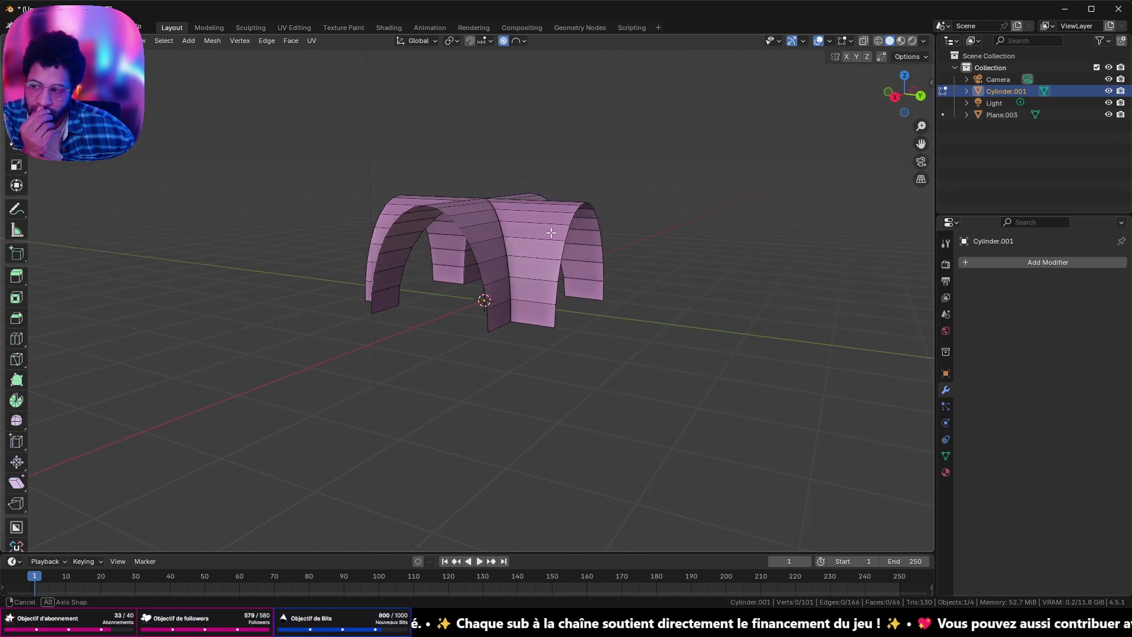
middle_click_drag(477, 237, 265, 231)
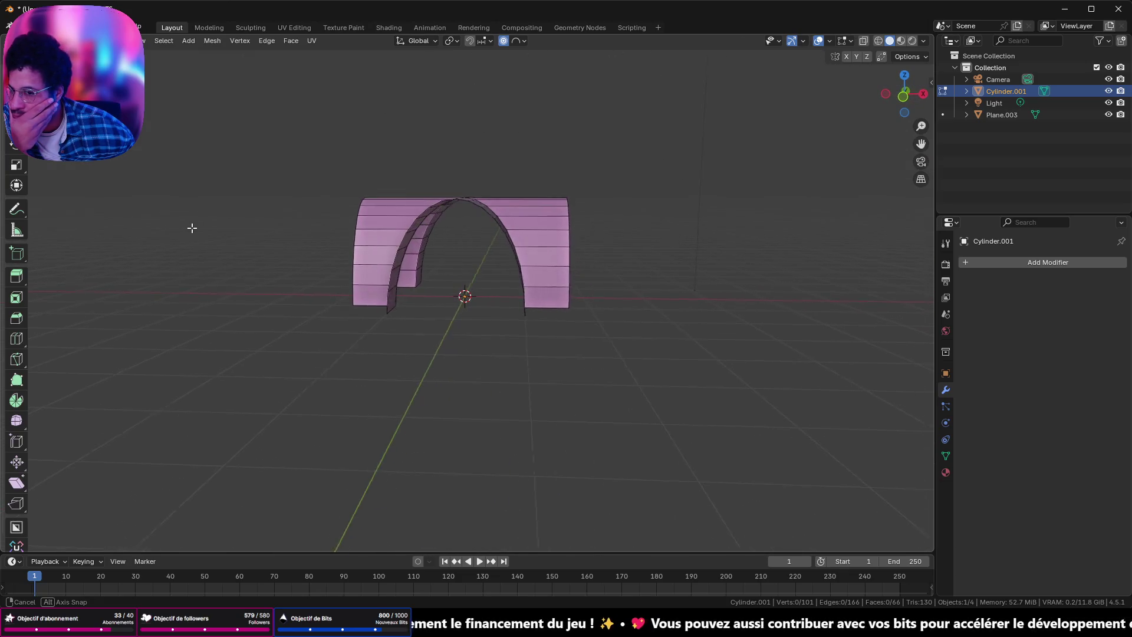
mouse_move(143, 235)
middle_mouse_down()
mouse_move(80, 244)
mouse_move(51, 274)
mouse_move(53, 336)
middle_mouse_up()
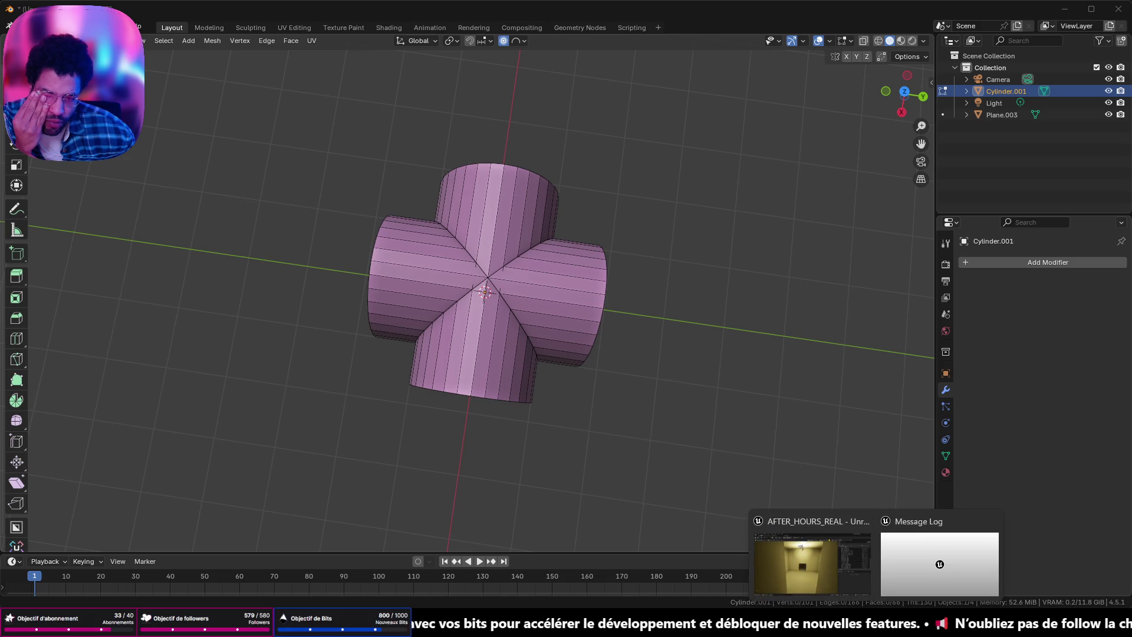
Step: Switch to Unreal Engine and select several floor tile pieces in the room
left_click(814, 569)
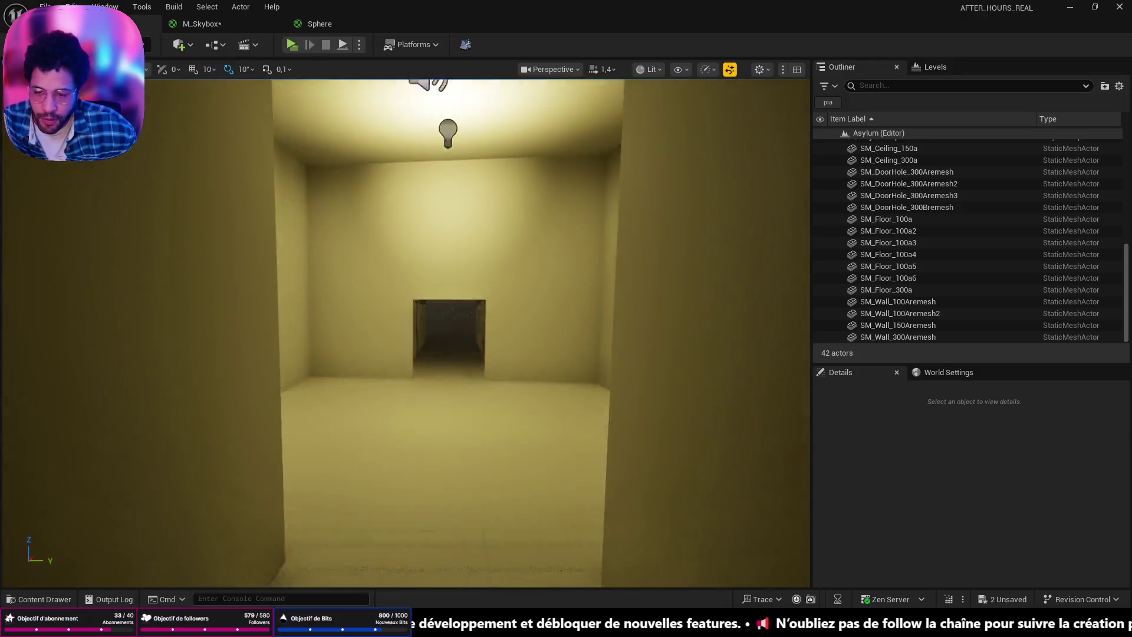
mouse_move(629, 495)
right_mouse_down()
mouse_move(628, 426)
mouse_move(516, 404)
right_mouse_up()
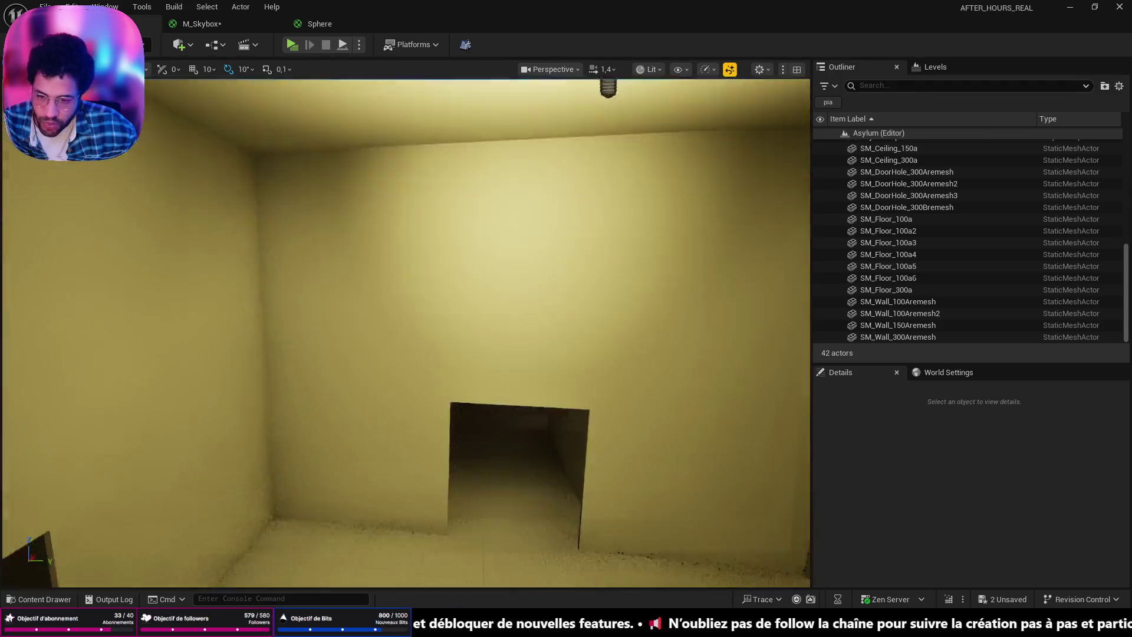
left_click(304, 249)
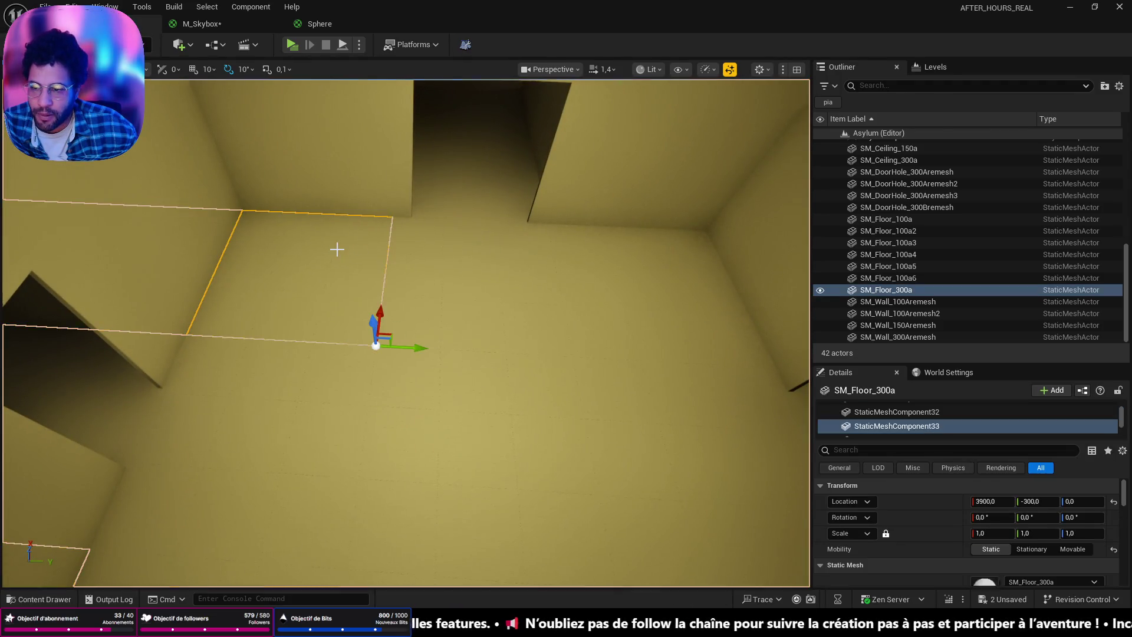
left_click(552, 261)
mouse_move(598, 273)
right_mouse_down()
mouse_move(496, 291)
mouse_move(539, 296)
mouse_move(443, 301)
mouse_move(442, 355)
right_mouse_up()
left_click(265, 376)
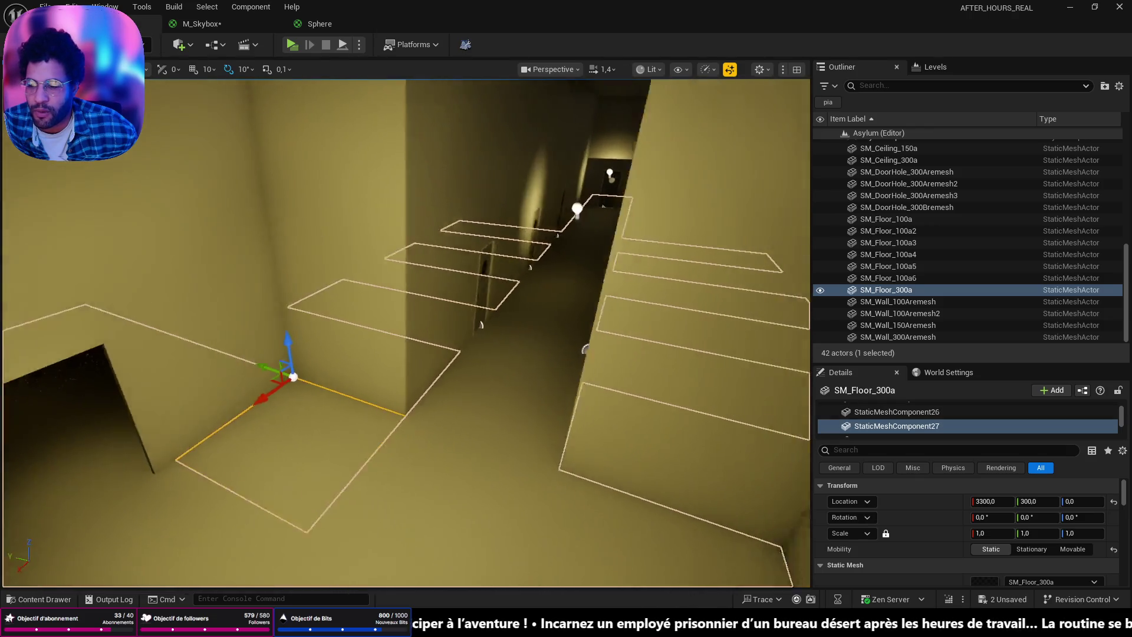
Step: Fly through the asylum level's rooms, the lit doorway and the long corridor
right_click_drag(232, 442, 177, 442)
mouse_move(407, 327)
right_mouse_down()
mouse_move(354, 328)
mouse_move(460, 291)
right_mouse_up()
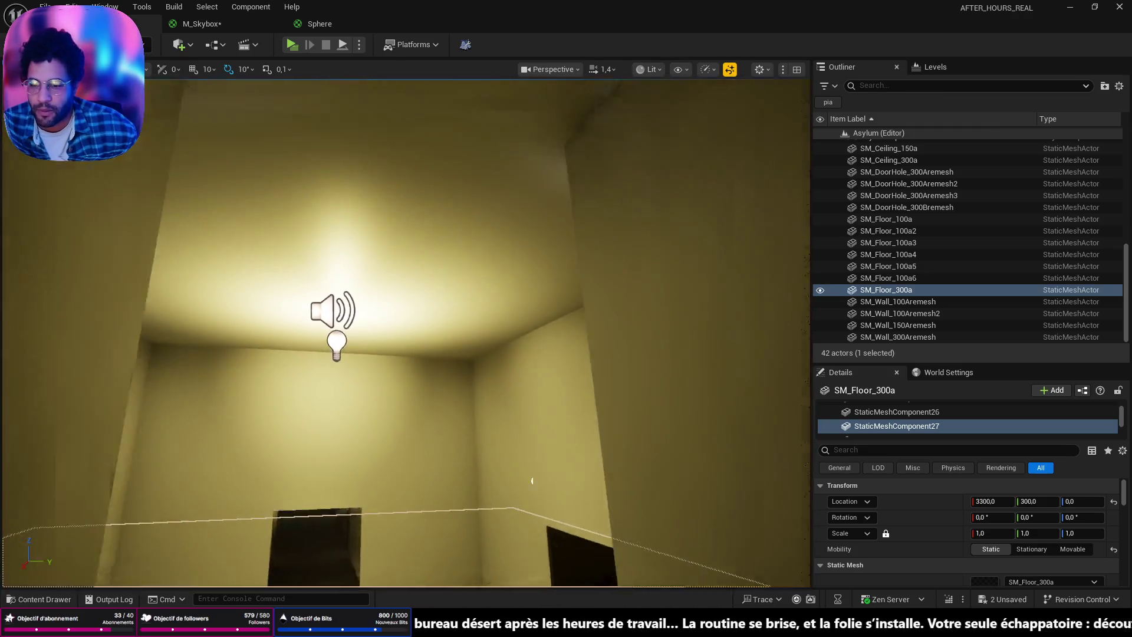
right_click_drag(405, 332, 389, 372)
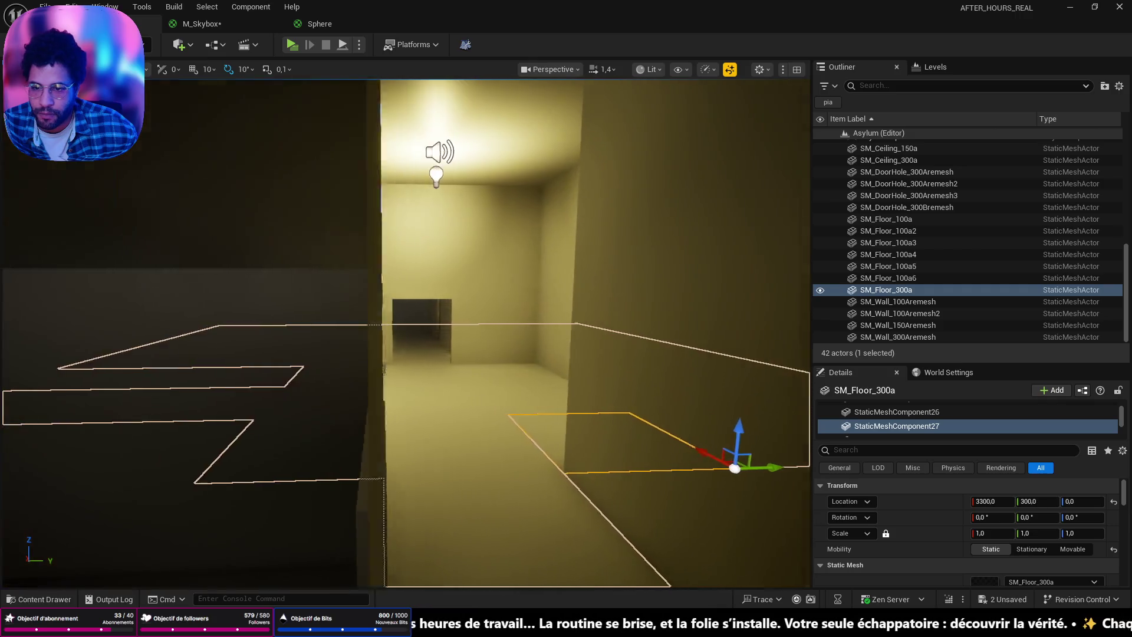
right_click_drag(405, 332, 405, 332)
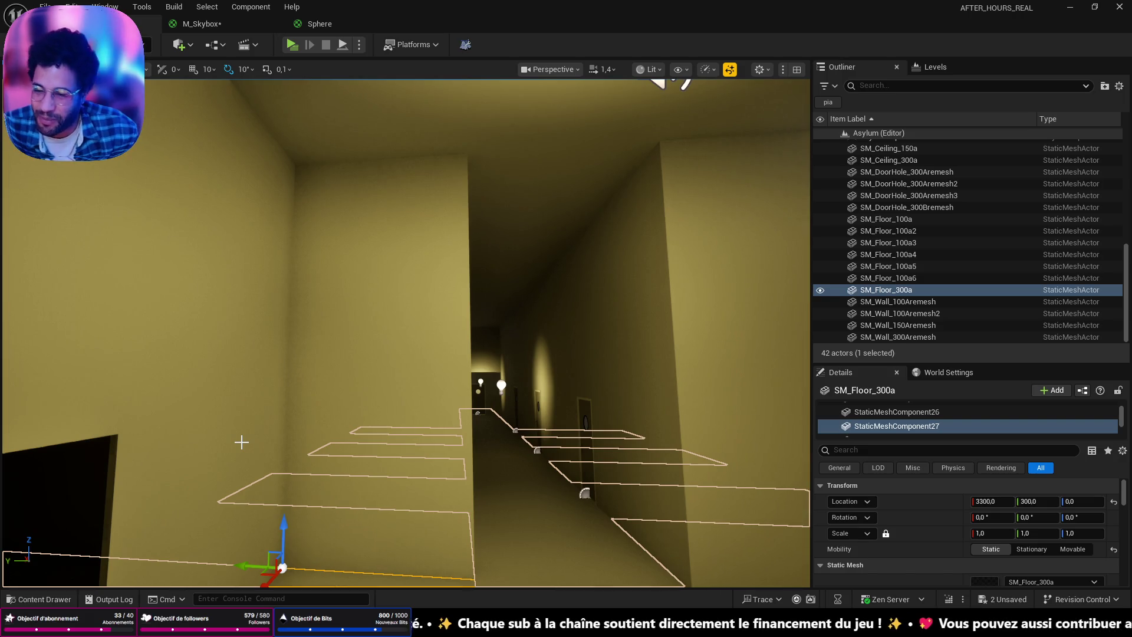
right_click_drag(249, 435, 248, 435)
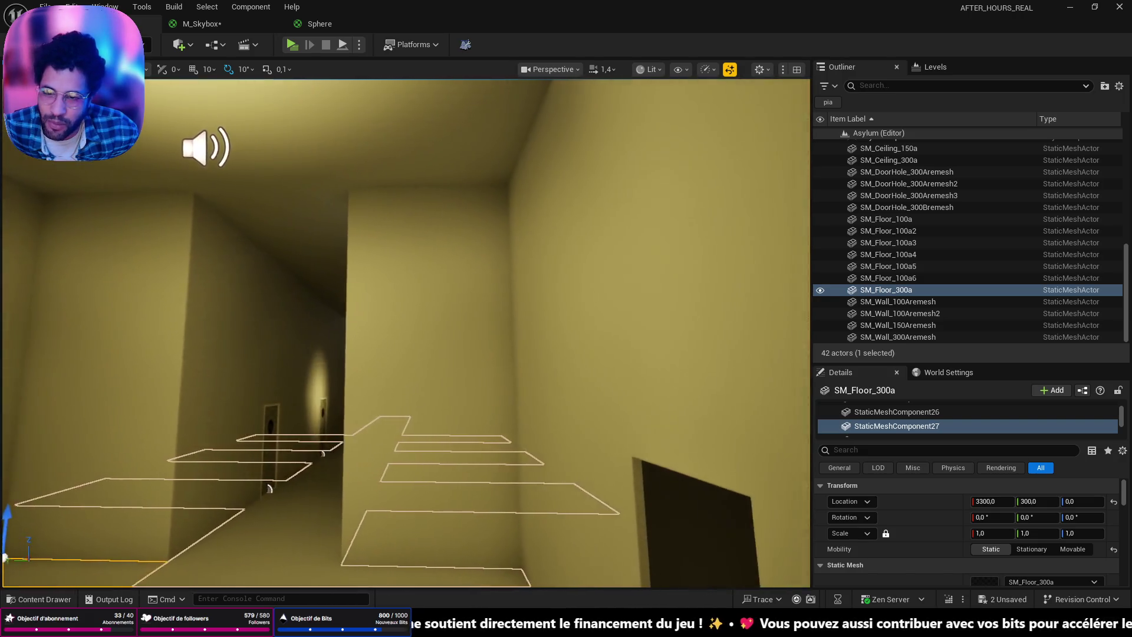
right_click_drag(323, 453, 417, 402)
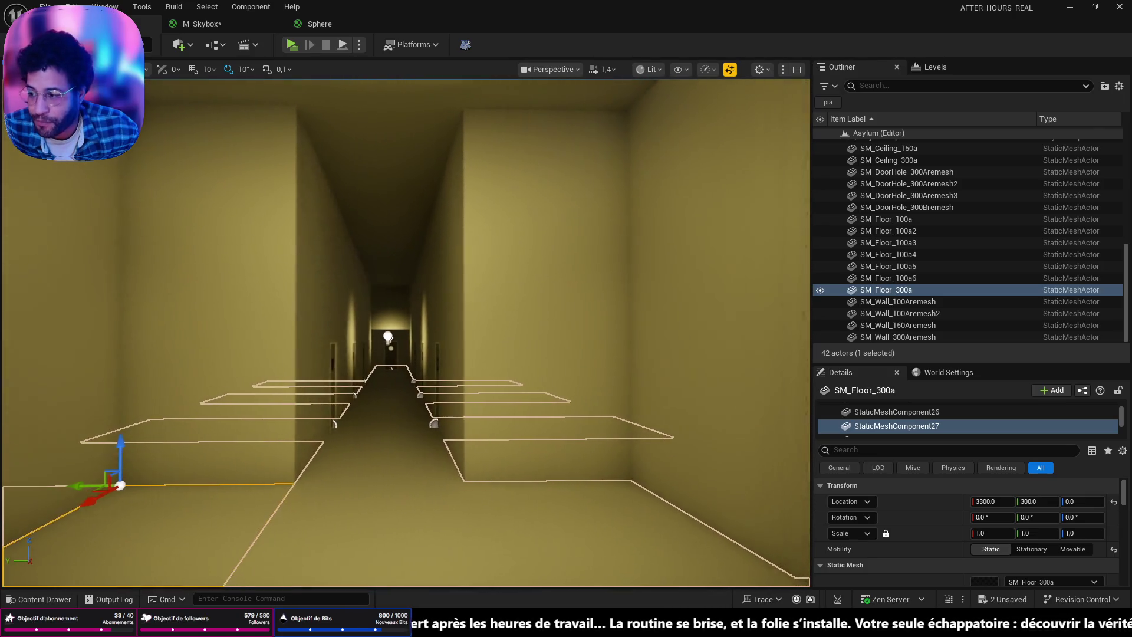
right_click_drag(183, 253, 183, 253)
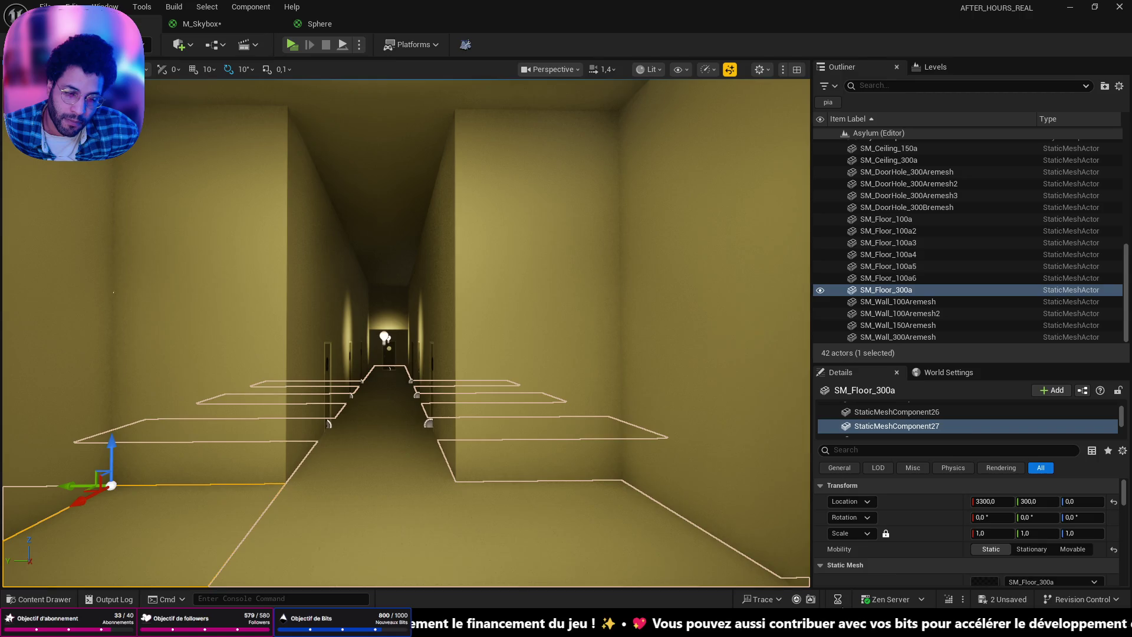
Step: Bring up the gothic arches tutorial Short, then hide the browser for the 3D work
left_click(850, 553)
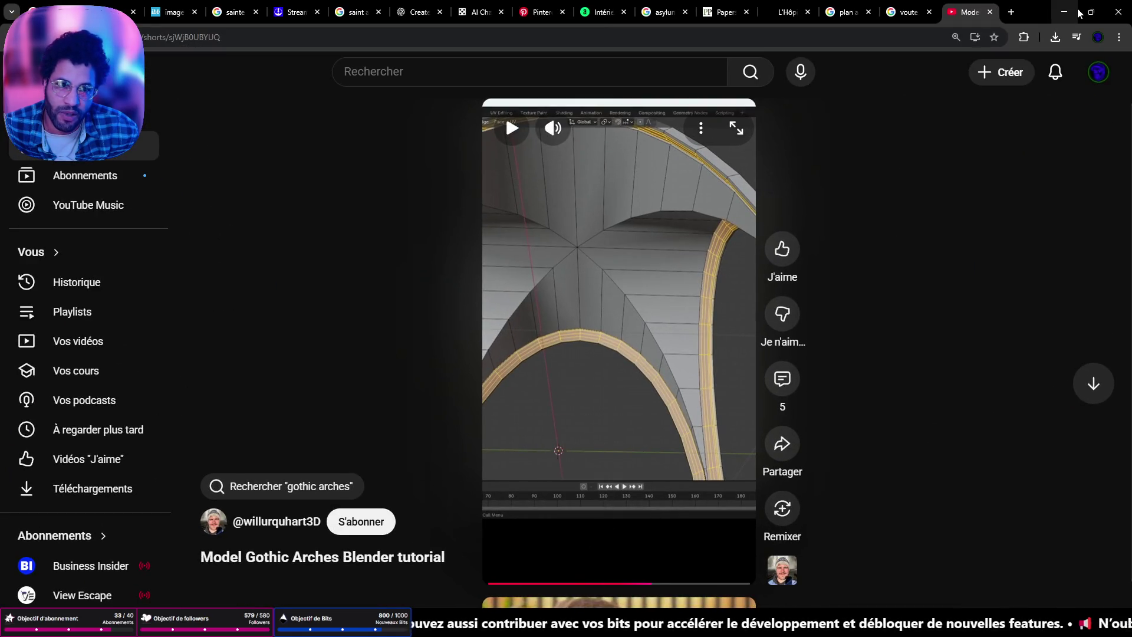
left_click(1077, 13)
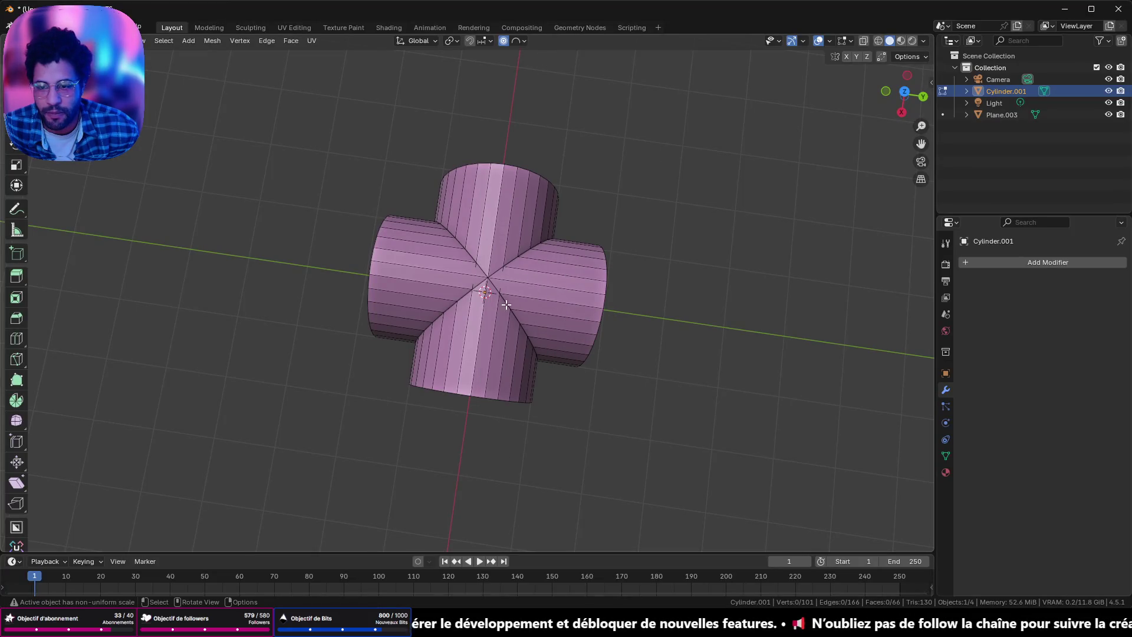
Step: Box-select and delete the crossed cylinder's mesh parts in Edit Mode
left_click_drag(266, 83, 624, 436)
key("x")
left_click(521, 399)
middle_click_drag(521, 399, 538, 286)
left_click_drag(302, 156, 573, 399)
key("z")
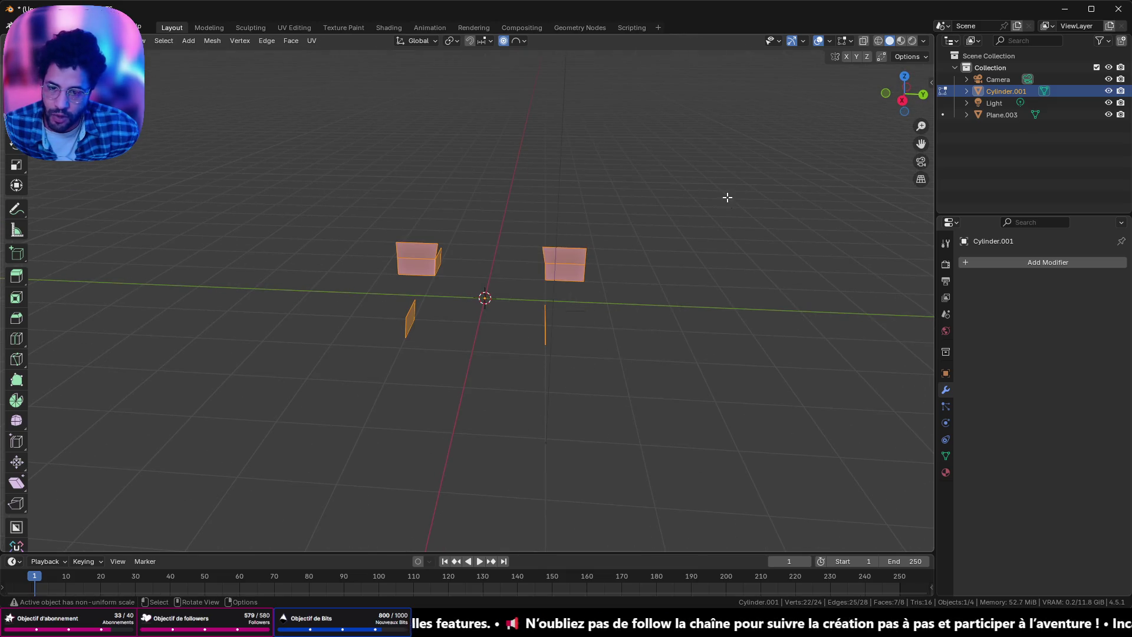
Step: Delete the whole Cylinder object in Object Mode and bring up the Shift+A add list
key("Tab")
key("x")
left_click(515, 313)
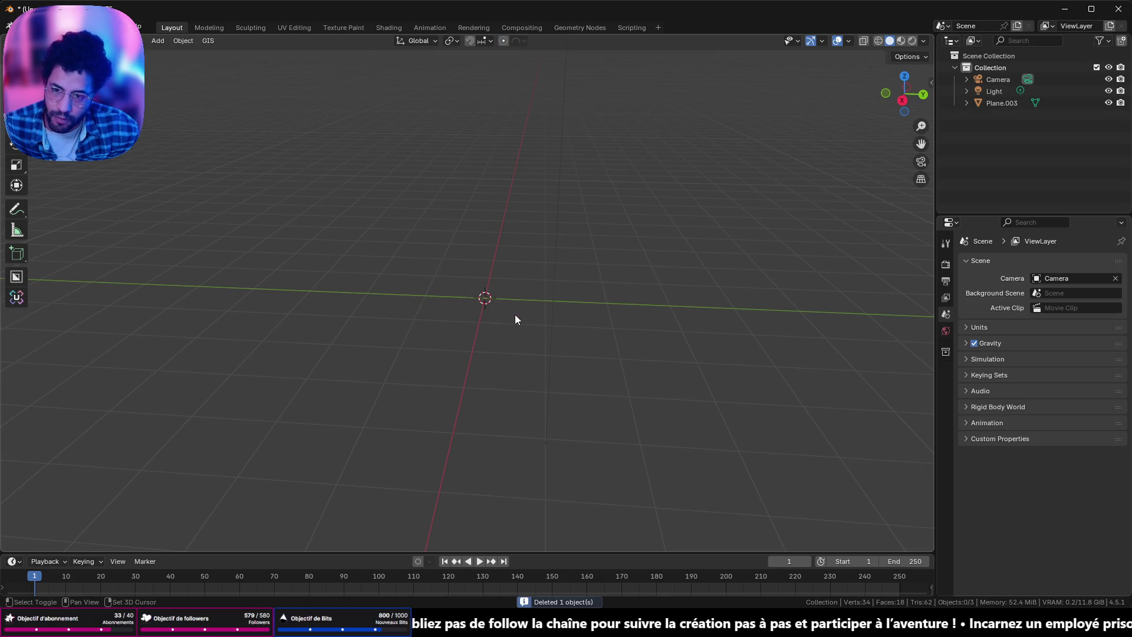
key("shift+a")
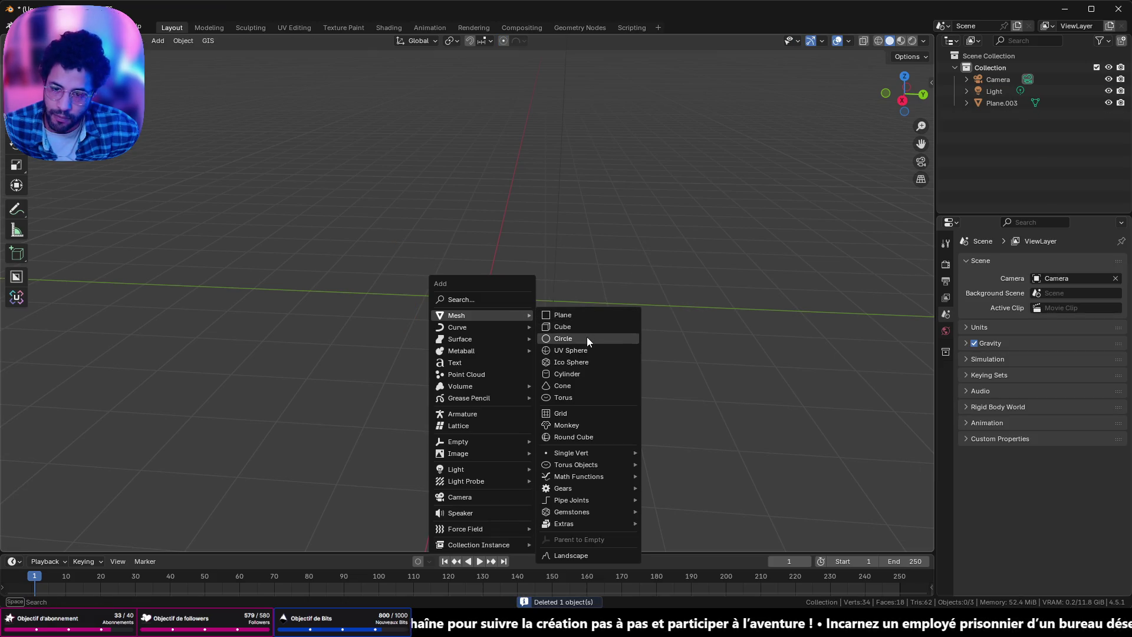
Step: Add a new cylinder, rotate it 90° about X, and show its Object transform properties
left_click(590, 375)
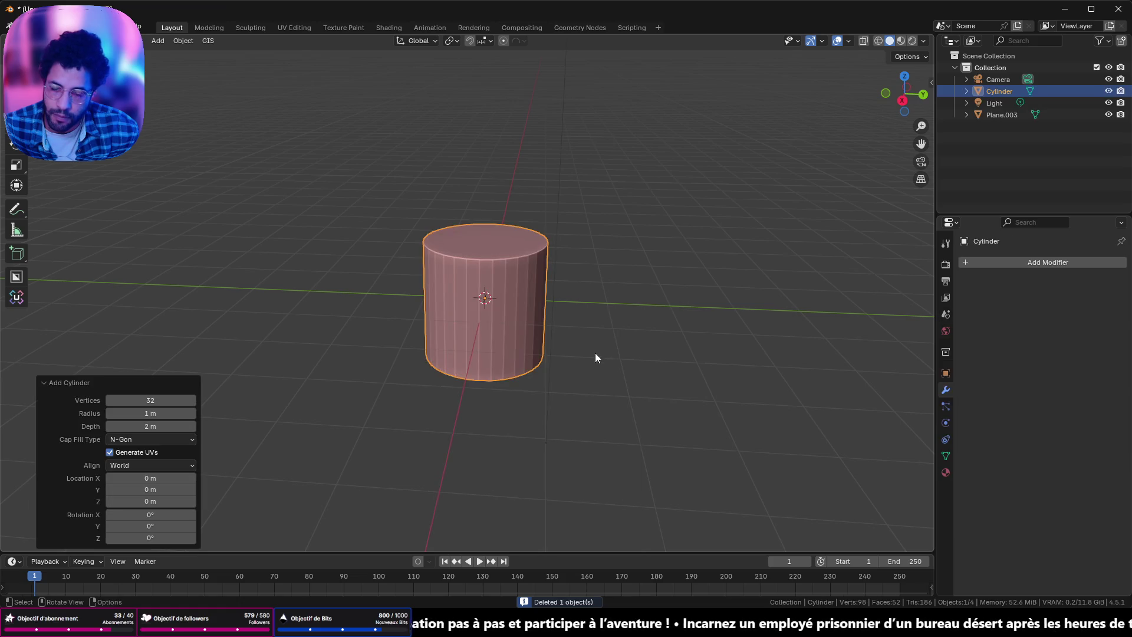
key("s")
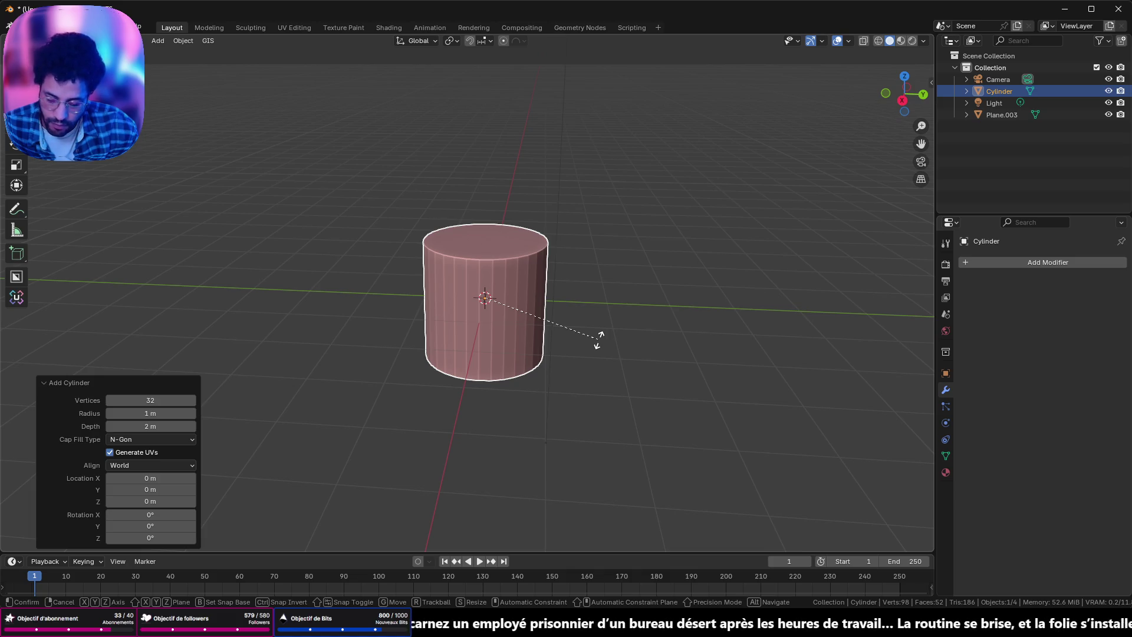
type("x90")
key("Return")
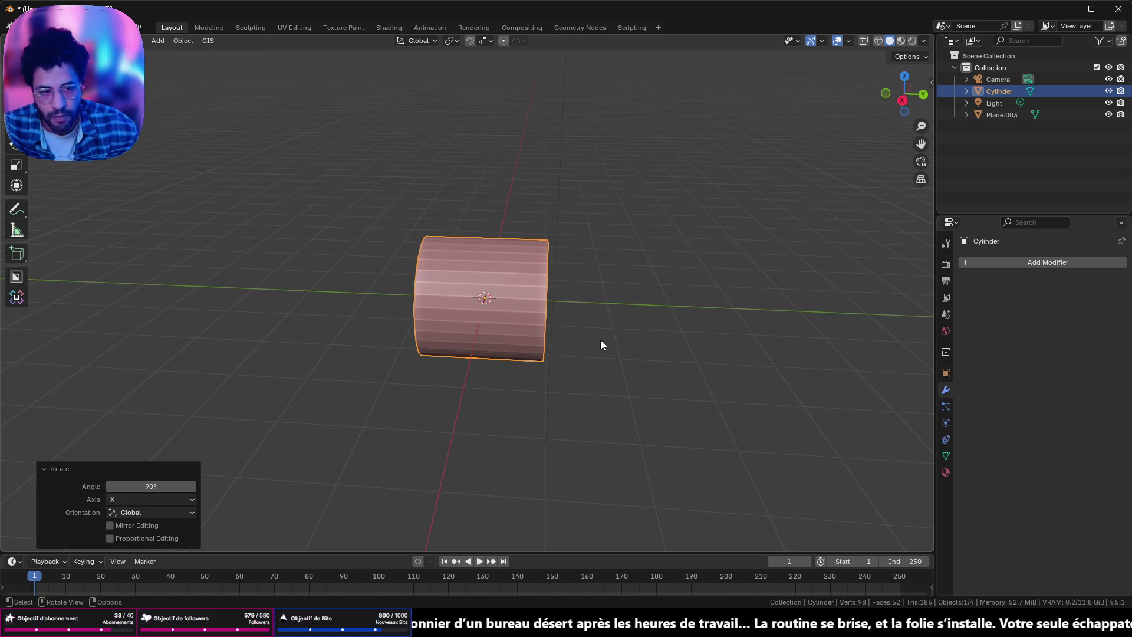
left_click(945, 373)
mouse_move(920, 362)
middle_mouse_down()
mouse_move(468, 325)
mouse_move(512, 319)
middle_mouse_up()
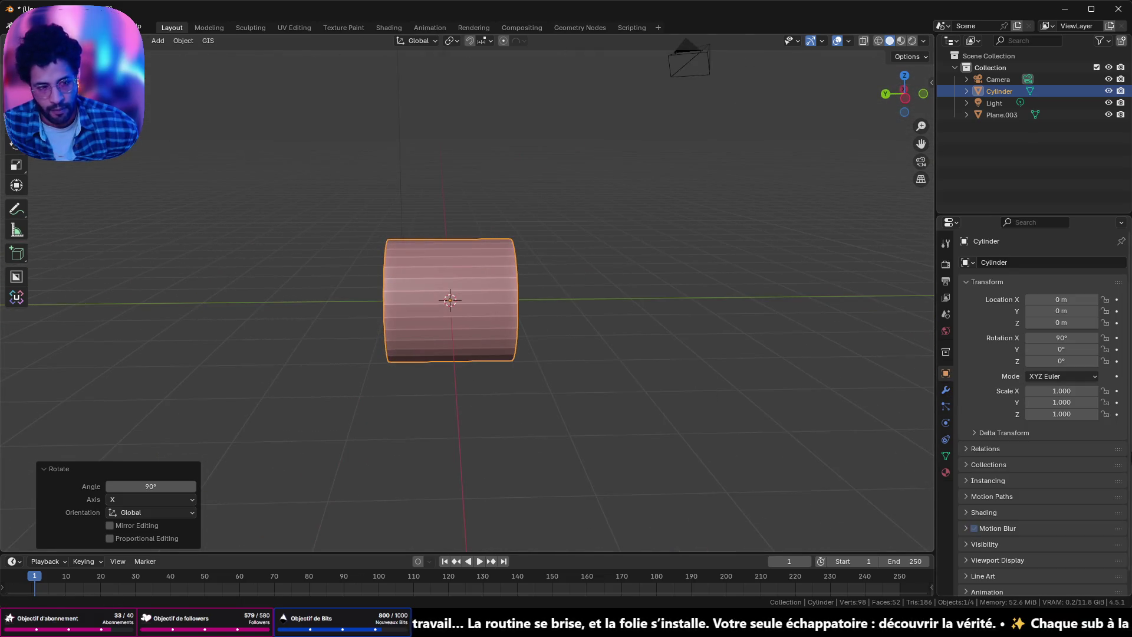
Step: Test a Y scale of 9, undo it, and apply Scale to the cylinder
left_click(1050, 391)
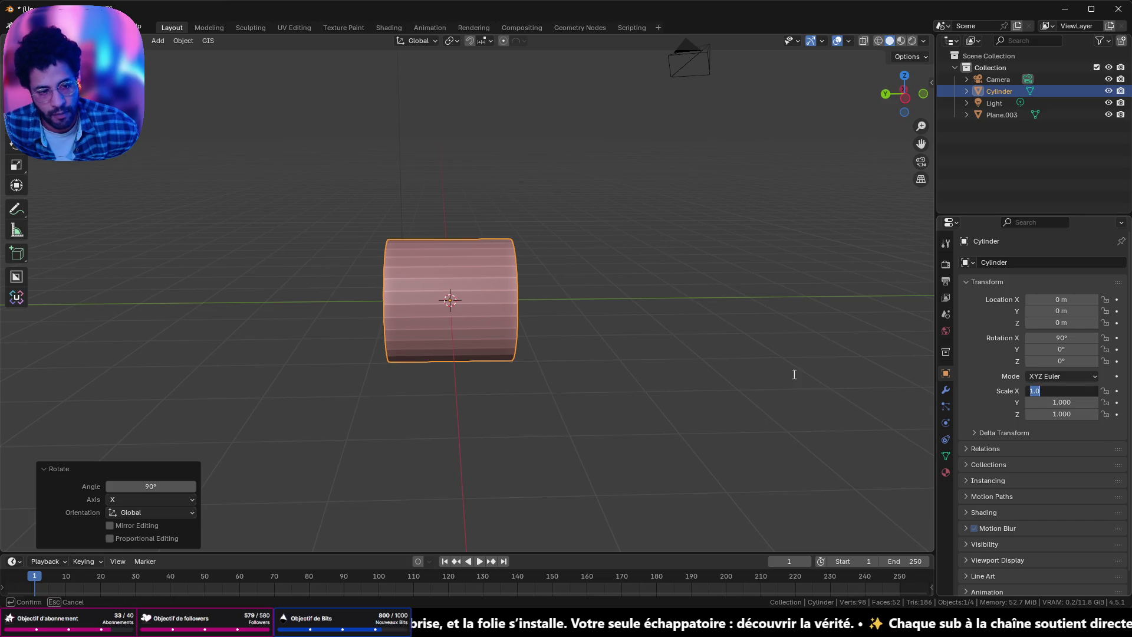
key("Return")
left_click(1054, 402)
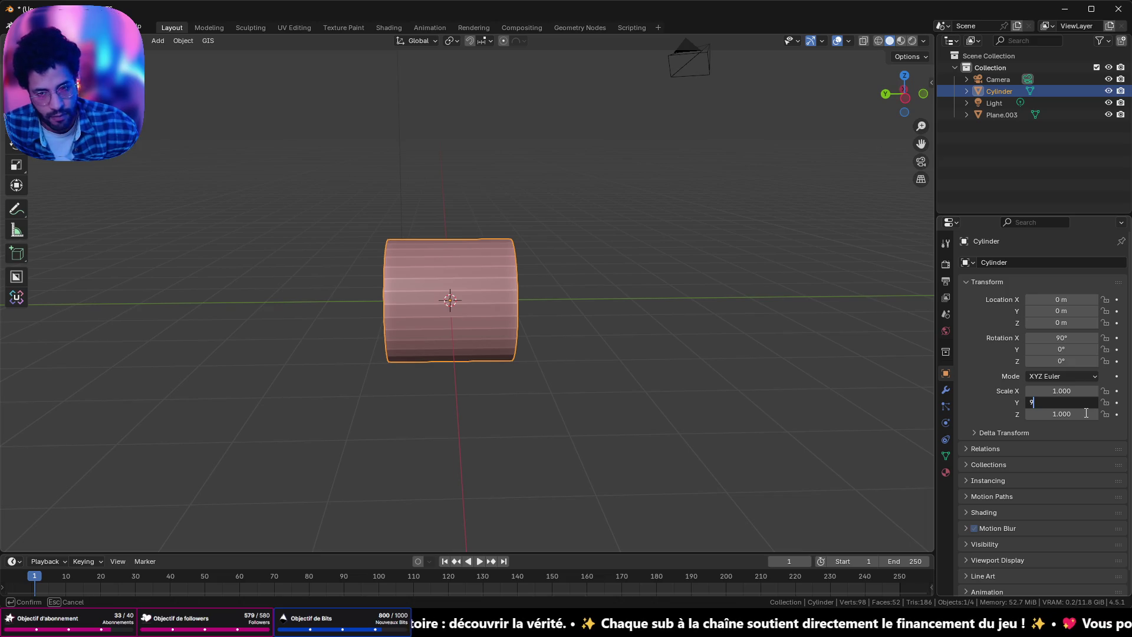
key("Return")
key("ctrl+z")
mouse_move(511, 351)
middle_mouse_down()
mouse_move(609, 367)
mouse_move(599, 359)
middle_mouse_up()
key("ctrl+a")
left_click(599, 360)
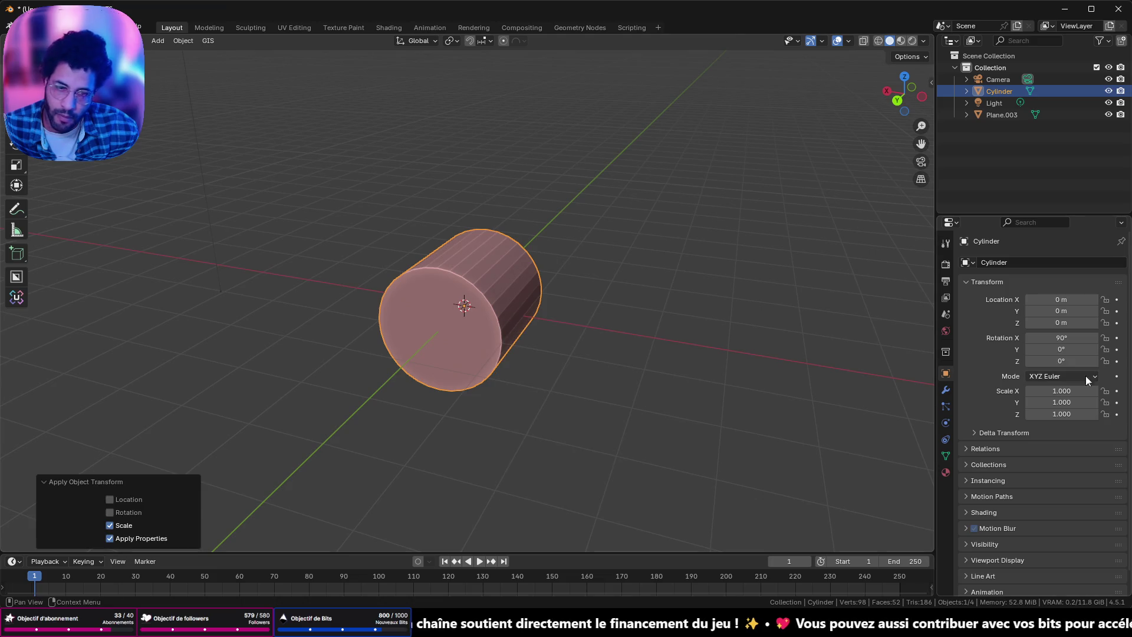
Step: Try scale 9 on Y, X and Z, undoing each, then apply Rotation & Scale to the mesh
left_click(1086, 401)
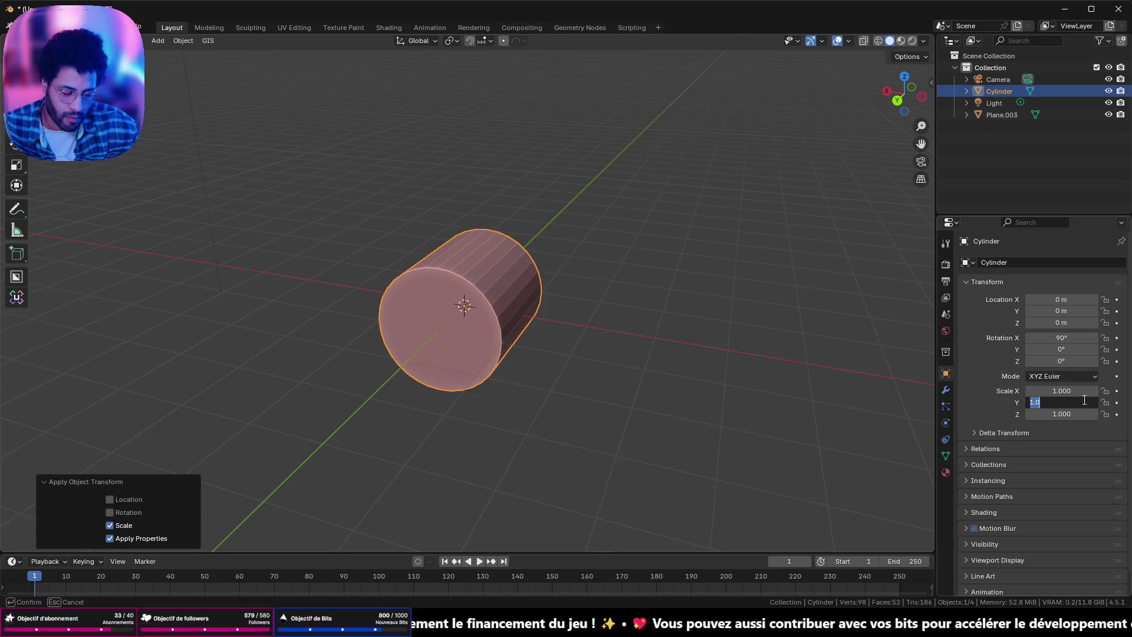
type("9")
key("Return")
key("ctrl+z")
left_click(1074, 389)
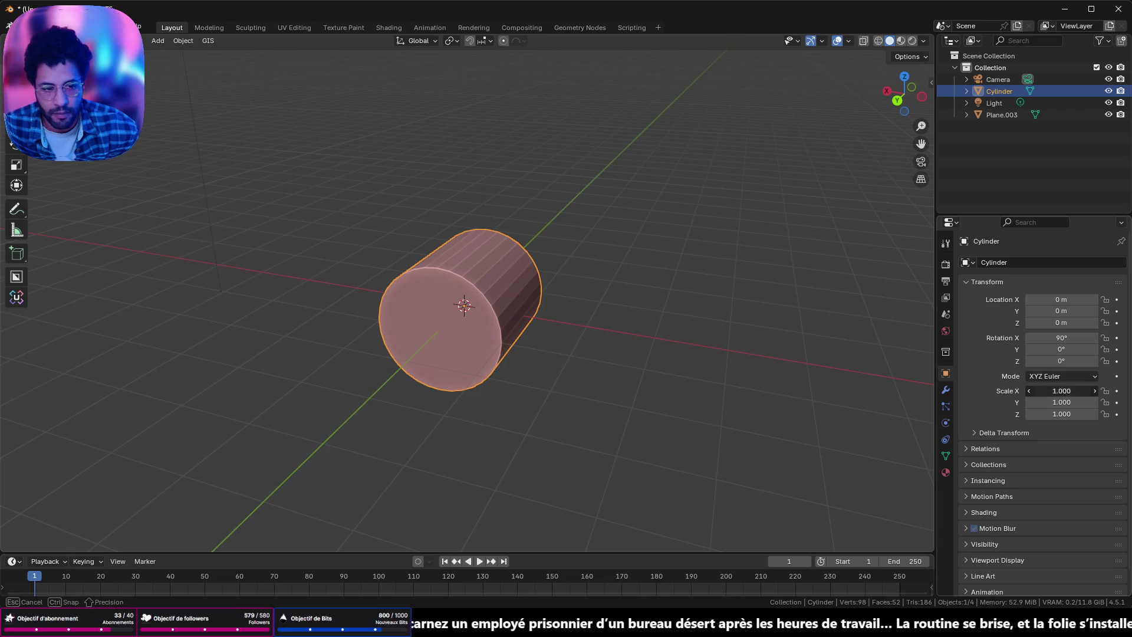
type("9")
key("Return")
key("ctrl+z")
left_click(1062, 413)
type("9")
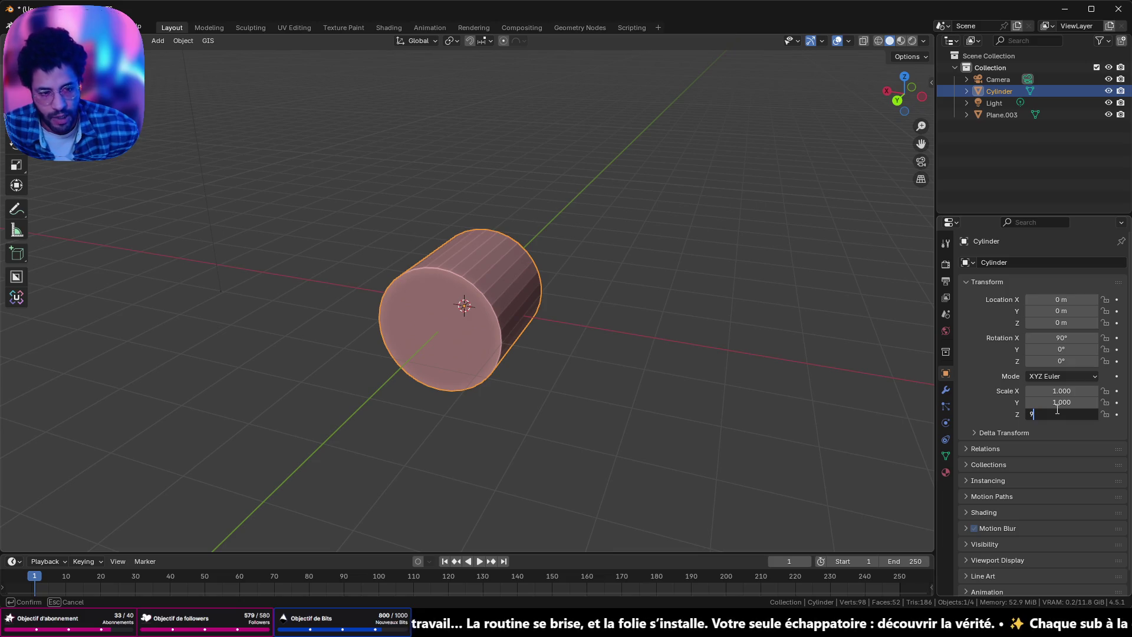
key("Return")
key("ctrl+z")
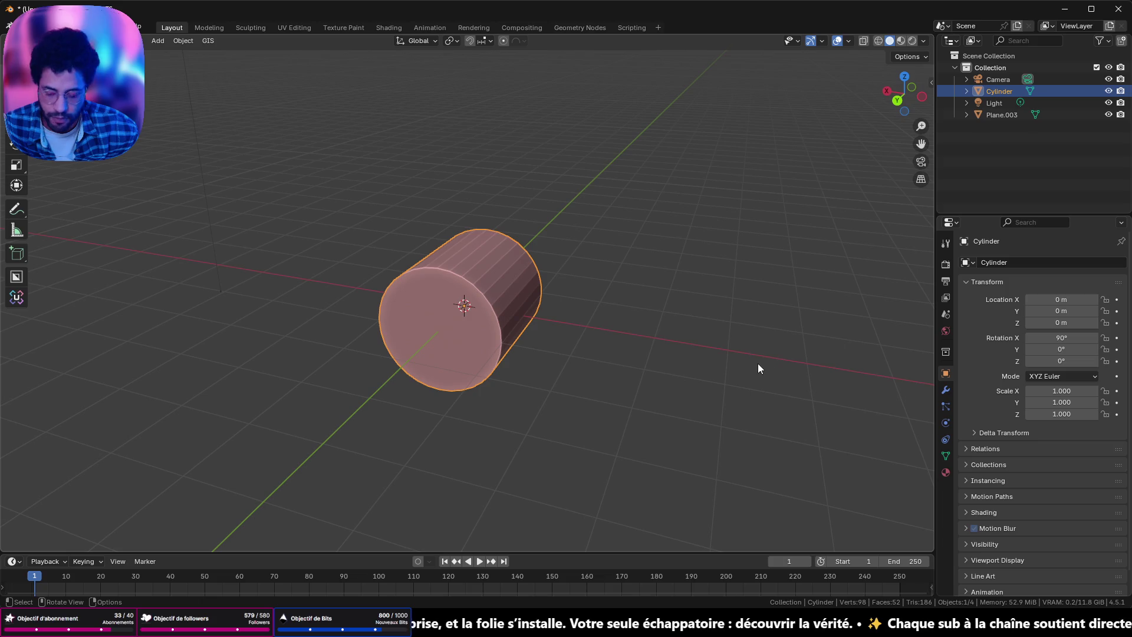
key("ctrl+a")
left_click(757, 364)
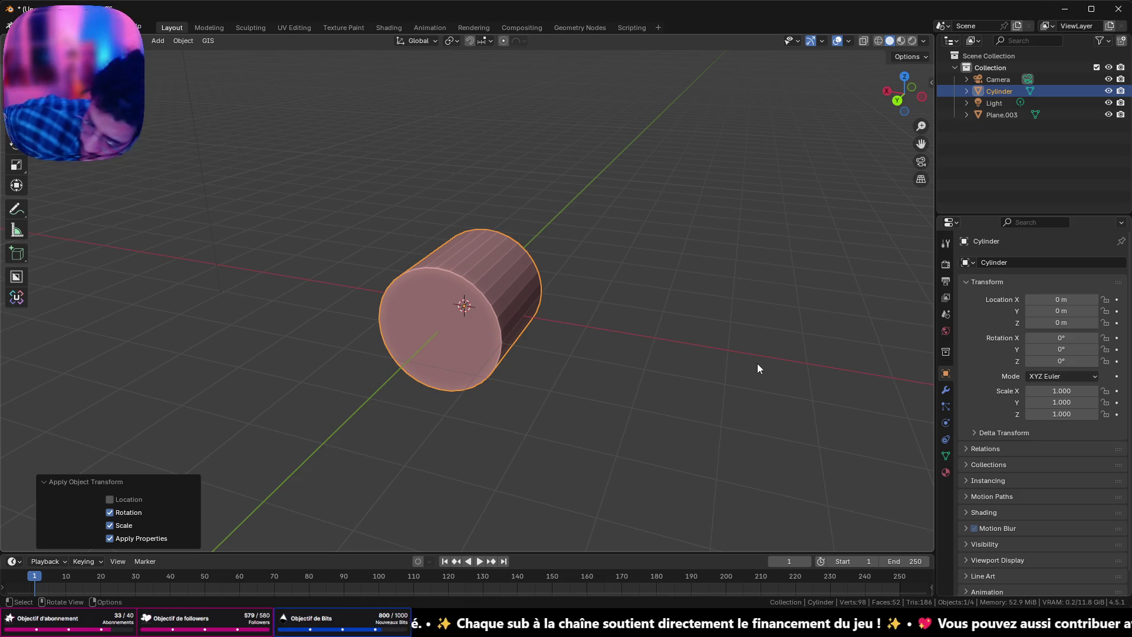
scroll(536, 296, "up", 2)
mouse_move(552, 281)
middle_mouse_down()
mouse_move(313, 267)
mouse_move(308, 256)
middle_mouse_up()
left_click(299, 152)
middle_click_drag(302, 153, 305, 167)
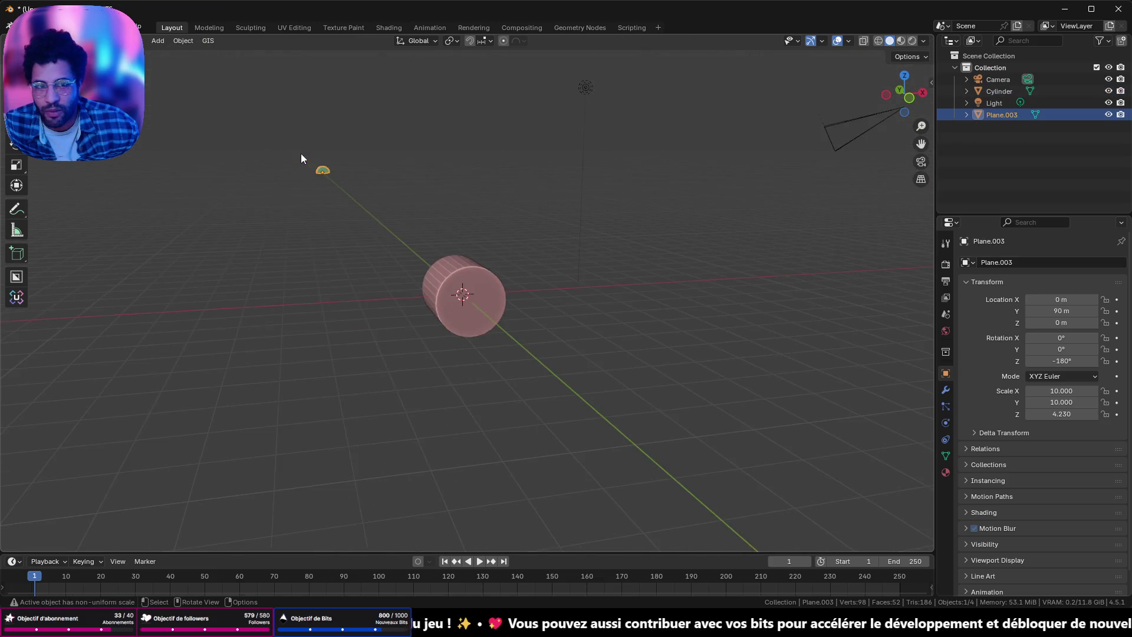
key("x")
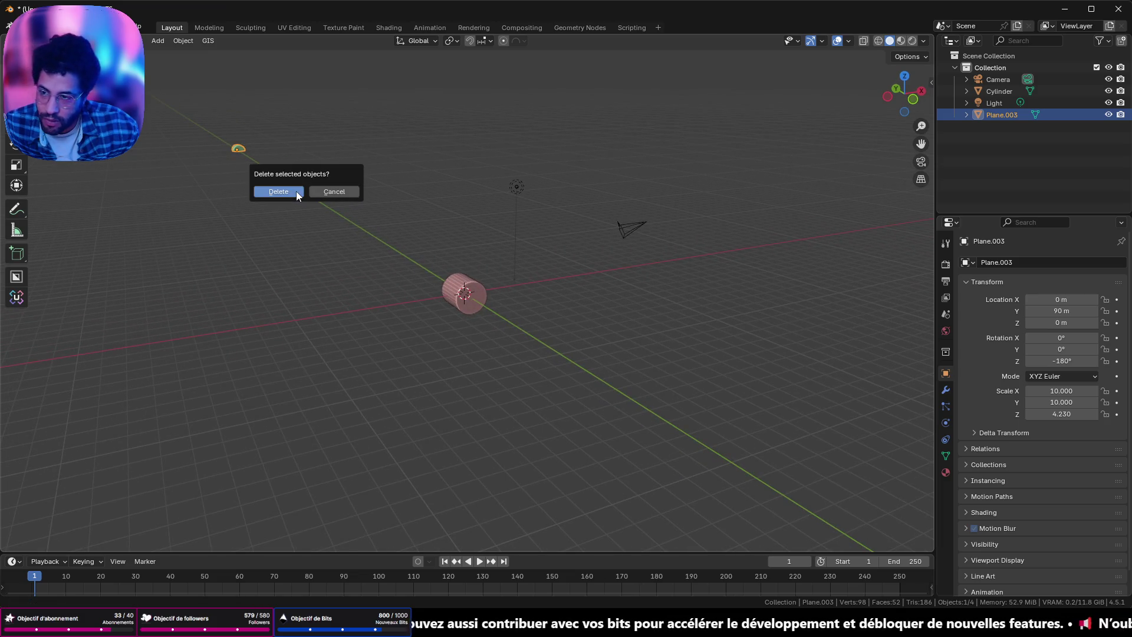
left_click(296, 191)
scroll(311, 195, "up", 5)
middle_click_drag(312, 196, 535, 113)
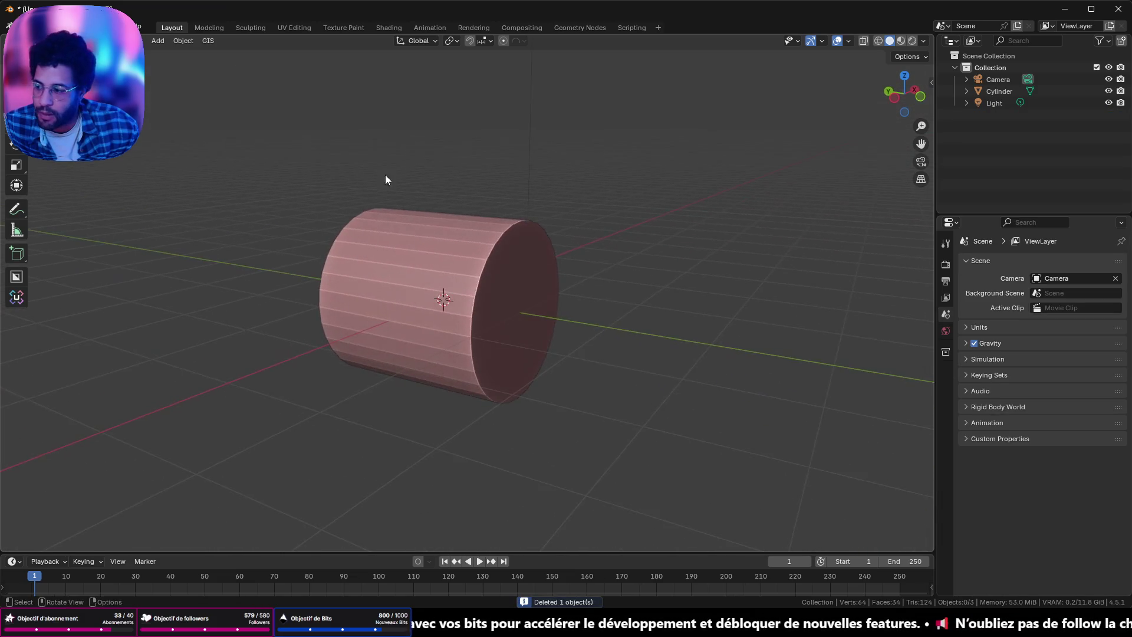
middle_click_drag(536, 113, 510, 163)
left_click(521, 299)
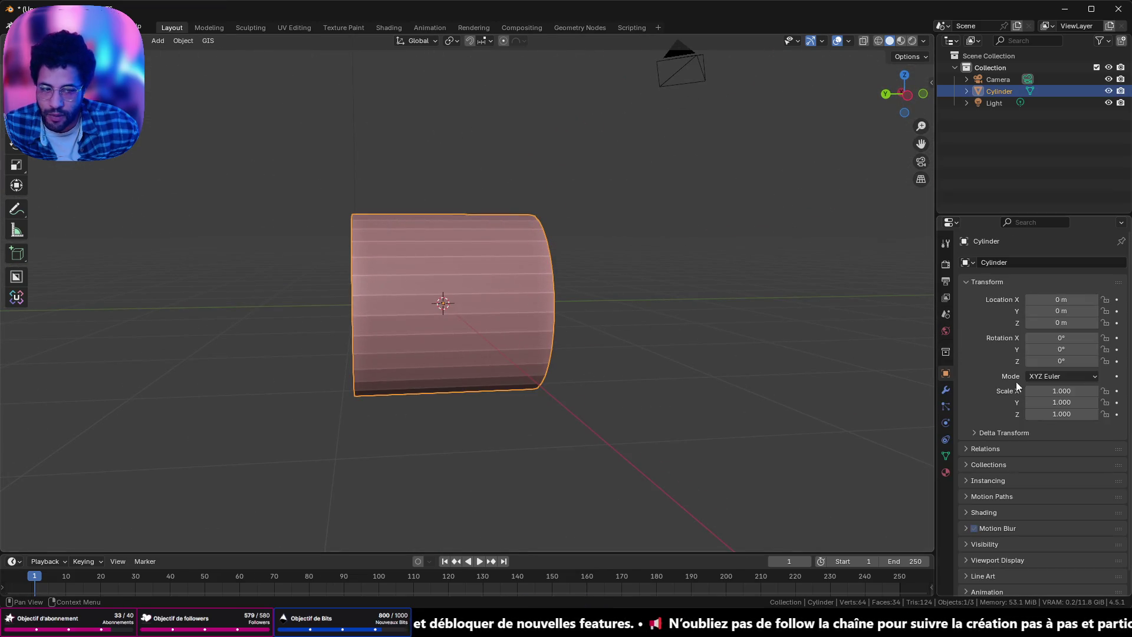
left_click(1053, 402)
type("10")
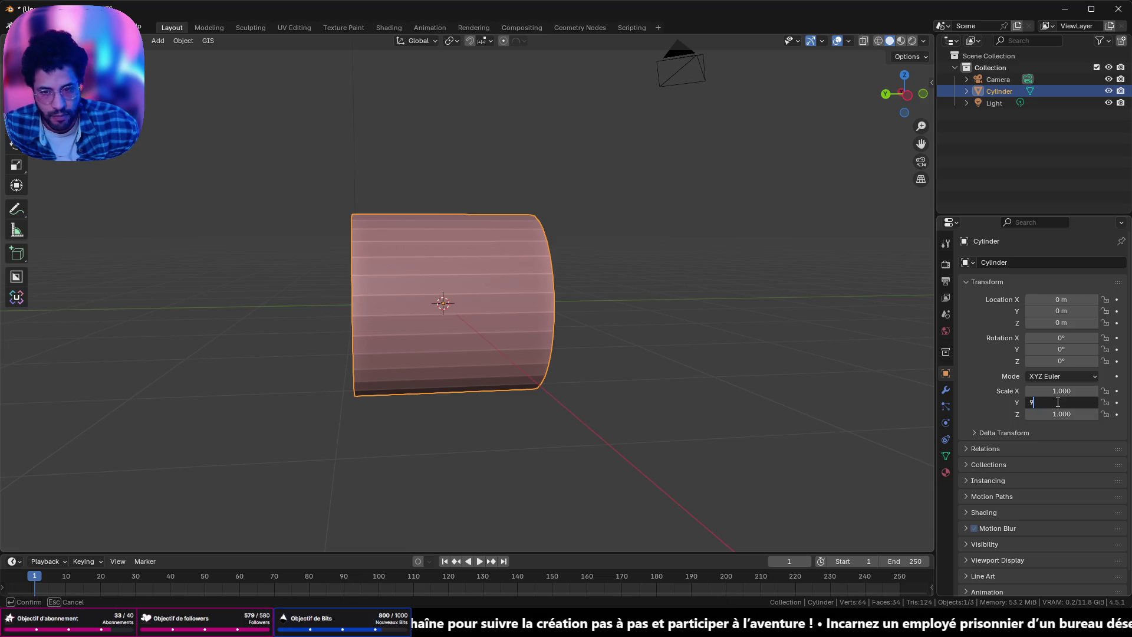
Step: Try a Y scale of 9, inspect the stretch, then clear the scale with Alt+S
key("Return")
scroll(670, 287, "down", 5)
scroll(507, 326, "down", 3)
mouse_move(508, 326)
middle_mouse_down()
mouse_move(659, 345)
mouse_move(602, 335)
mouse_move(638, 330)
middle_mouse_up()
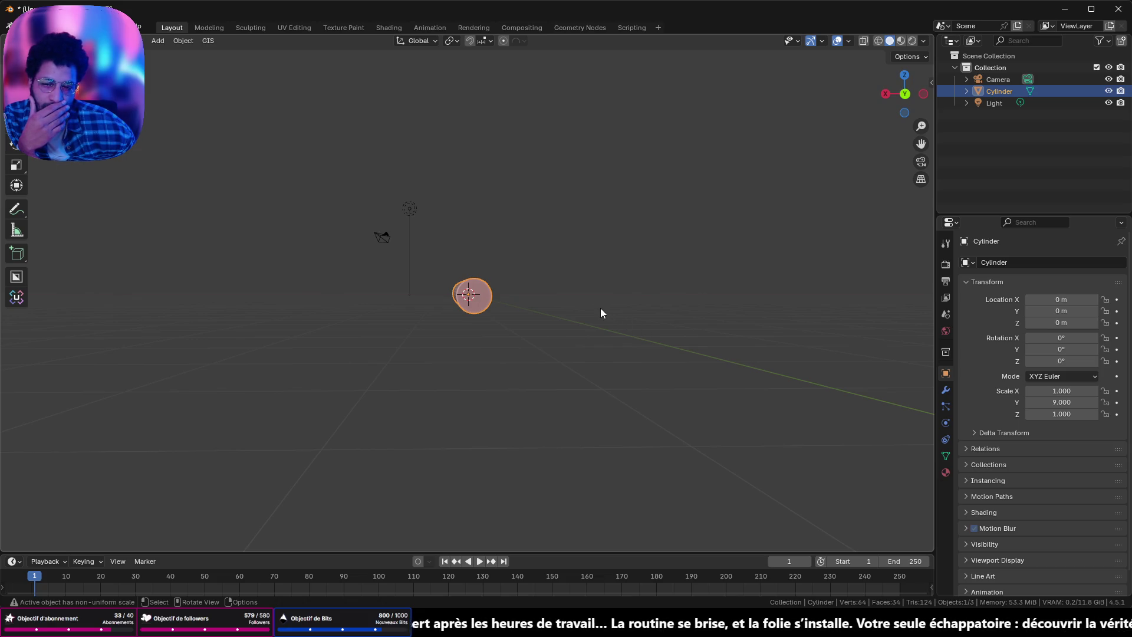
middle_click_drag(601, 311, 571, 327)
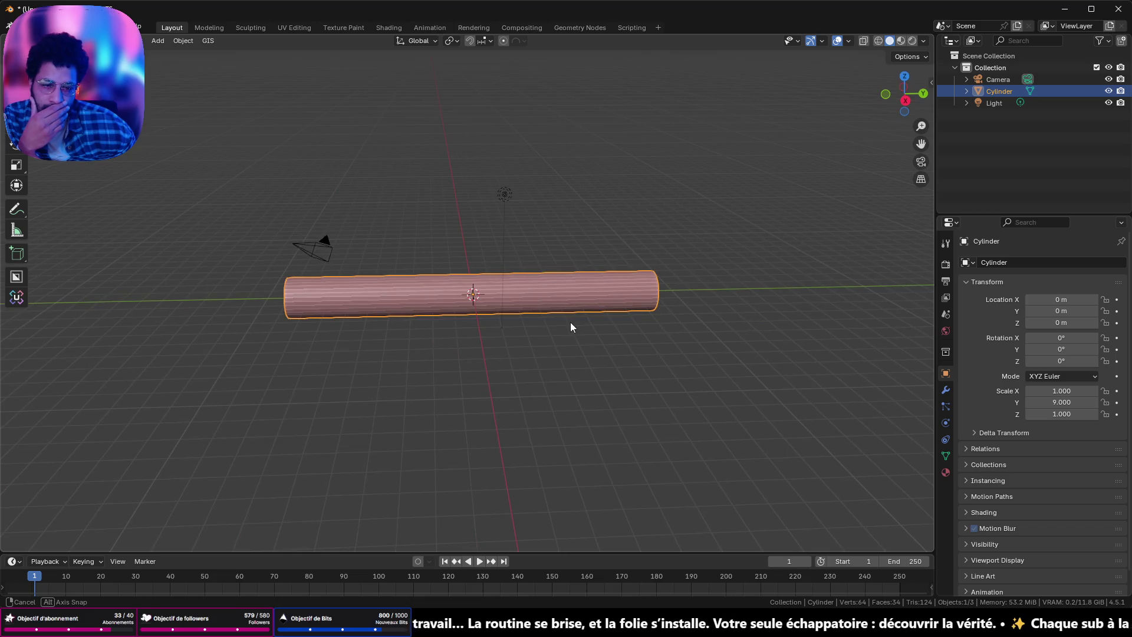
mouse_move(571, 327)
middle_mouse_down()
mouse_move(704, 299)
mouse_move(711, 316)
middle_mouse_up()
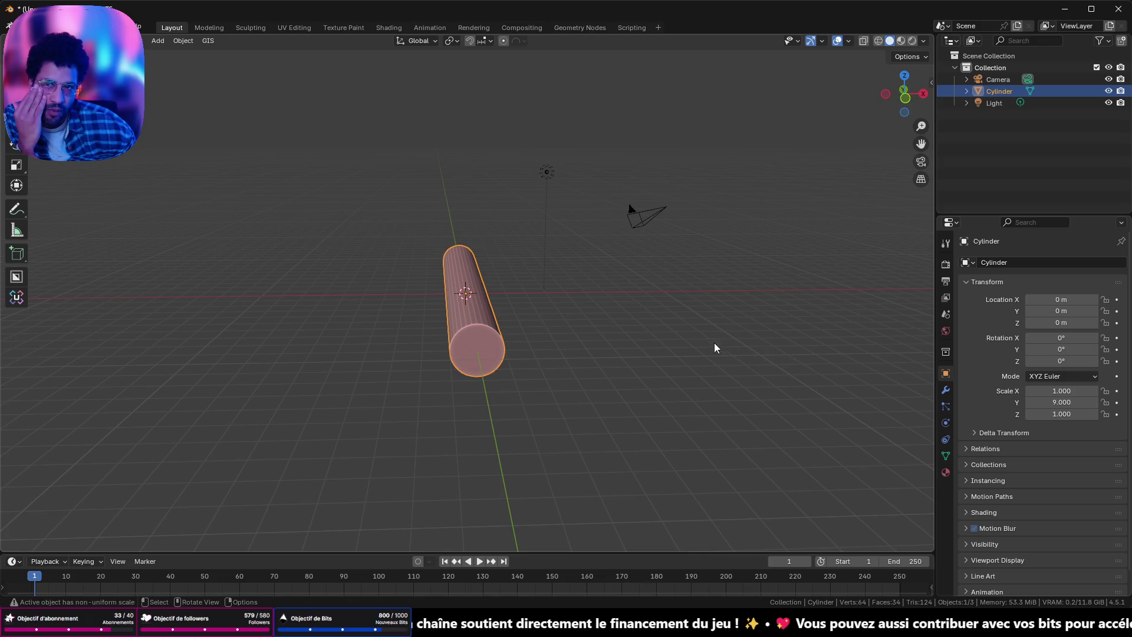
scroll(593, 332, "up", 1)
scroll(593, 333, "up", 2)
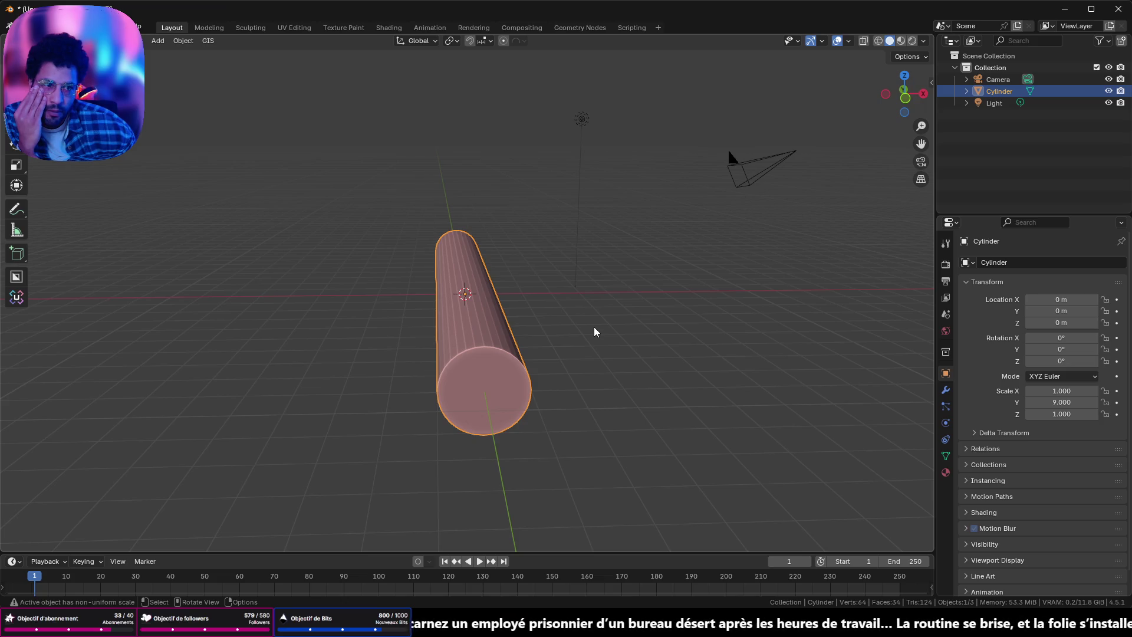
key("alt+s")
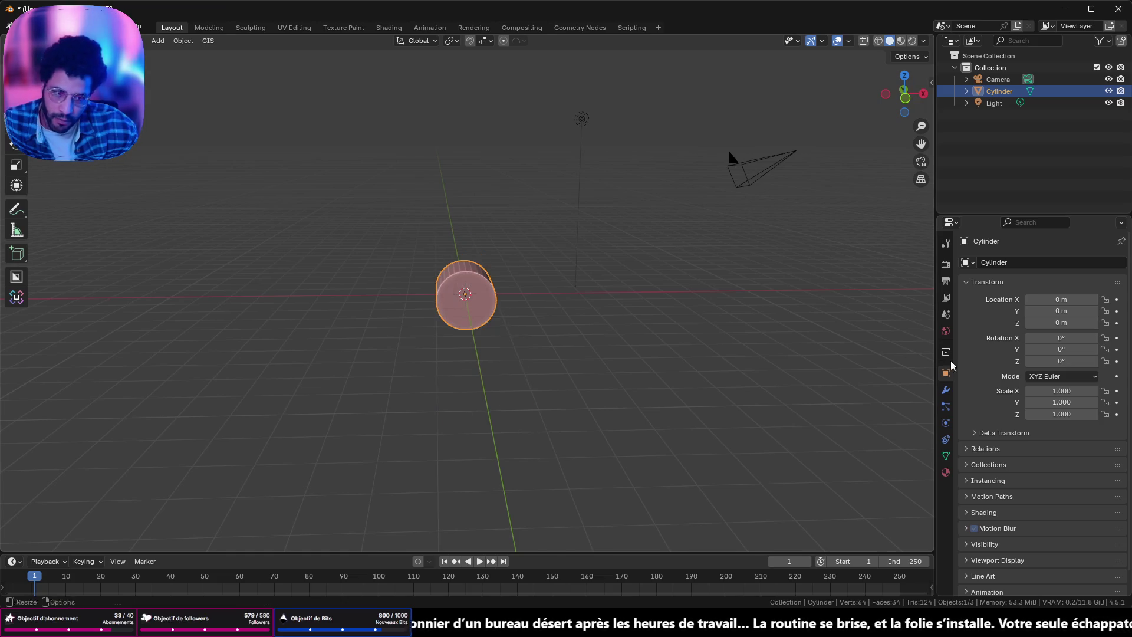
Step: Set the cylinder's Scale to 3 on Y, X and Z in Object properties
left_click(1071, 400)
type("3")
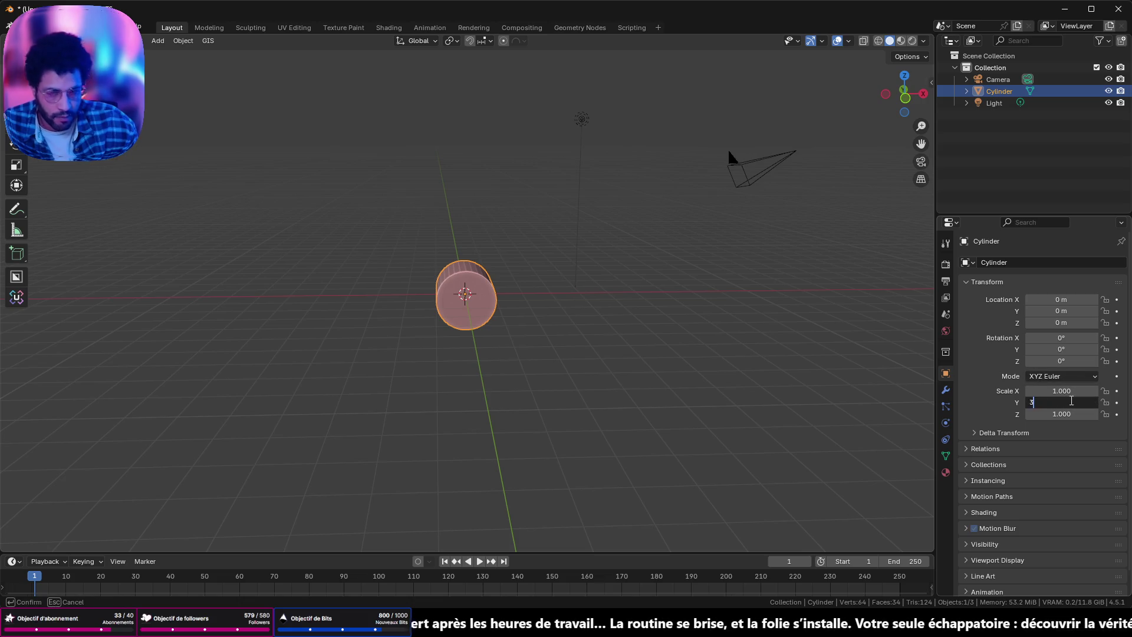
key("Return")
mouse_move(463, 409)
middle_mouse_down()
mouse_move(434, 323)
mouse_move(715, 410)
middle_mouse_up()
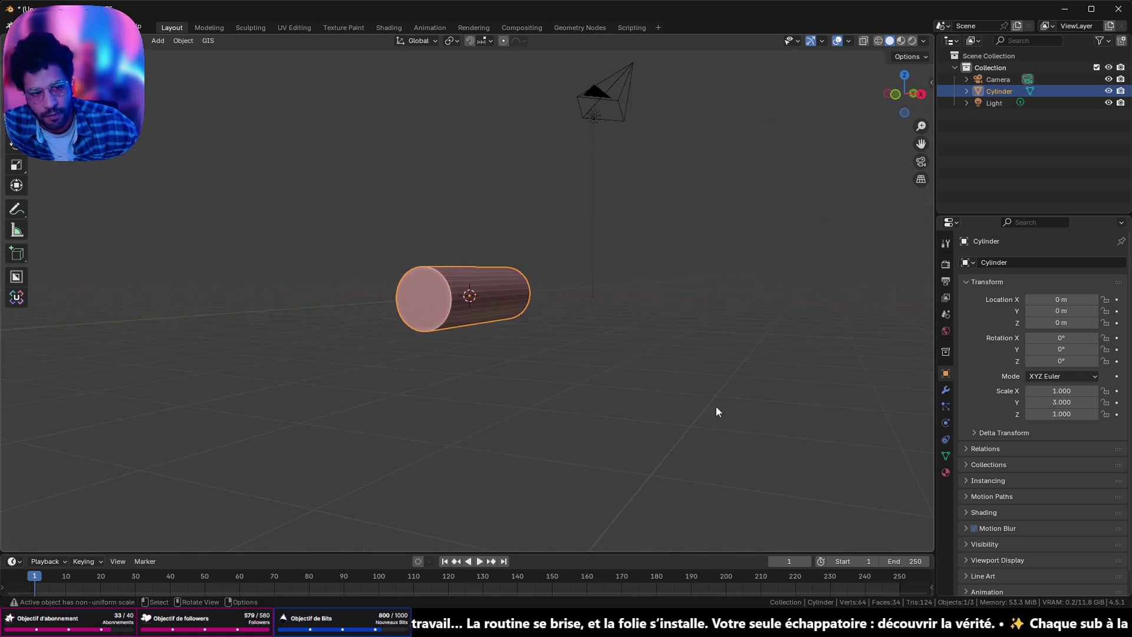
left_click(1061, 390)
type("3")
key("Return")
left_click(1062, 414)
type("3")
key("Return")
mouse_move(752, 412)
middle_mouse_down()
mouse_move(575, 382)
mouse_move(534, 393)
middle_mouse_up()
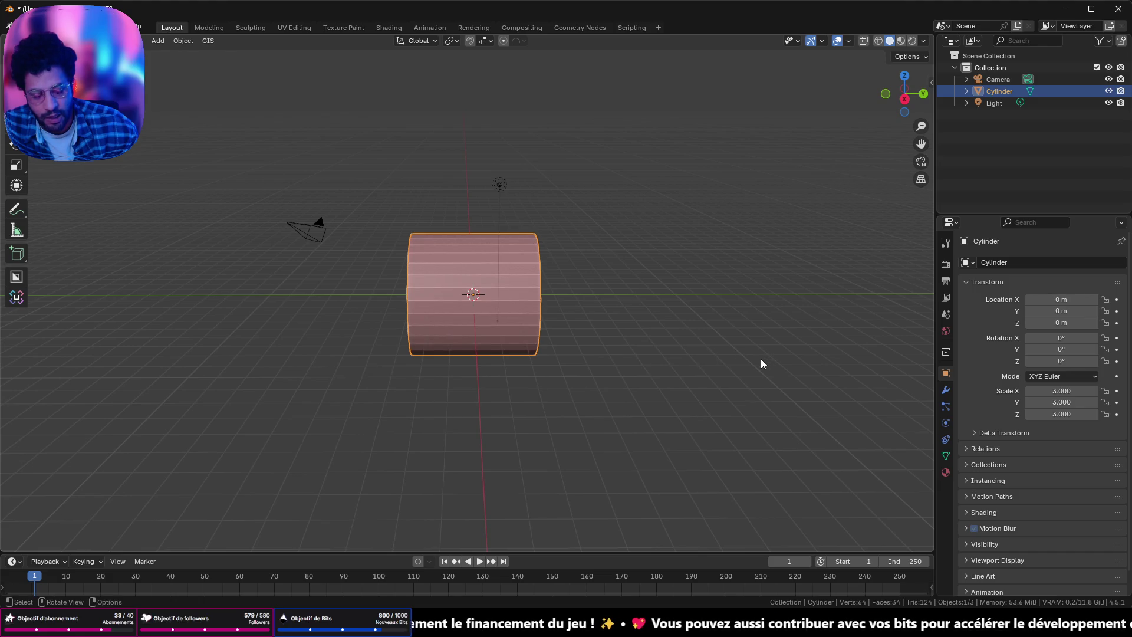
scroll(450, 295, "up", 2)
mouse_move(443, 299)
middle_mouse_down()
mouse_move(556, 293)
mouse_move(567, 283)
mouse_move(212, 286)
mouse_move(181, 298)
middle_mouse_up()
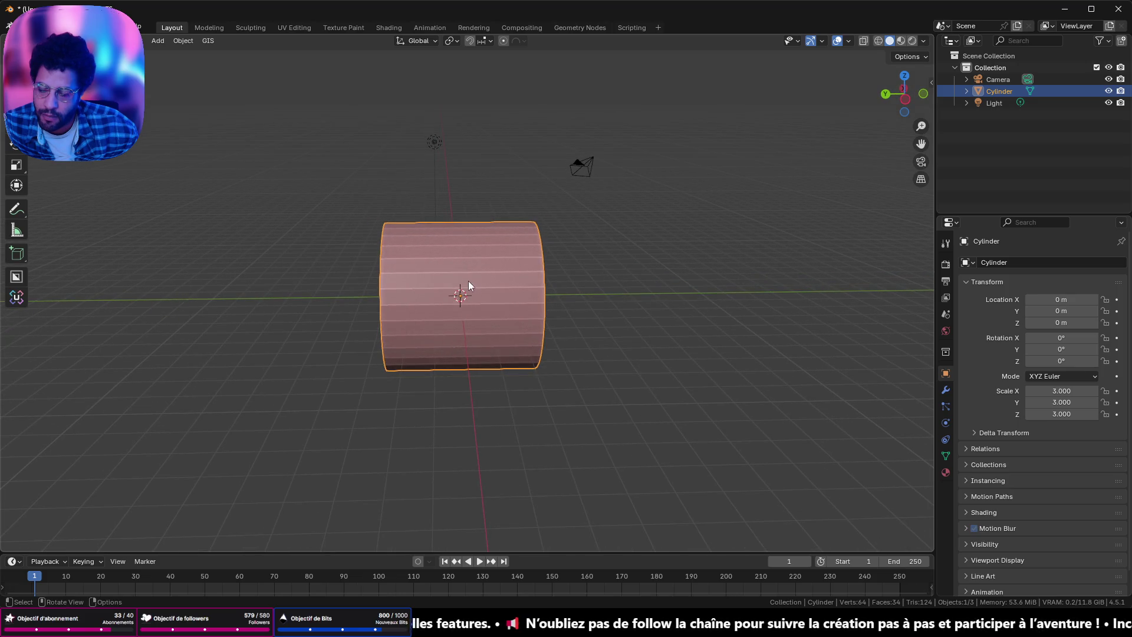
middle_click_drag(468, 280, 370, 282)
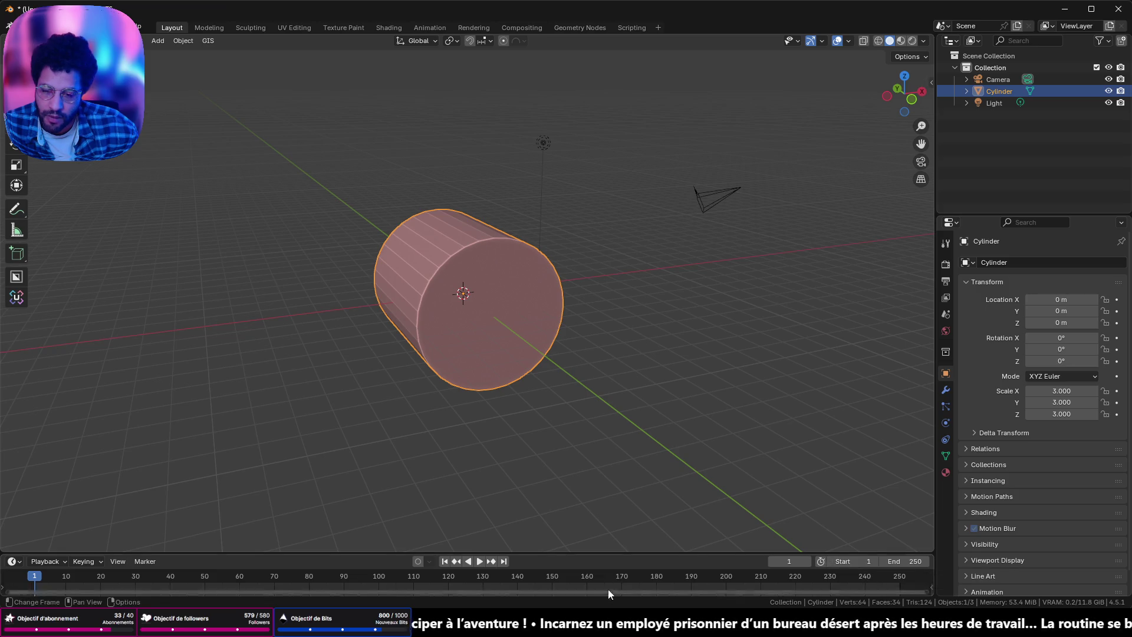
mouse_move(566, 380)
middle_mouse_down()
mouse_move(627, 361)
mouse_move(652, 379)
middle_mouse_up()
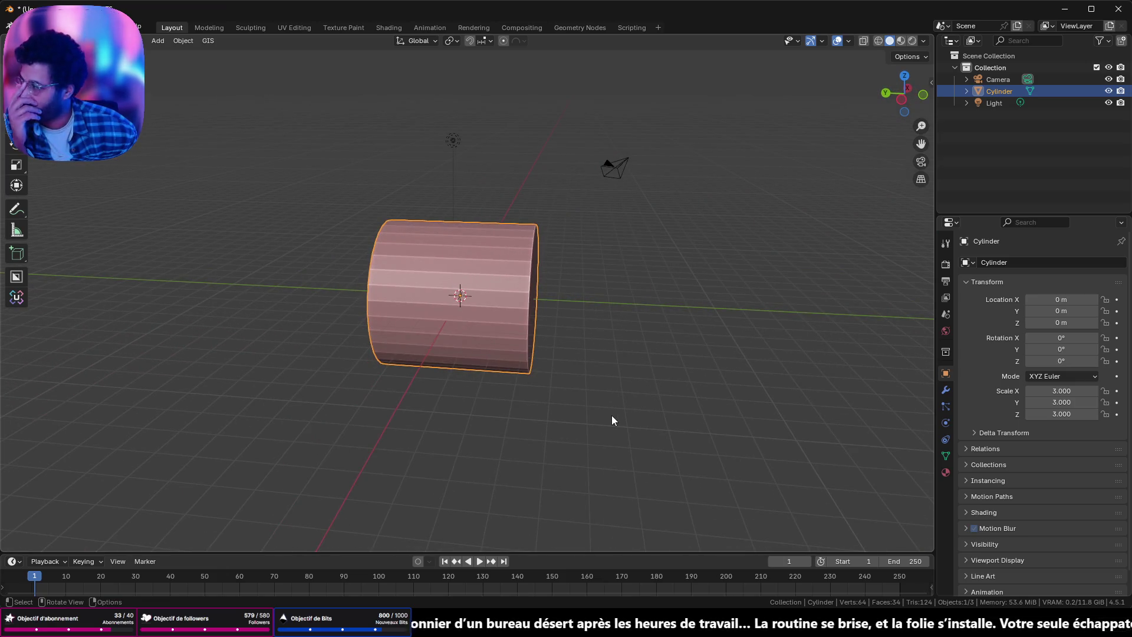
scroll(384, 265, "up", 3)
middle_click_drag(511, 239, 514, 237)
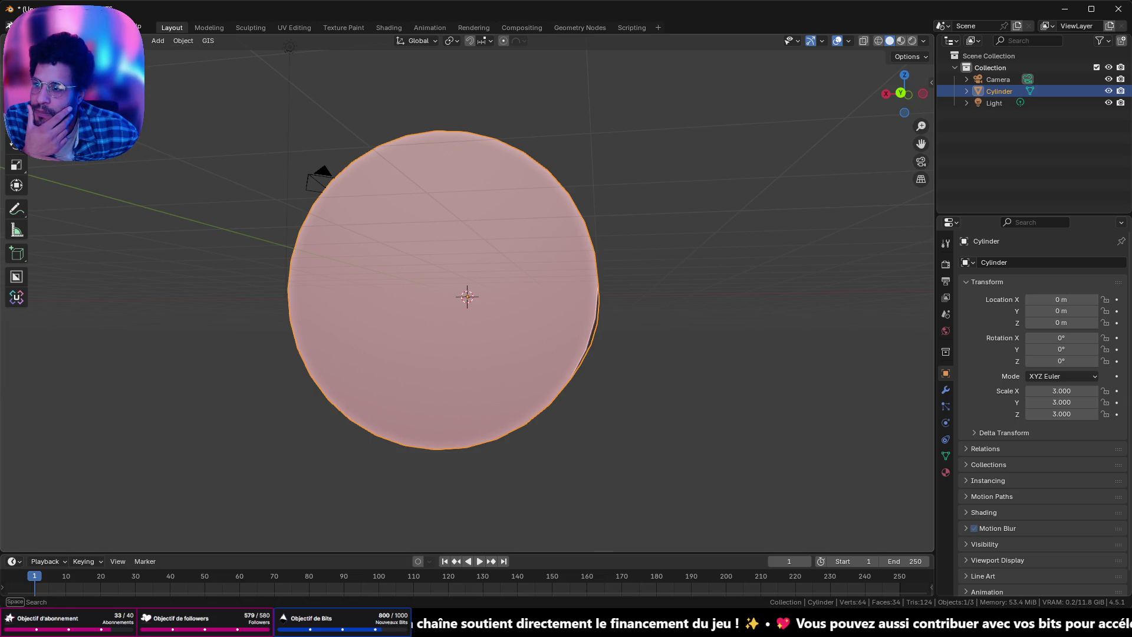
left_click(11, 26)
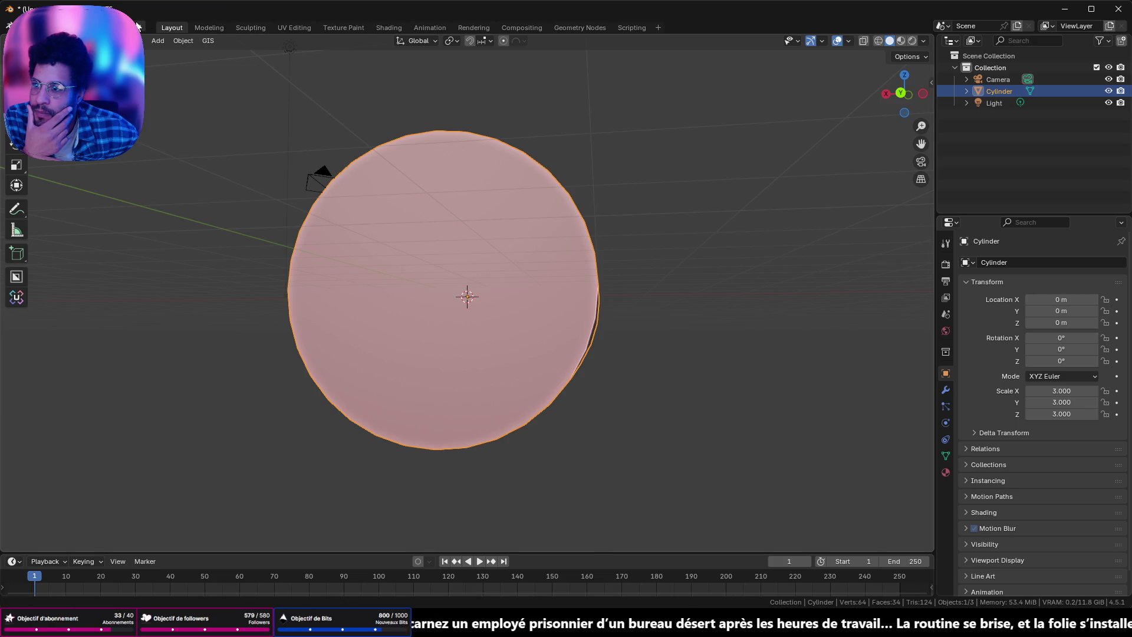
left_click(137, 26)
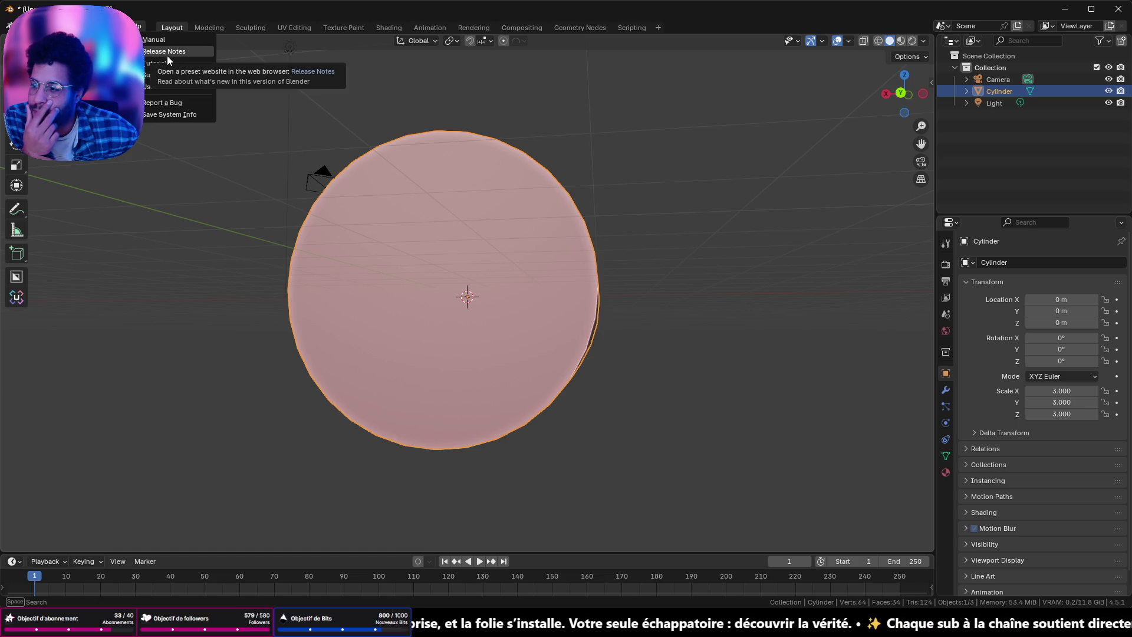
mouse_move(263, 183)
middle_mouse_down()
mouse_move(329, 226)
mouse_move(367, 225)
middle_mouse_up()
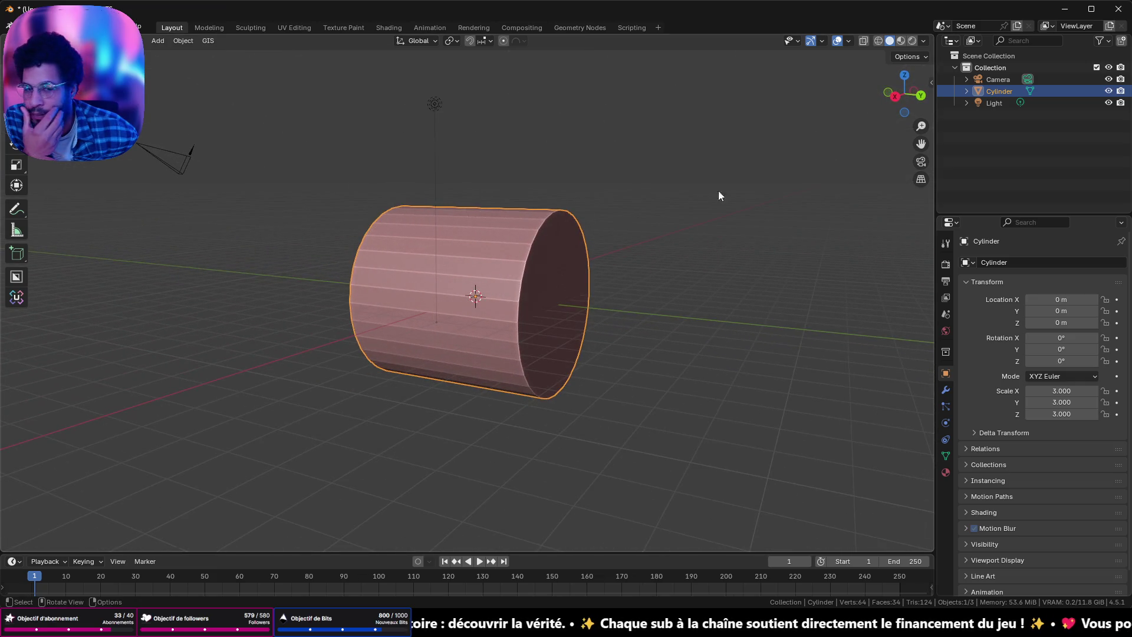
left_click(894, 96)
scroll(733, 209, "down", 5)
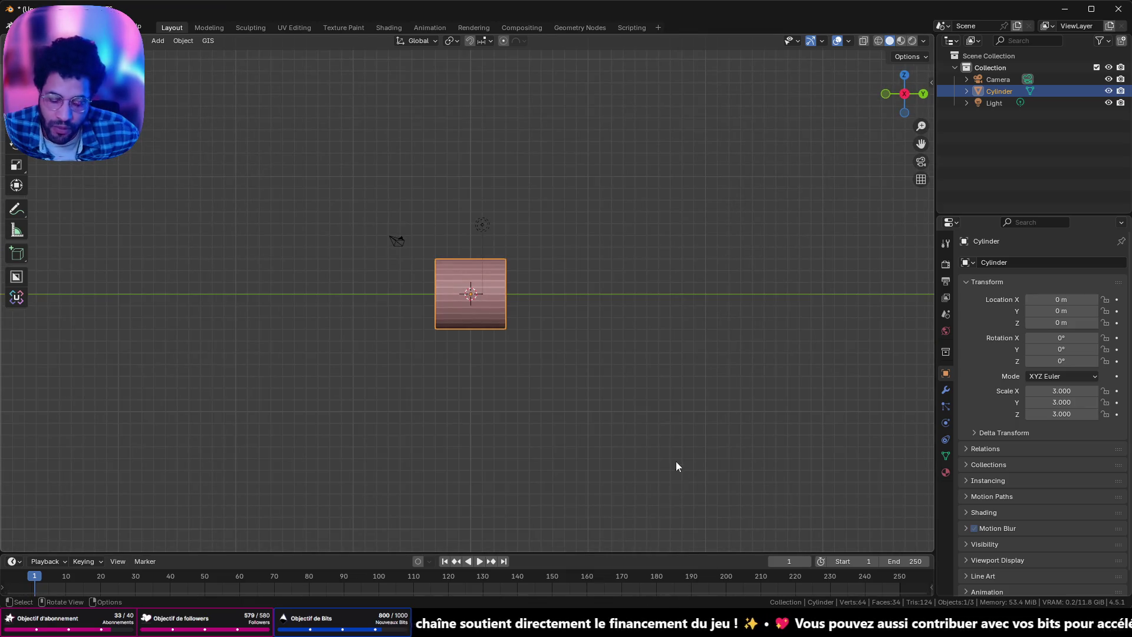
left_click(1069, 8)
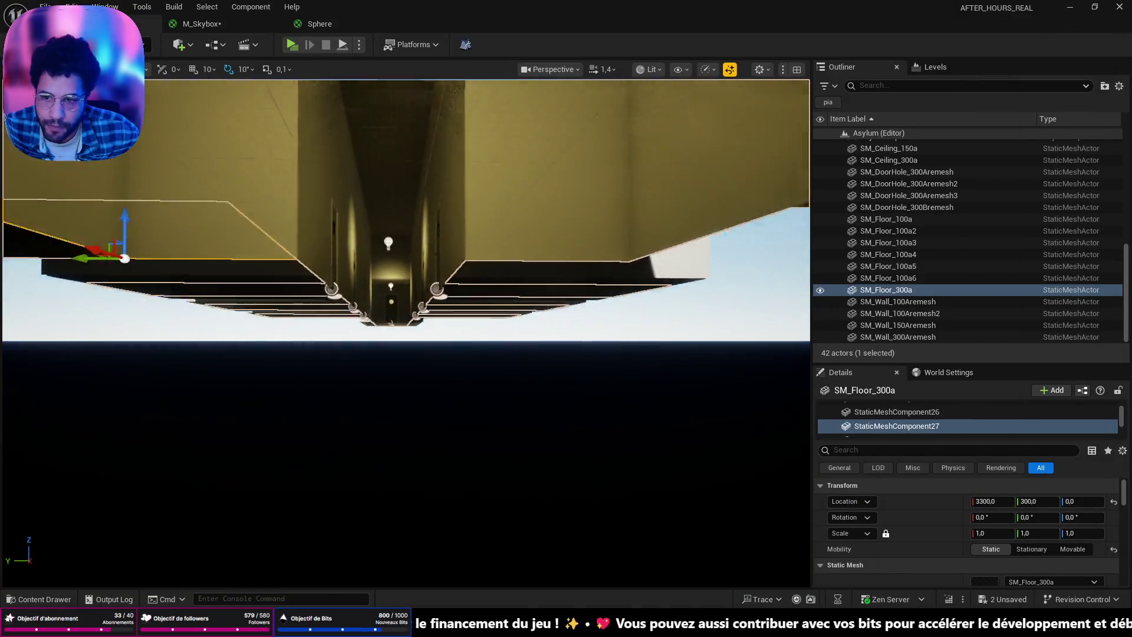
right_click_drag(405, 333, 406, 333)
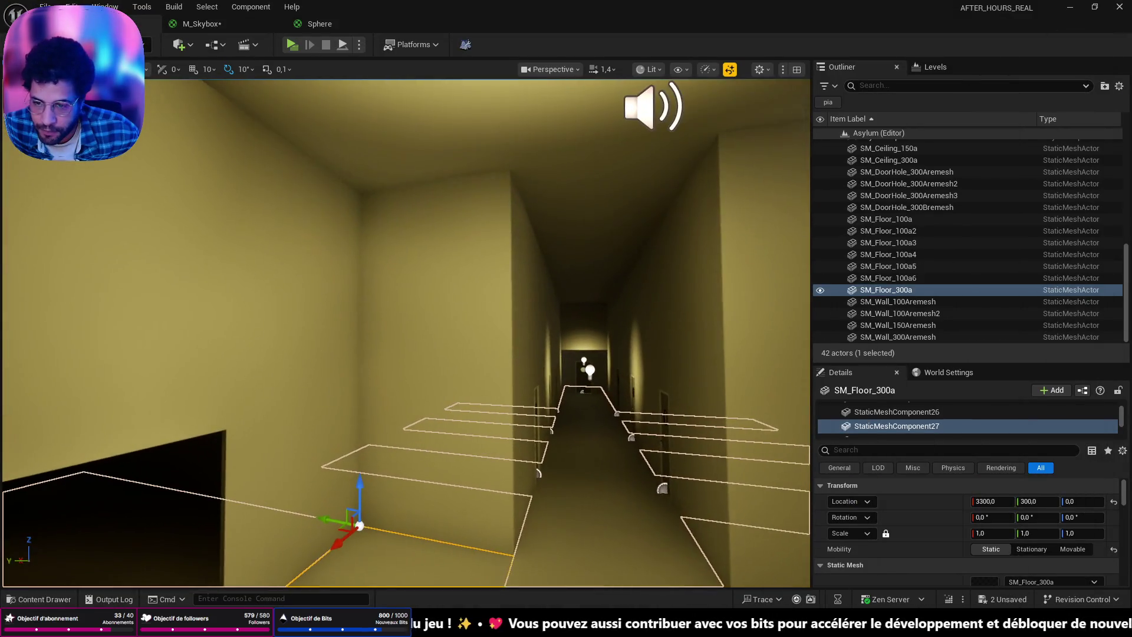
left_click(439, 280)
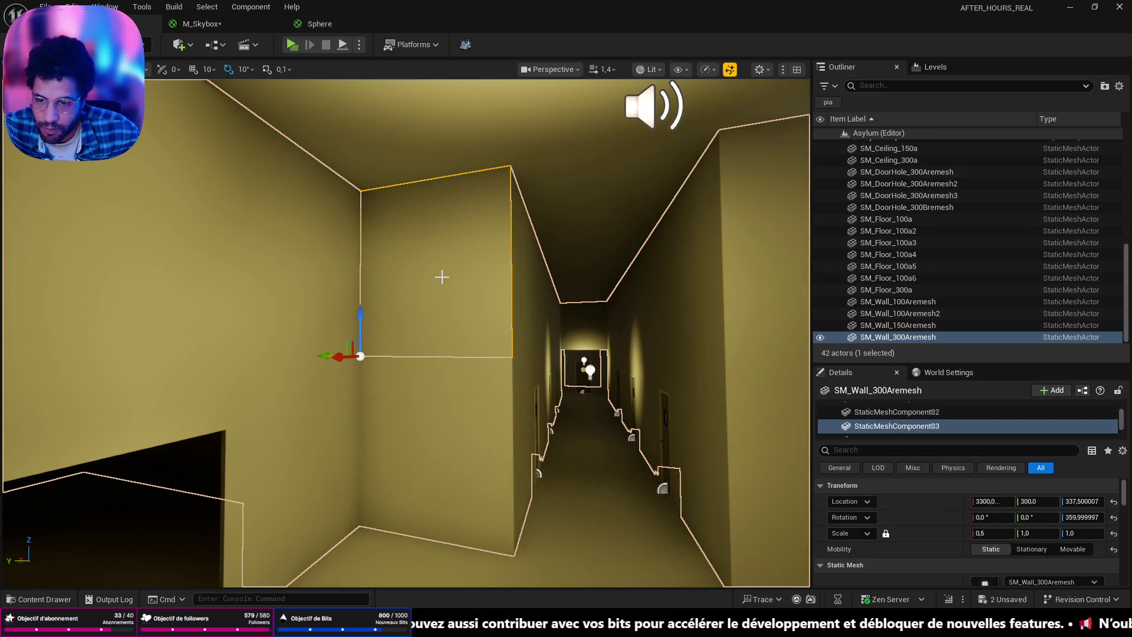
left_click(459, 395, "ctrl")
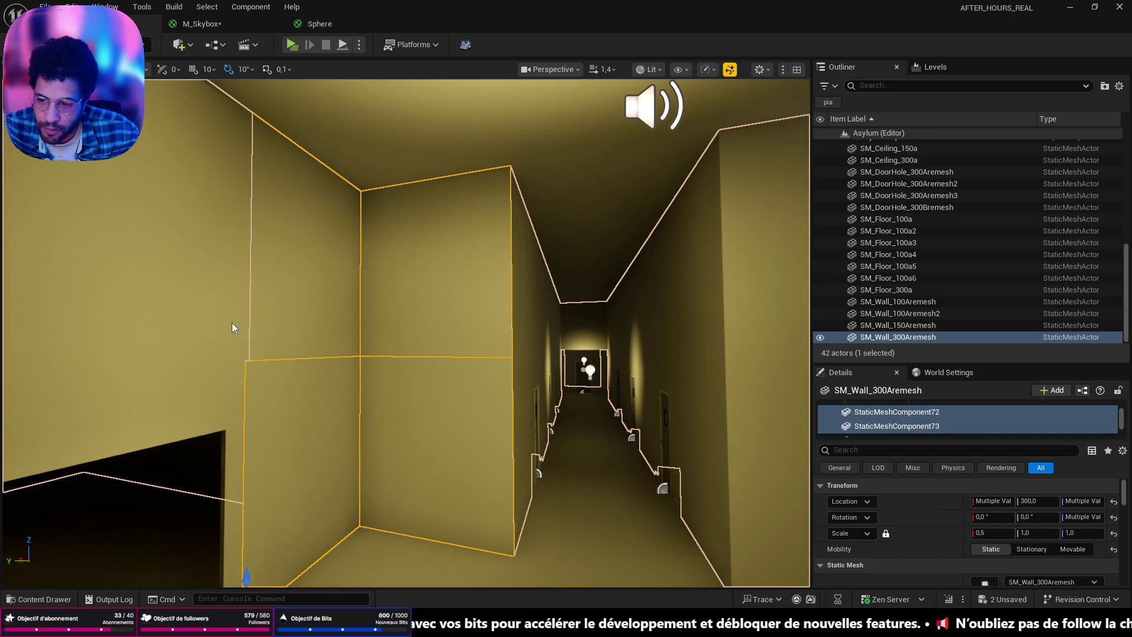
left_click(168, 403)
left_click(385, 346)
mouse_move(384, 346)
right_mouse_down()
mouse_move(417, 369)
mouse_move(98, 320)
right_mouse_up()
left_click(417, 369)
key("ctrl+z")
right_click_drag(297, 351, 298, 351)
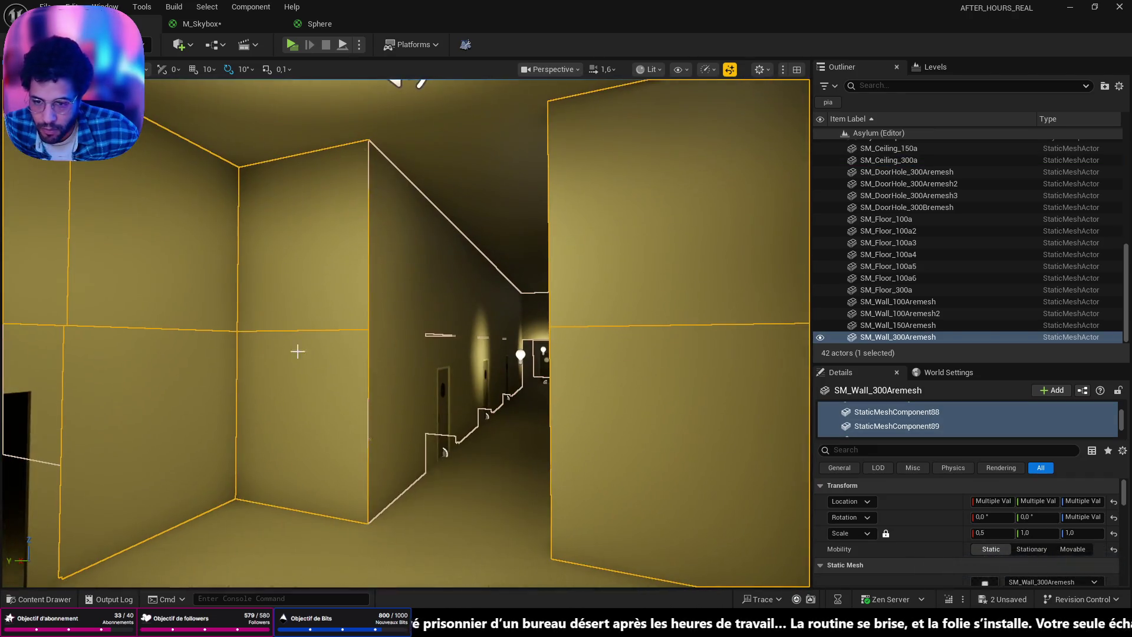
left_click(250, 6)
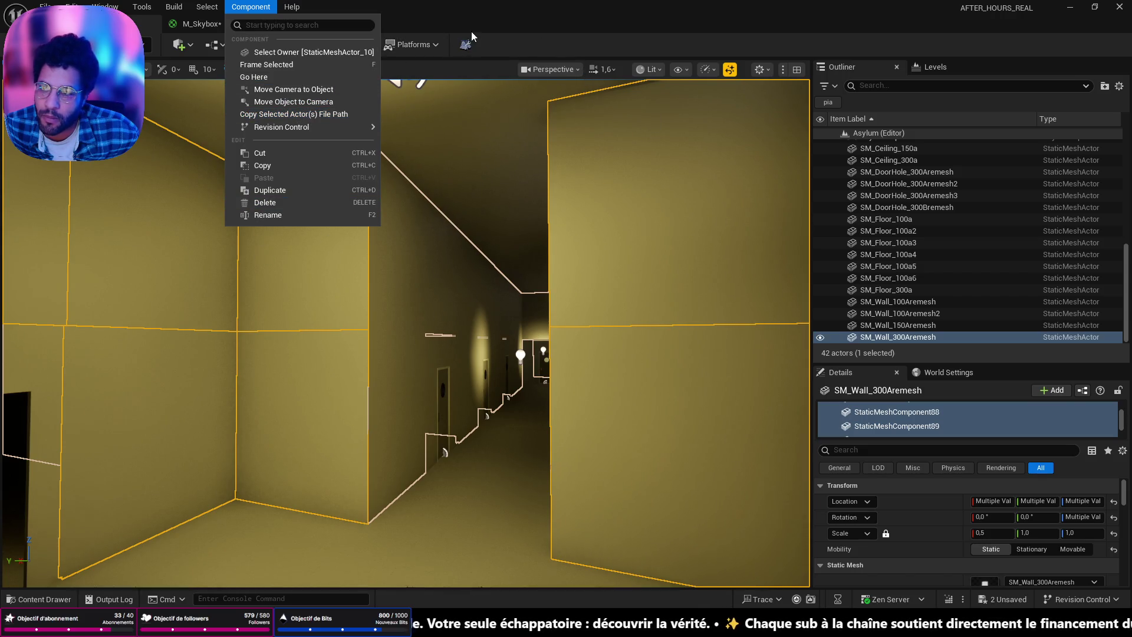
left_click_drag(475, 30, 523, 25)
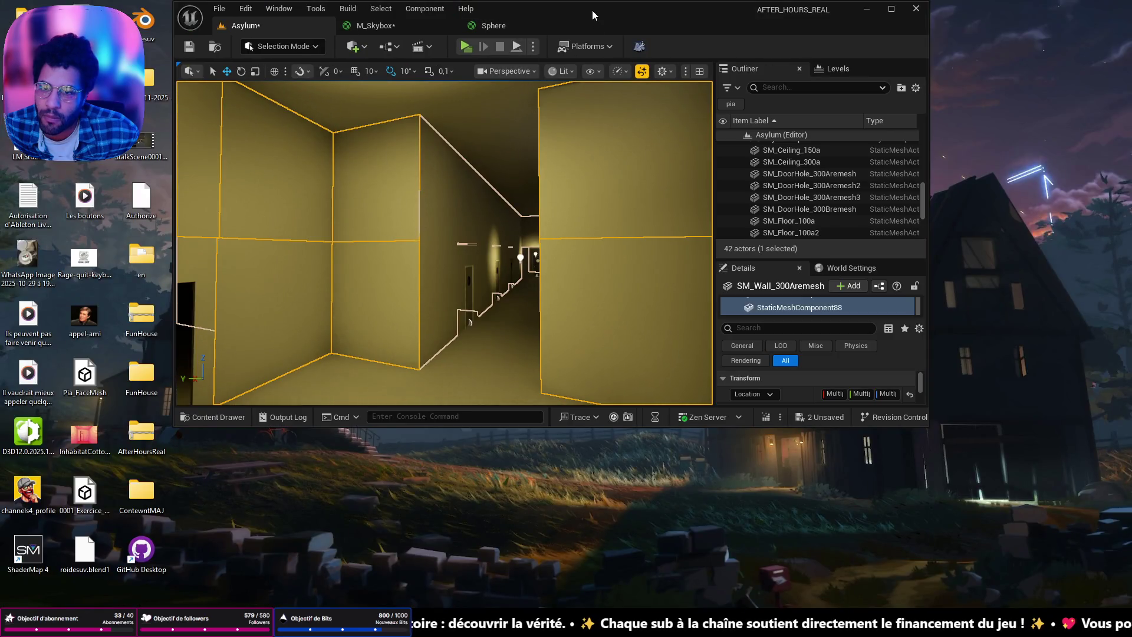
double_click(592, 10)
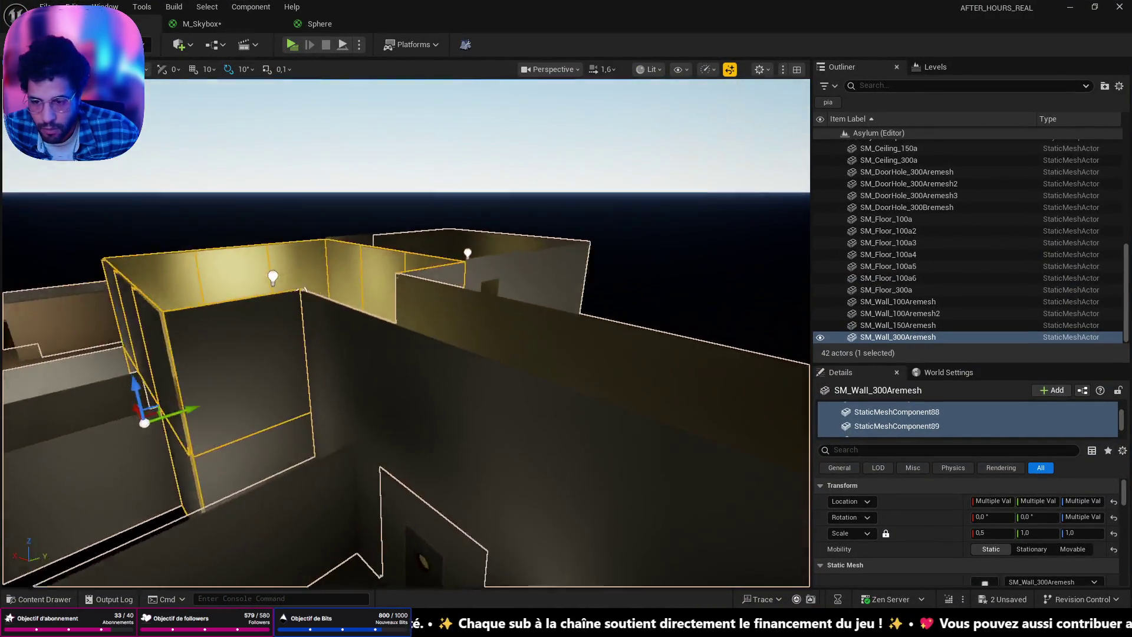
right_click_drag(406, 332, 405, 333)
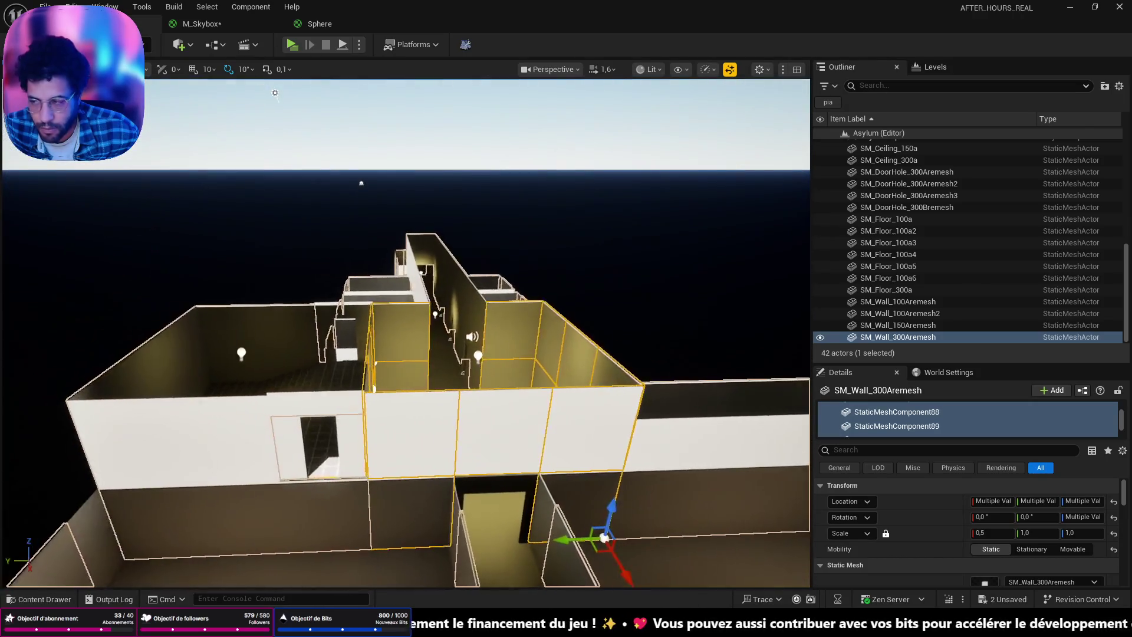
right_click_drag(597, 228, 598, 229)
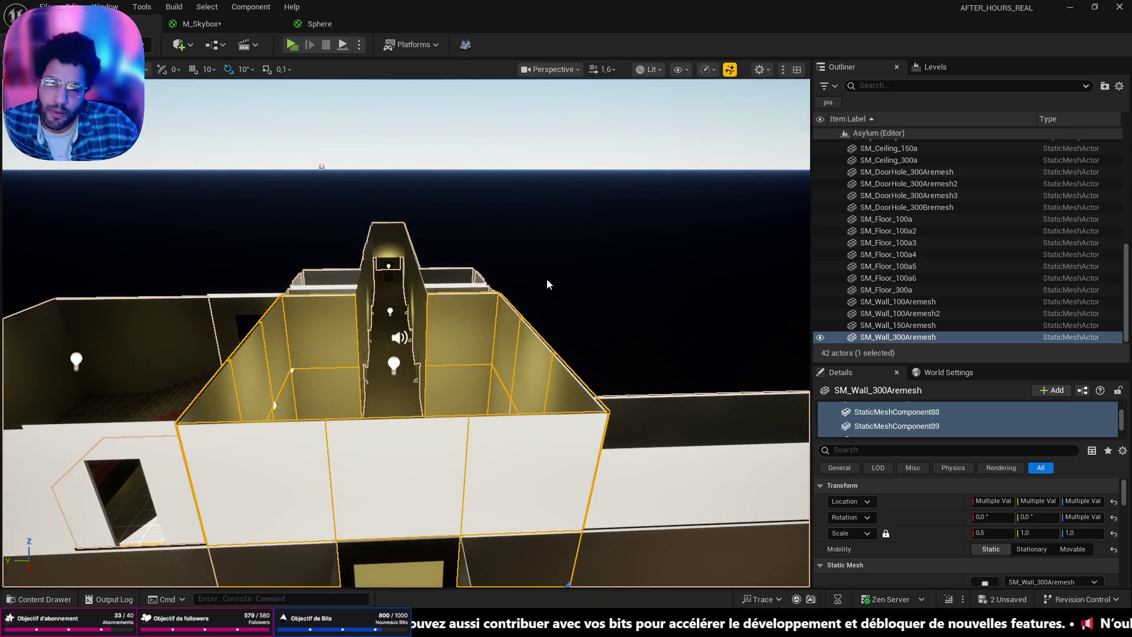
right_click_drag(556, 271, 556, 272)
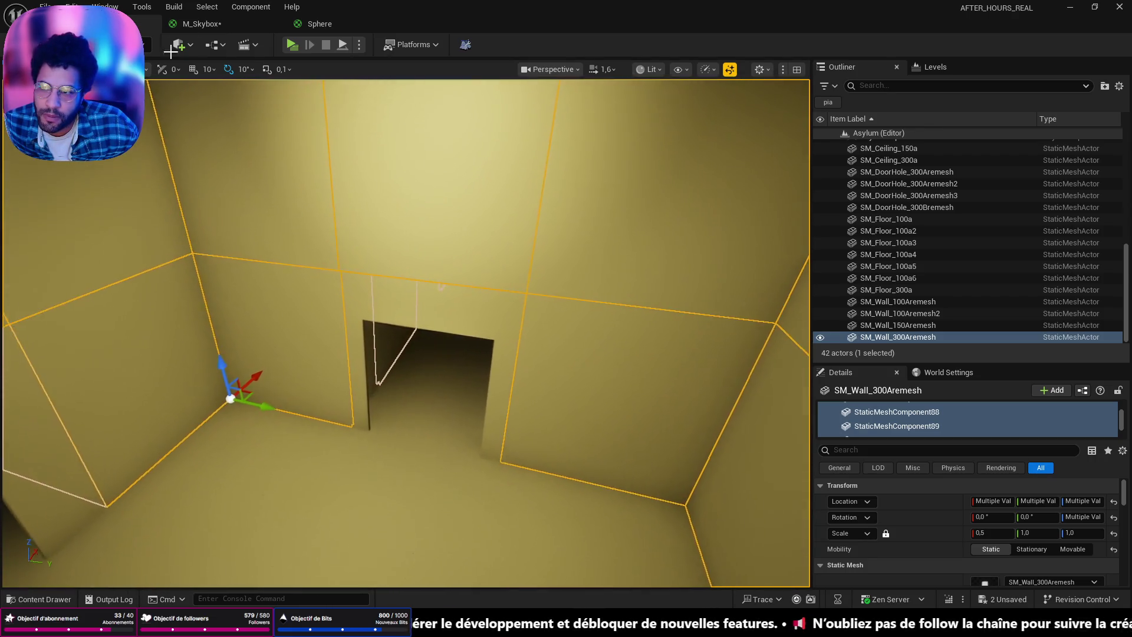
left_click(251, 8)
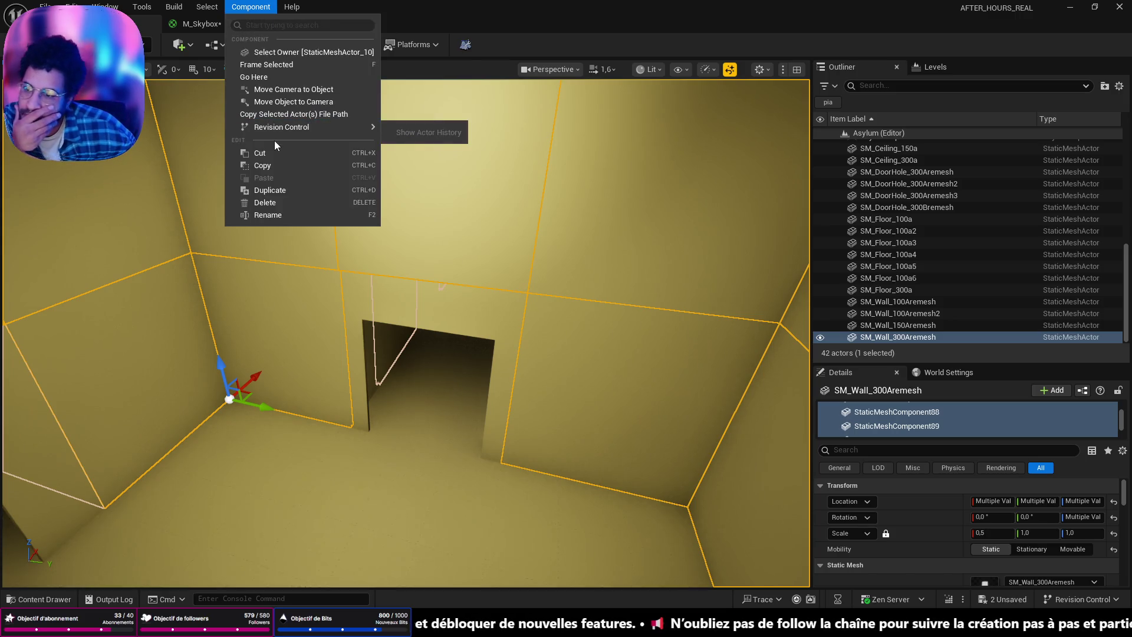
left_click(286, 56)
right_click_drag(289, 75, 289, 74)
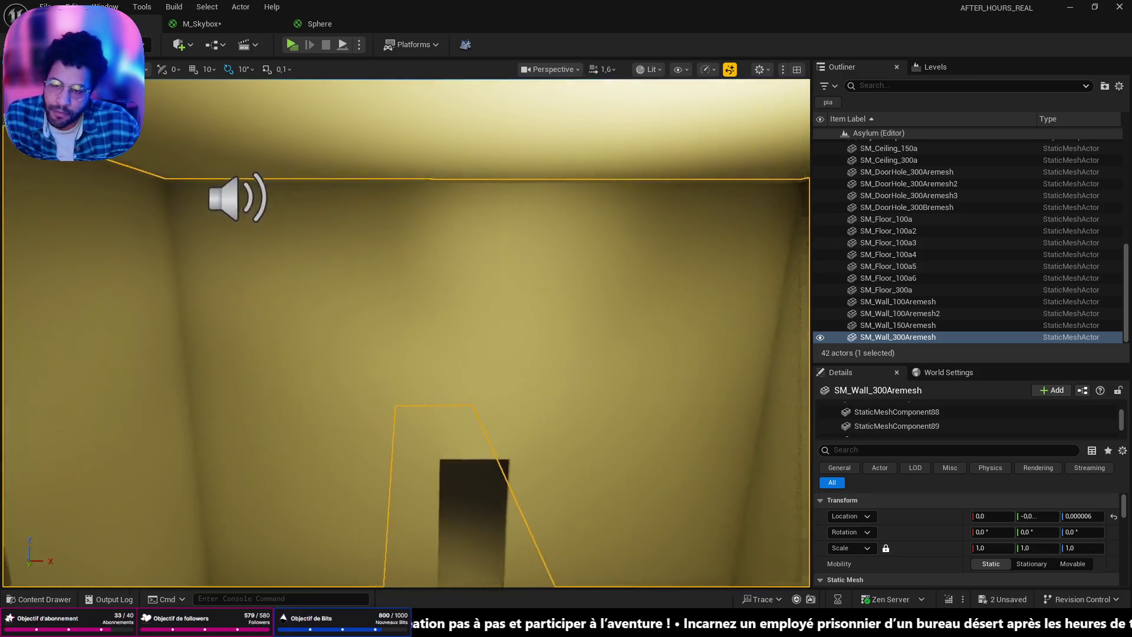
scroll(481, 252, "down", 3)
key("ctrl+z")
right_click_drag(480, 254, 402, 259)
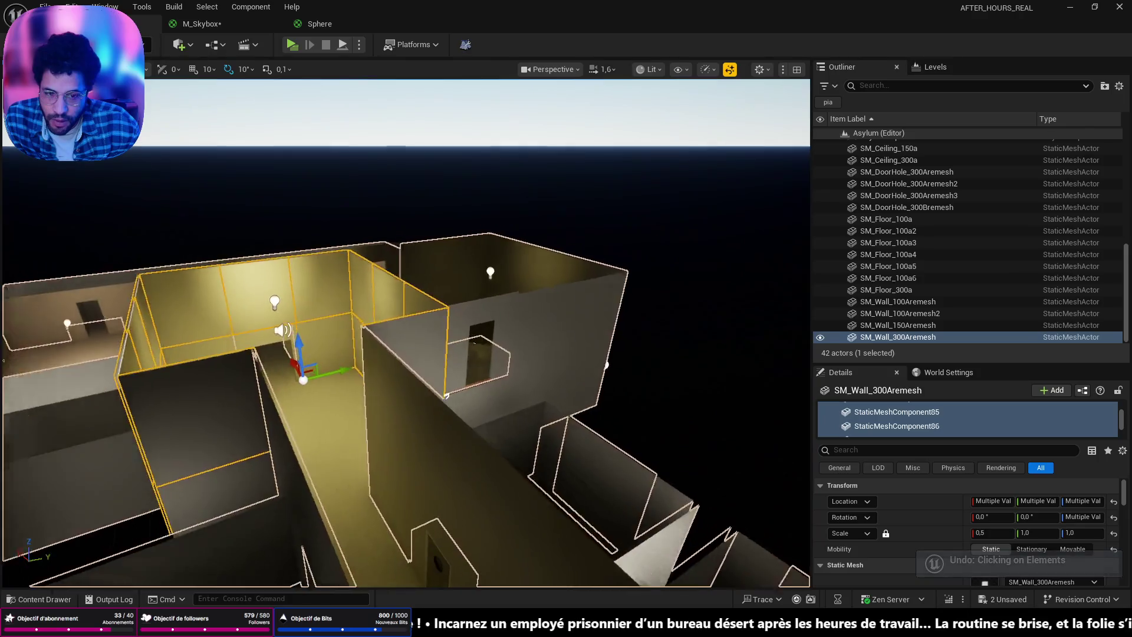
right_click_drag(505, 328, 505, 329)
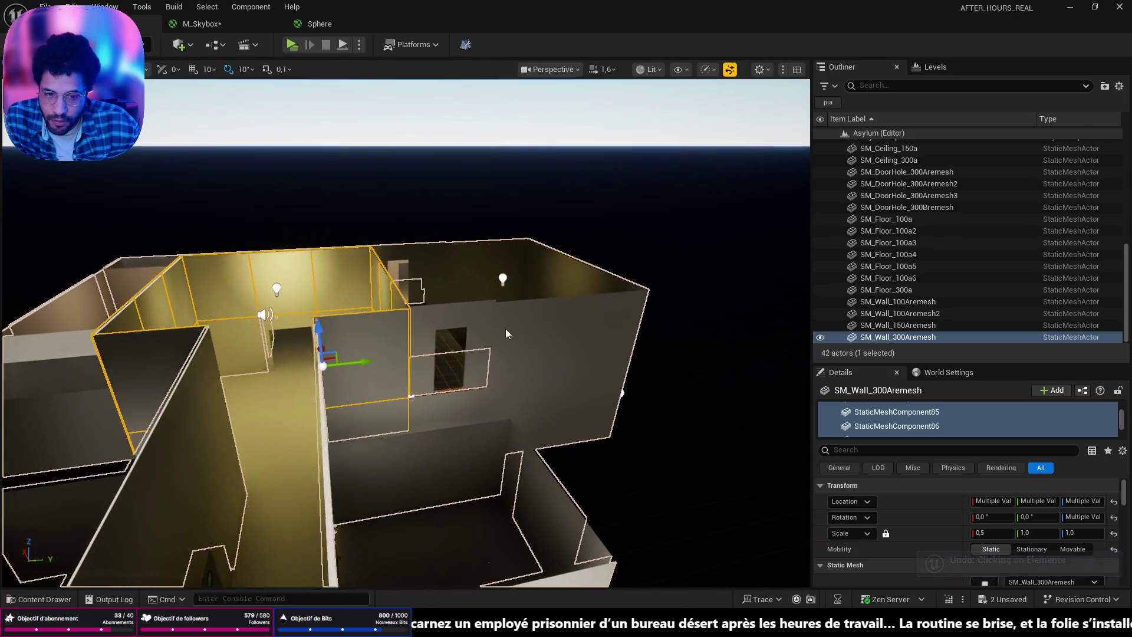
left_click_drag(884, 439, 882, 588)
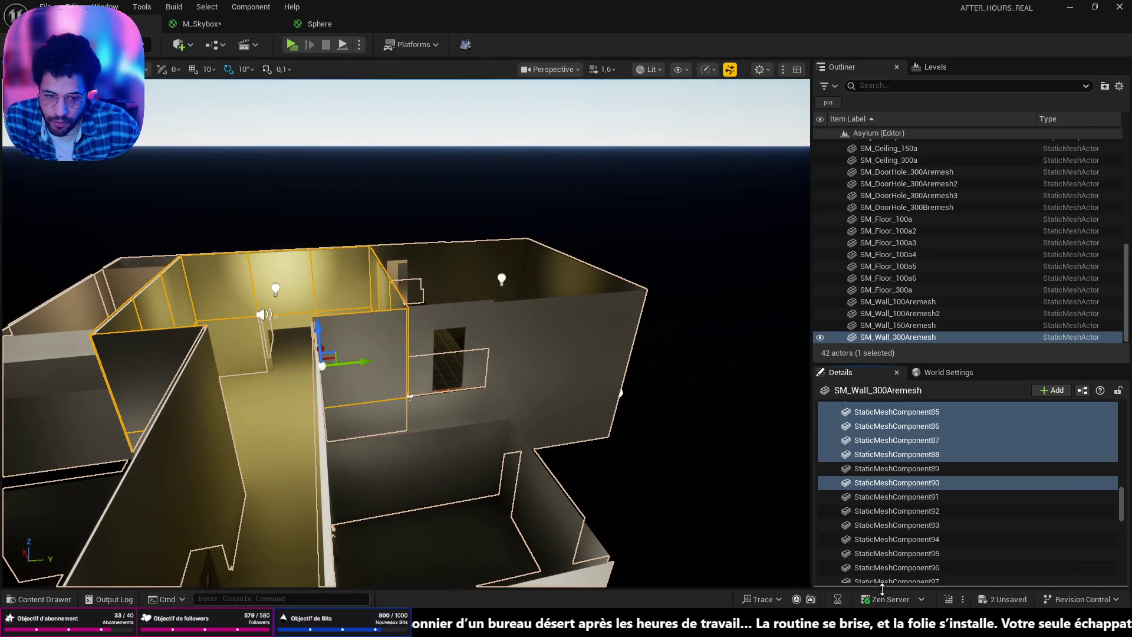
left_click_drag(913, 359, 912, 217)
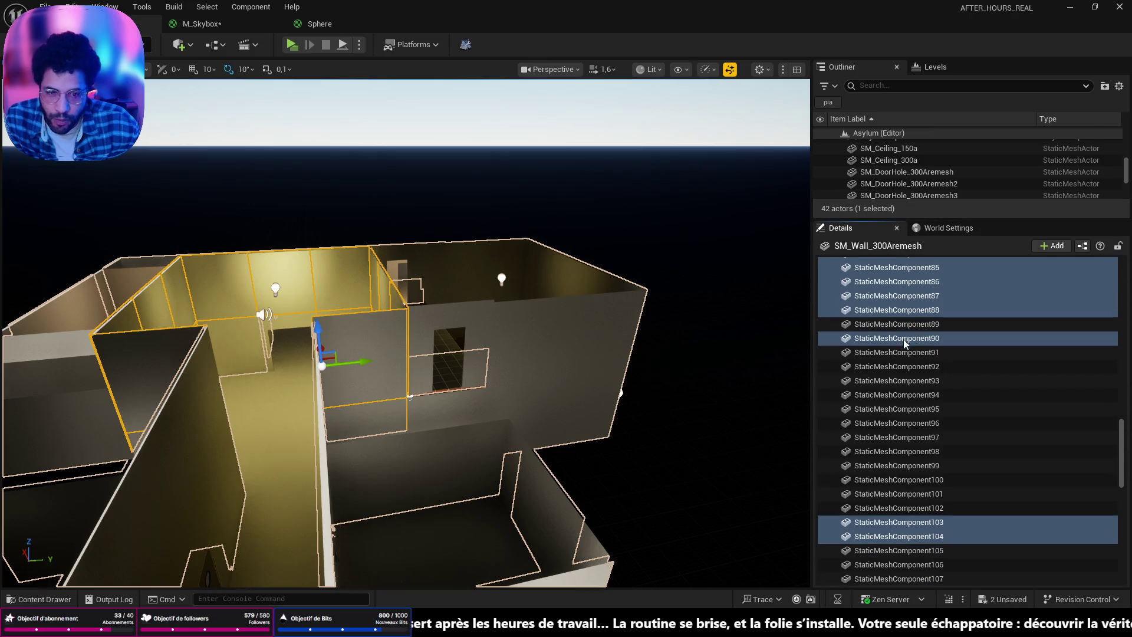
right_click_drag(285, 250, 292, 265)
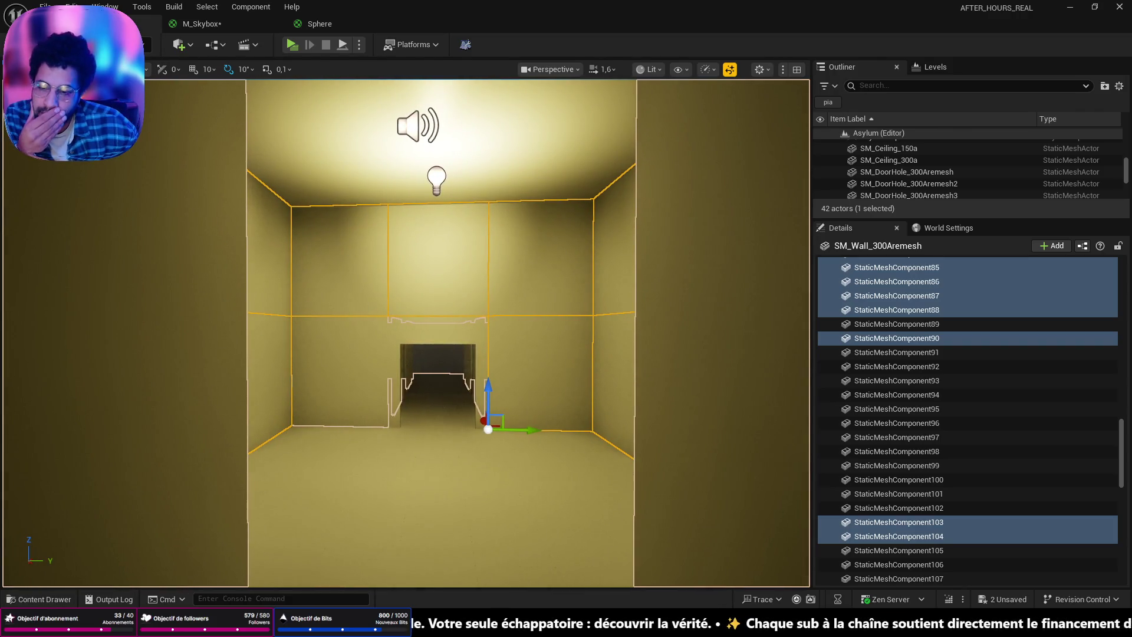
right_click_drag(292, 266, 291, 265)
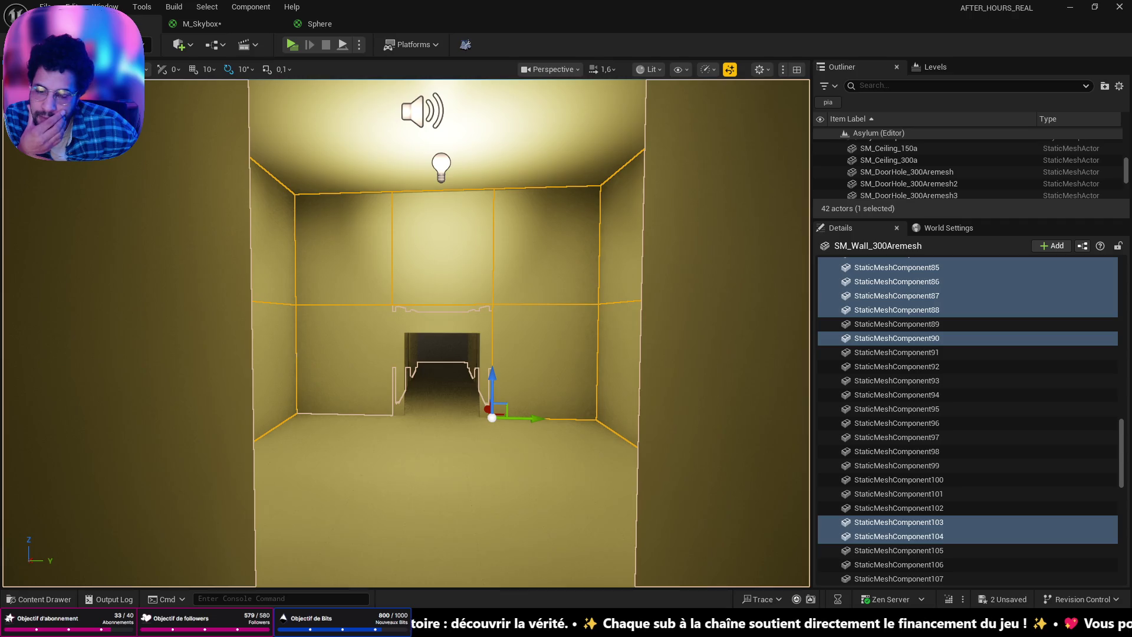
right_click_drag(293, 266, 293, 266)
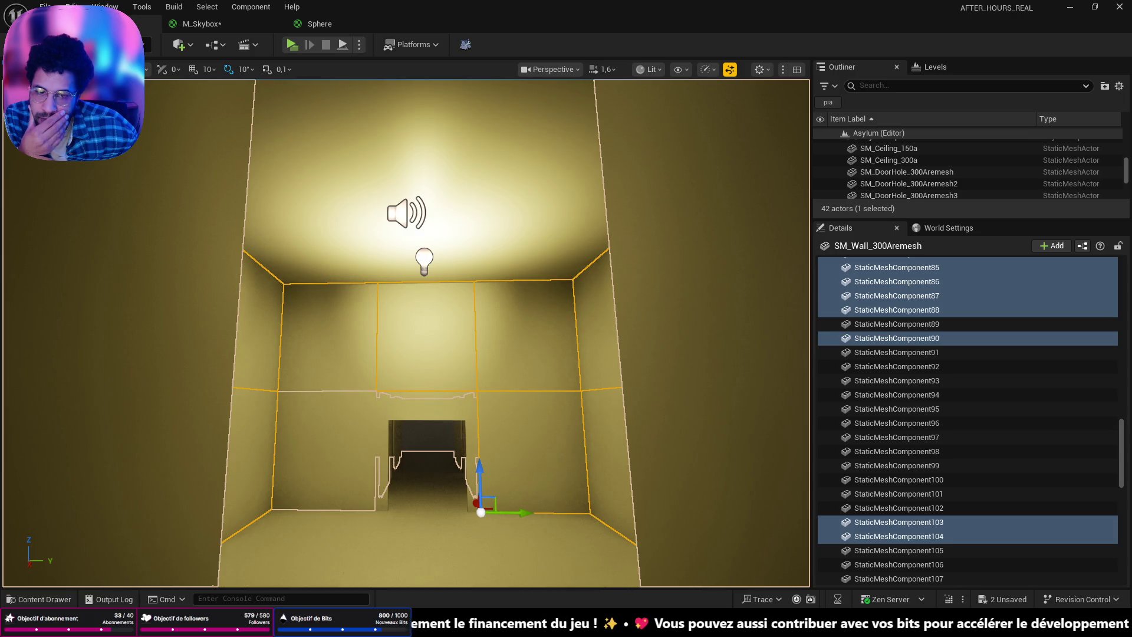
right_click_drag(405, 333, 405, 333)
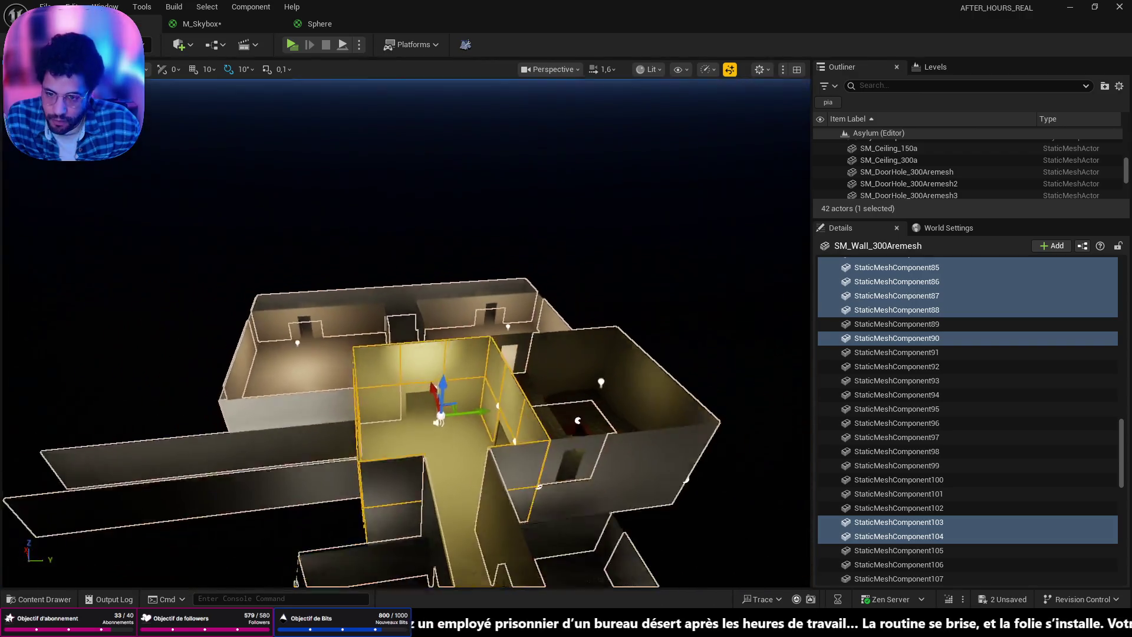
right_click_drag(300, 198, 300, 198)
left_click(383, 294)
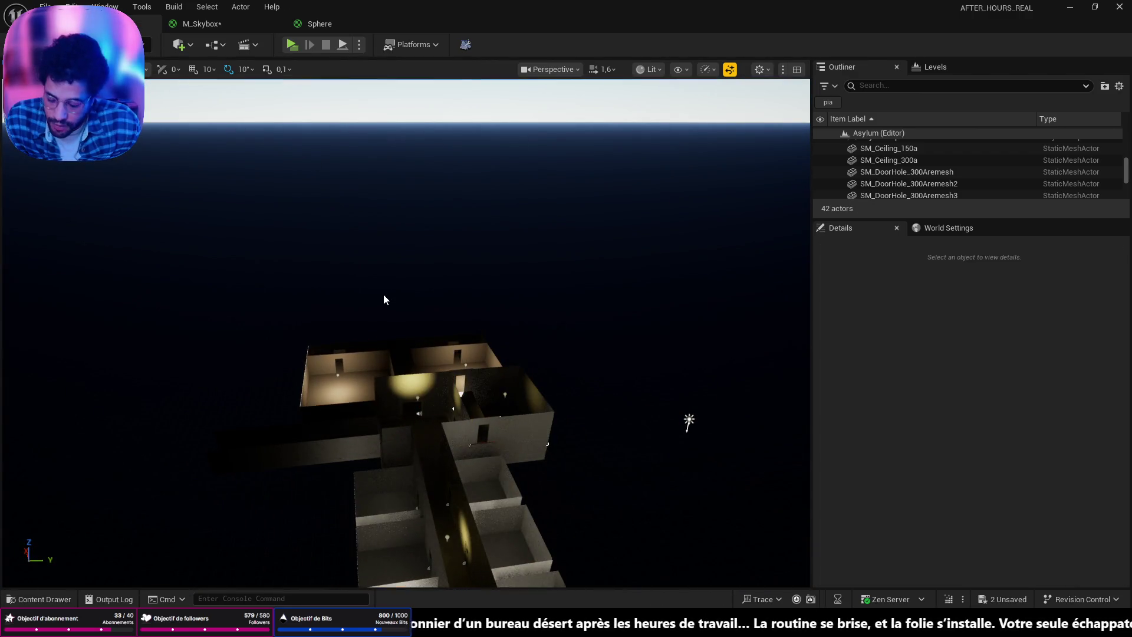
Step: Select every actor and run Actor > Convert Actors To Static Mesh
key("ctrl+a")
left_click(240, 7)
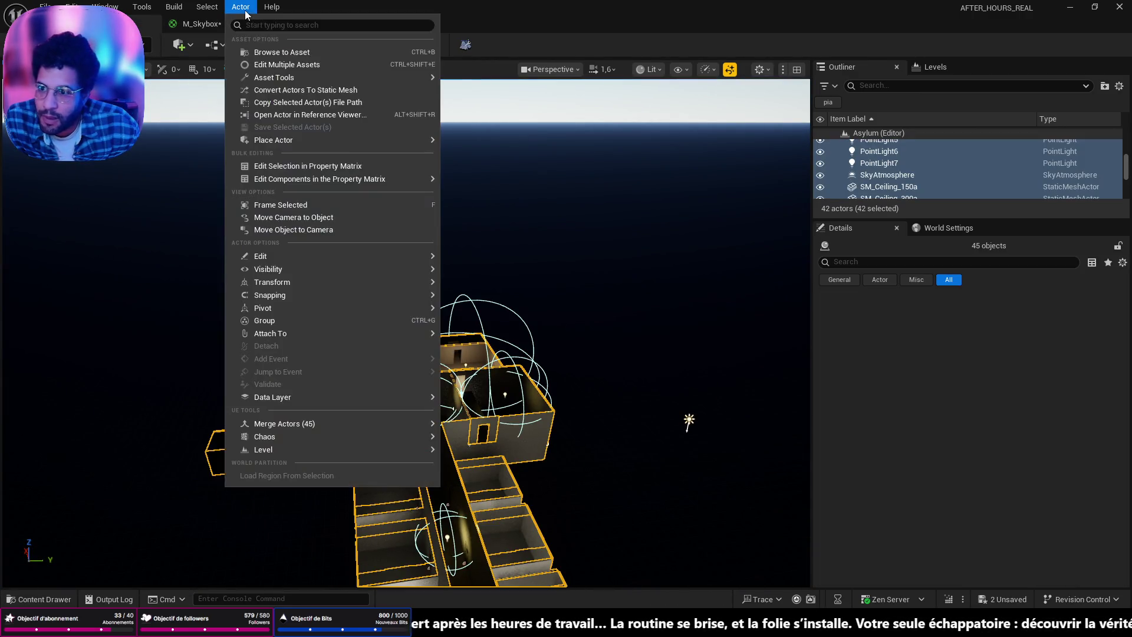
left_click(306, 89)
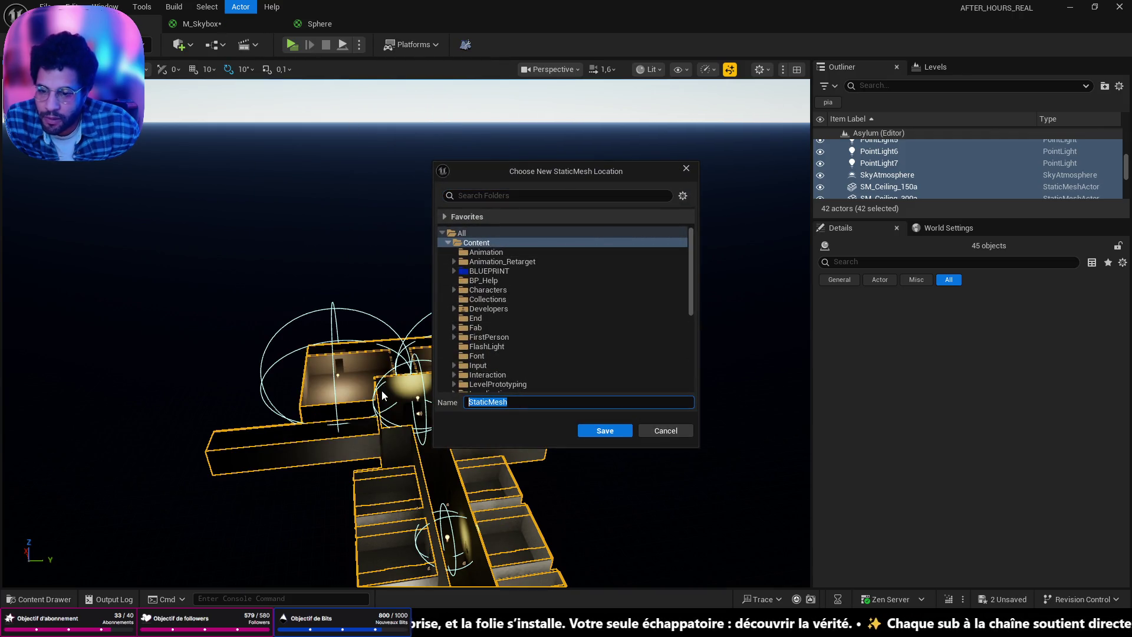
type("map test")
Step: Save the merged mesh as maptest in Content after dismissing an invalid-name warning
key("Return")
left_click(601, 430)
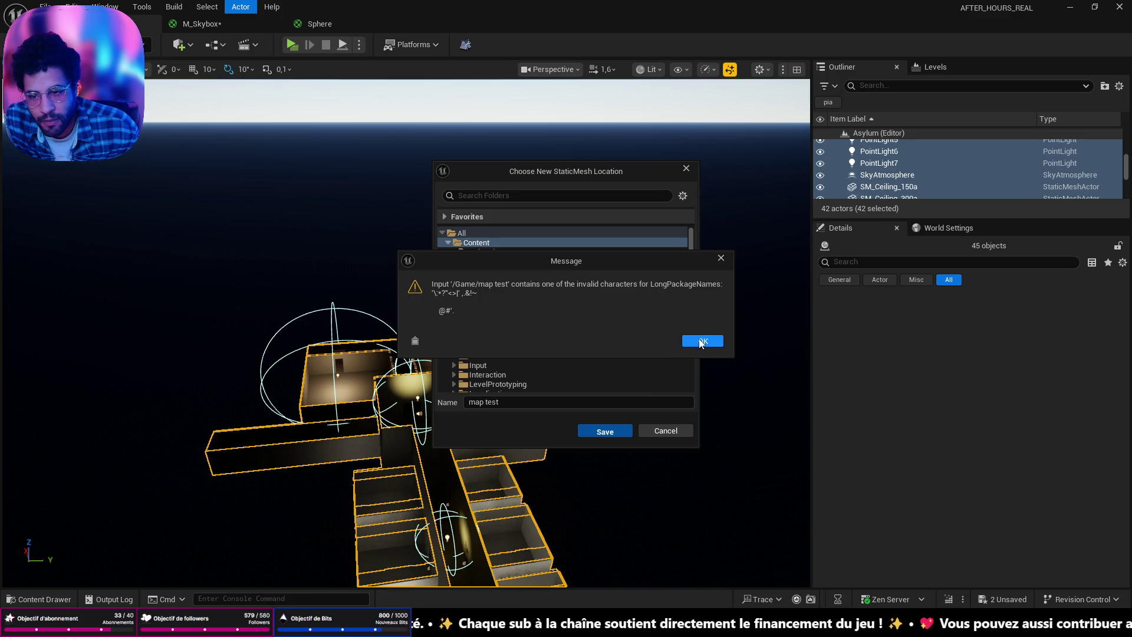
left_click(701, 341)
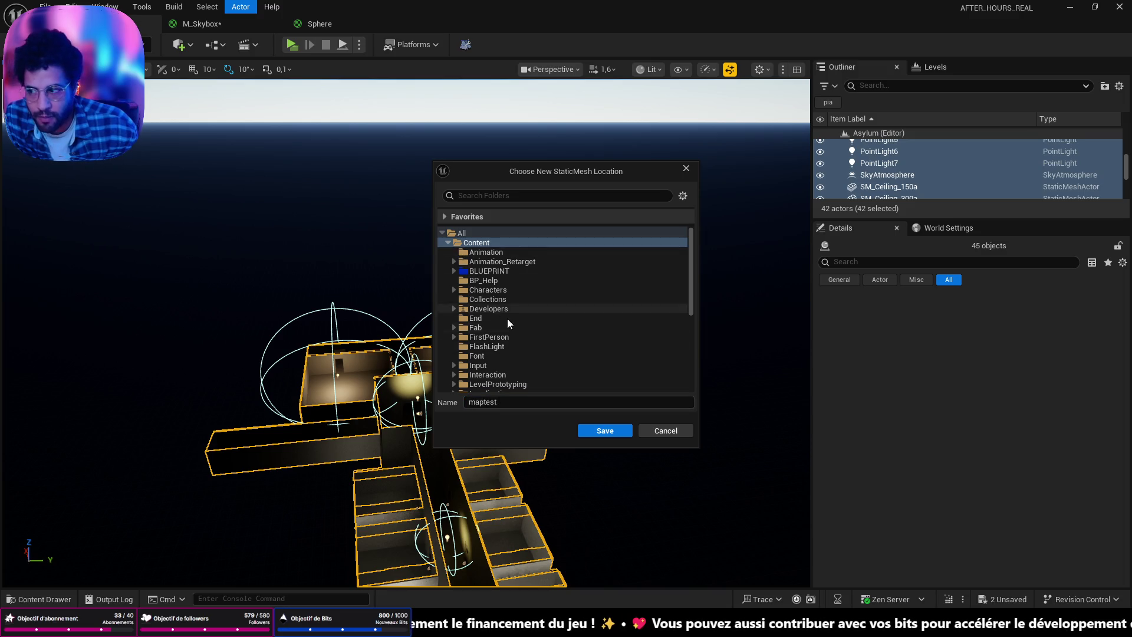
left_click(606, 432)
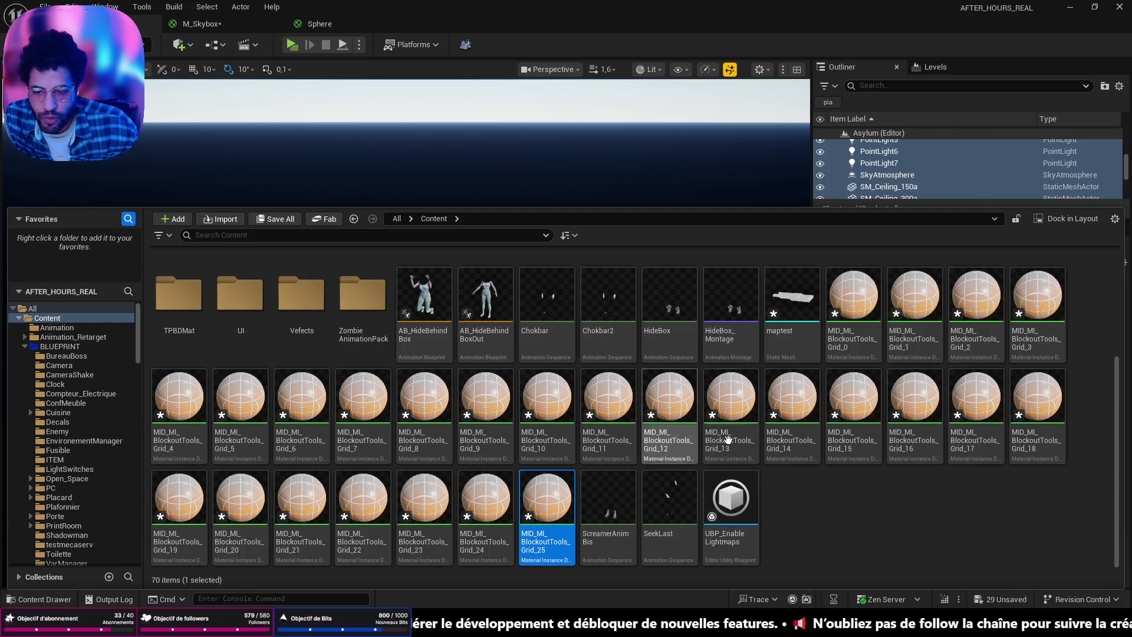
Step: Force-delete the 26 selected BlockoutTools grid material instances Grid_0 to Grid_25
left_click(853, 301, "shift")
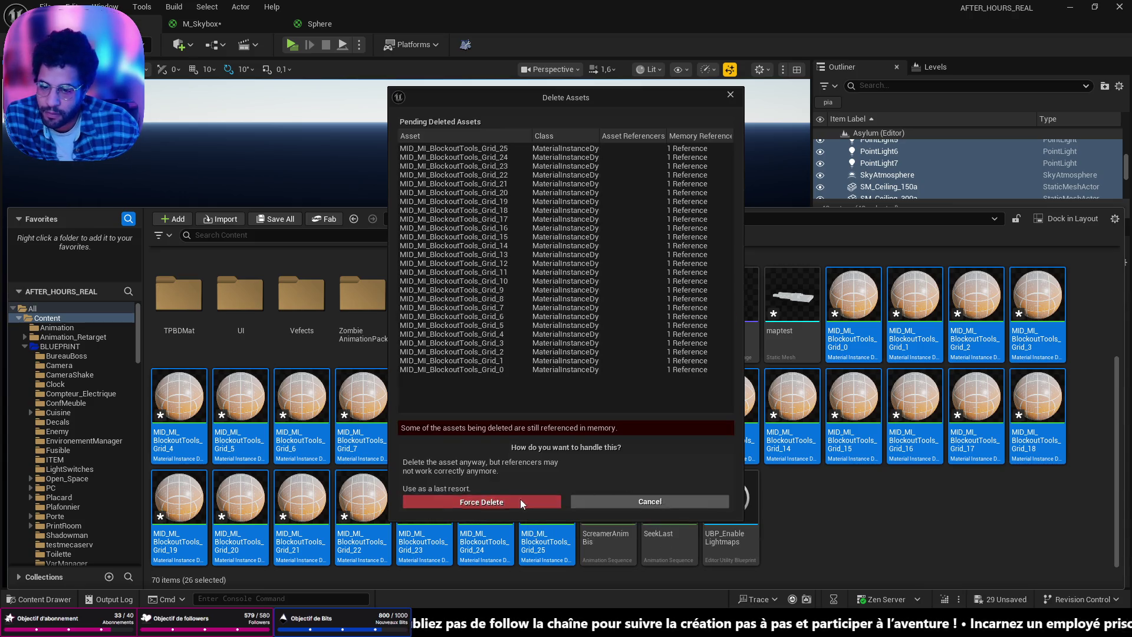
left_click(520, 500)
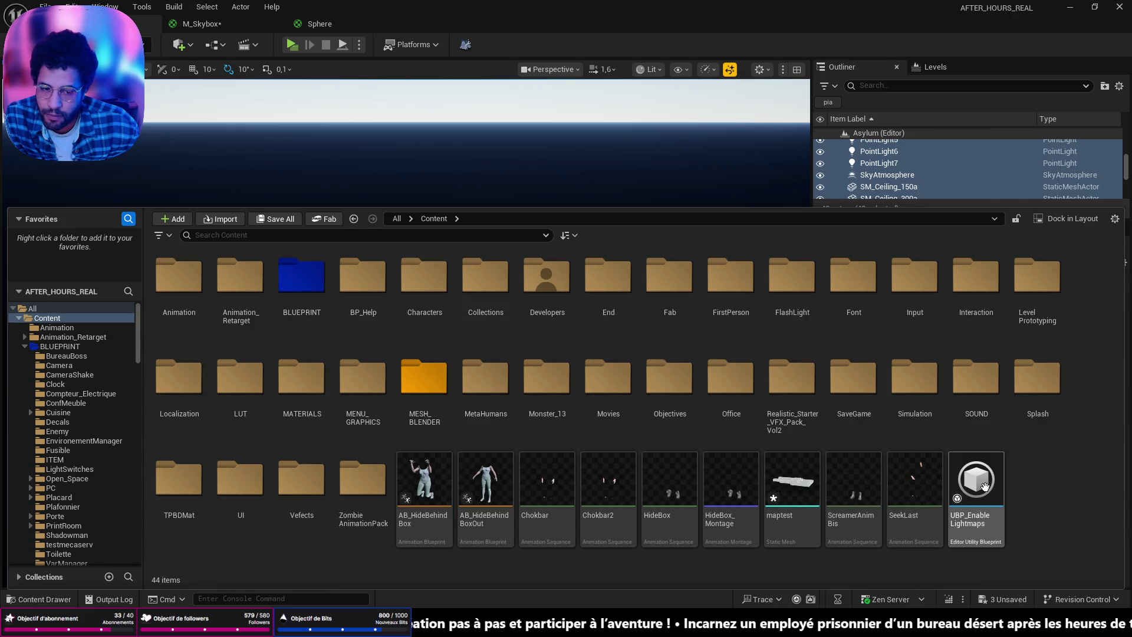
Step: Select the maptest static mesh and bring up its asset actions
left_click(773, 496)
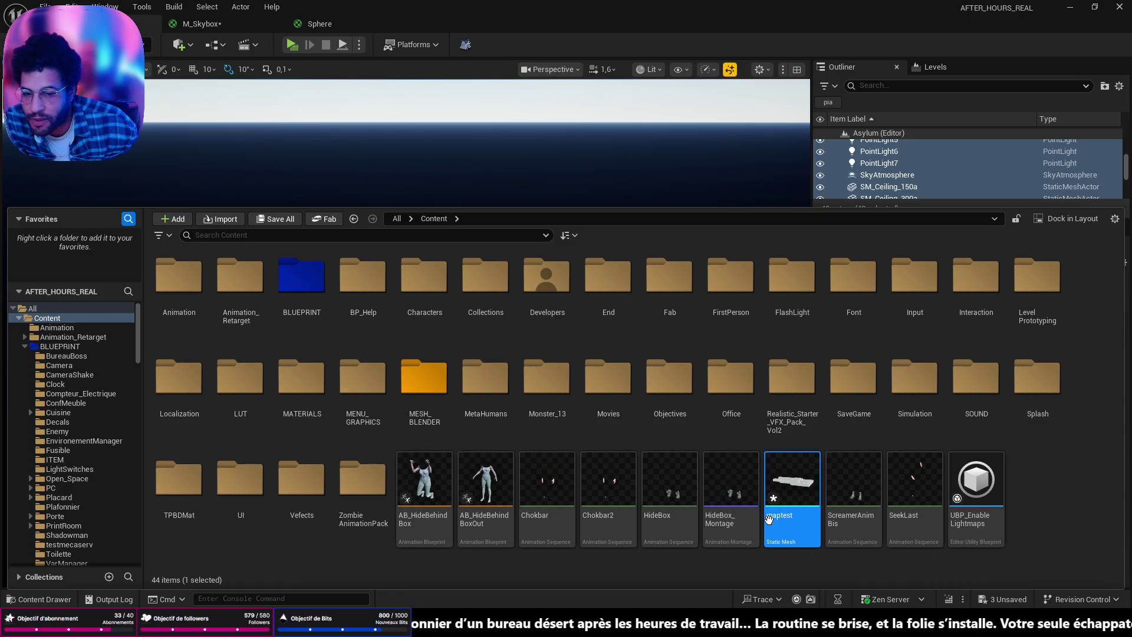
right_click(782, 484)
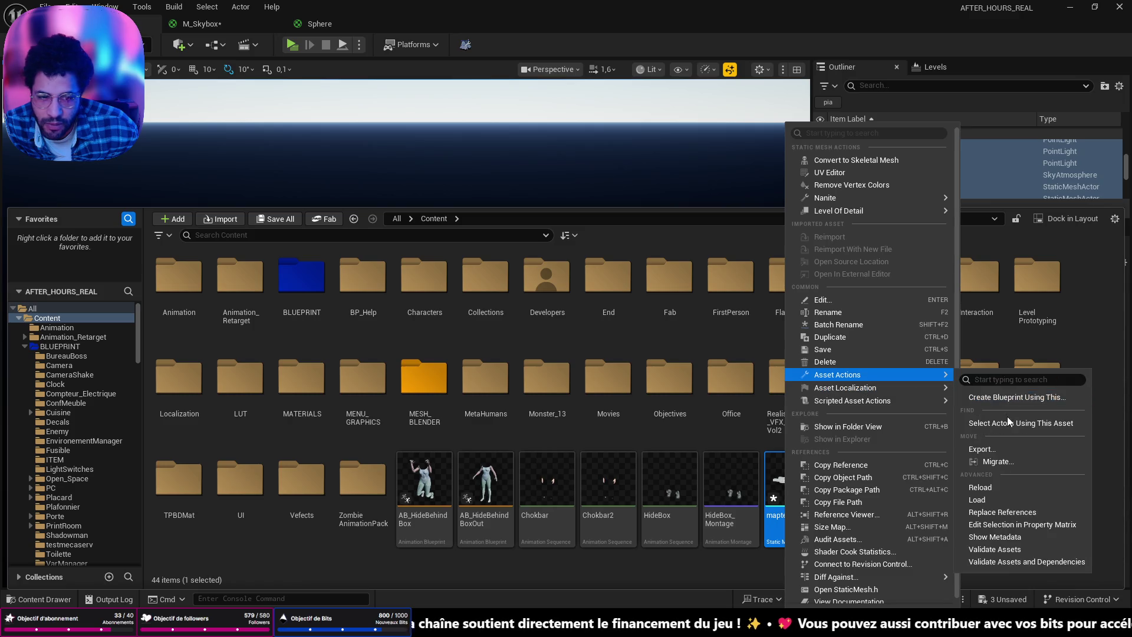
Step: Export maptest as an FBX file to the Desktop, then minimize the Unreal editor
mouse_move(865, 375)
left_click(1020, 449)
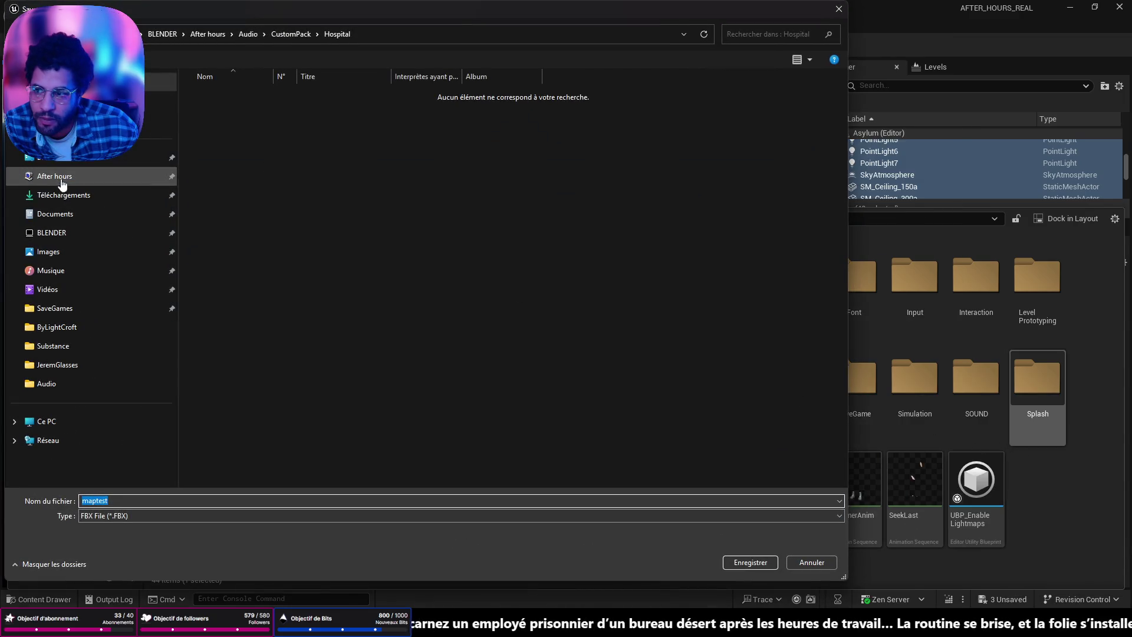
left_click(63, 161)
left_click(762, 561)
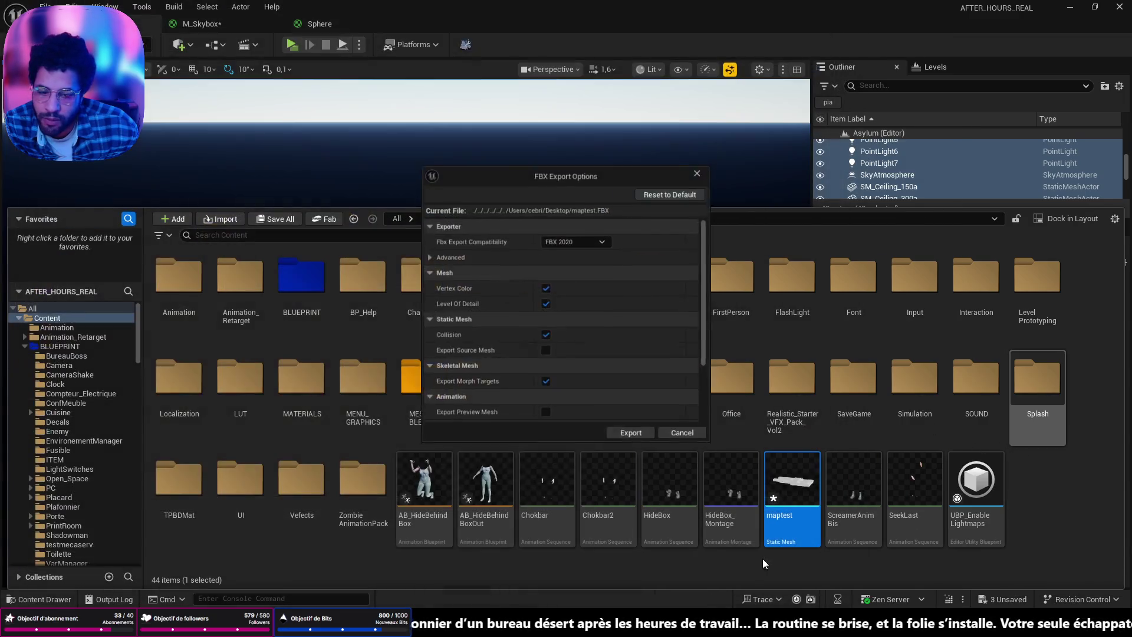
left_click(631, 437)
left_click(1073, 8)
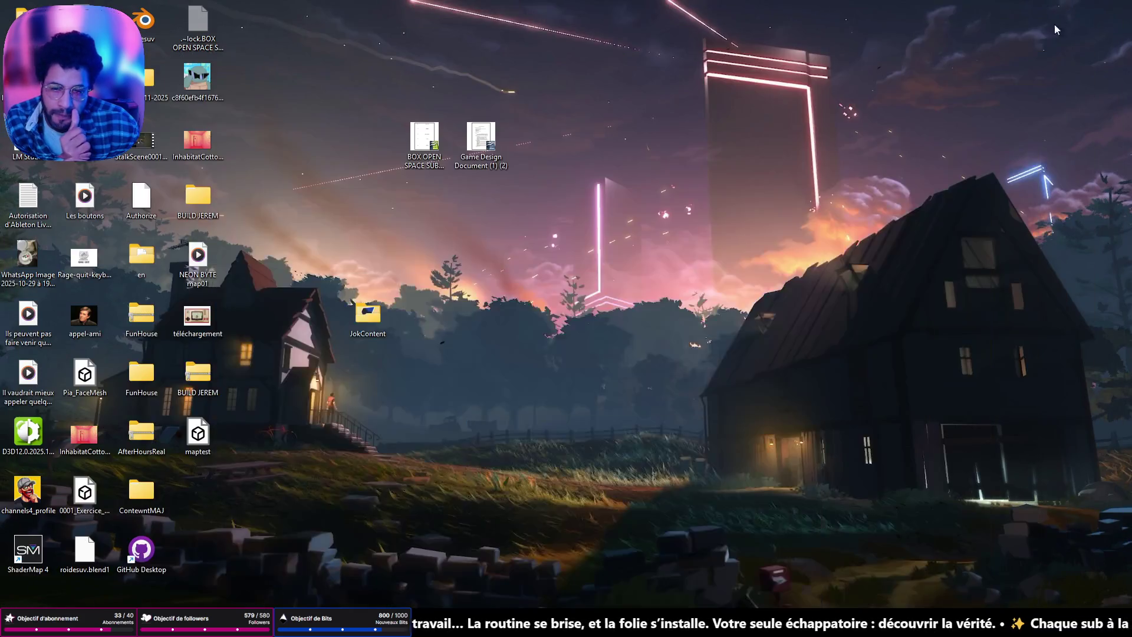
Step: Drag maptest.FBX from the desktop folder into Blender and import it with default settings
key("alt+Tab")
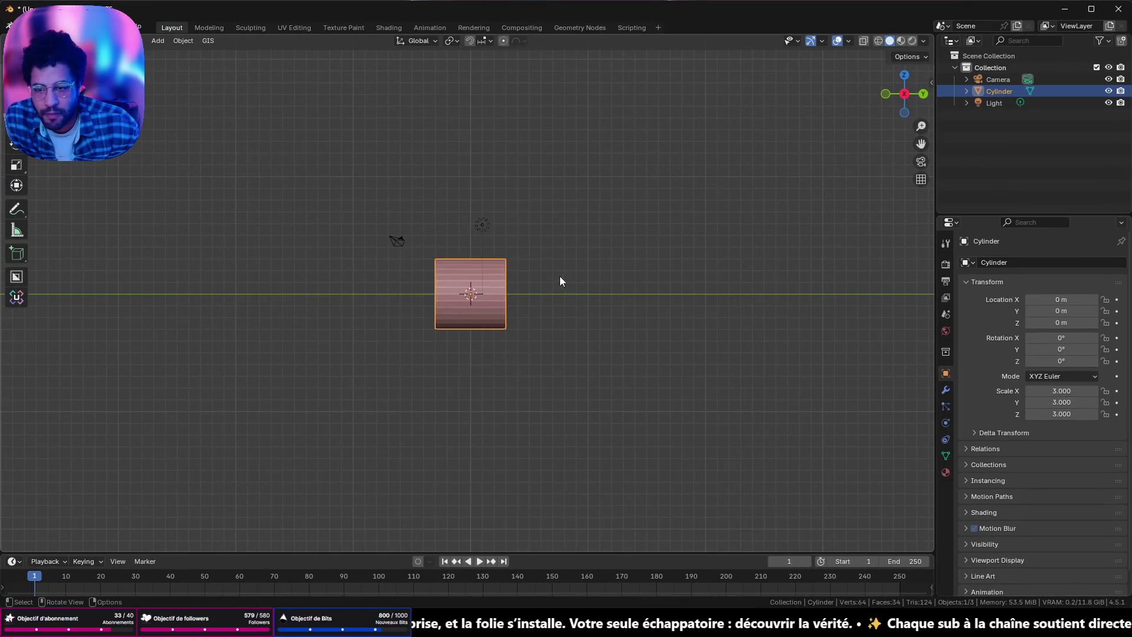
left_click(320, 610)
left_click(281, 283)
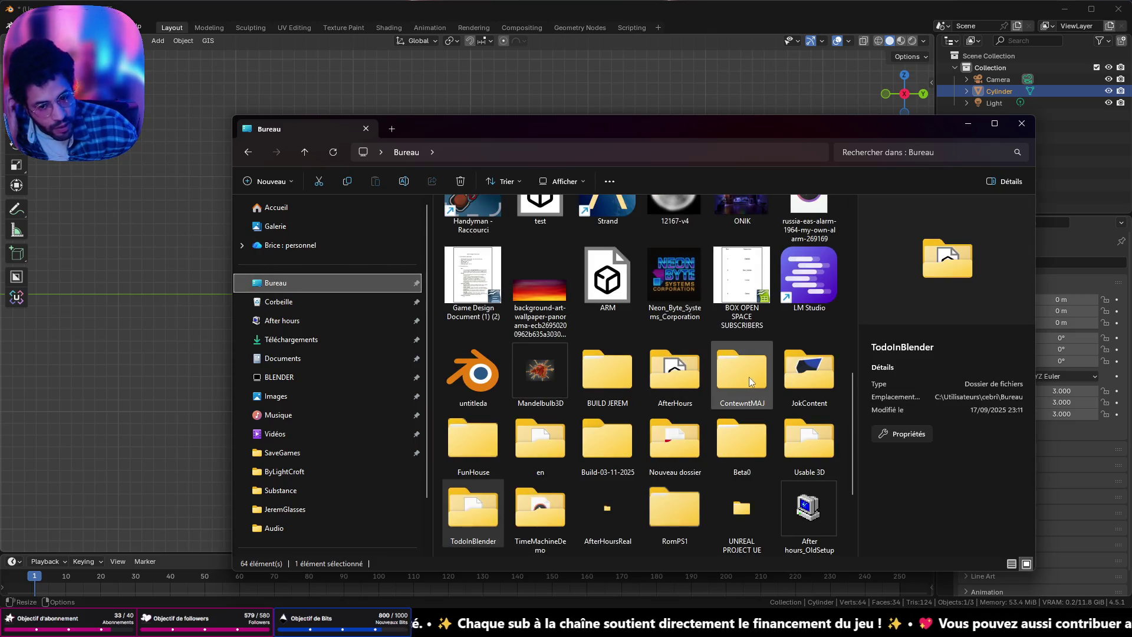
left_click(472, 232)
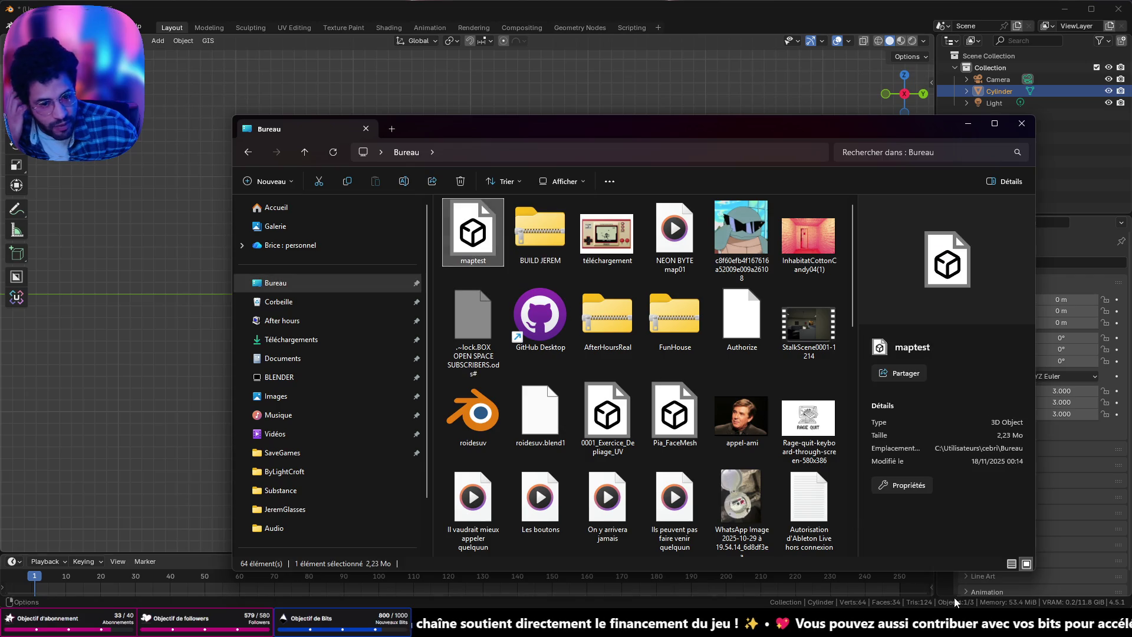
left_click_drag(473, 232, 106, 232)
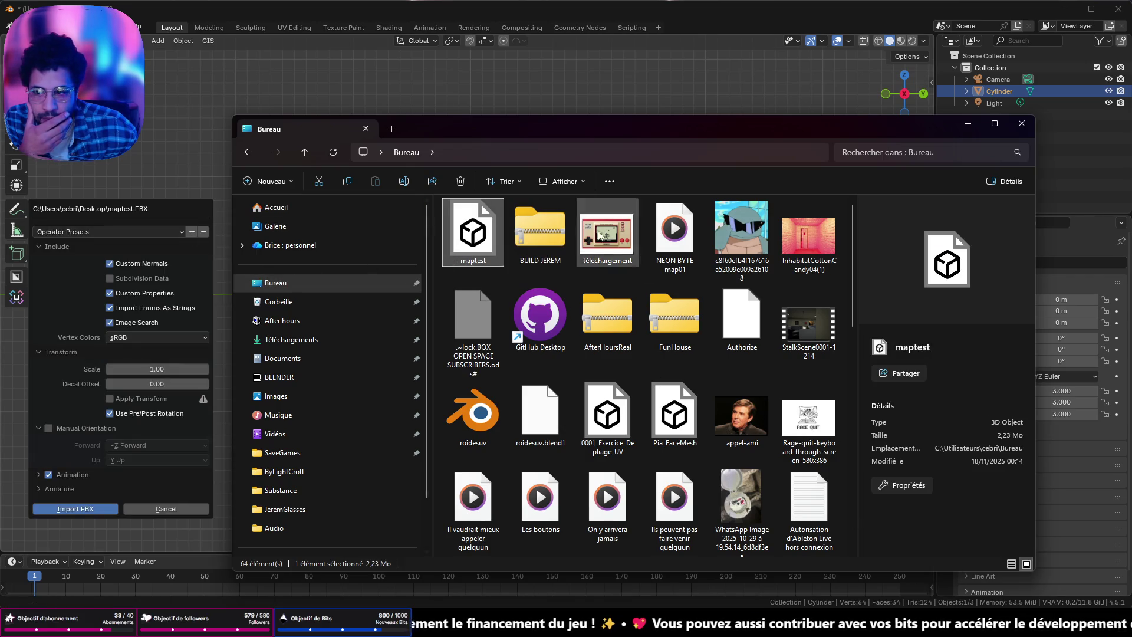
left_click(973, 136)
left_click(88, 510)
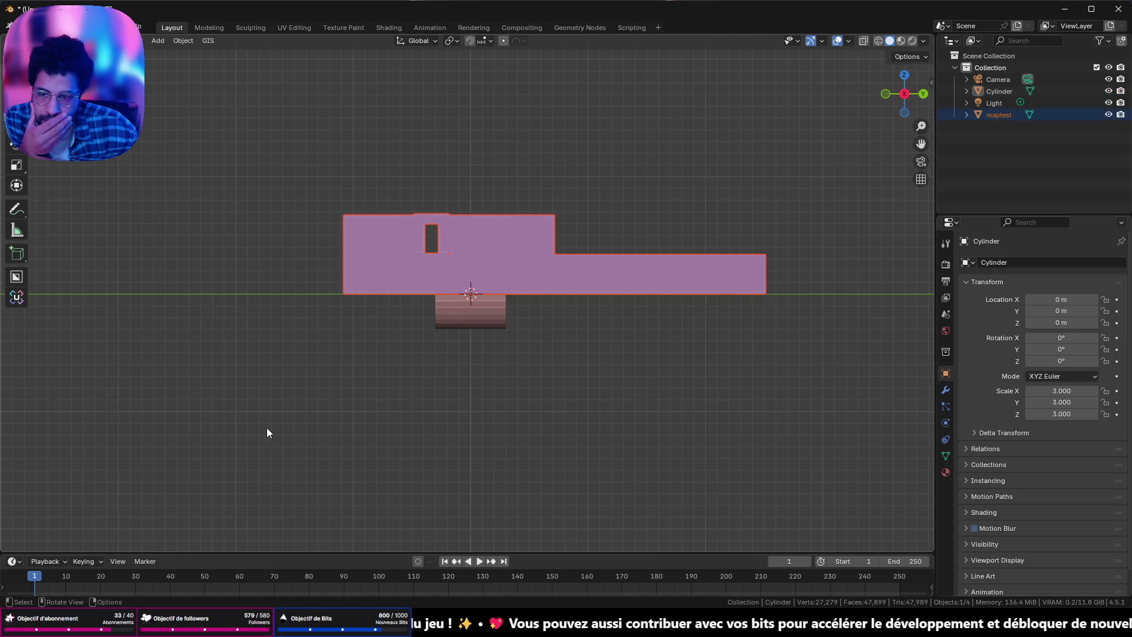
scroll(462, 338, "up", 2)
scroll(456, 329, "up", 5)
Step: Select the scaled test cylinder in the corridor and delete it
mouse_move(458, 320)
middle_mouse_down()
mouse_move(597, 366)
mouse_move(565, 326)
middle_mouse_up()
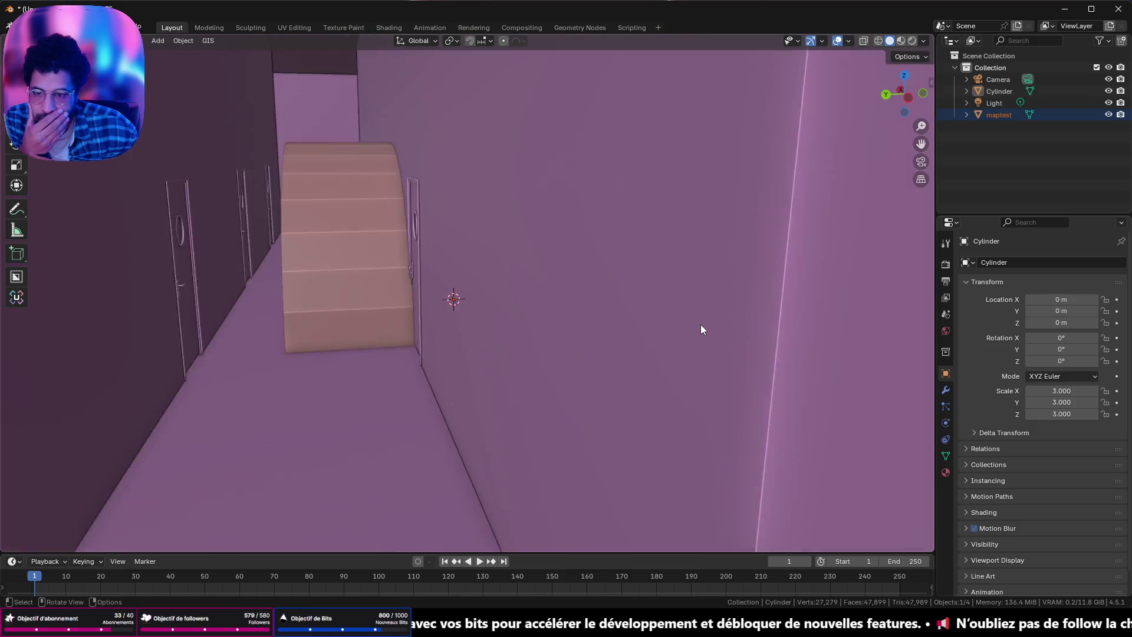
mouse_move(564, 325)
middle_mouse_down()
mouse_move(472, 333)
mouse_move(556, 304)
middle_mouse_up()
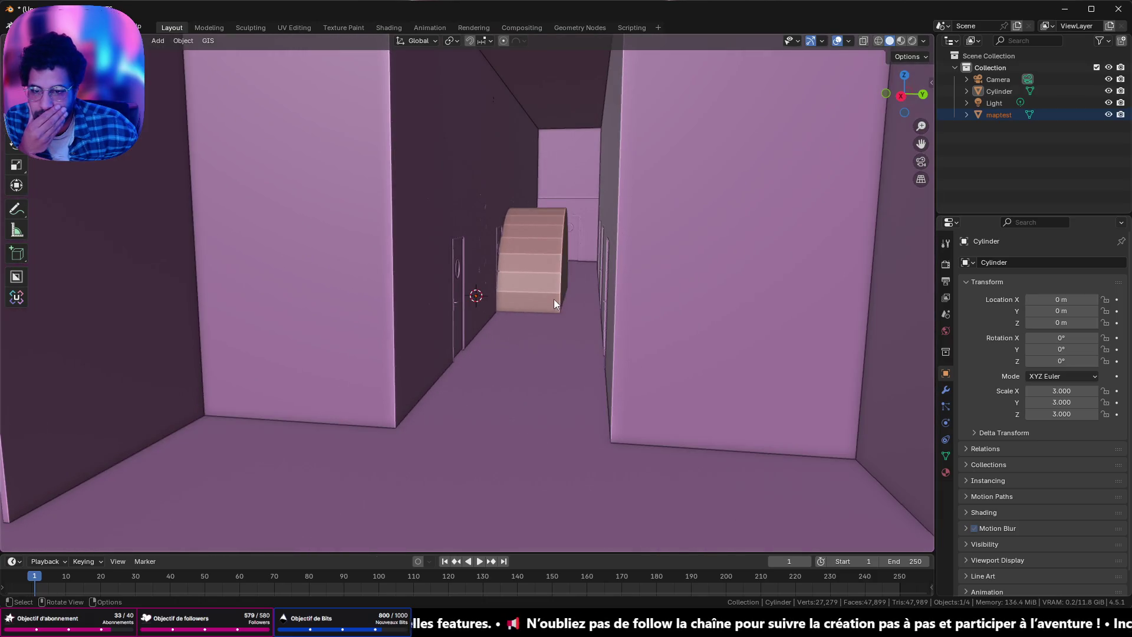
middle_click_drag(555, 305, 518, 267)
left_click(517, 268)
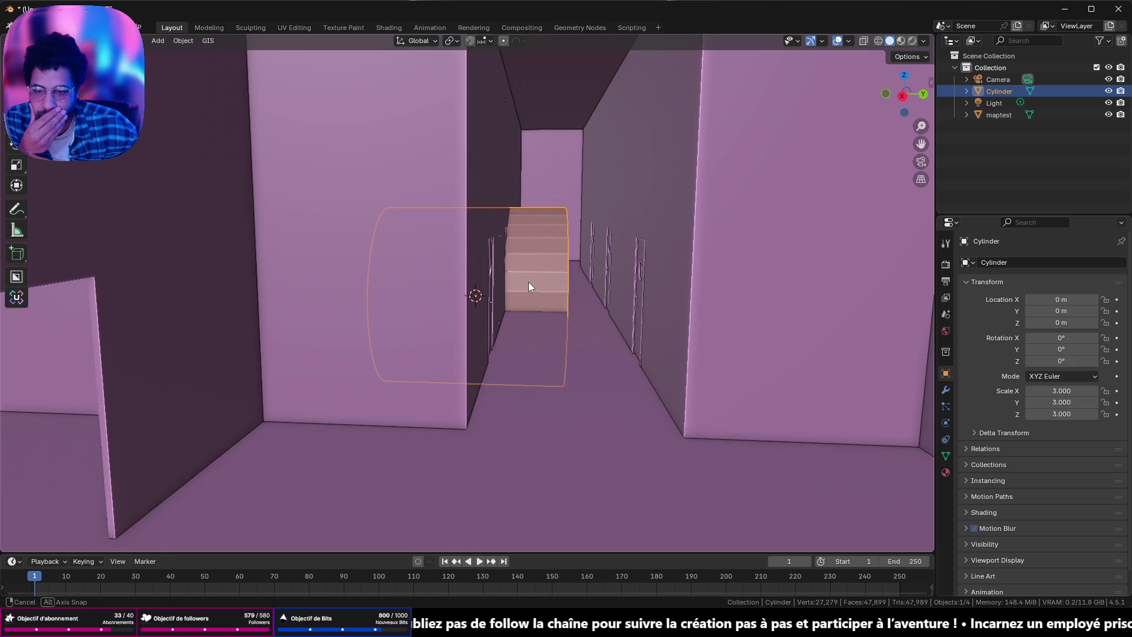
middle_click_drag(522, 284, 528, 285)
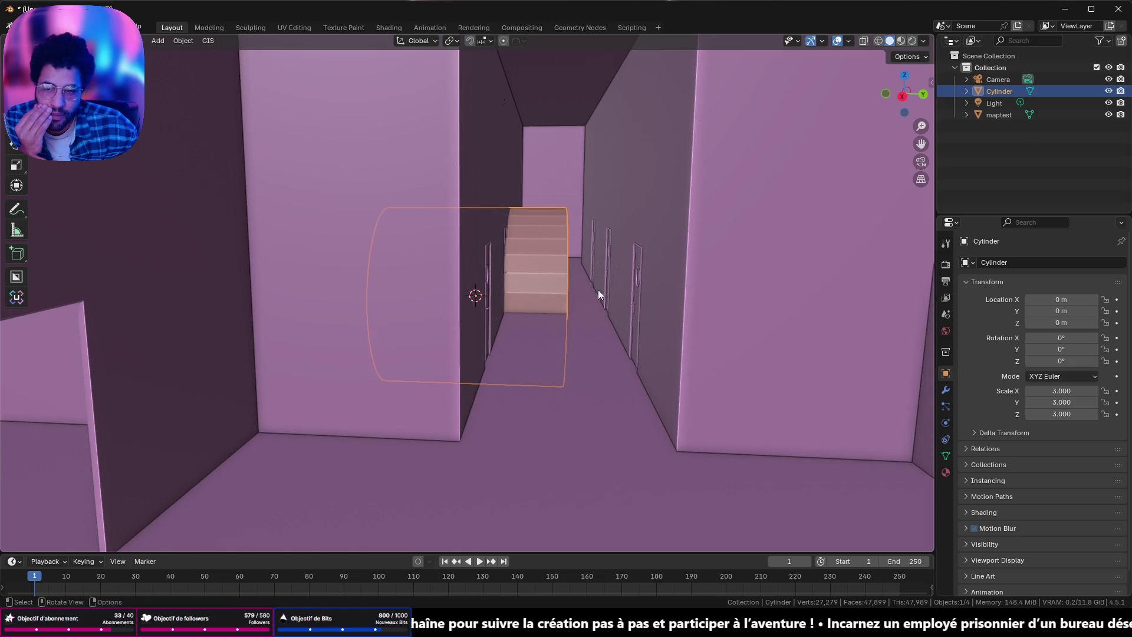
middle_click_drag(598, 289, 559, 282)
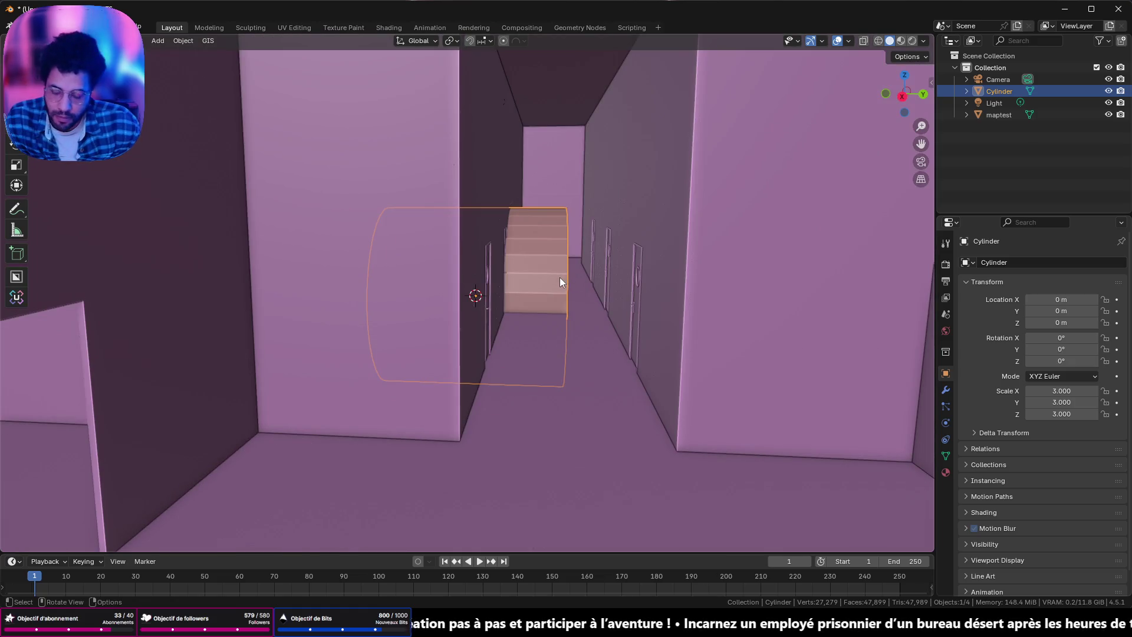
key("x")
left_click(540, 281)
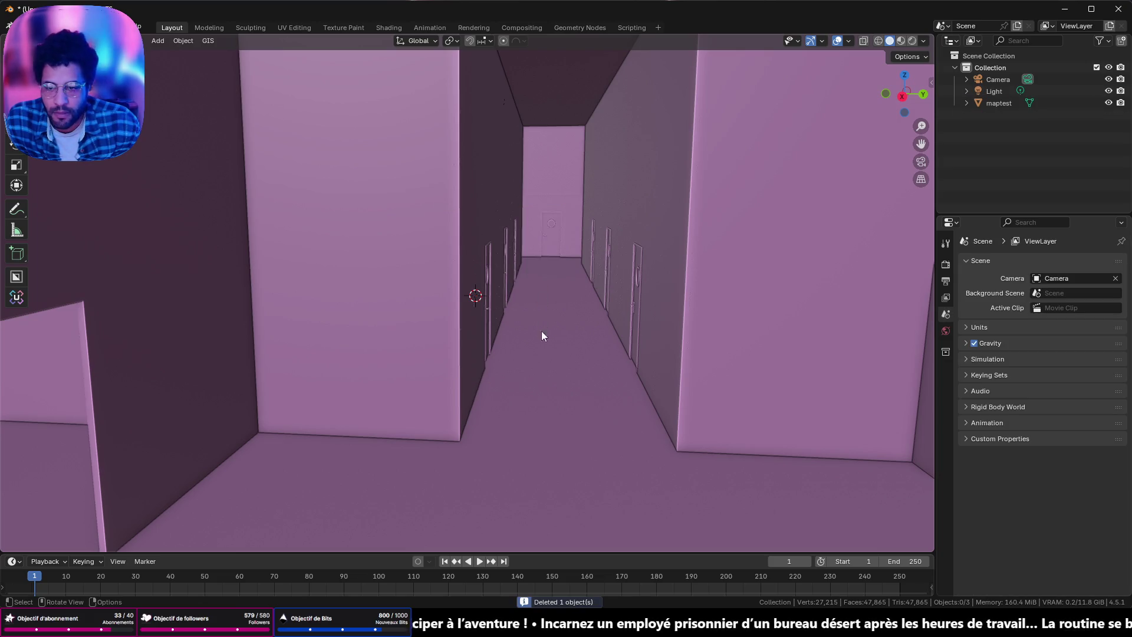
scroll(541, 334, "down", 10)
Step: Orbit out over the map and select the maptest level mesh
middle_click_drag(536, 350, 554, 377)
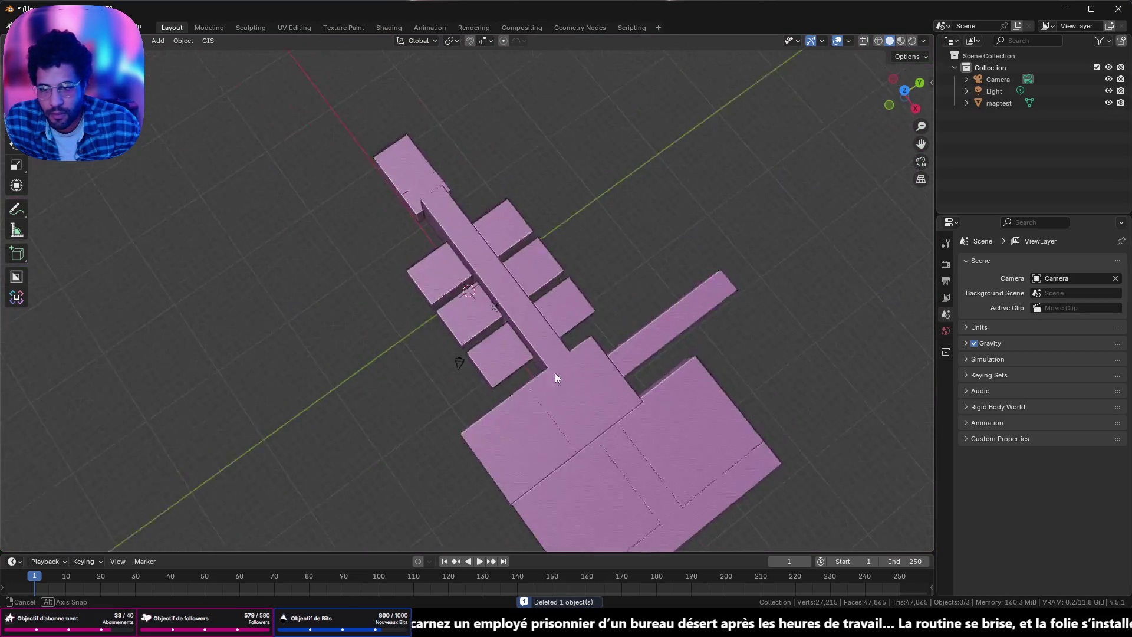
middle_click_drag(554, 377, 597, 312)
left_click(597, 312)
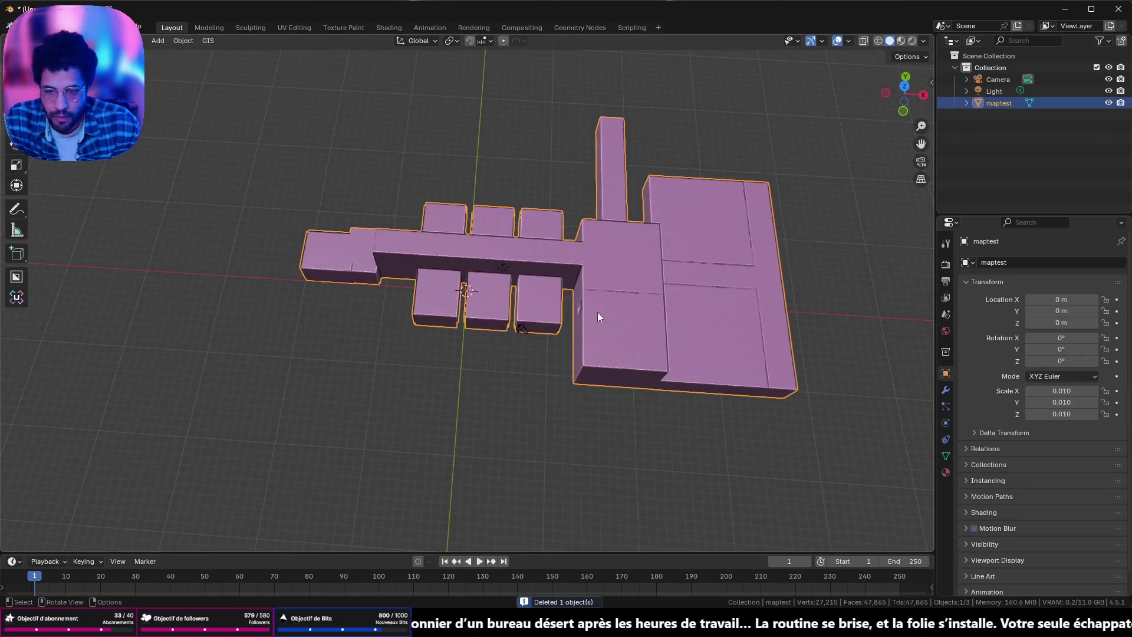
Step: Move maptest's origin to its bottom and zero its location at the world origin
right_click(540, 172)
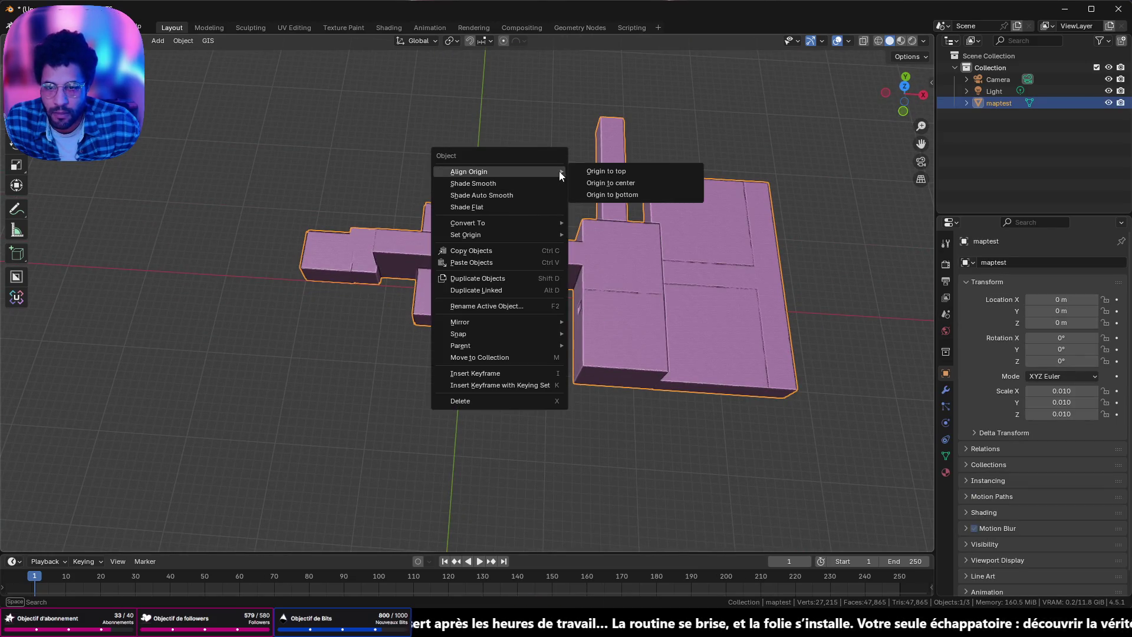
left_click(595, 194)
middle_click_drag(595, 229, 590, 194)
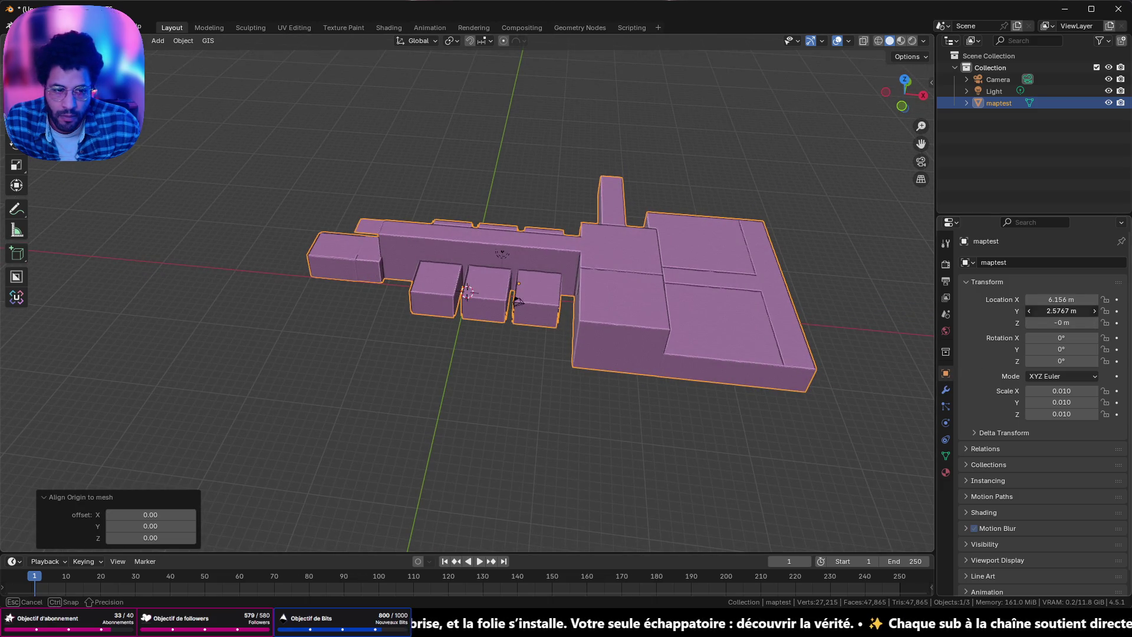
key("Return")
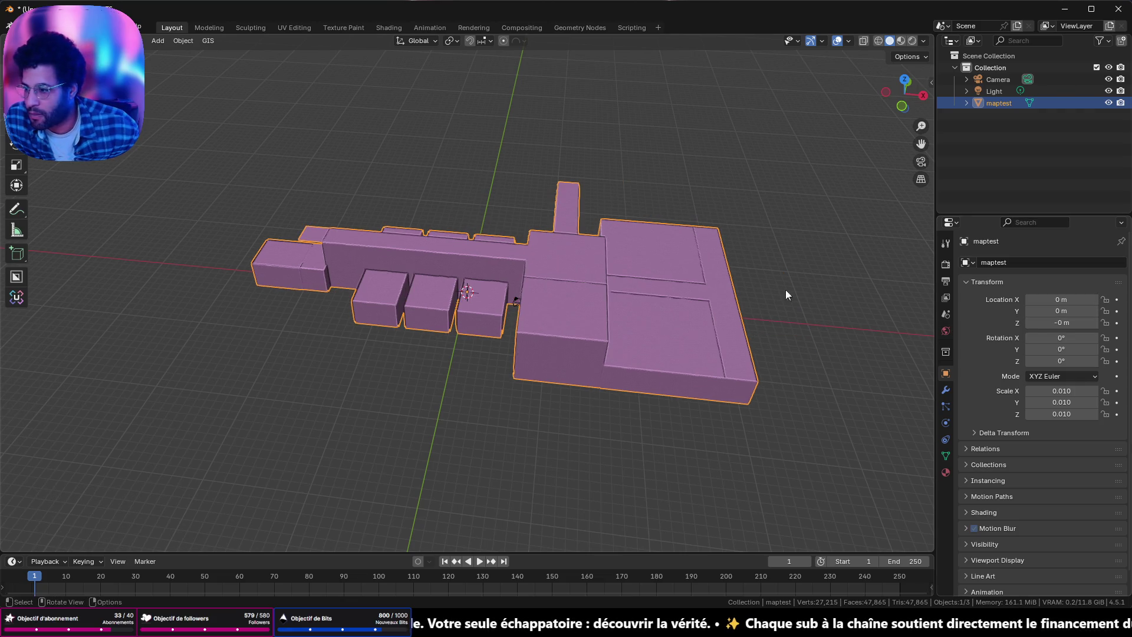
scroll(786, 289, "up", 5)
Step: Switch the viewport to wireframe shading around the map
mouse_move(591, 352)
middle_mouse_down()
mouse_move(568, 302)
mouse_move(395, 125)
mouse_move(758, 114)
mouse_move(644, 299)
mouse_move(210, 364)
mouse_move(641, 200)
middle_mouse_up()
left_click(878, 41)
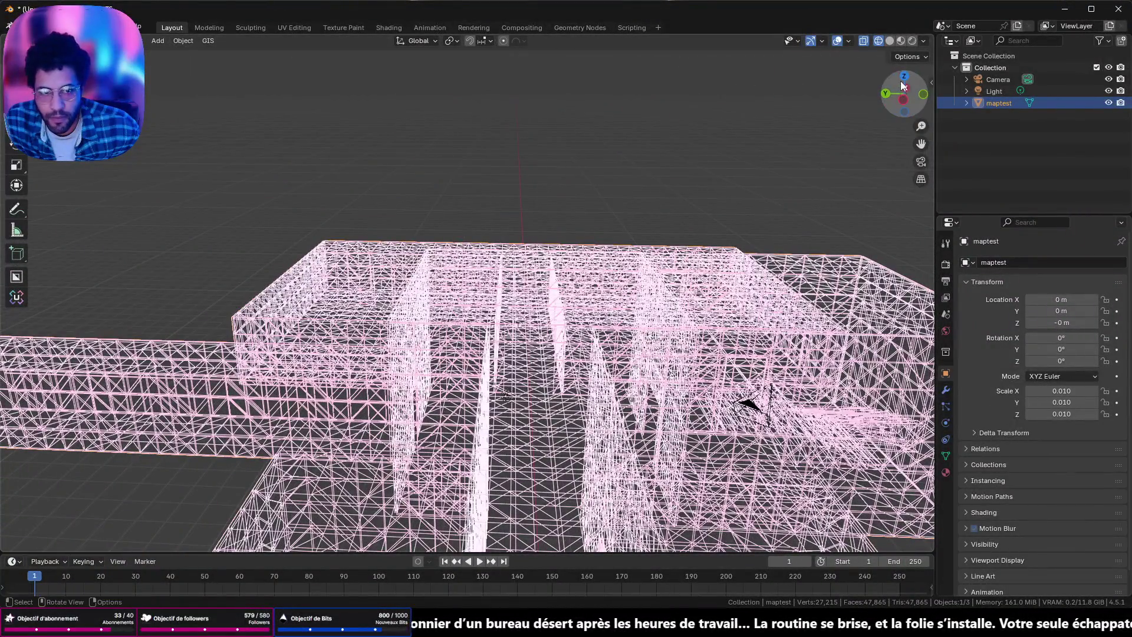
Step: From top view add a cylinder at the world origin and scale it to 1.5 on every axis
left_click(903, 77)
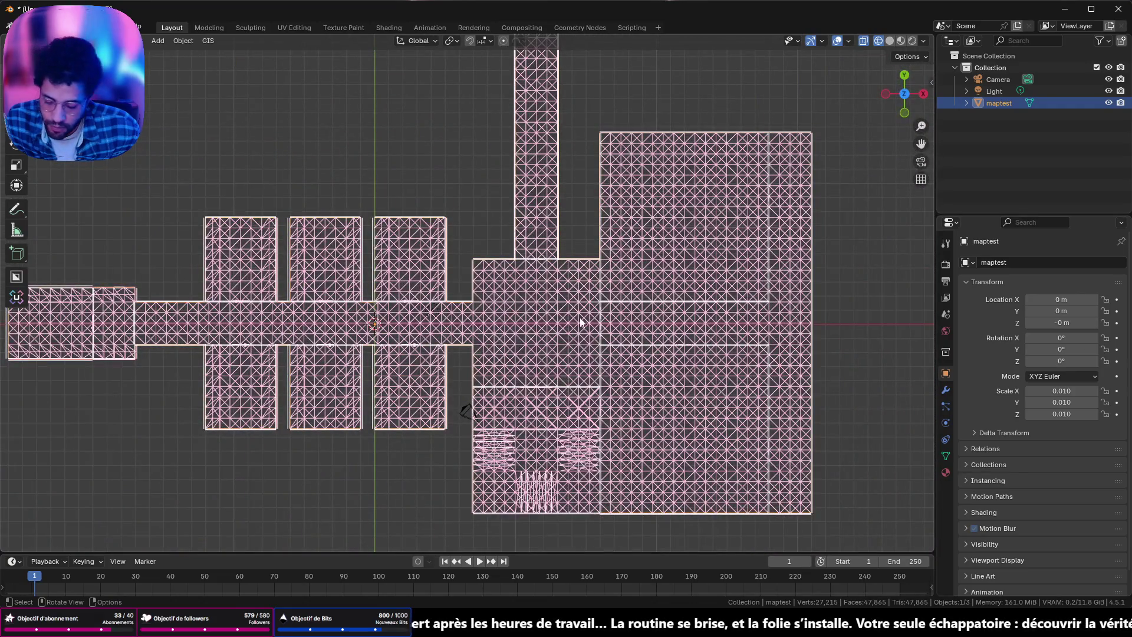
key("shift+a")
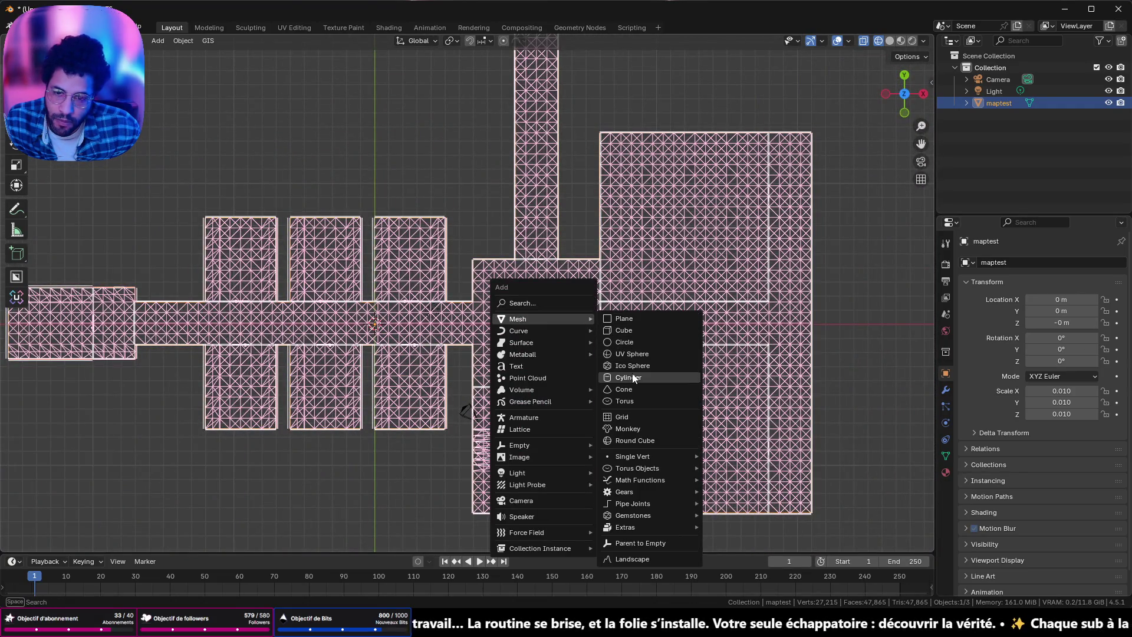
left_click(633, 377)
left_click_drag(1061, 414, 1061, 390)
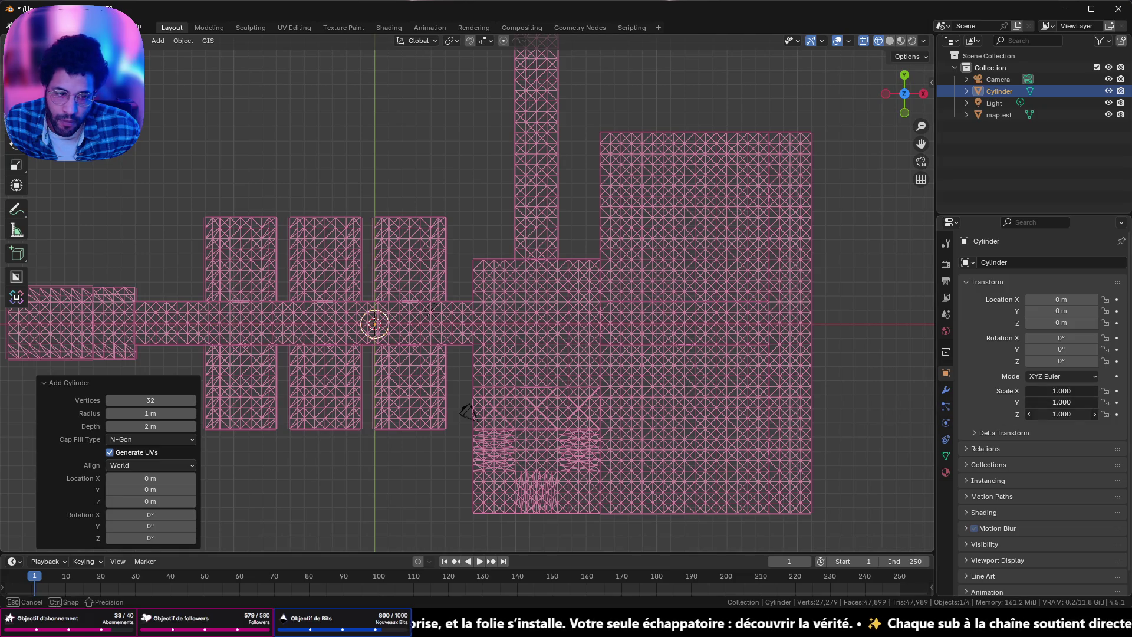
type("1.500")
key("Return")
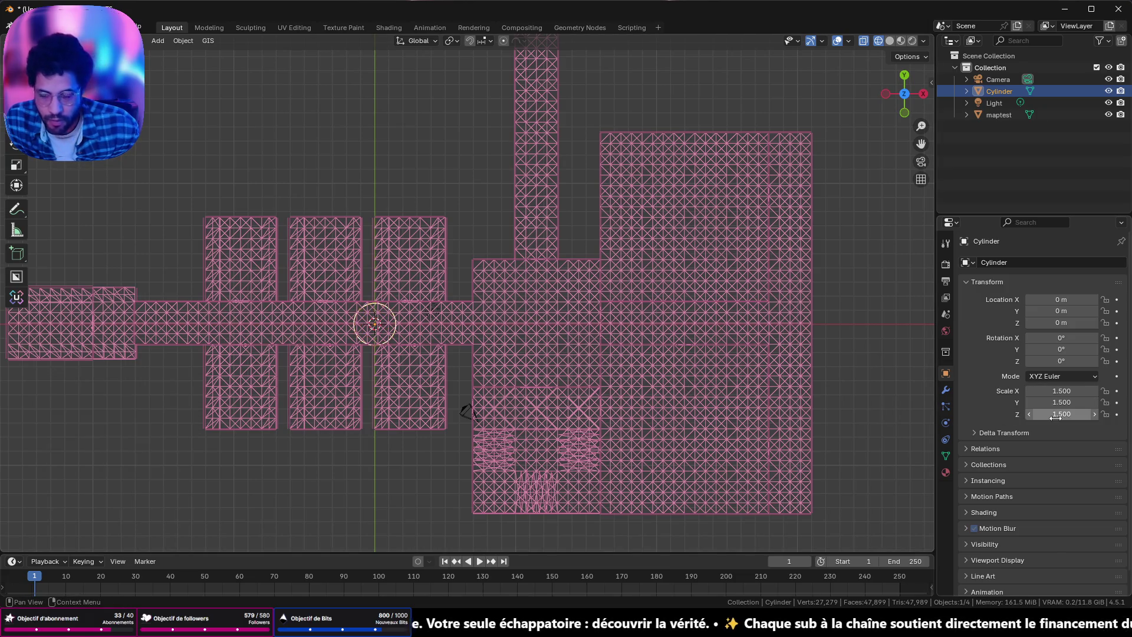
scroll(558, 460, "up", 3)
mouse_move(469, 302)
middle_mouse_down()
mouse_move(587, 236)
mouse_move(576, 363)
middle_mouse_up()
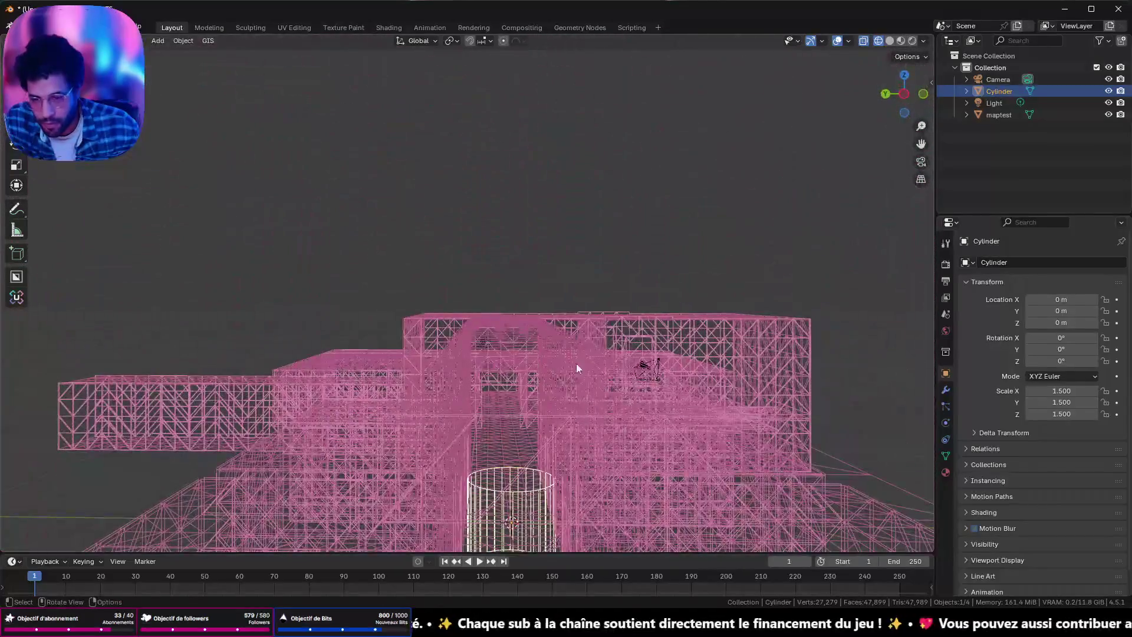
scroll(538, 335, "up", 2)
scroll(509, 430, "up", 1)
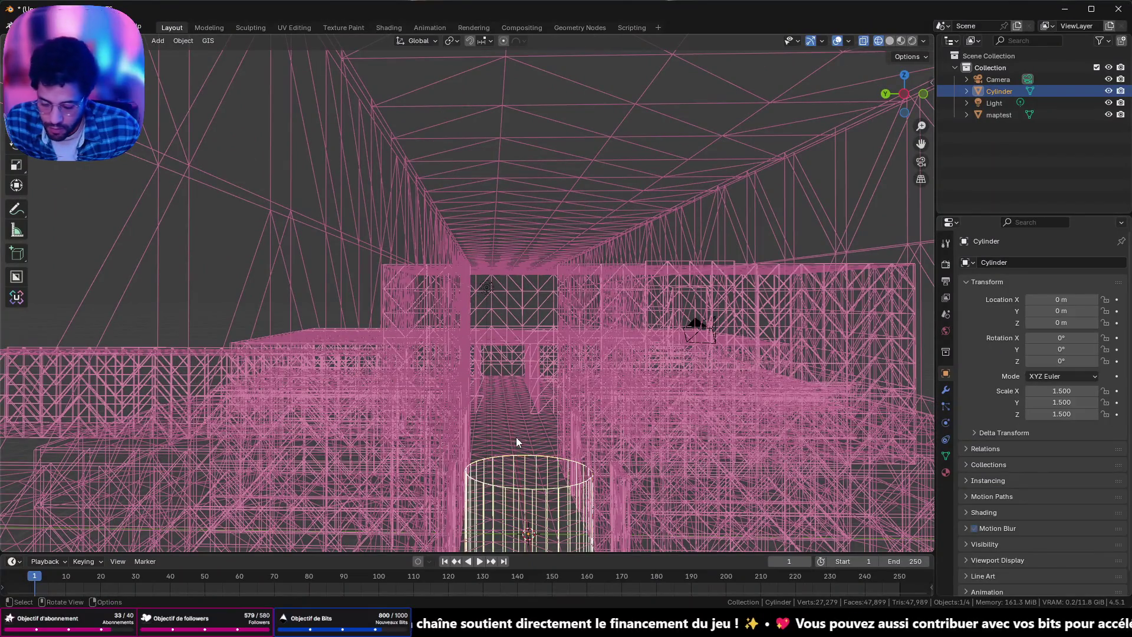
scroll(556, 337, "up", 1)
scroll(547, 366, "up", 1)
scroll(546, 345, "up", 2)
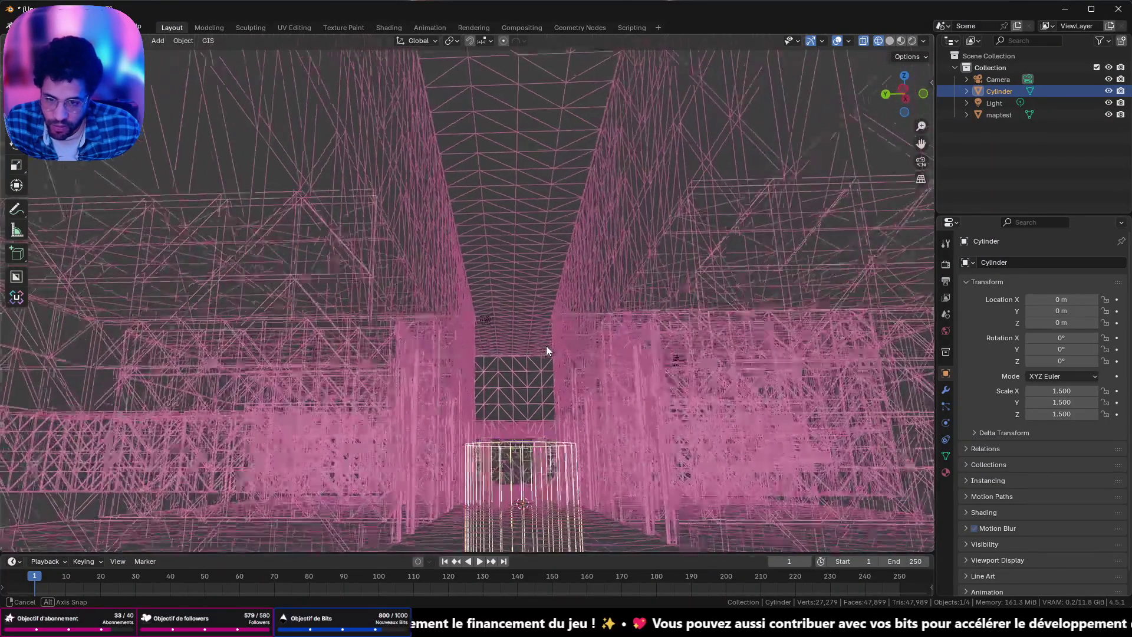
scroll(546, 346, "up", 1)
Step: Return to solid shading, orbit around the new cylinder and select the maptest mesh
left_click(889, 41)
mouse_move(704, 315)
middle_mouse_down()
mouse_move(548, 297)
mouse_move(688, 305)
mouse_move(645, 367)
mouse_move(629, 227)
mouse_move(650, 212)
middle_mouse_up()
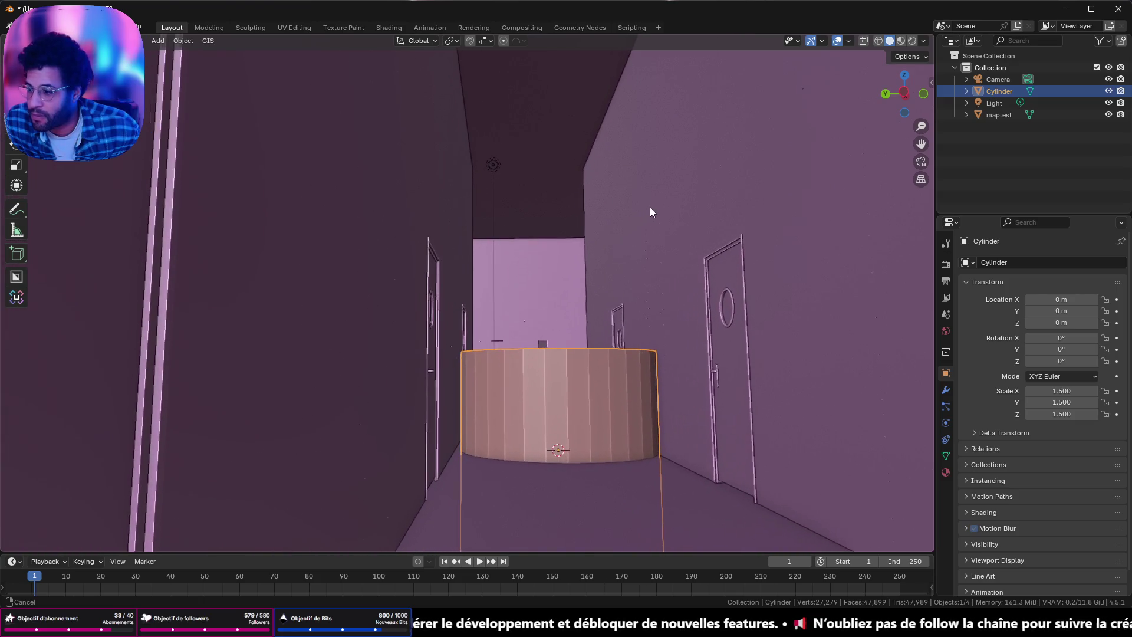
left_click(699, 192)
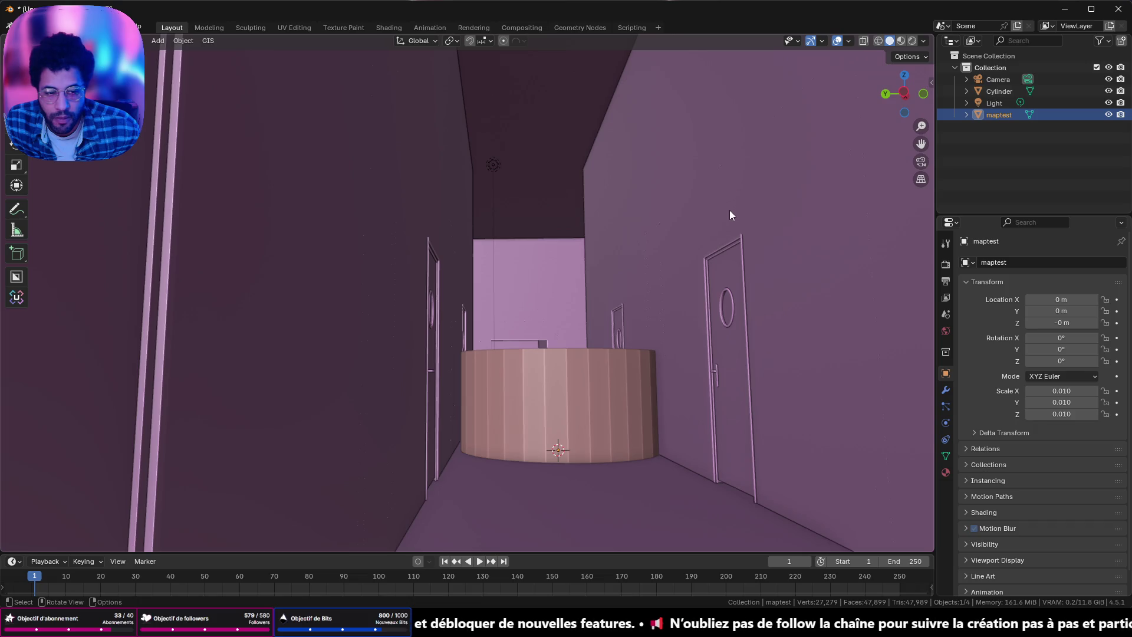
scroll(782, 281, "down", 3)
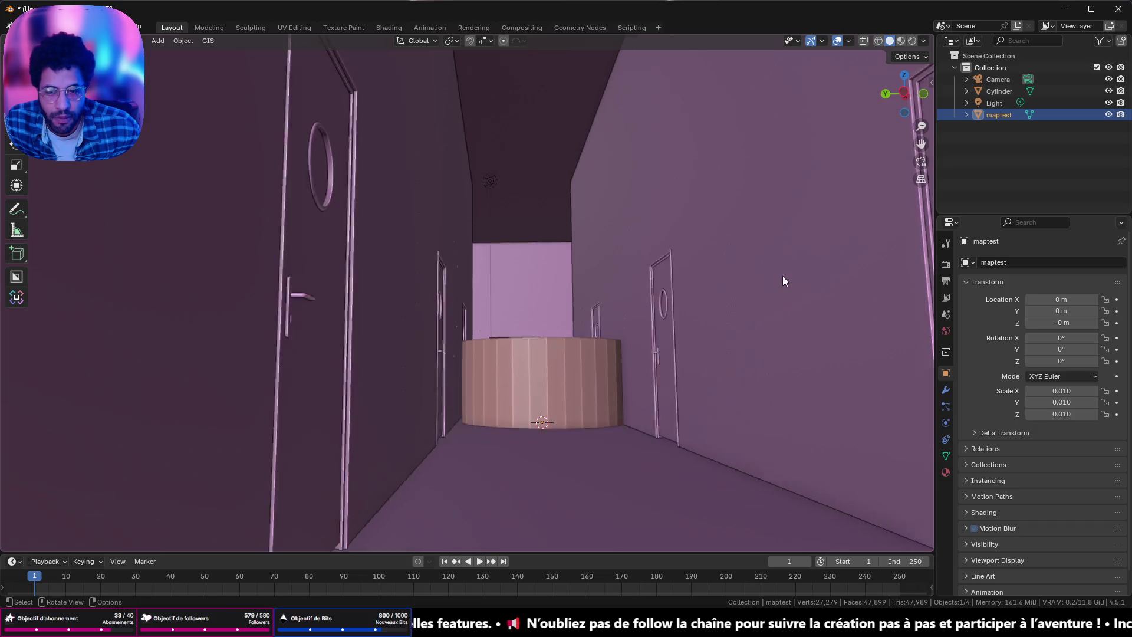
scroll(783, 280, "down", 3)
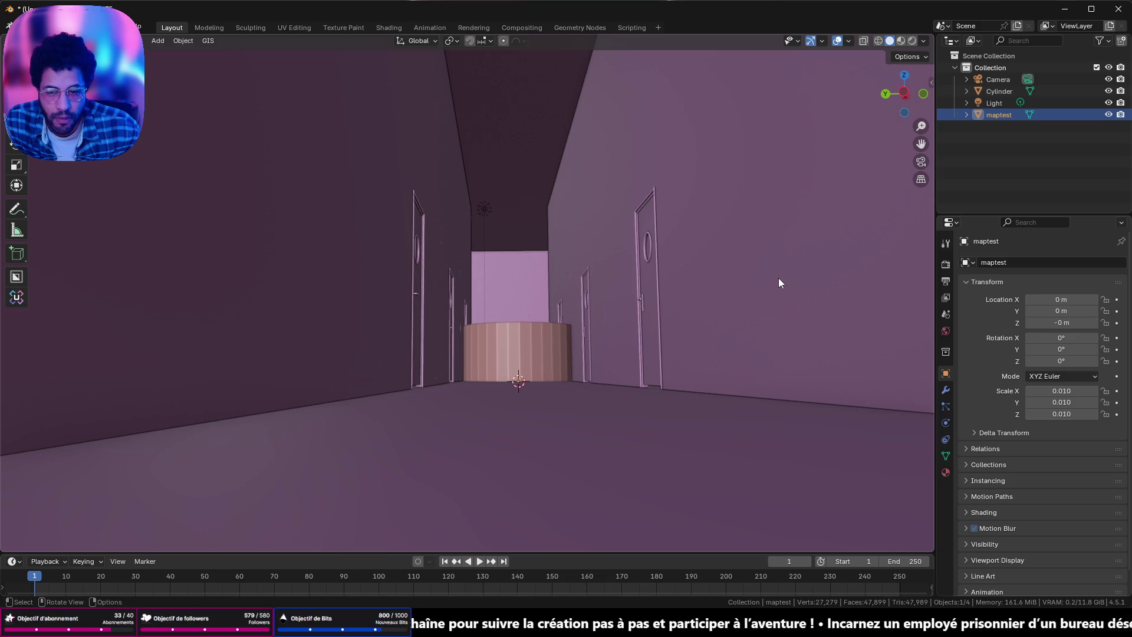
scroll(776, 265, "down", 10)
scroll(774, 253, "down", 3)
mouse_move(666, 224)
middle_mouse_down()
mouse_move(588, 315)
mouse_move(542, 329)
middle_mouse_up()
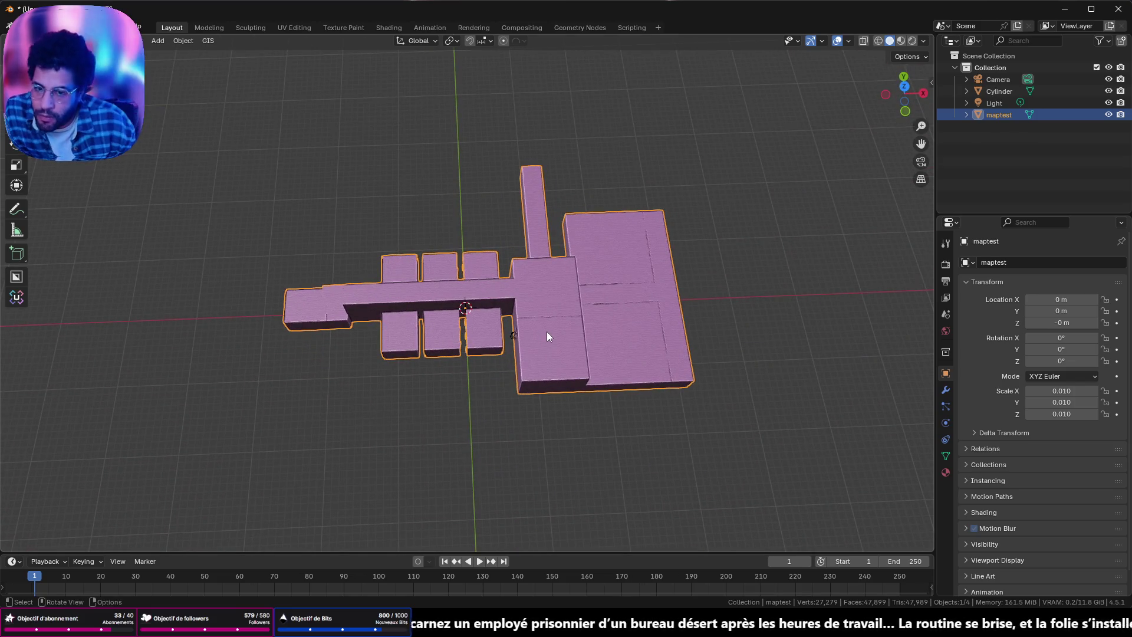
scroll(637, 335, "up", 5)
mouse_move(599, 341)
middle_mouse_down()
mouse_move(659, 246)
mouse_move(589, 264)
middle_mouse_up()
scroll(527, 245, "up", 5)
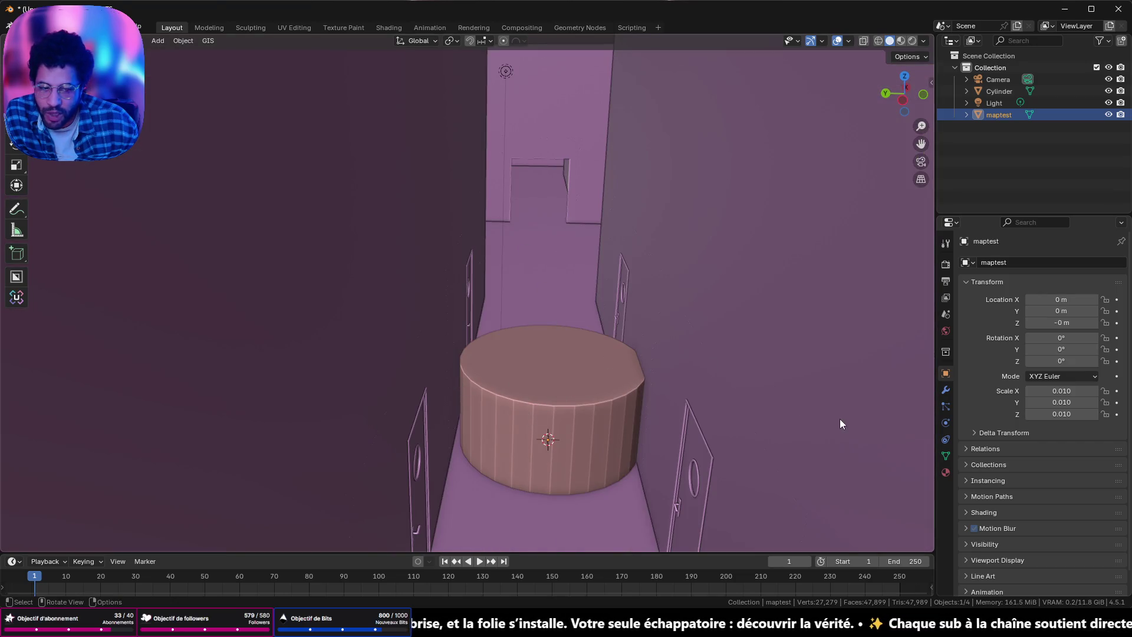
key("KP_Decimal")
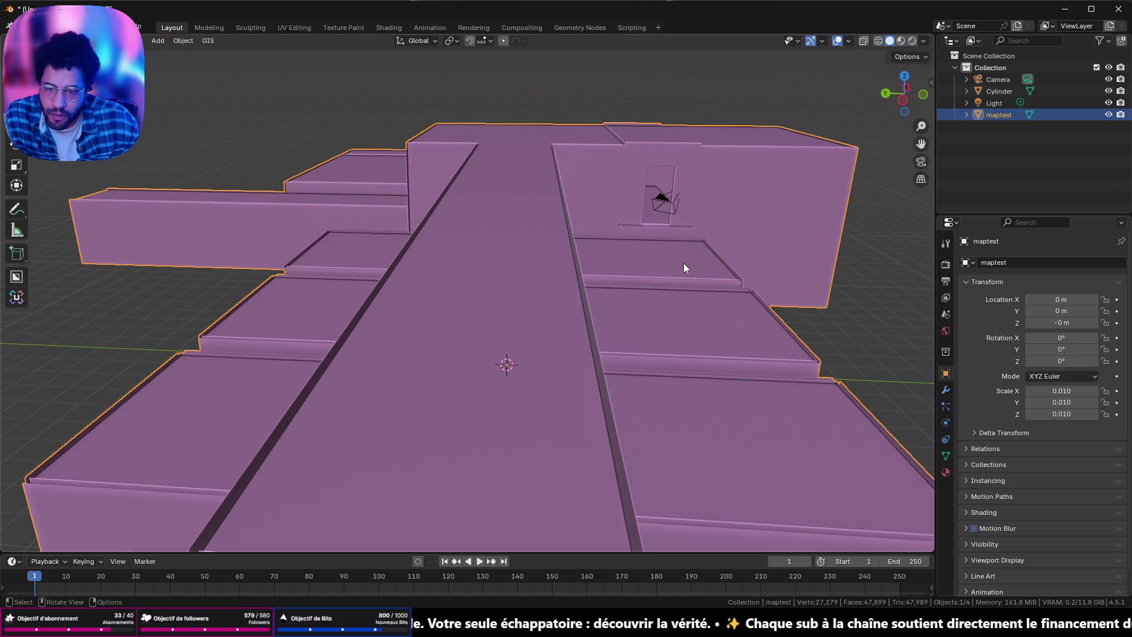
scroll(616, 280, "up", 6)
mouse_move(556, 281)
middle_mouse_down()
mouse_move(557, 235)
mouse_move(578, 293)
middle_mouse_up()
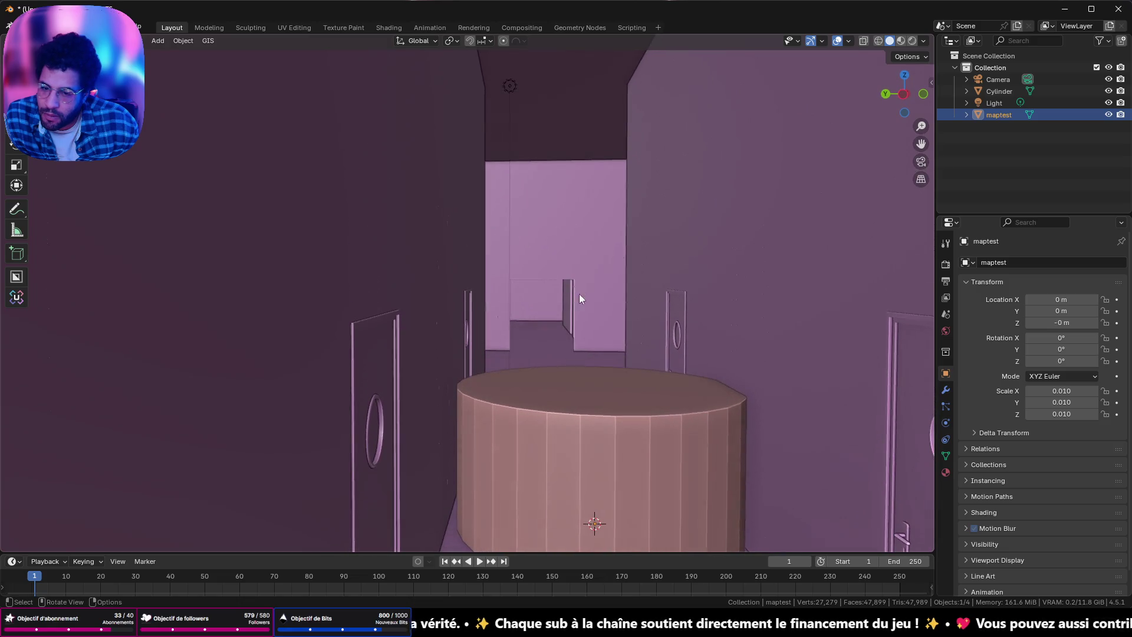
left_click(611, 431)
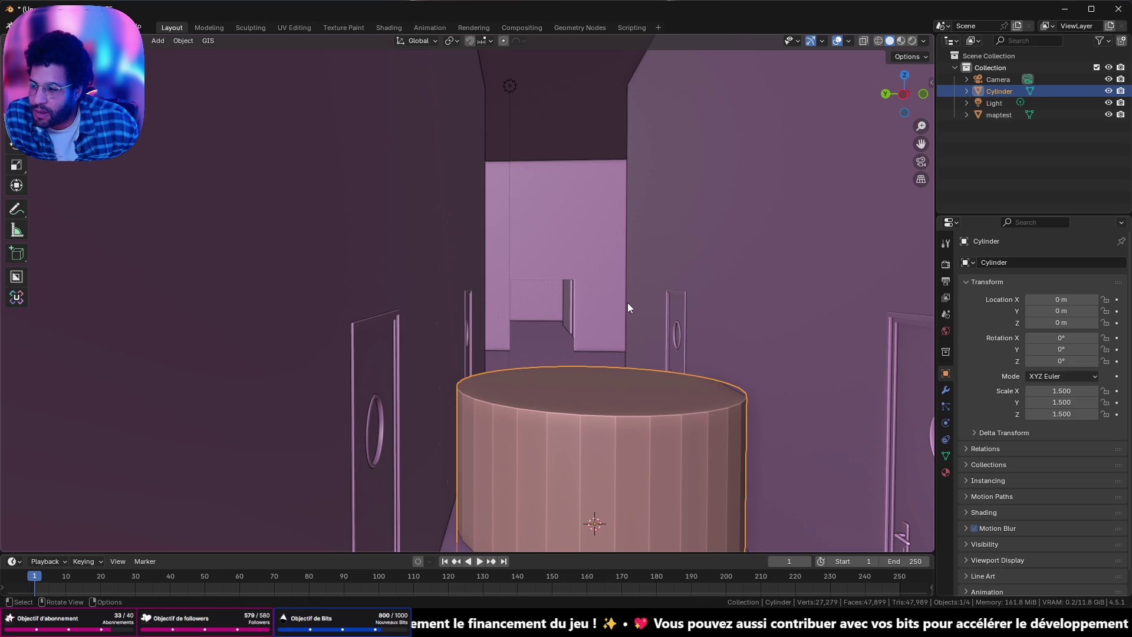
Step: Check the cylinder's apply-transform options without applying, then bring up the Add menu
mouse_move(627, 307)
middle_mouse_down("shift")
mouse_move(203, 333)
mouse_move(608, 284)
middle_mouse_up("shift")
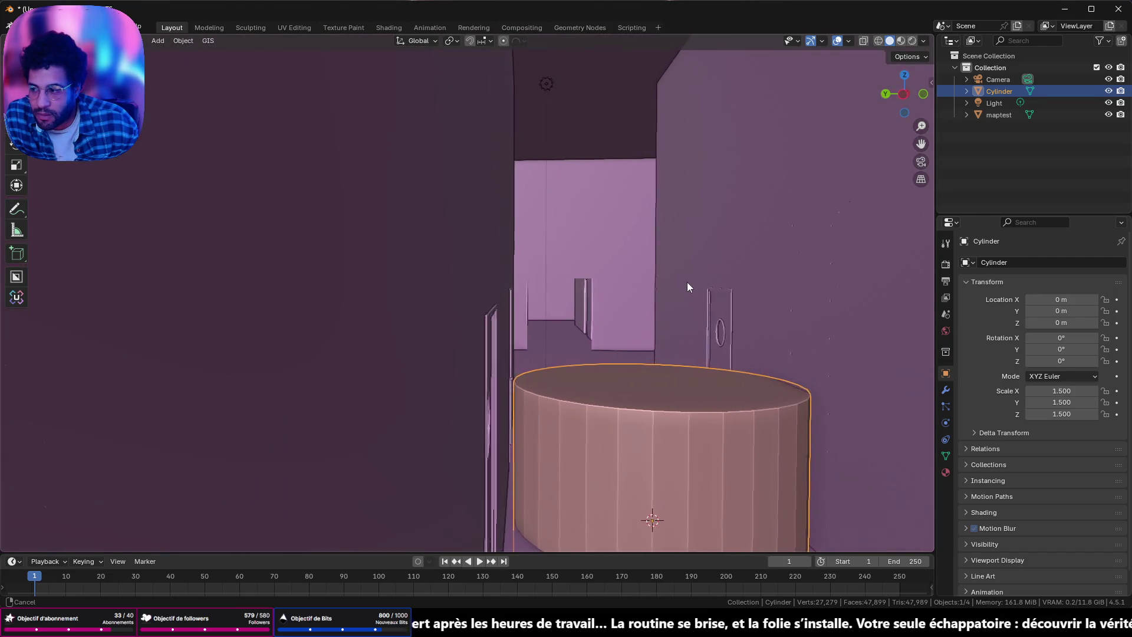
middle_click_drag(608, 284, 628, 286, "shift")
scroll(624, 280, "down", 5)
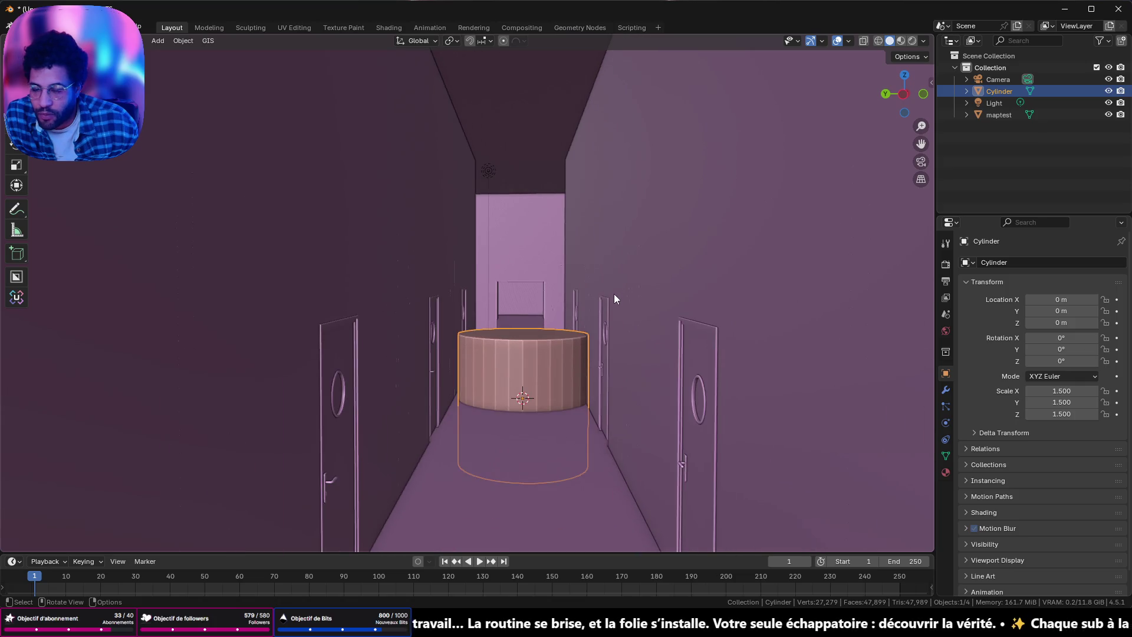
key("ctrl+a")
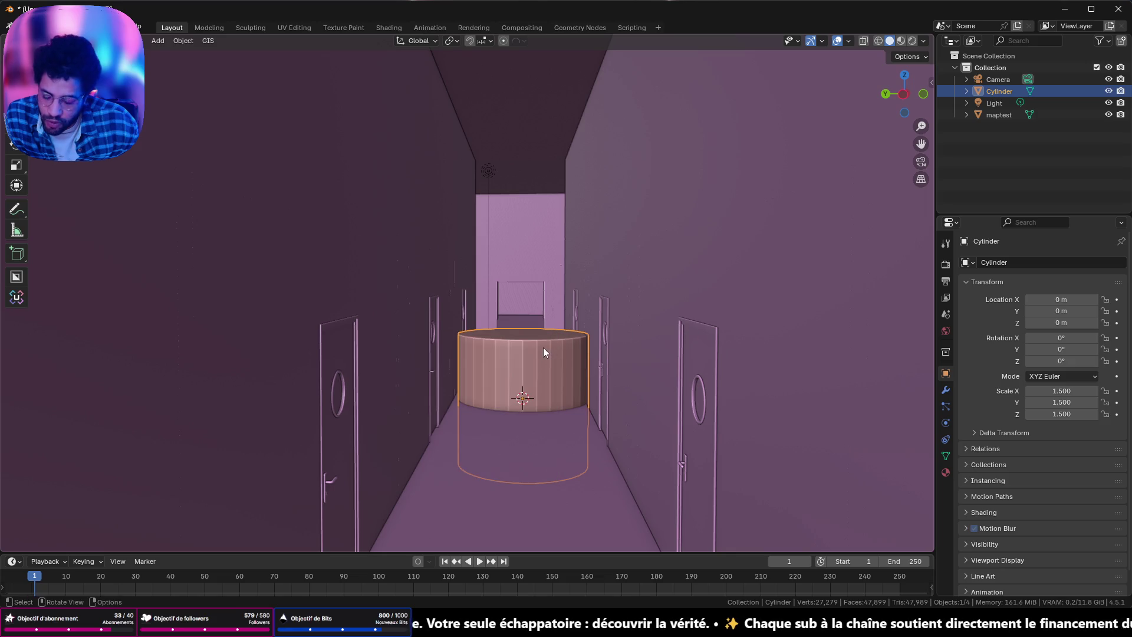
key("shift+a")
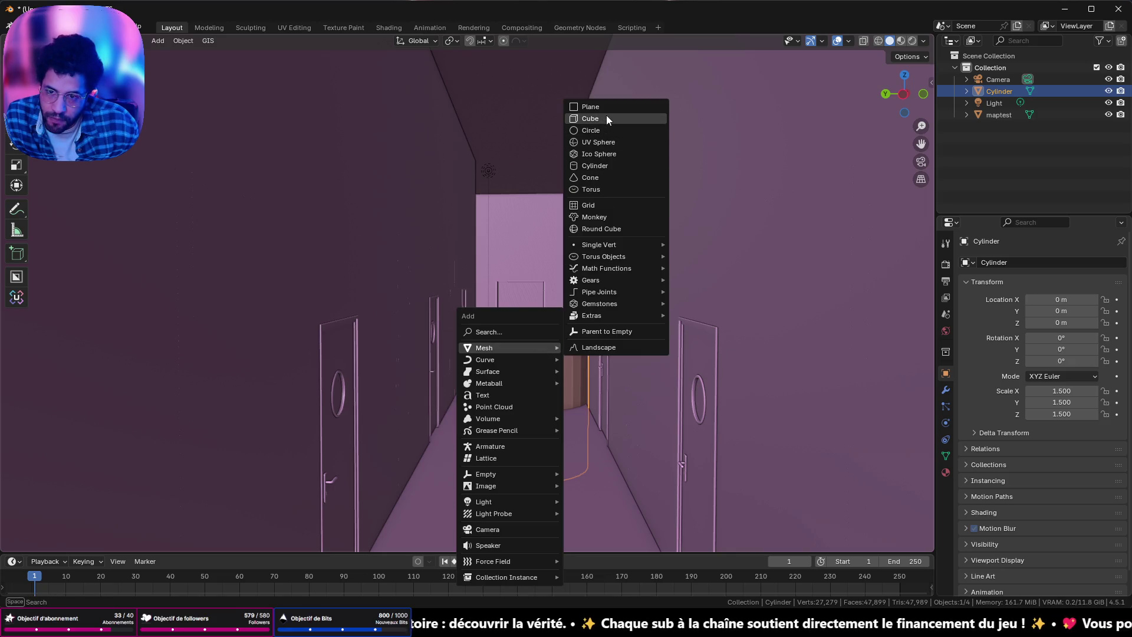
Step: Add a cube and raise it 2.61 m along Z above the cylinder
left_click(606, 115)
scroll(547, 341, "up", 1)
scroll(548, 354, "up", 1)
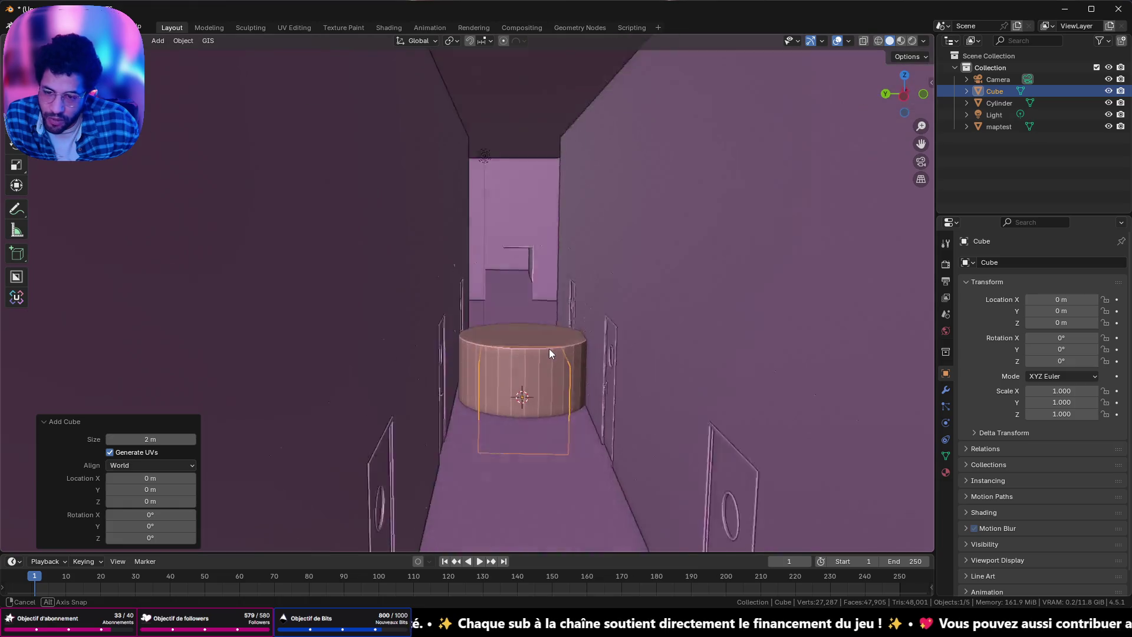
scroll(549, 349, "up", 1)
scroll(552, 346, "up", 1)
key("g")
key("z")
left_click(555, 155)
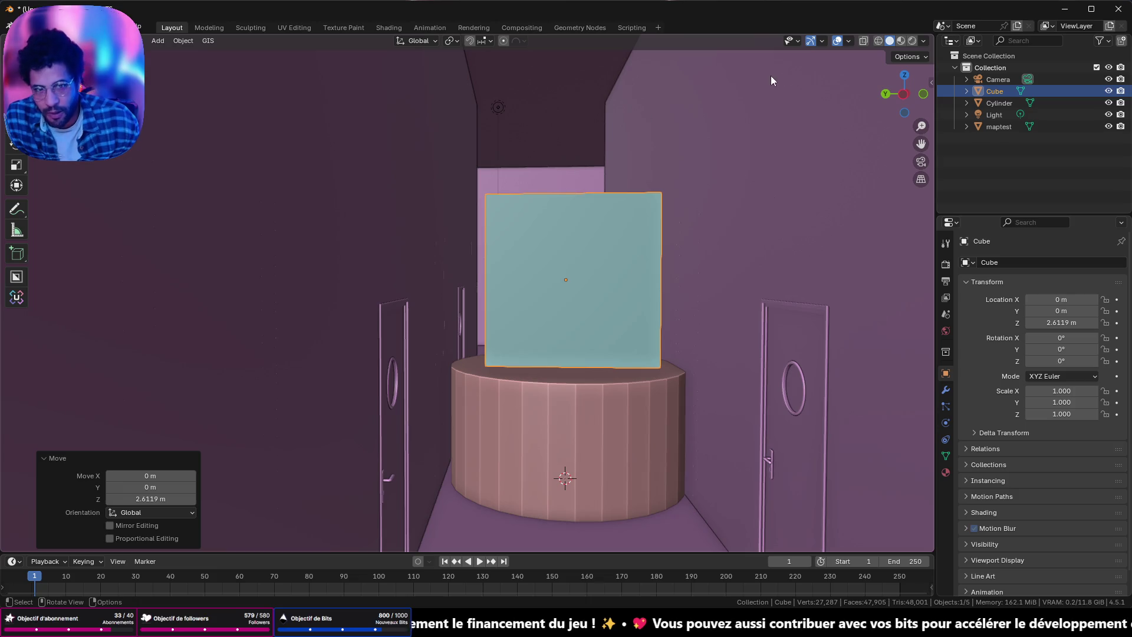
left_click(904, 79)
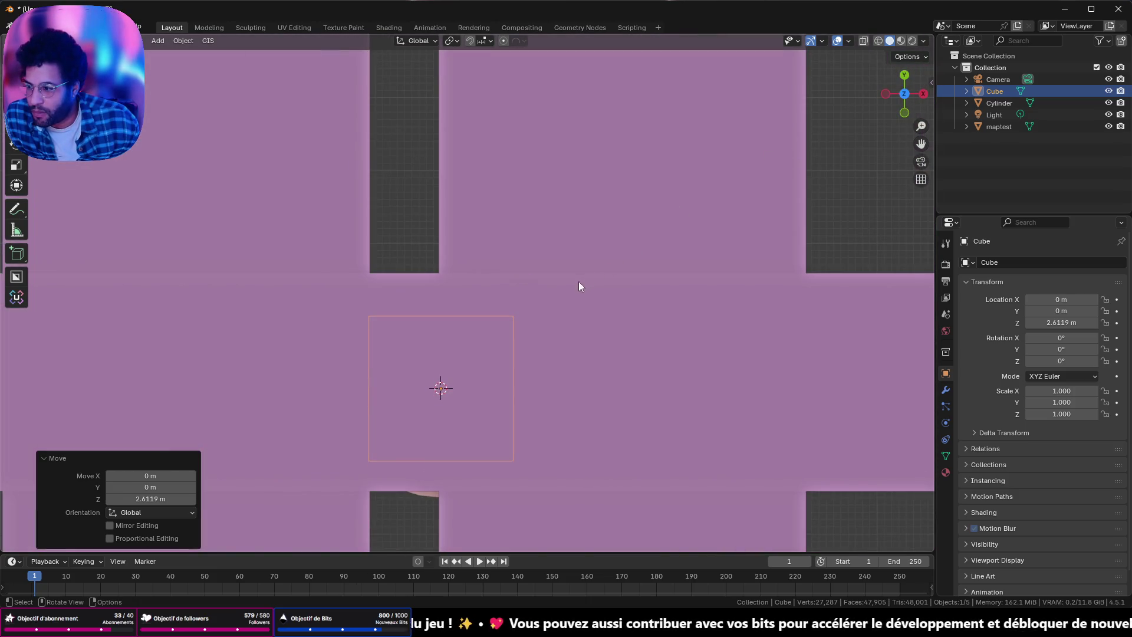
scroll(529, 321, "up", 3)
scroll(528, 324, "up", 2)
scroll(477, 344, "down", 2)
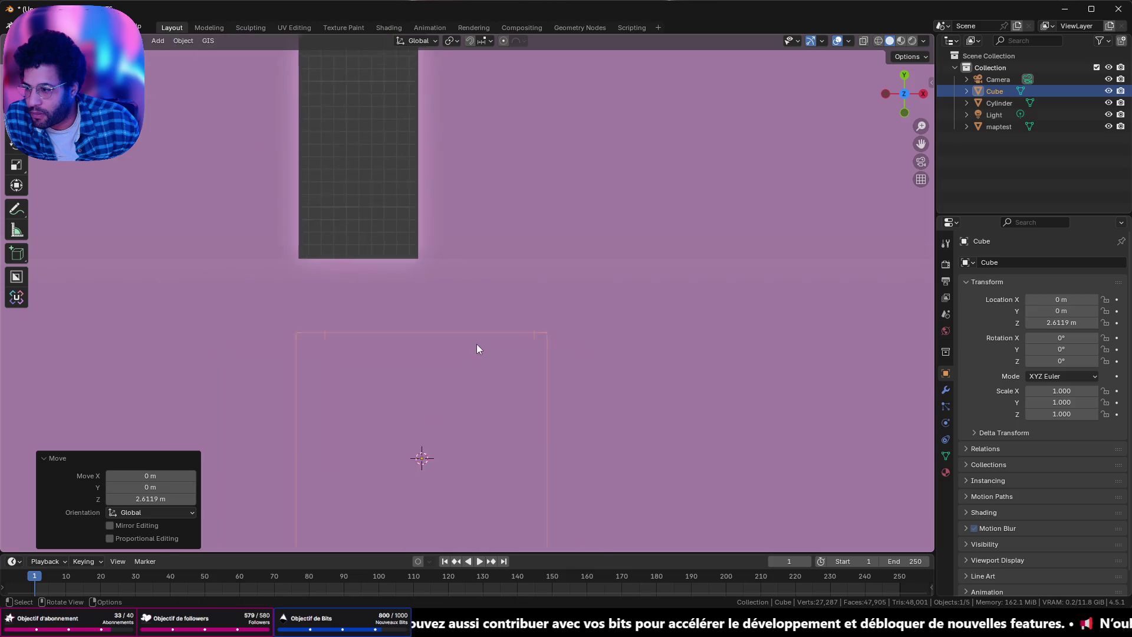
scroll(476, 348, "down", 2)
Step: Select the corridor cylinder in perspective view and bring up the Quick Favorites list
mouse_move(398, 356)
middle_mouse_down()
mouse_move(452, 328)
mouse_move(526, 237)
middle_mouse_up()
left_click(536, 421)
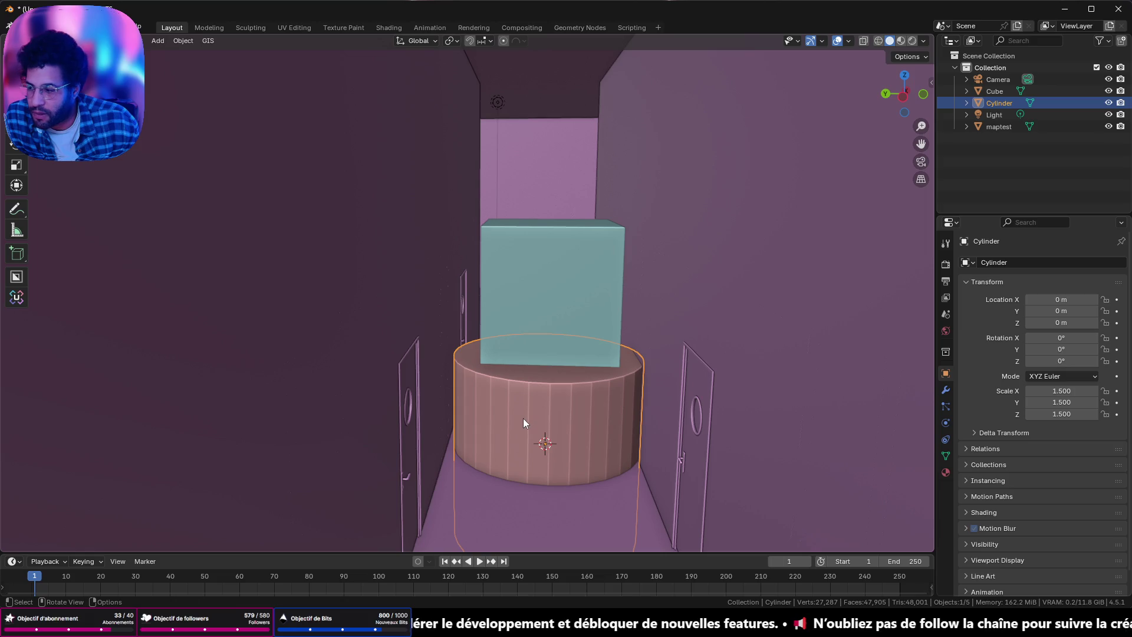
key("x")
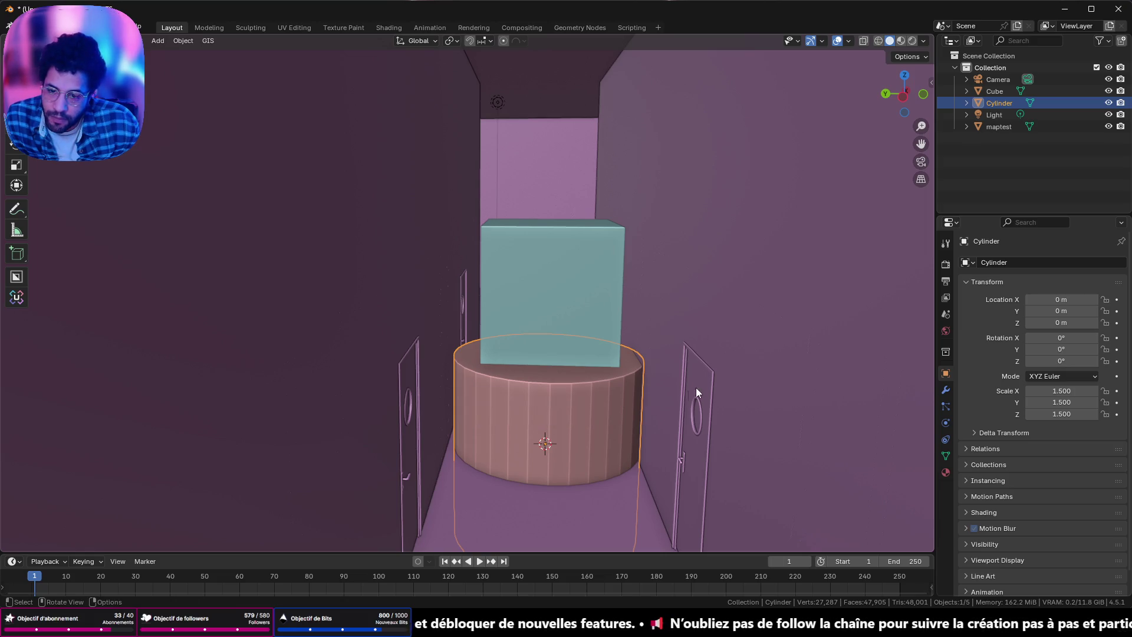
key("q")
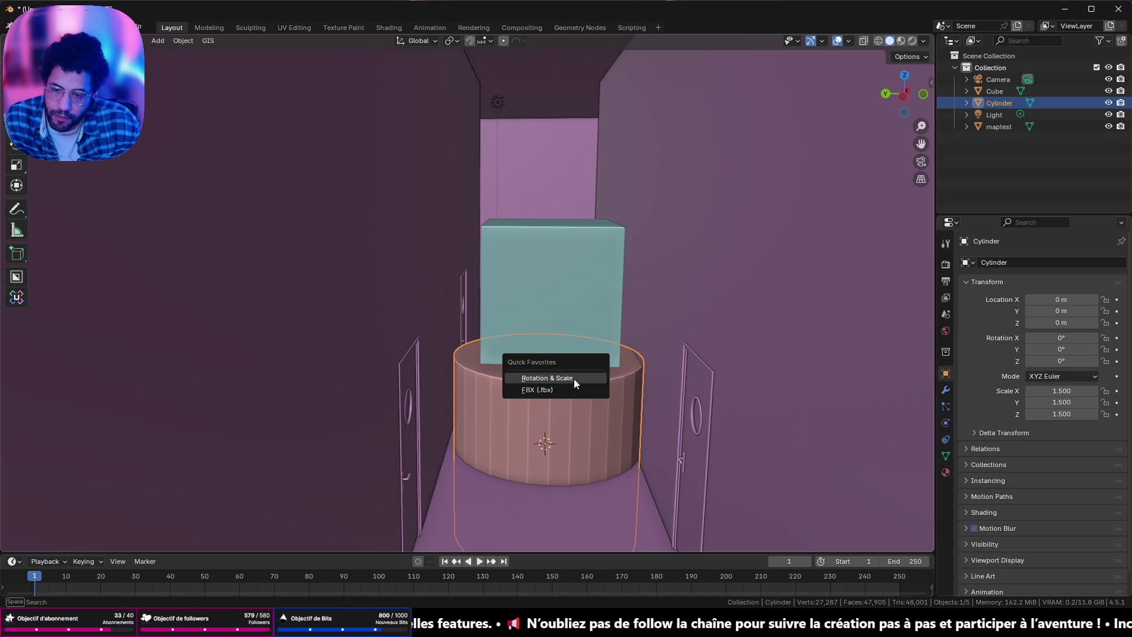
Step: Export the scene as Untitled.fbx to the Desktop and switch back to Unreal Engine
left_click(571, 391)
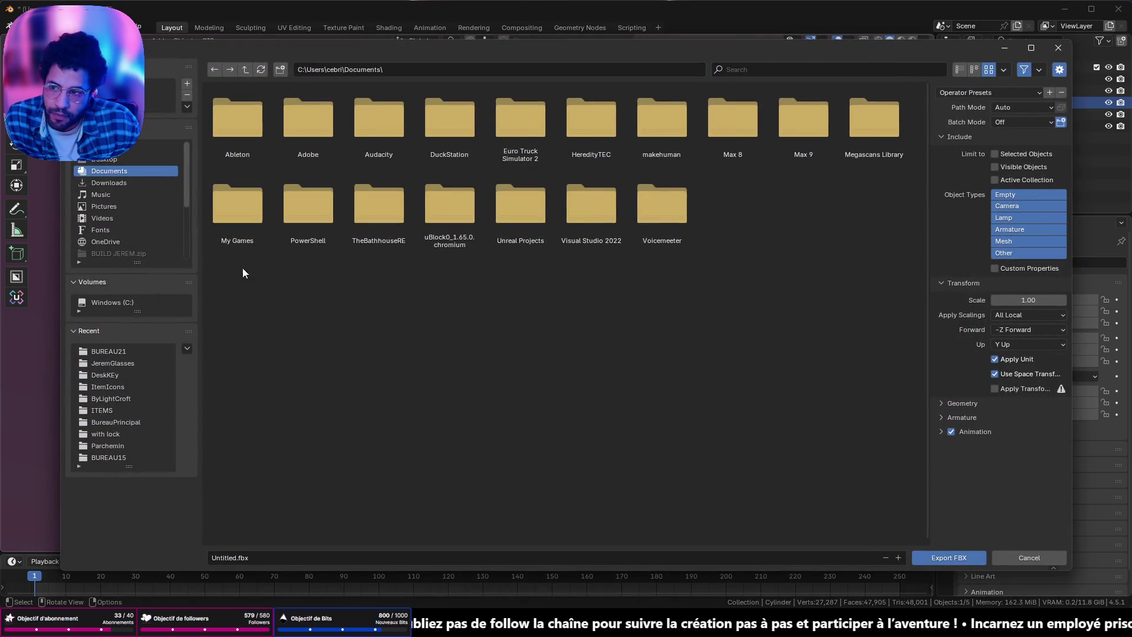
left_click(110, 159)
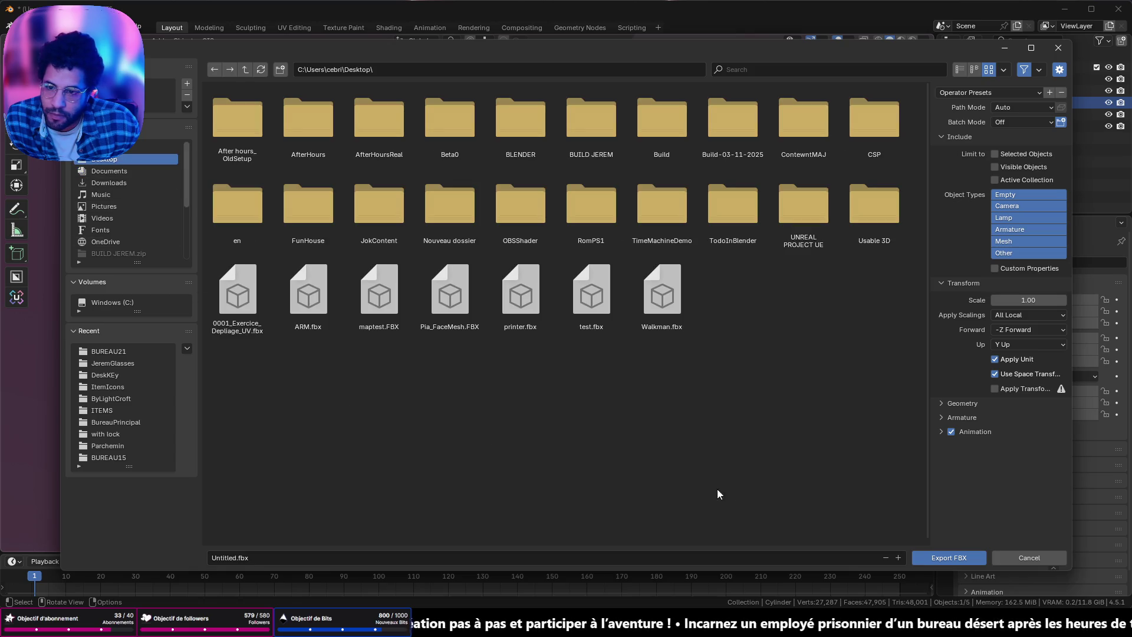
left_click(934, 554)
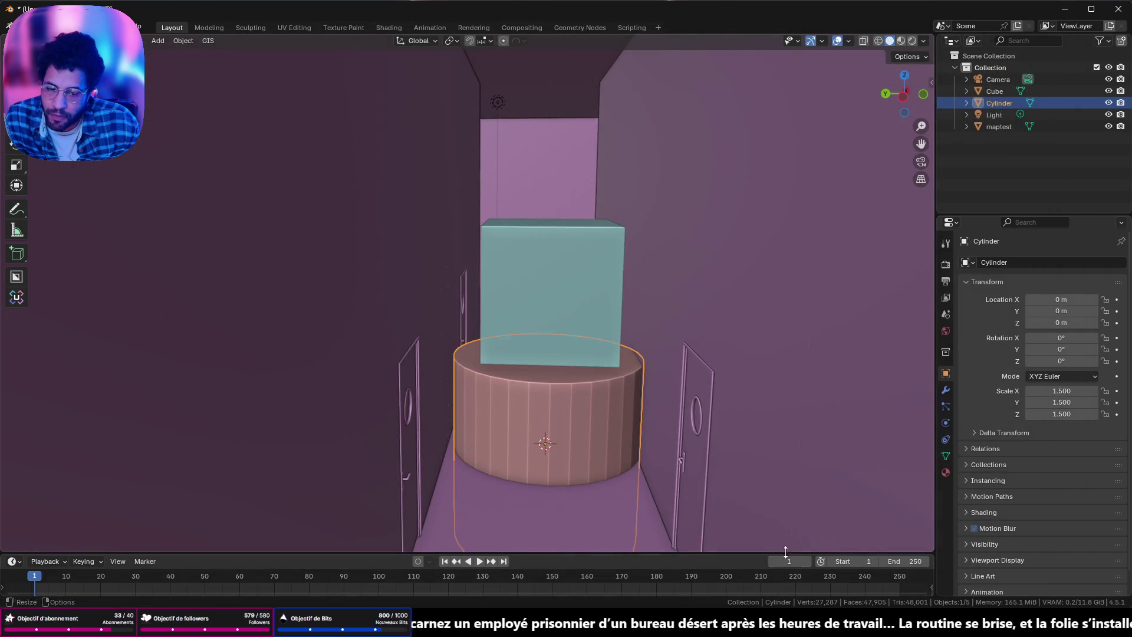
key("alt+Tab")
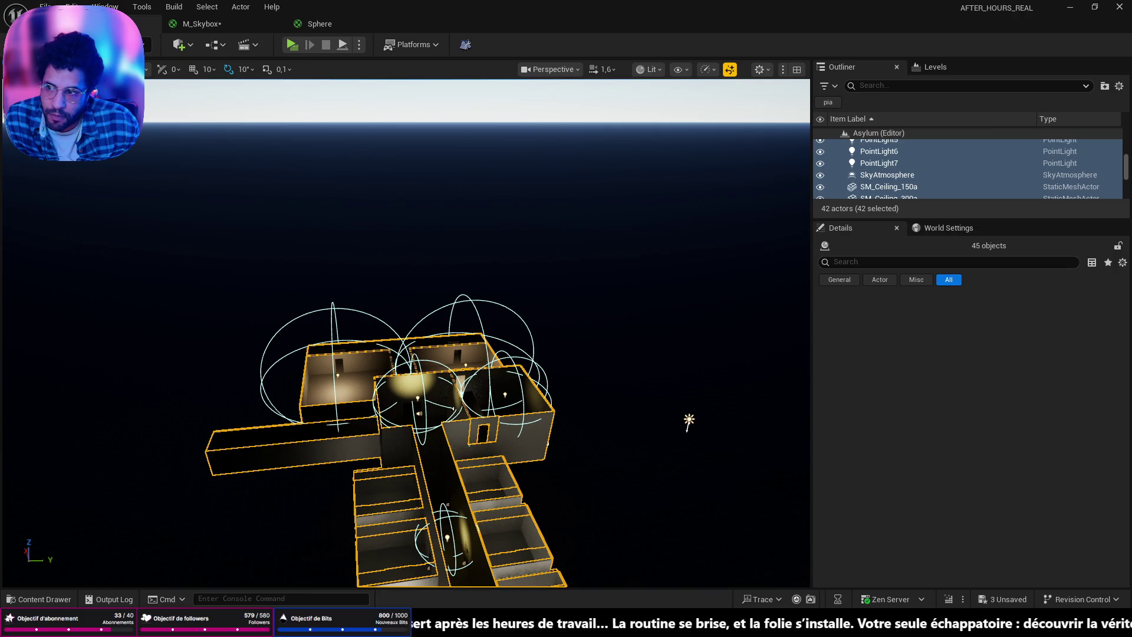
Step: In Unreal Engine, import Untitled.fbx into the project's Content
key("ctrl+space")
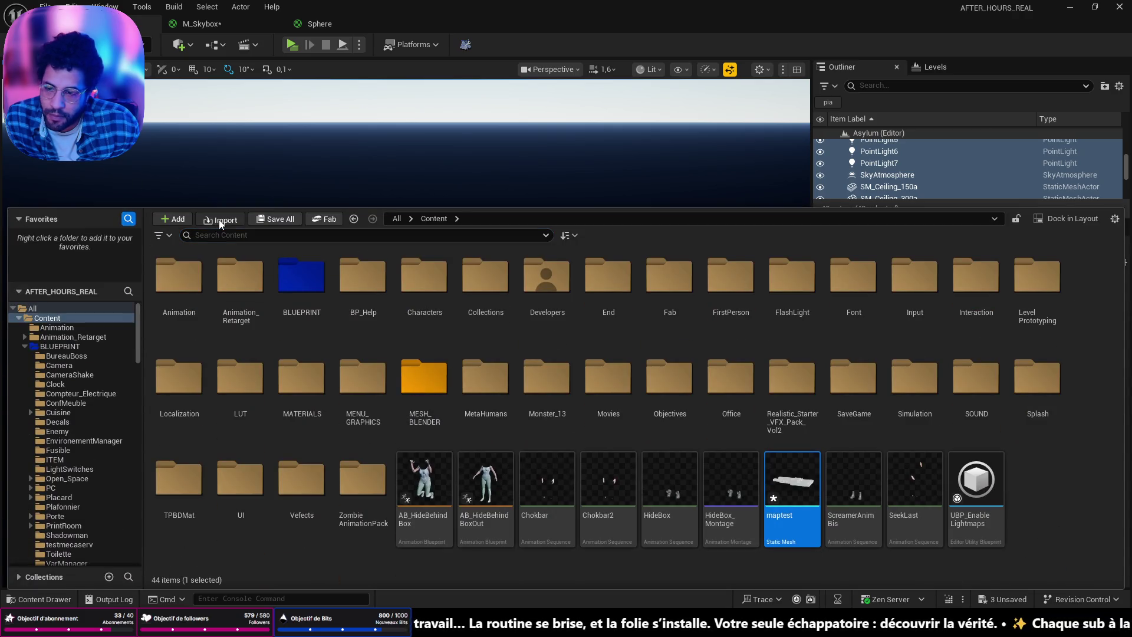
left_click(219, 220)
left_click(518, 90)
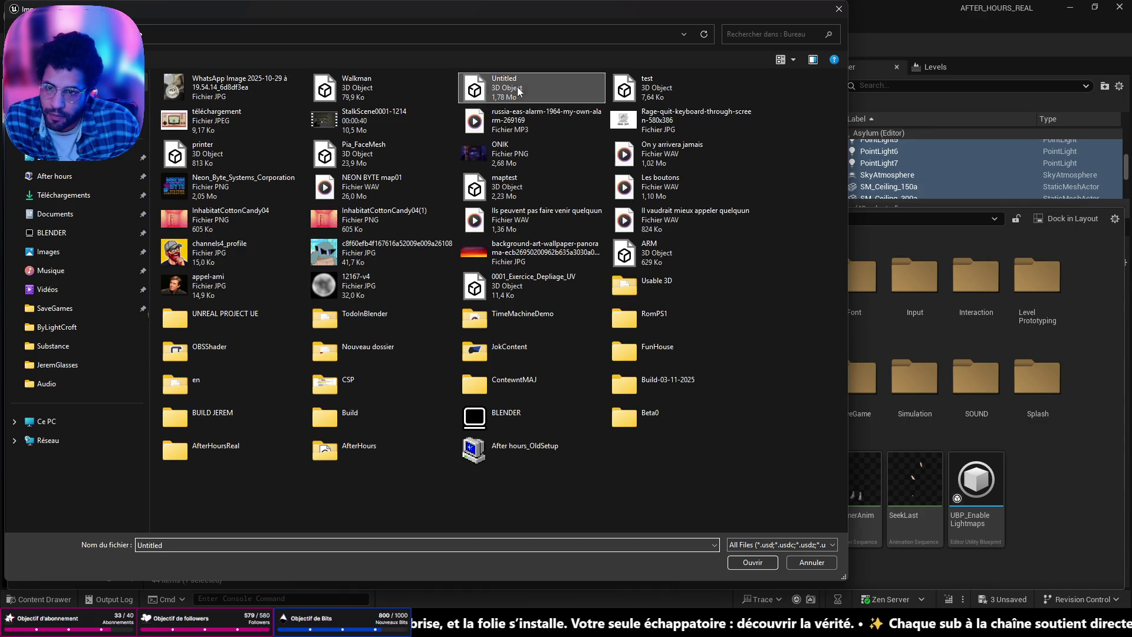
left_click(752, 562)
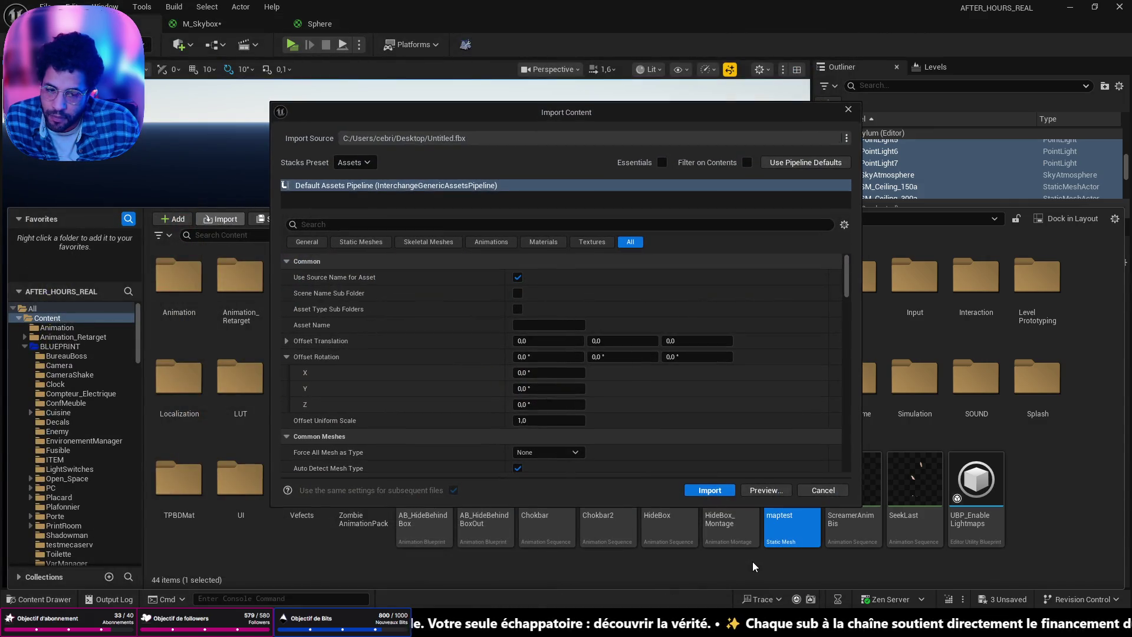
left_click(712, 490)
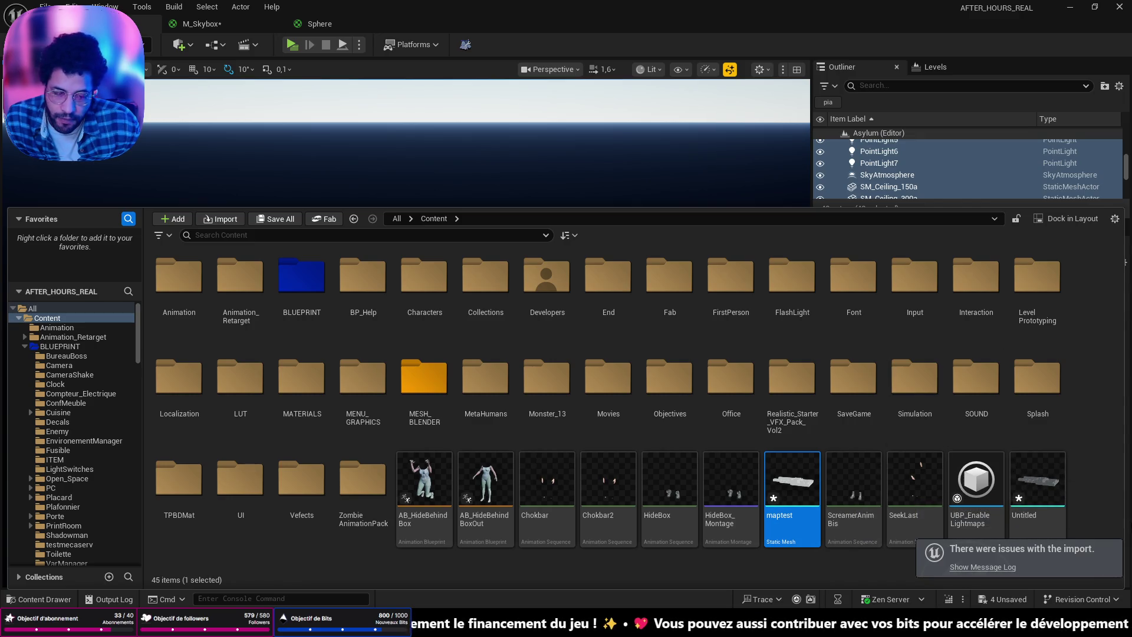
Step: Delete the faulty imported Untitled asset from Content
left_click(1096, 432)
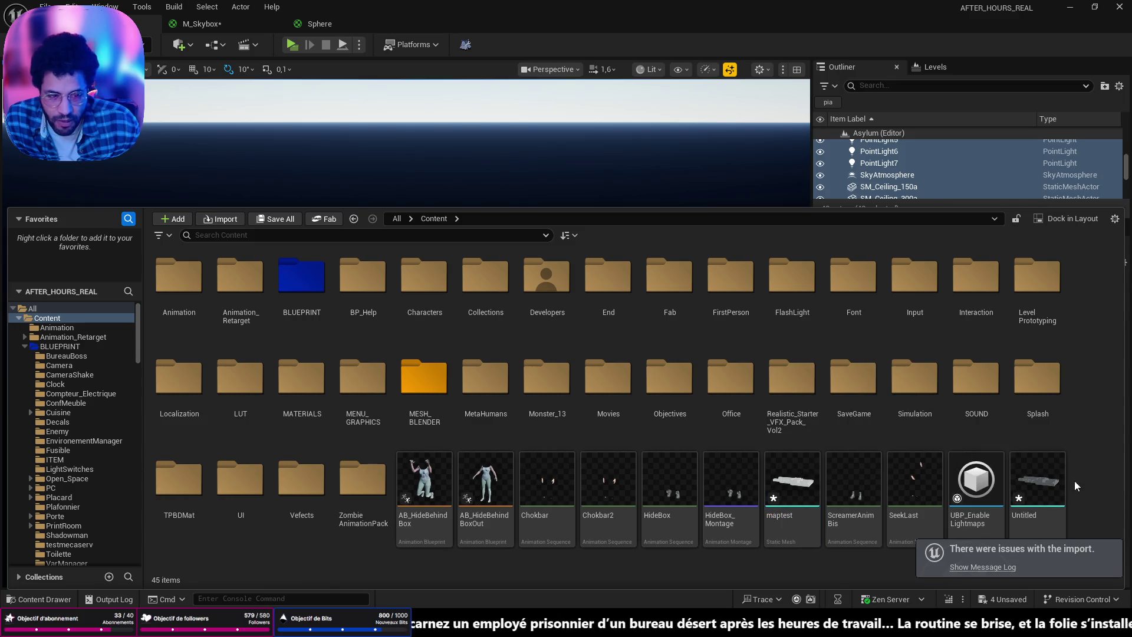
left_click(1060, 490)
key("Delete")
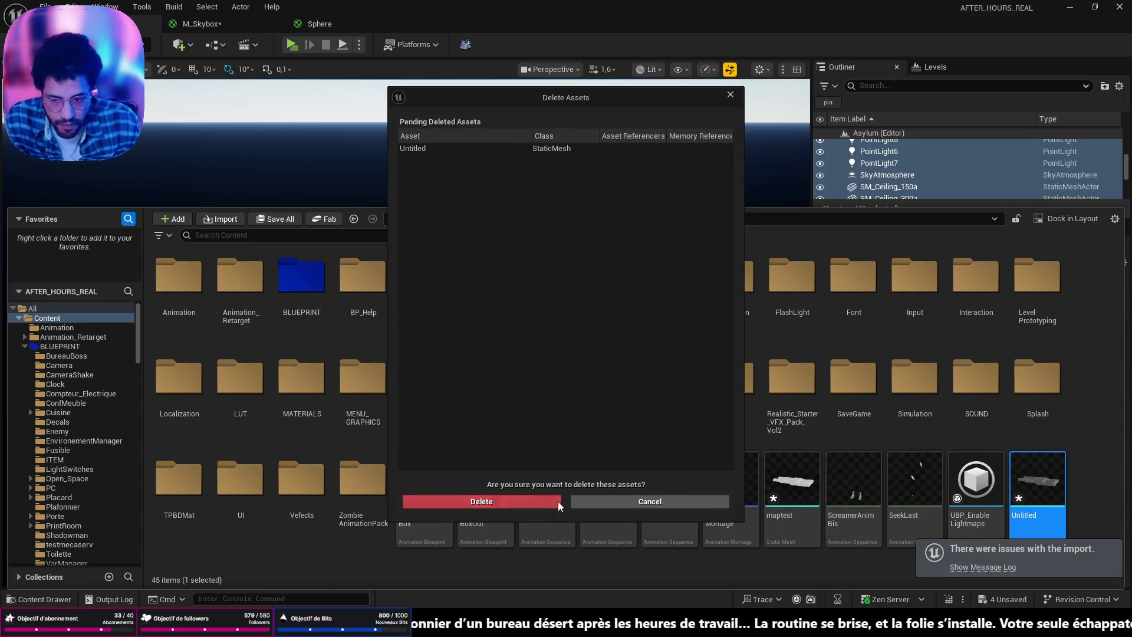
left_click(520, 495)
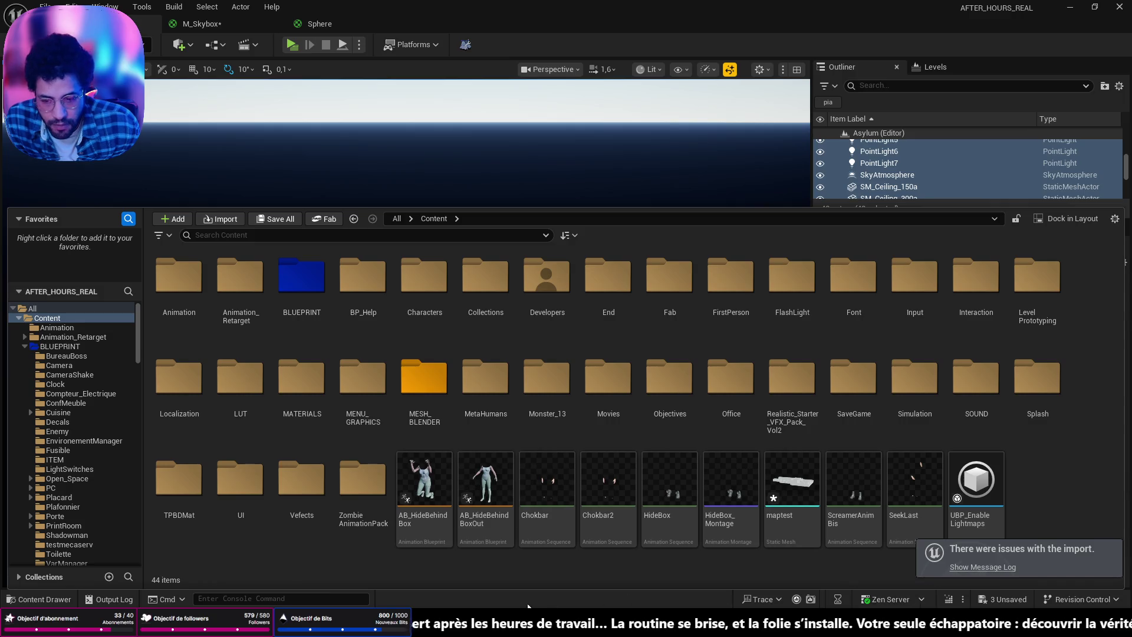
Step: Back in Blender, export only the selected cylinder mesh as Untitled.fbx to the Desktop
key("alt+Tab")
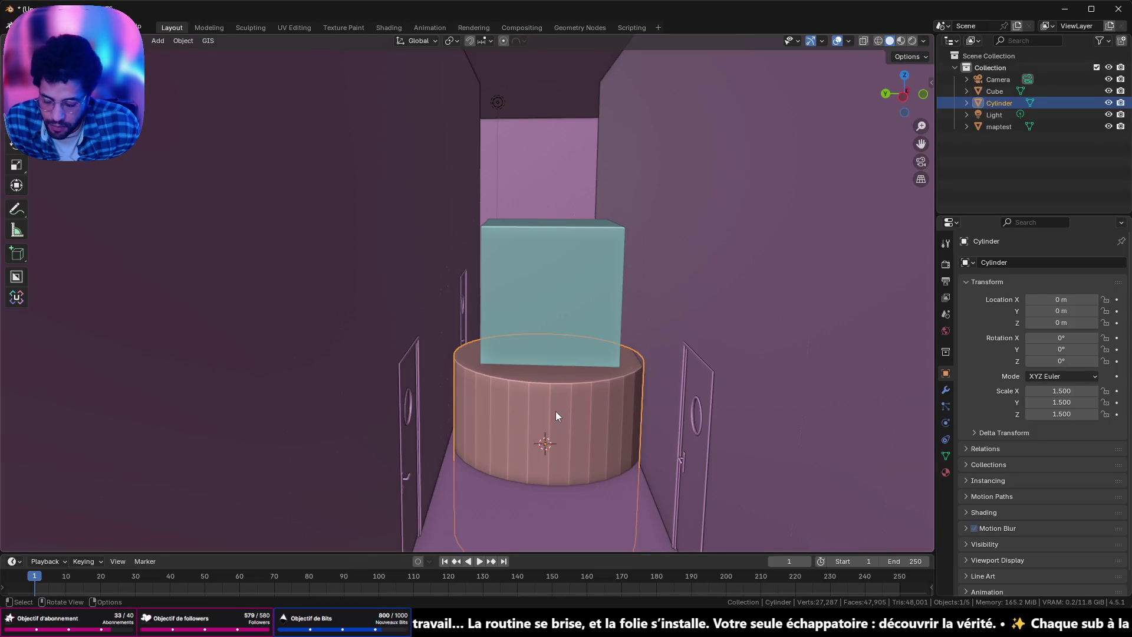
key("q")
left_click(556, 409)
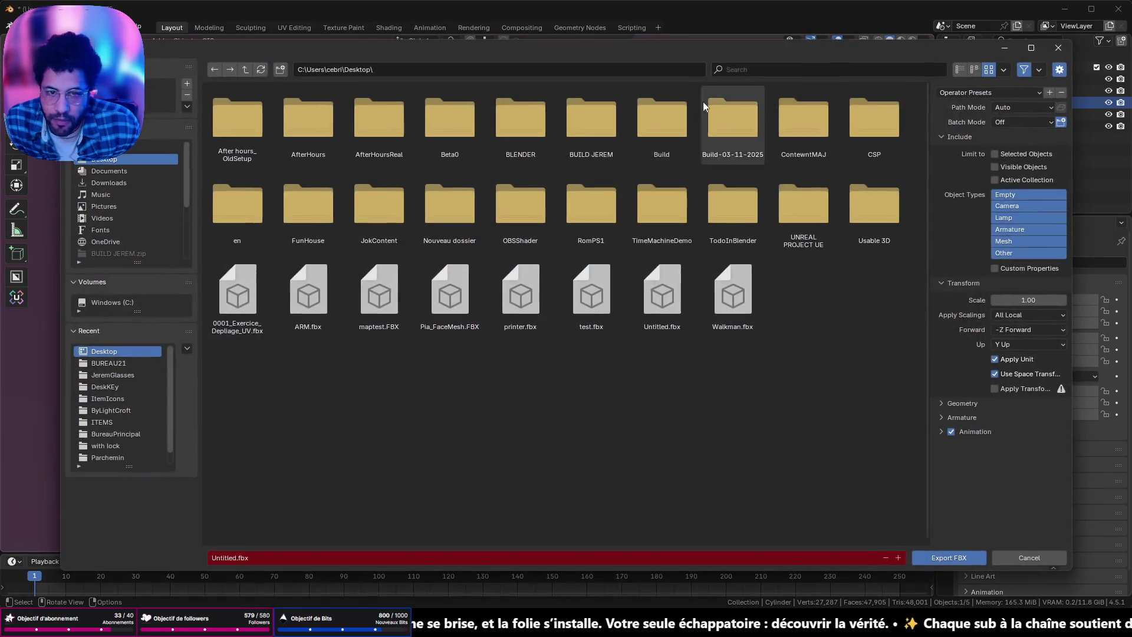
left_click(984, 97)
left_click(975, 121)
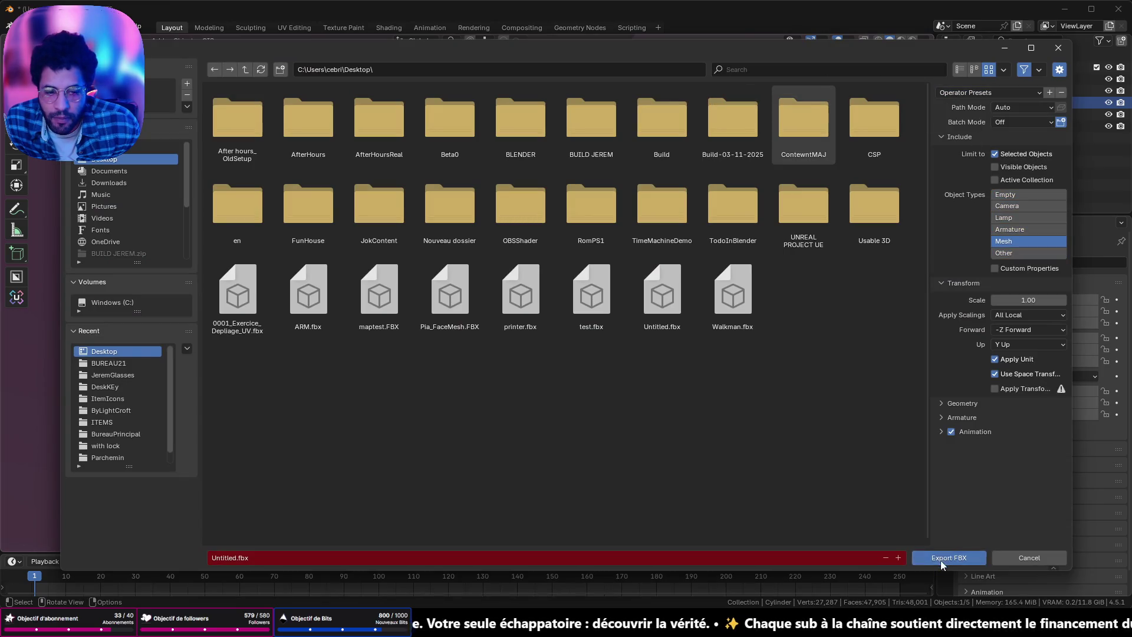
left_click(939, 560)
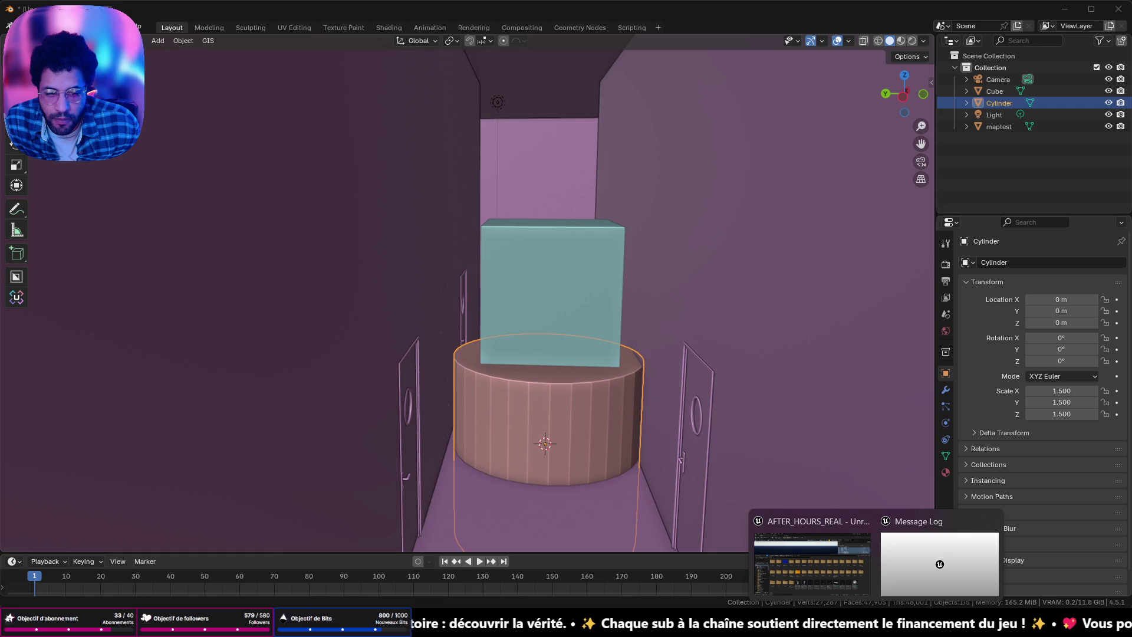
Step: In Unreal Engine, import the re-exported Untitled.fbx cylinder into Content
left_click(847, 569)
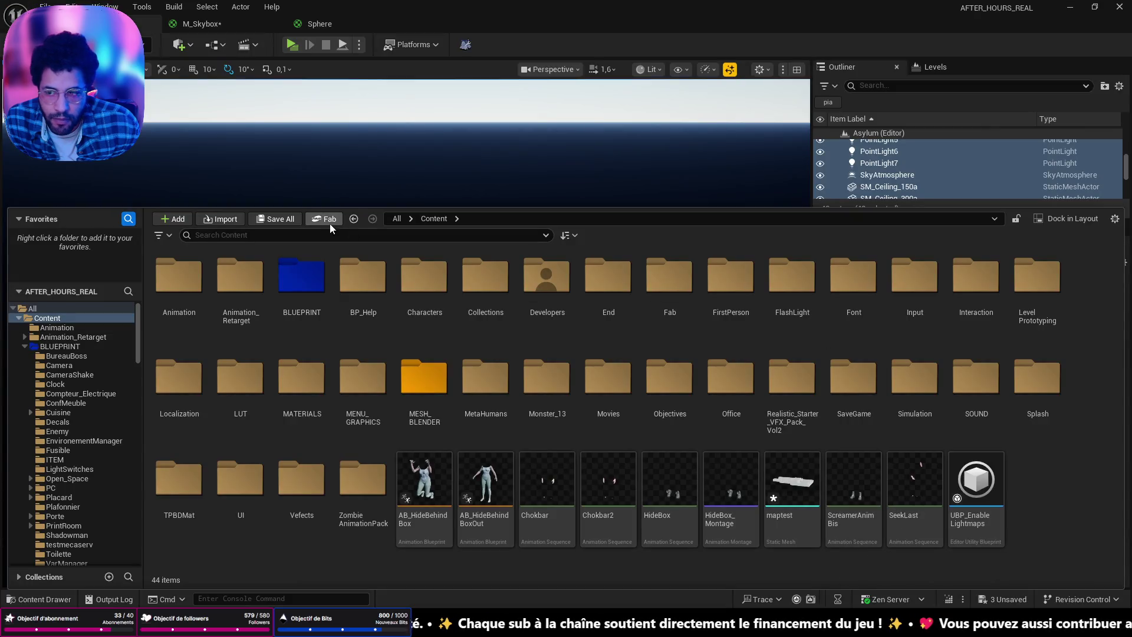
left_click(220, 221)
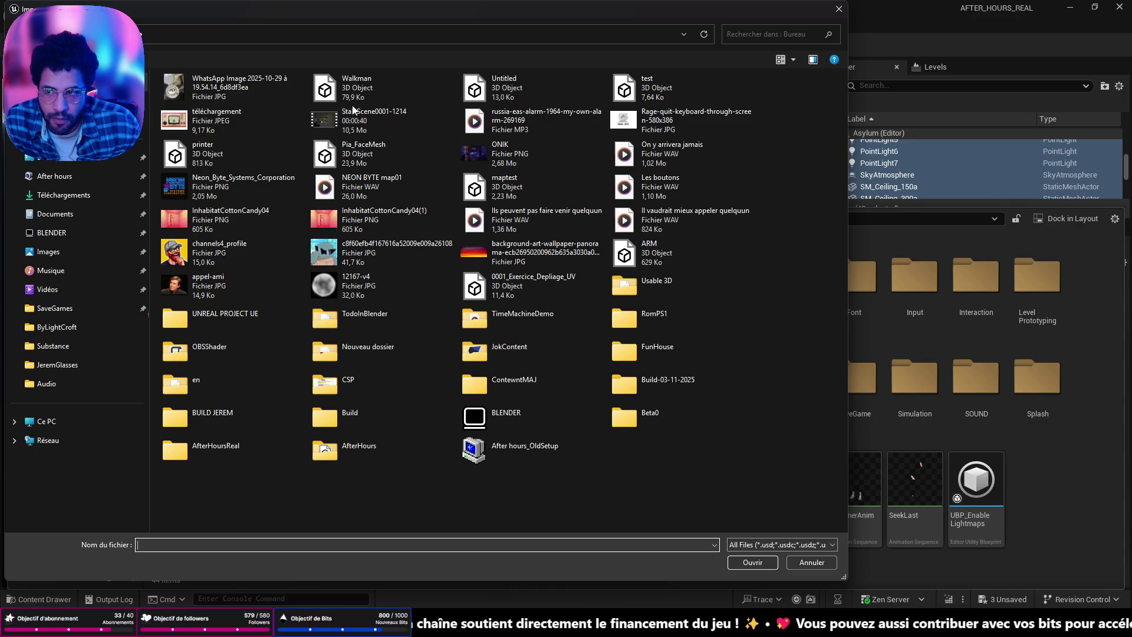
left_click(531, 87)
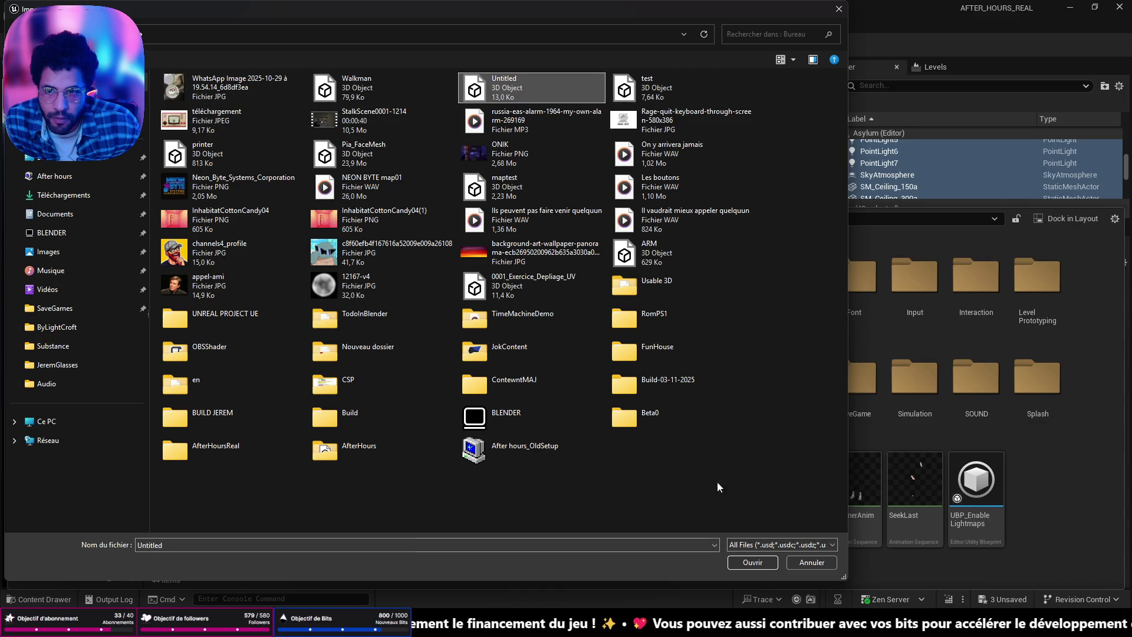
left_click(752, 563)
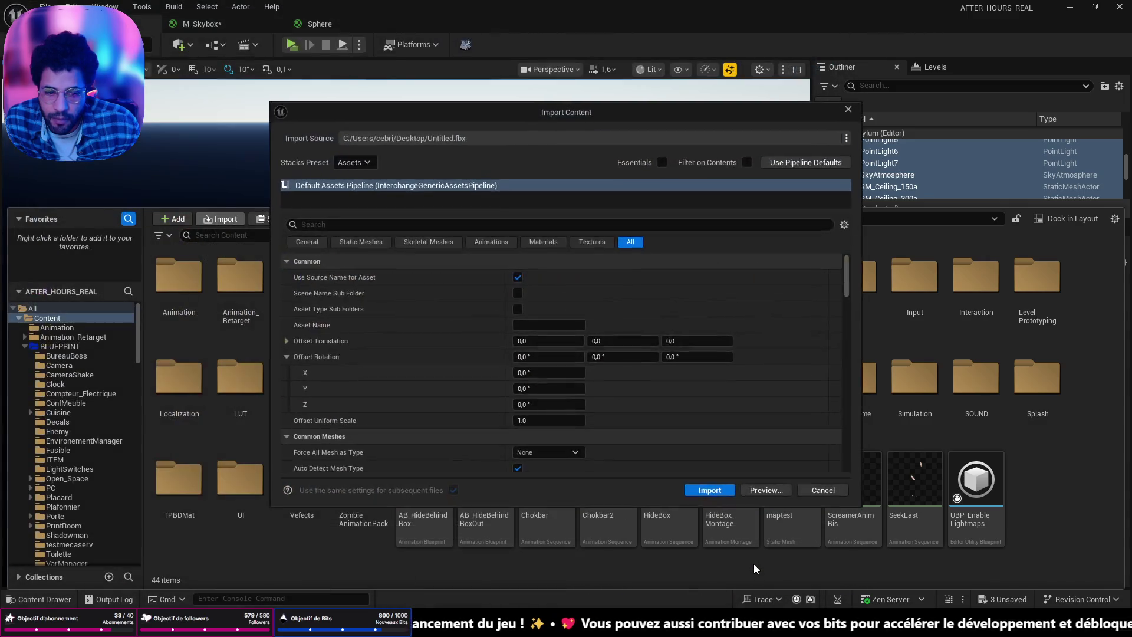
left_click(705, 491)
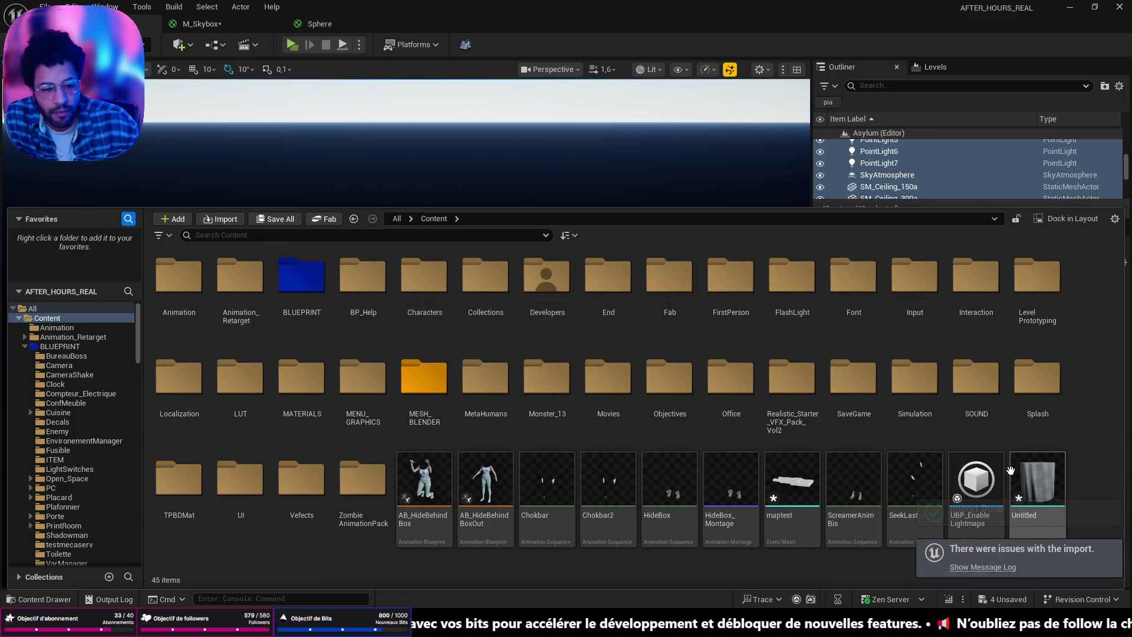
left_click(620, 106)
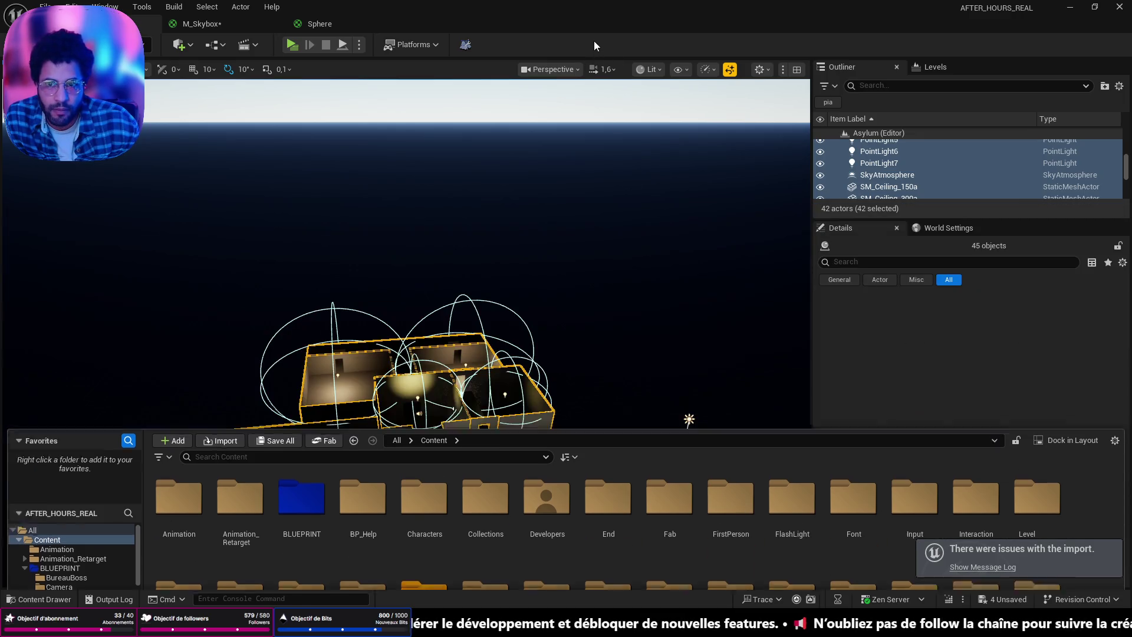
Step: Fly down into a corridor and place the Untitled cylinder mesh there
right_click_drag(537, 211, 535, 211)
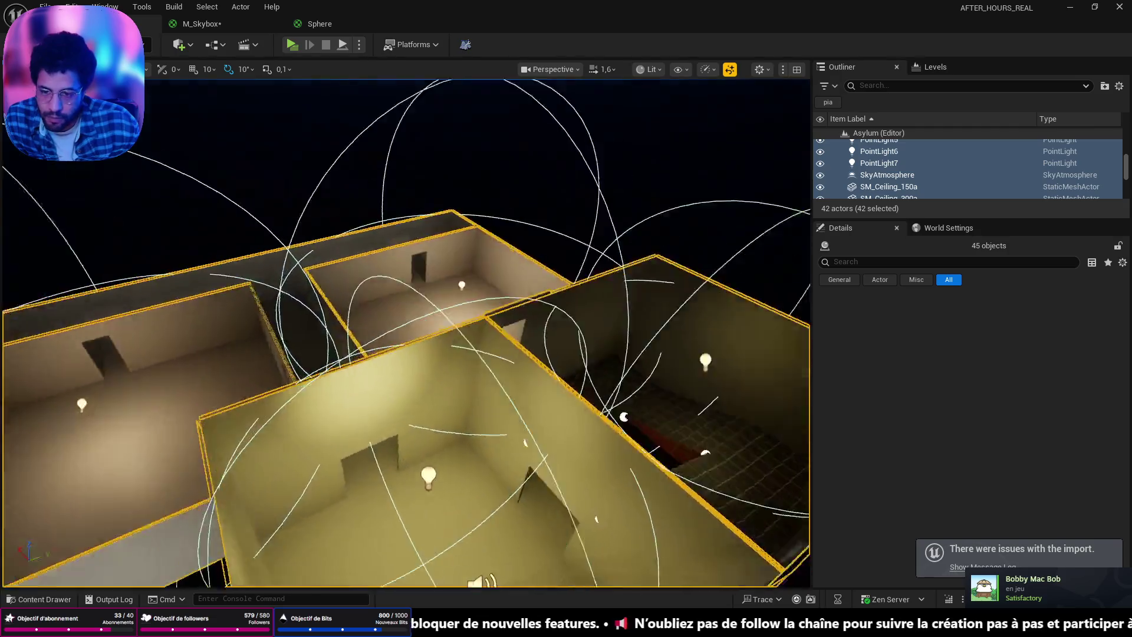
right_click_drag(583, 473, 583, 473)
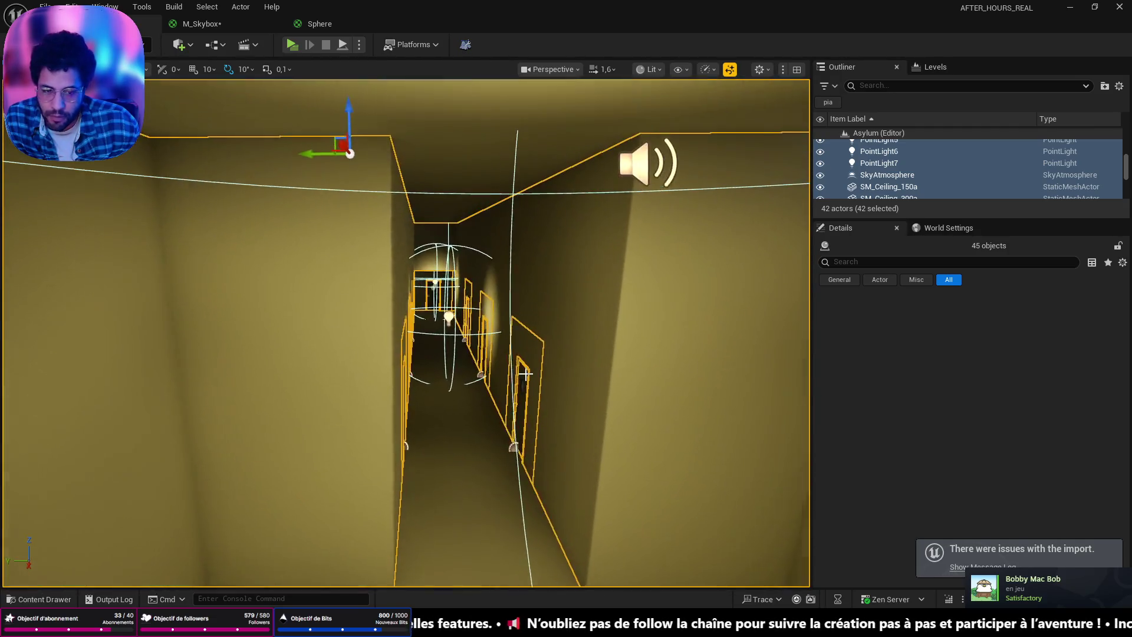
key("ctrl+space")
mouse_move(1039, 481)
left_mouse_down()
mouse_move(529, 268)
mouse_move(468, 477)
left_mouse_up()
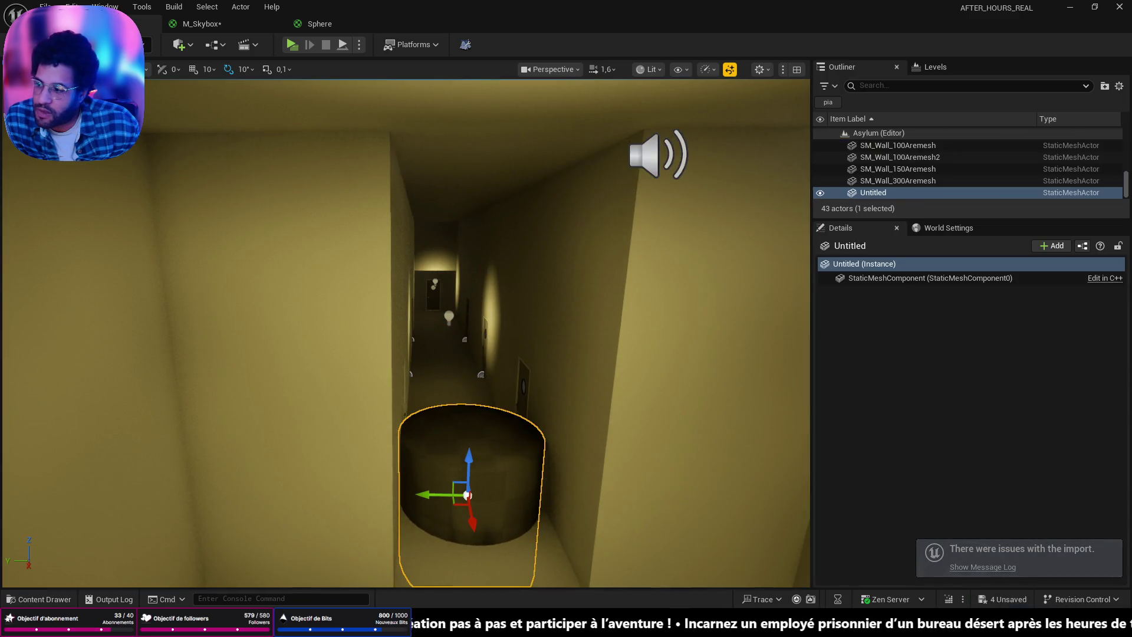
right_click_drag(468, 476, 552, 388)
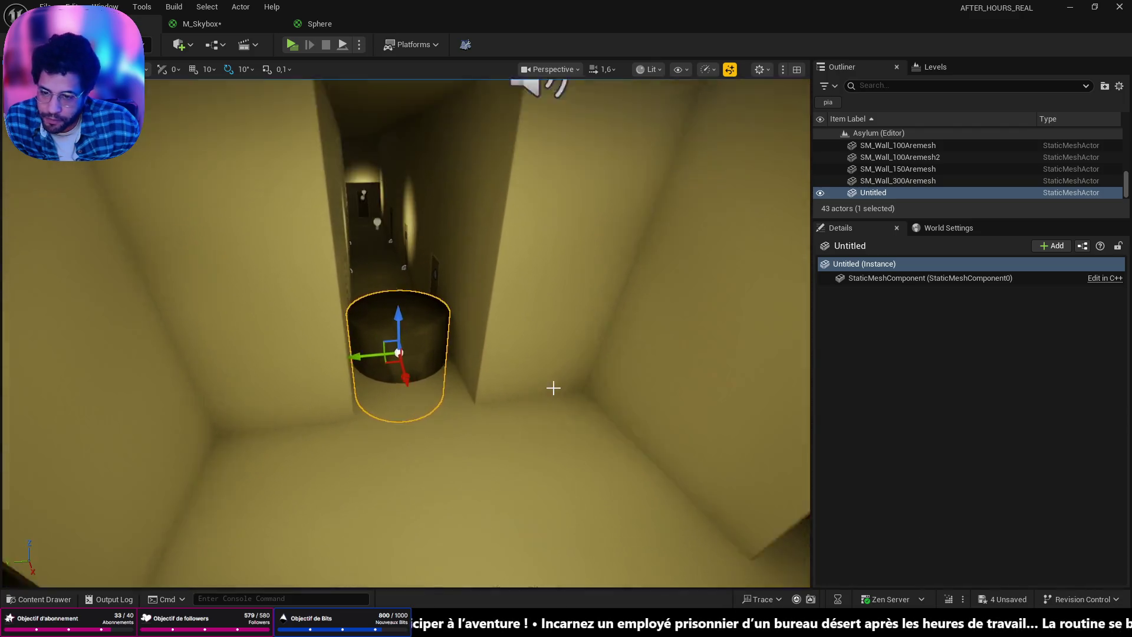
scroll(553, 388, "up", 2)
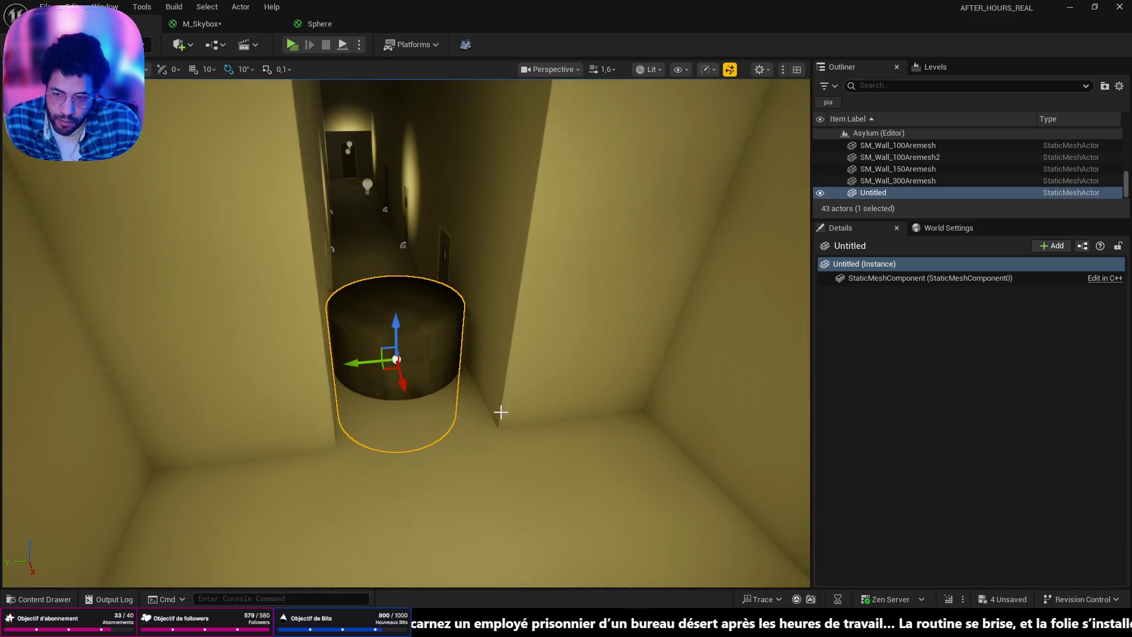
scroll(501, 410, "up", 2)
scroll(501, 411, "up", 2)
Step: Look over the placed cylinder from several angles inside the corridor
right_click_drag(500, 411, 501, 412)
scroll(500, 412, "down", 2)
key("a")
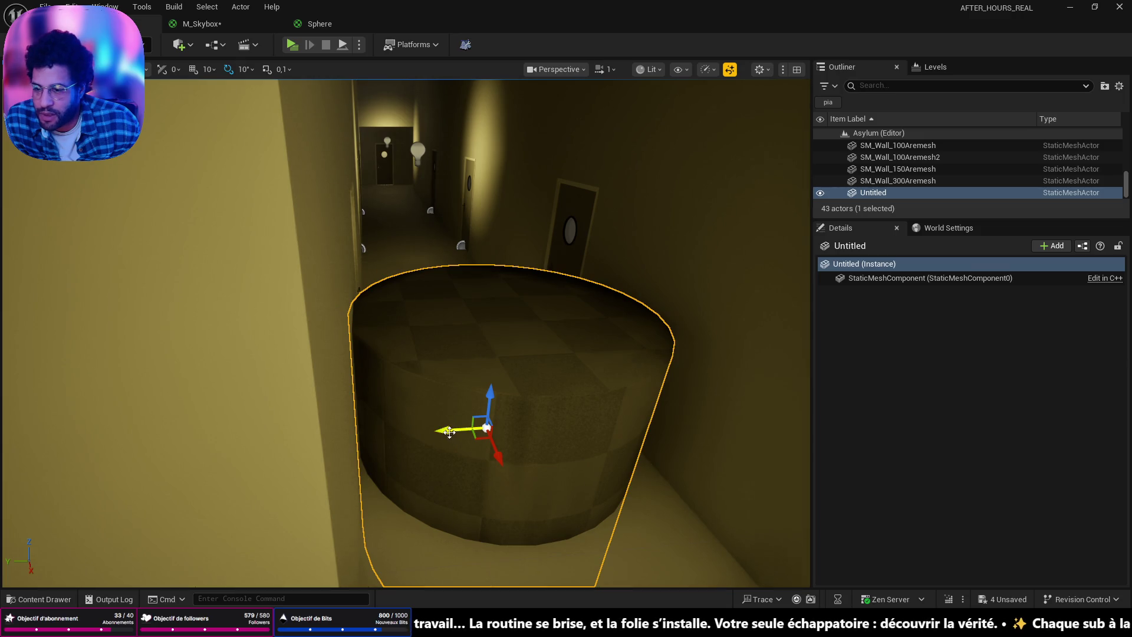
left_click_drag(448, 432, 454, 431)
right_click_drag(548, 381, 548, 380)
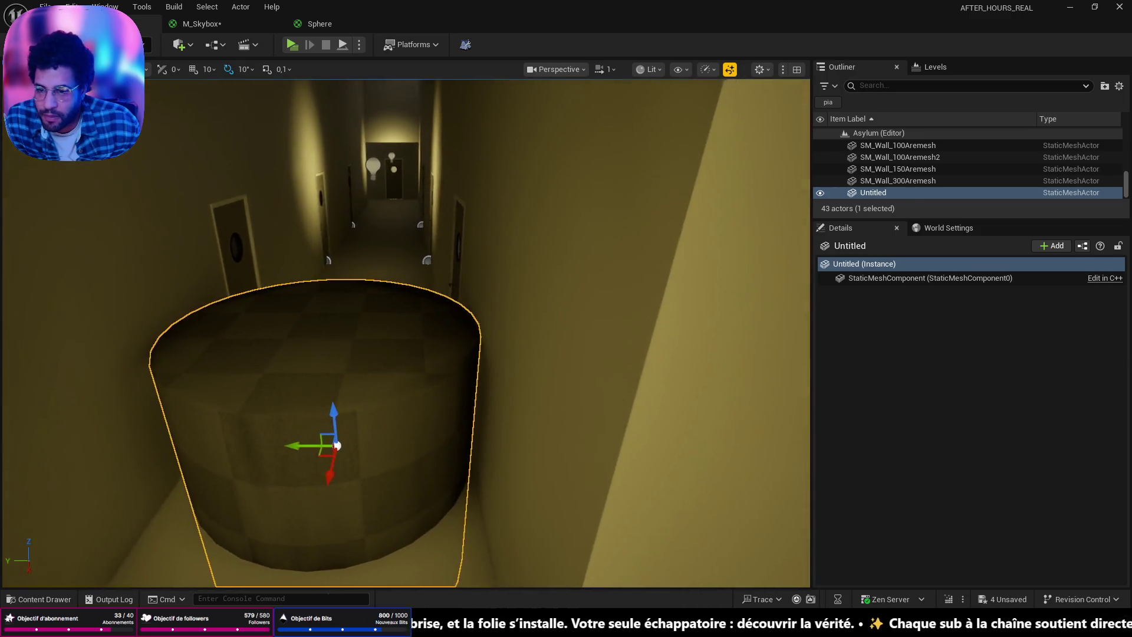
key("a")
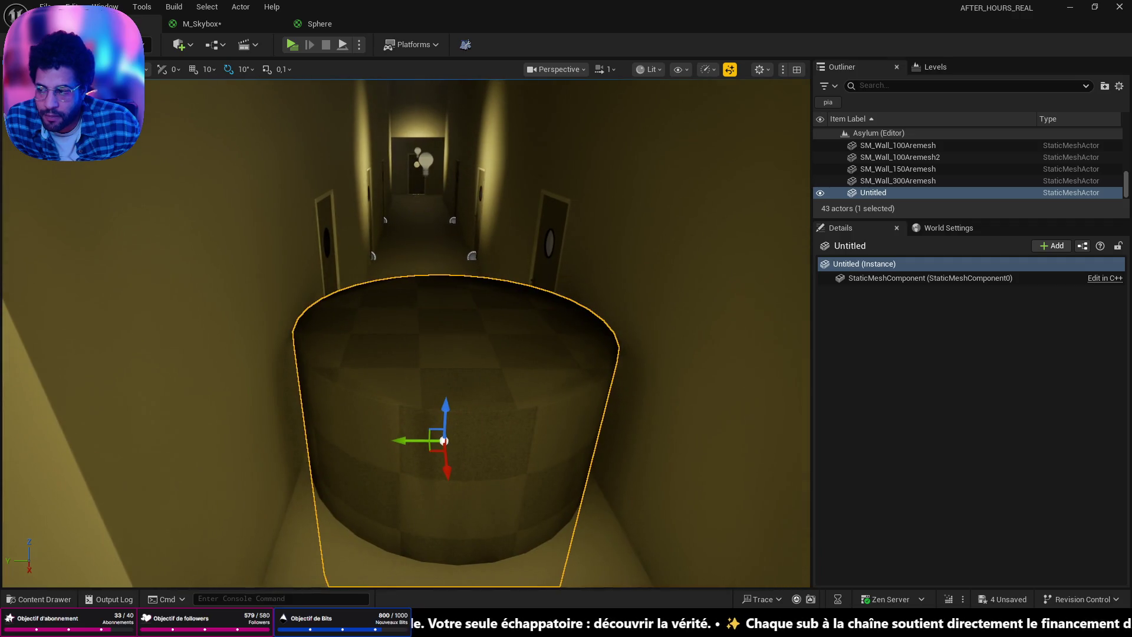
key("s")
key("e")
key("f")
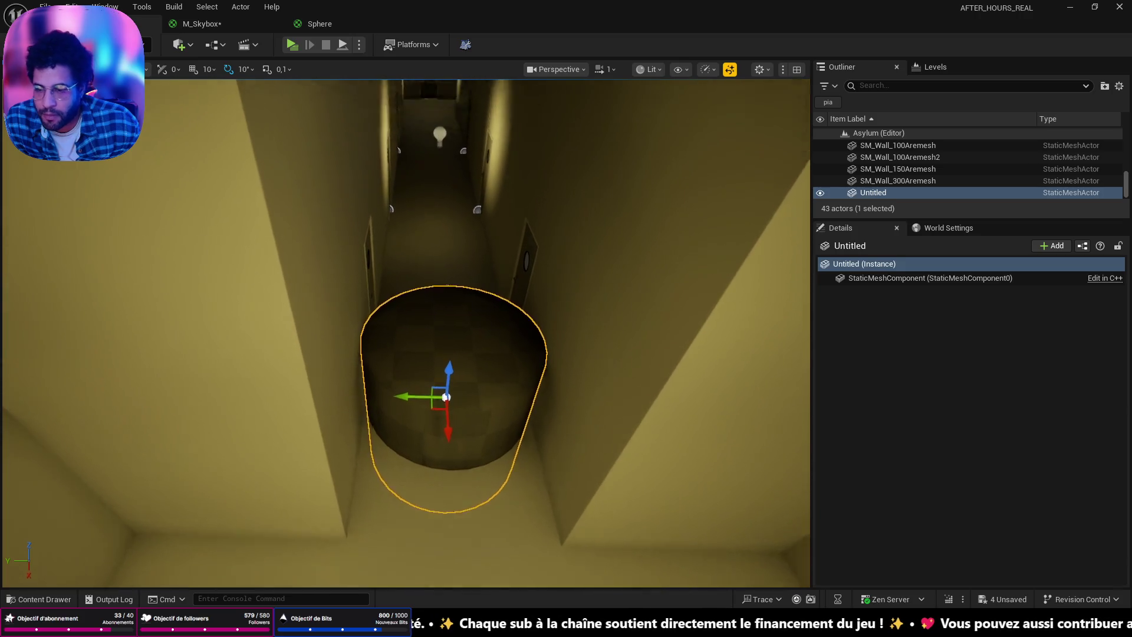
mouse_move(442, 353)
right_mouse_down()
mouse_move(442, 266)
mouse_move(443, 371)
right_mouse_up()
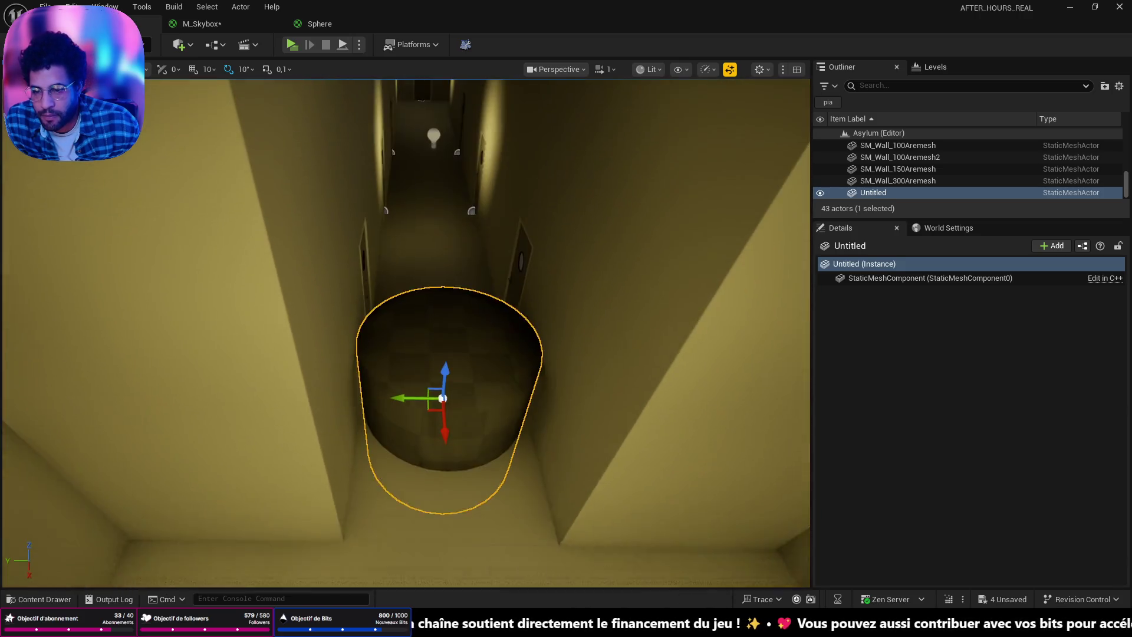
scroll(442, 392, "down", 5)
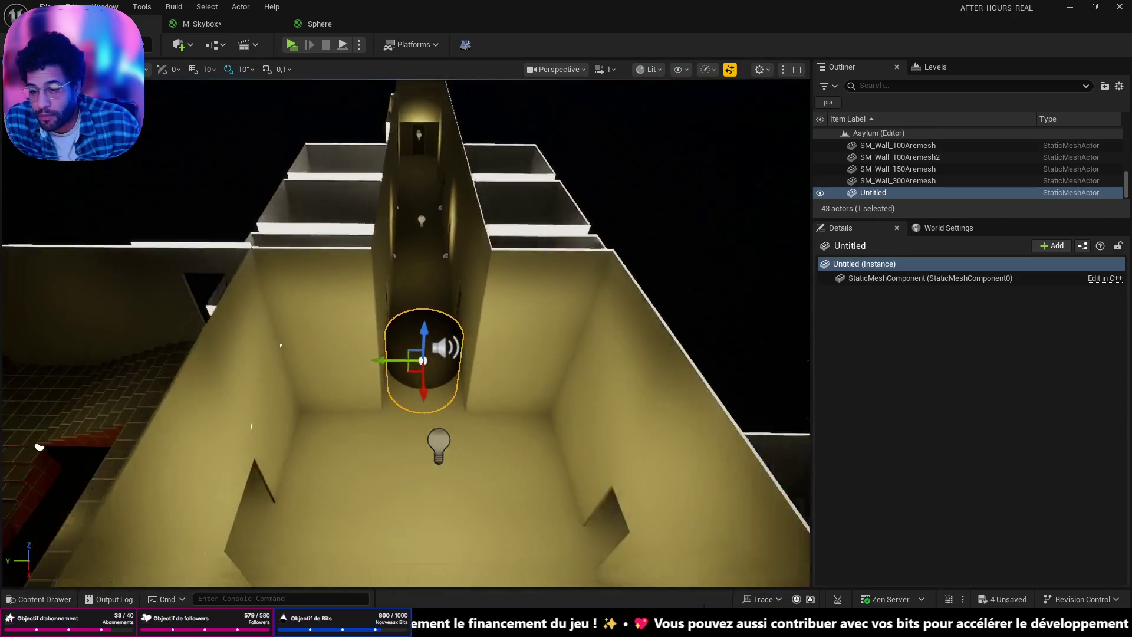
Step: Switch back to Blender and select the cube on top of the cylinder
left_click(1069, 7)
right_click(528, 376)
left_click(597, 241)
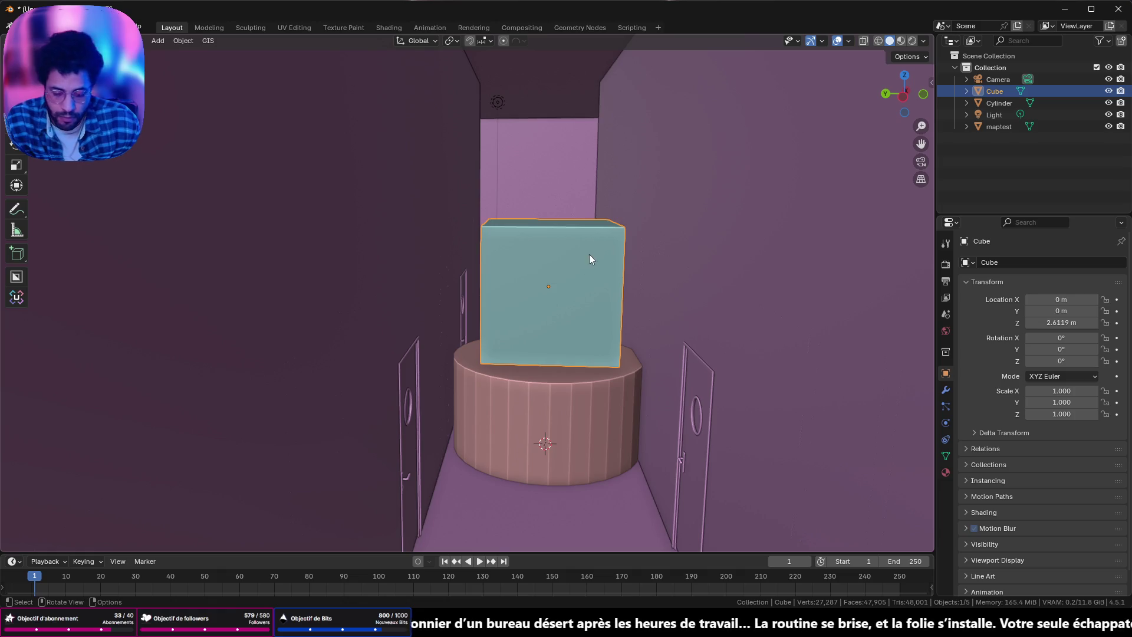
Step: Delete the cube sitting on the cylinder, then select the maptest level mesh
key("x")
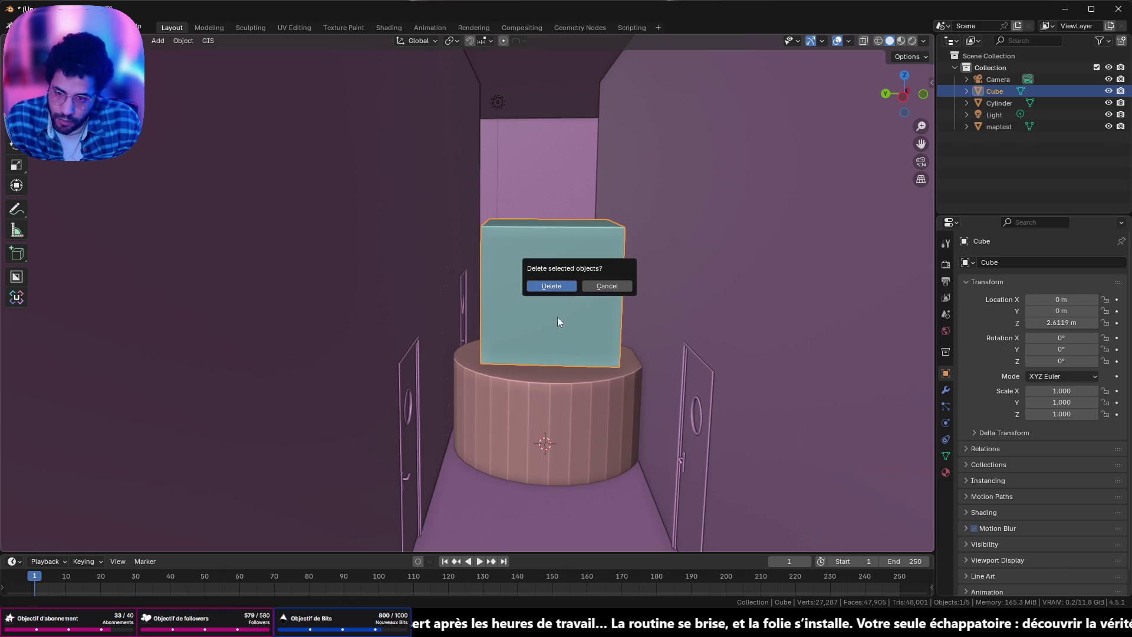
left_click(555, 285)
mouse_move(558, 286)
middle_mouse_down()
mouse_move(523, 294)
mouse_move(522, 109)
middle_mouse_up()
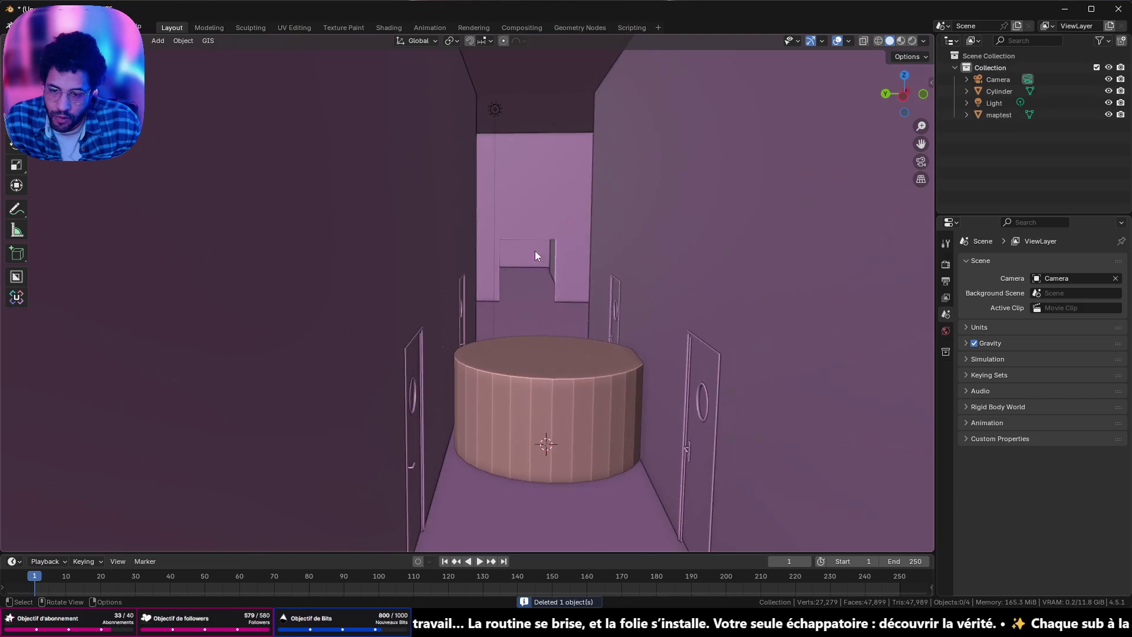
left_click(533, 407)
mouse_move(539, 284)
middle_mouse_down()
mouse_move(532, 379)
mouse_move(523, 268)
mouse_move(532, 296)
mouse_move(531, 147)
mouse_move(521, 428)
mouse_move(563, 349)
mouse_move(751, 279)
mouse_move(640, 264)
mouse_move(624, 161)
mouse_move(473, 308)
mouse_move(422, 187)
mouse_move(459, 187)
mouse_move(498, 440)
middle_mouse_up()
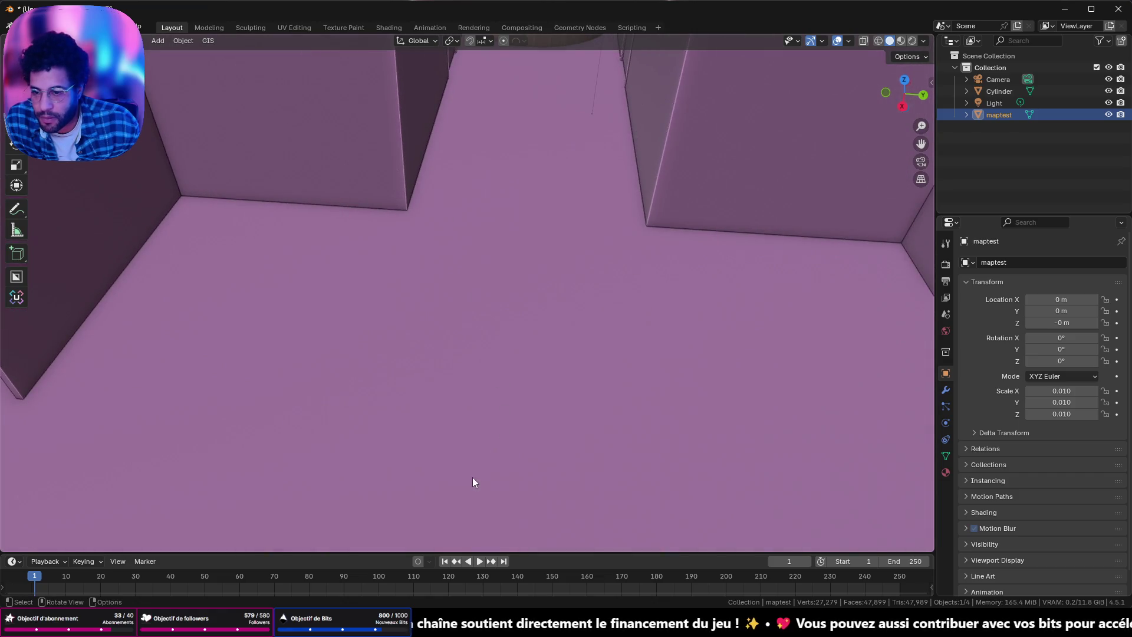
Step: View the maptest mesh's geometry in Edit Mode from a straight top-down view
key("Tab")
scroll(482, 397, "up", 3)
middle_click_drag(487, 362, 466, 349)
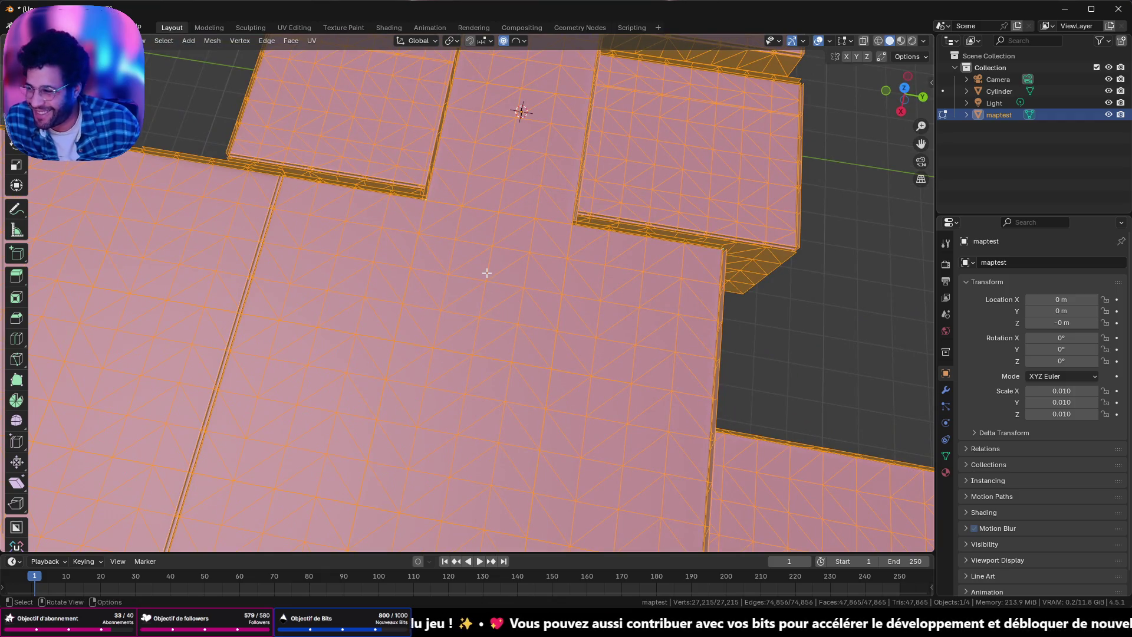
left_click(900, 86)
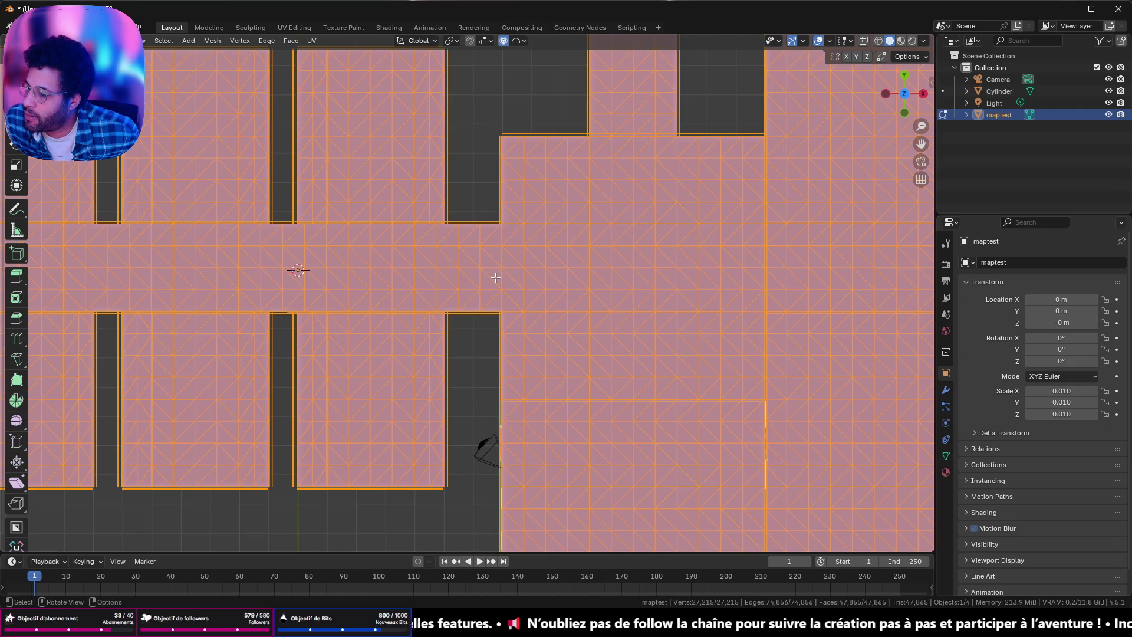
key("Tab")
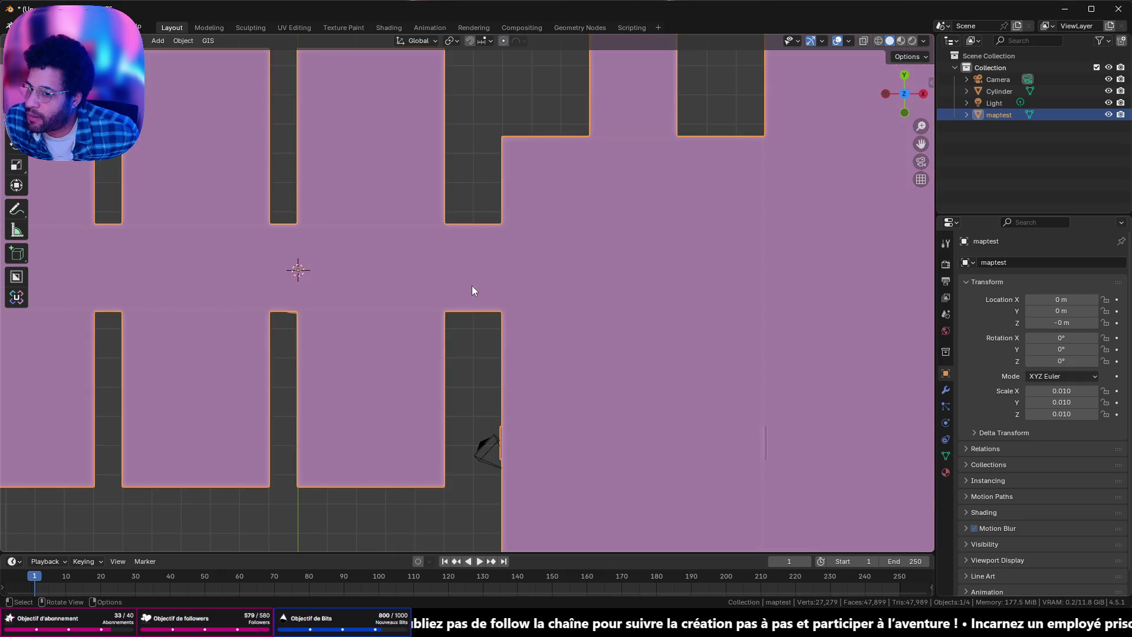
Step: Check the cylinder and maptest selections, then switch back to Unreal Engine
mouse_move(420, 293)
middle_mouse_down()
mouse_move(505, 194)
mouse_move(442, 328)
middle_mouse_up()
scroll(506, 194, "up", 3)
left_click(439, 328)
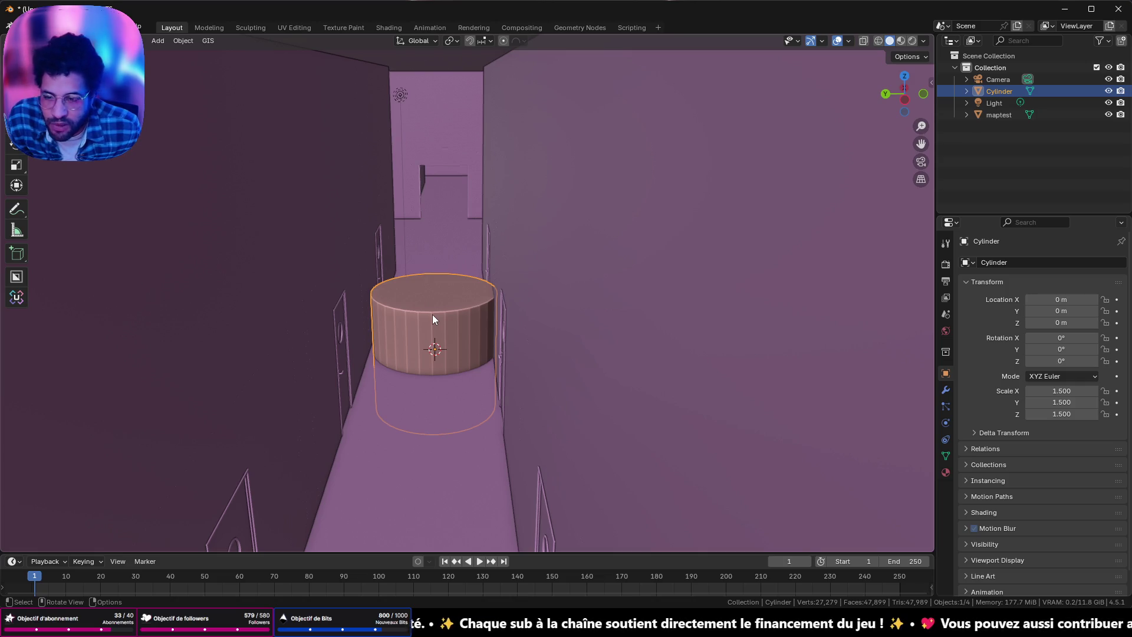
left_click(432, 314)
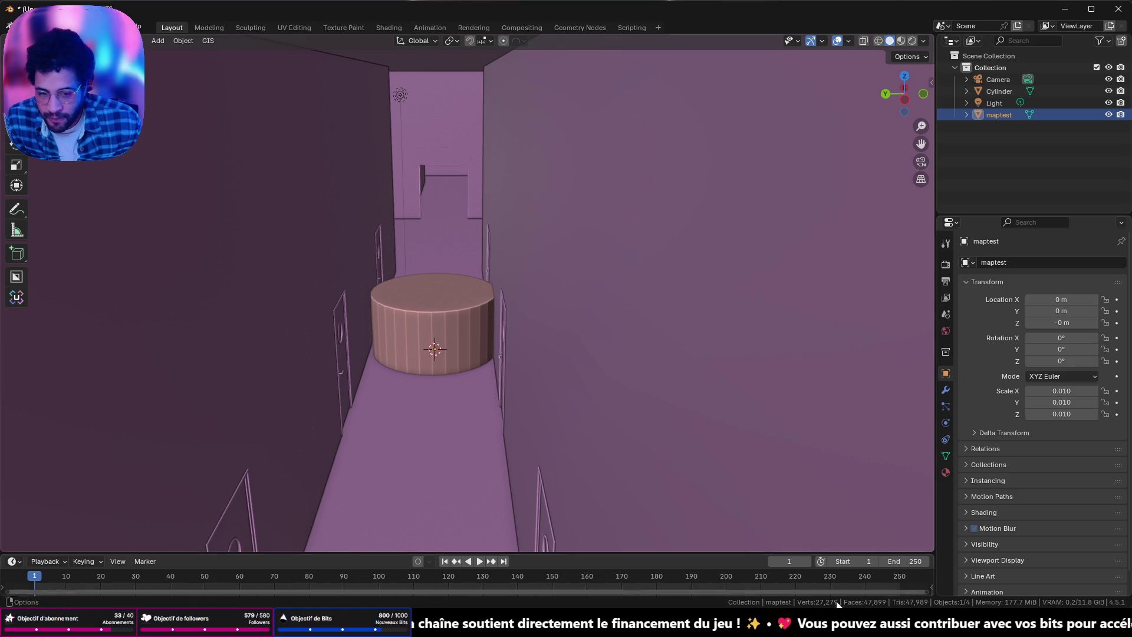
key("alt+Tab")
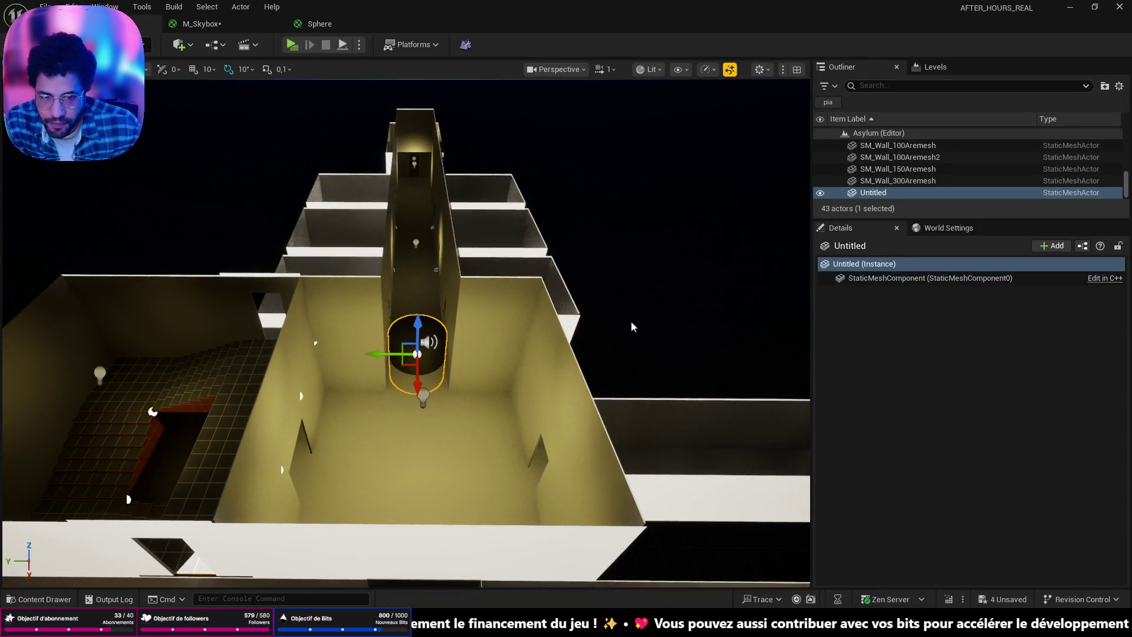
Step: Select the Untitled cylinder actor and reveal its Transform and Static Mesh details
left_click(512, 318)
left_click(412, 346)
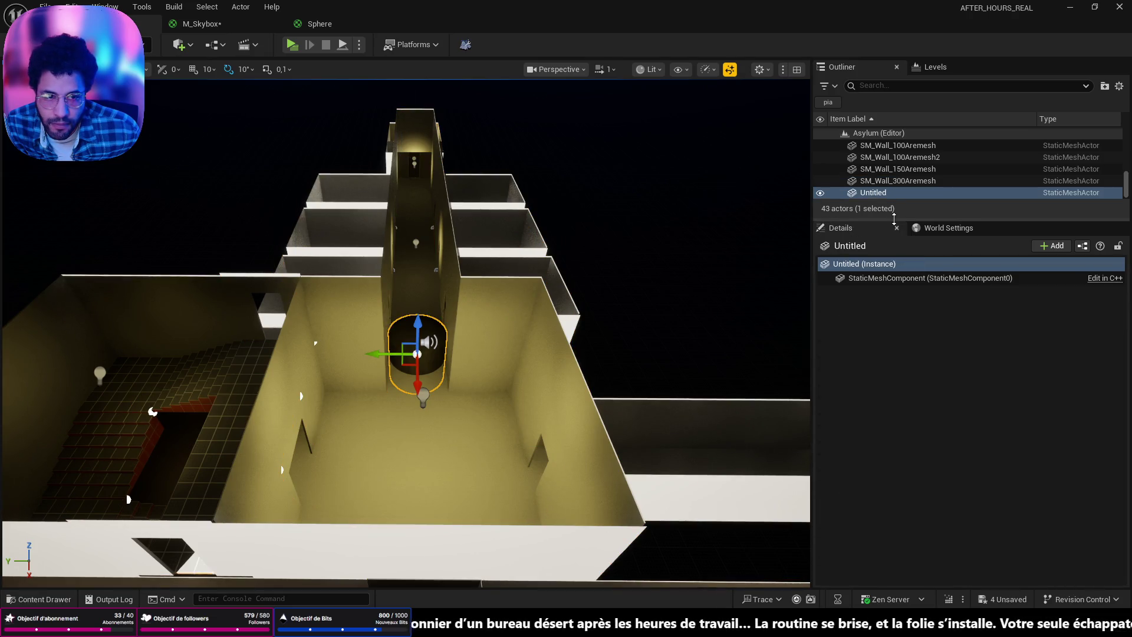
left_click_drag(894, 218, 929, 266)
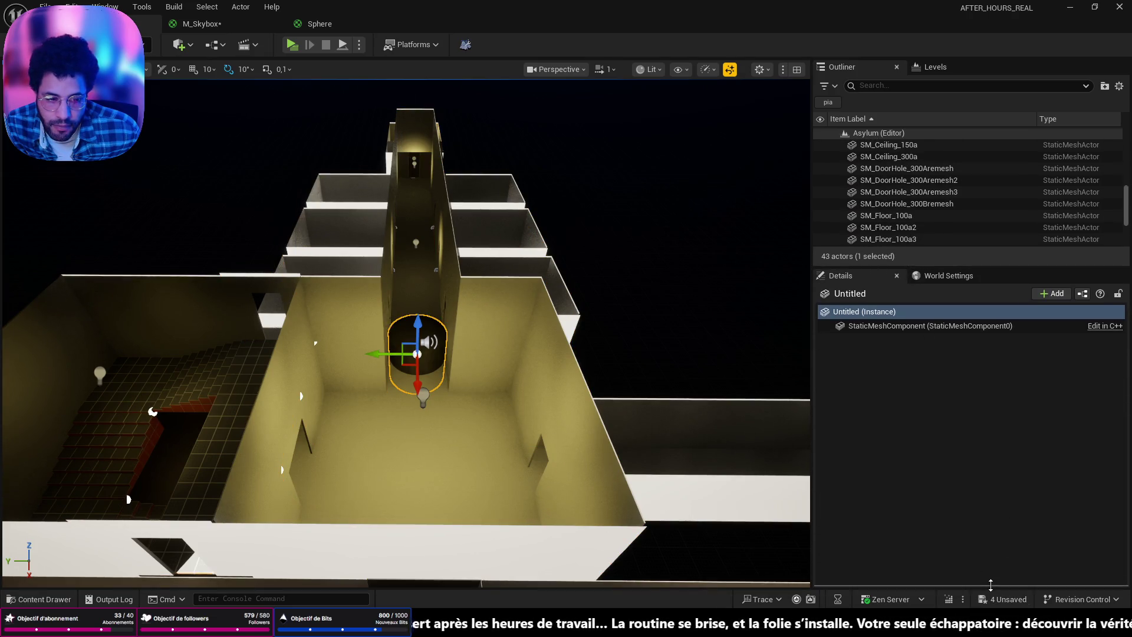
left_click_drag(991, 584, 990, 395)
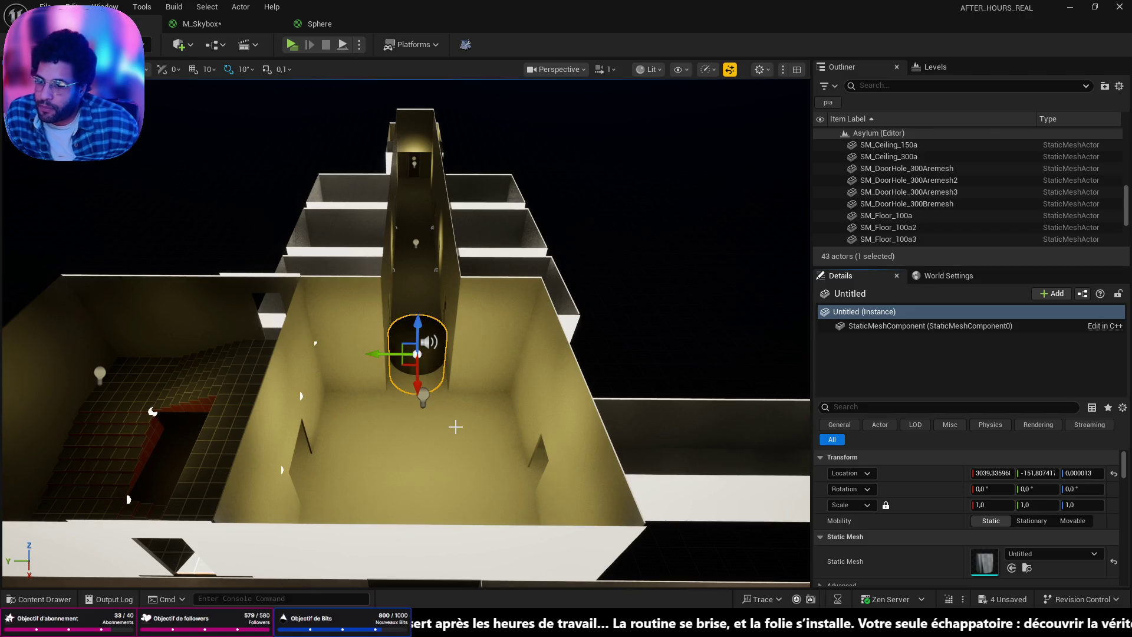
scroll(469, 356, "up", 2)
scroll(469, 356, "up", 2)
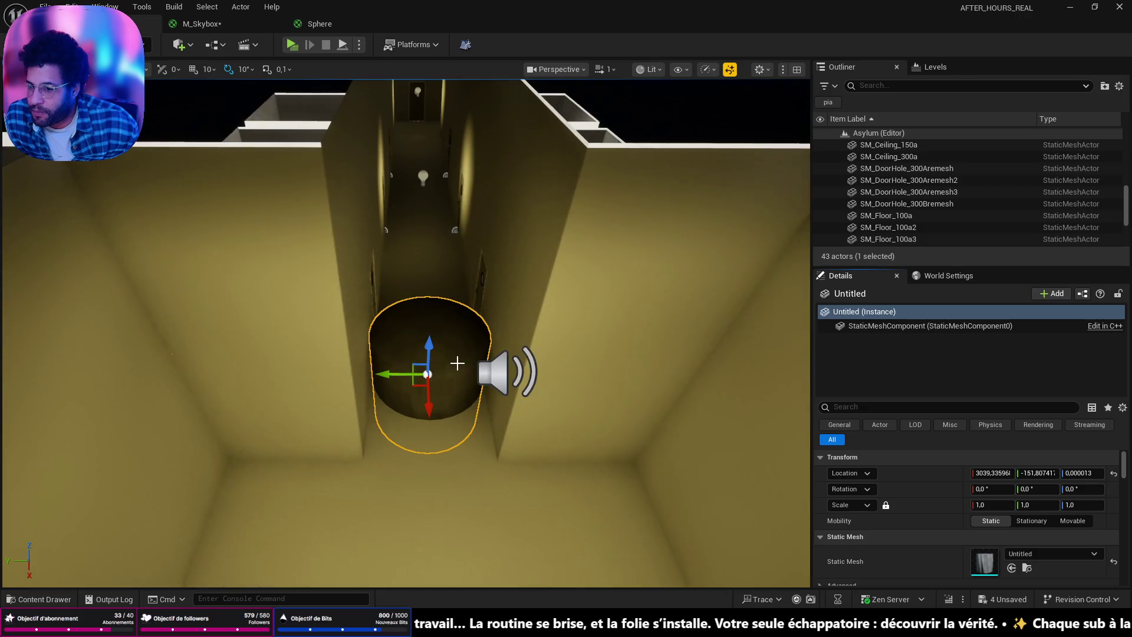
scroll(456, 365, "up", 2)
scroll(468, 389, "up", 2)
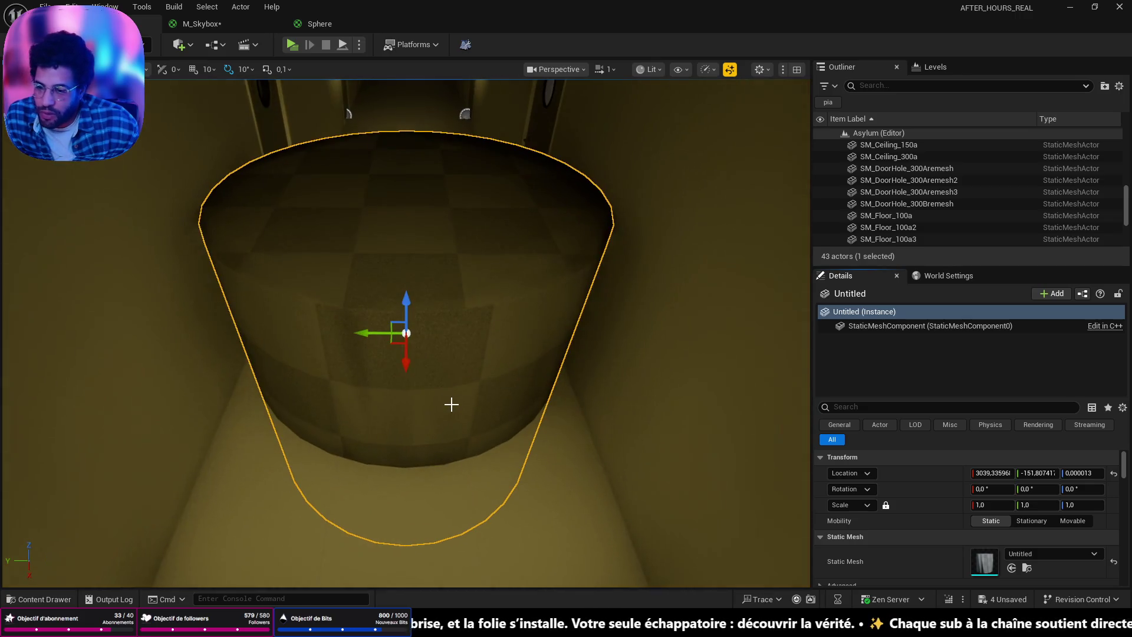
right_click(459, 360)
left_click(394, 250)
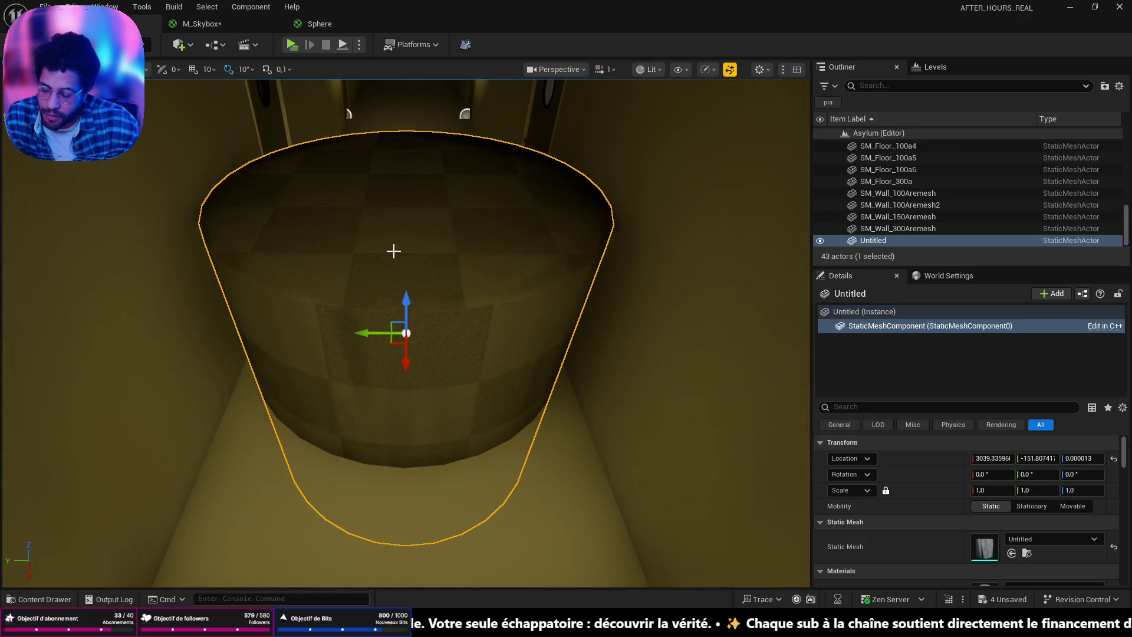
key("e")
left_click_drag(441, 299, 475, 334)
mouse_move(523, 212)
right_mouse_down()
mouse_move(425, 221)
mouse_move(495, 221)
right_mouse_up()
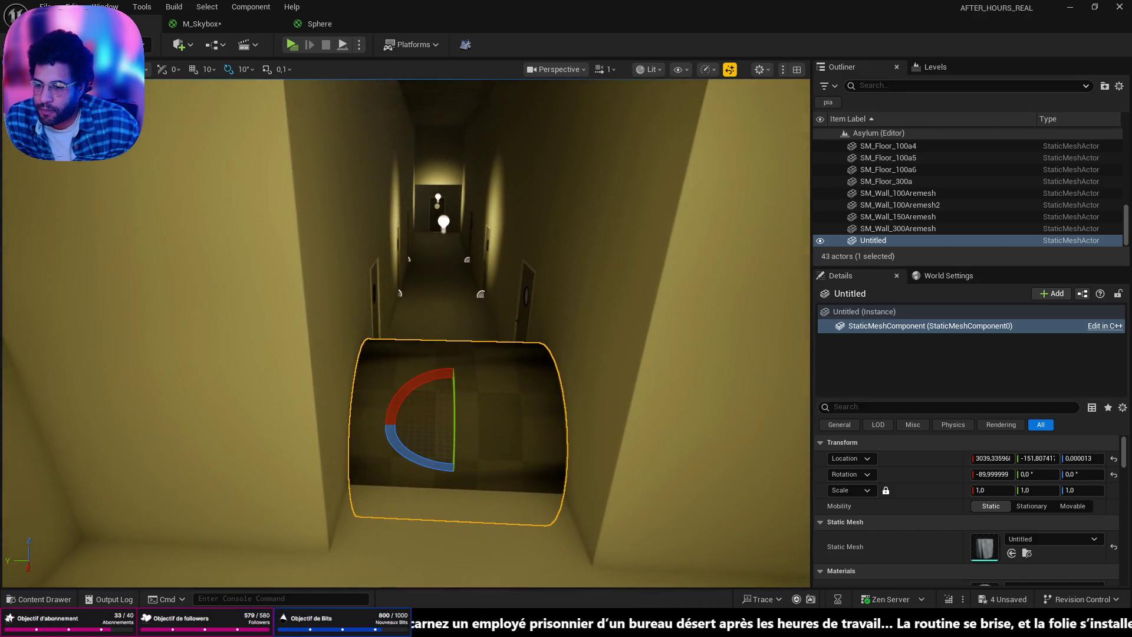
right_click_drag(495, 221, 478, 221)
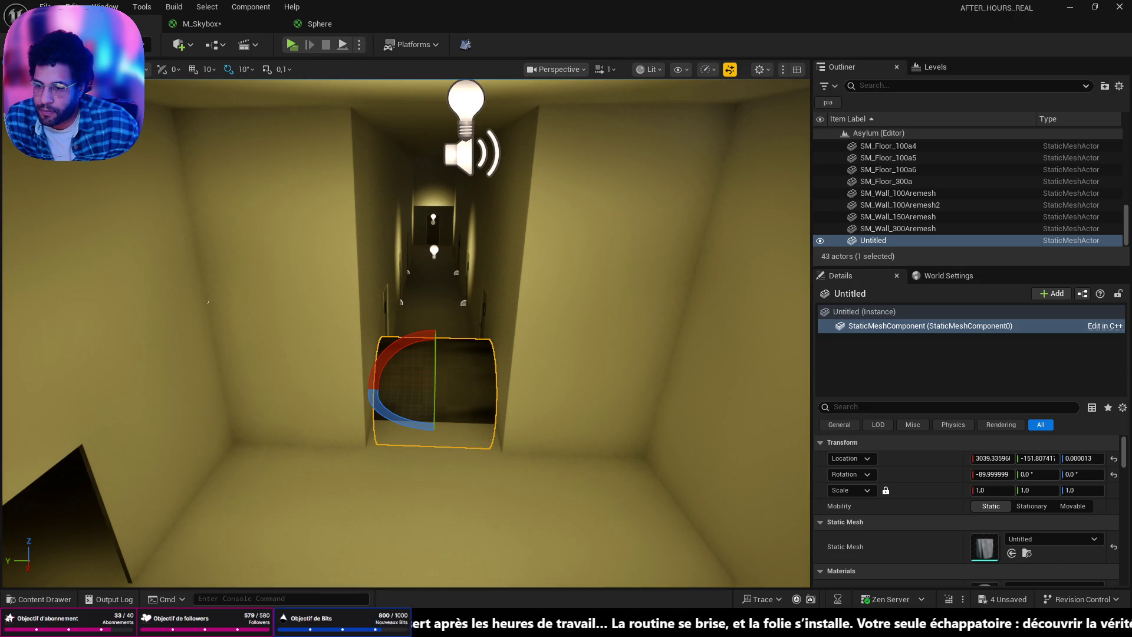
mouse_move(478, 222)
right_mouse_down()
mouse_move(478, 240)
mouse_move(532, 239)
mouse_move(495, 239)
right_mouse_up()
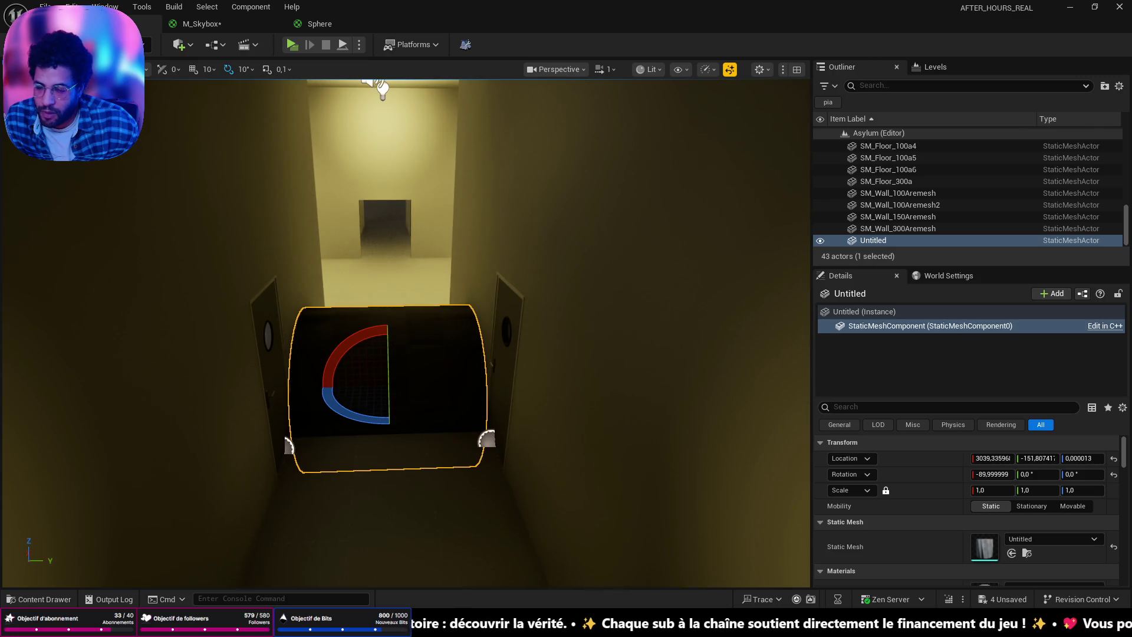
mouse_move(372, 351)
left_mouse_down()
mouse_move(450, 352)
mouse_move(410, 351)
mouse_move(378, 281)
left_mouse_up()
key("w")
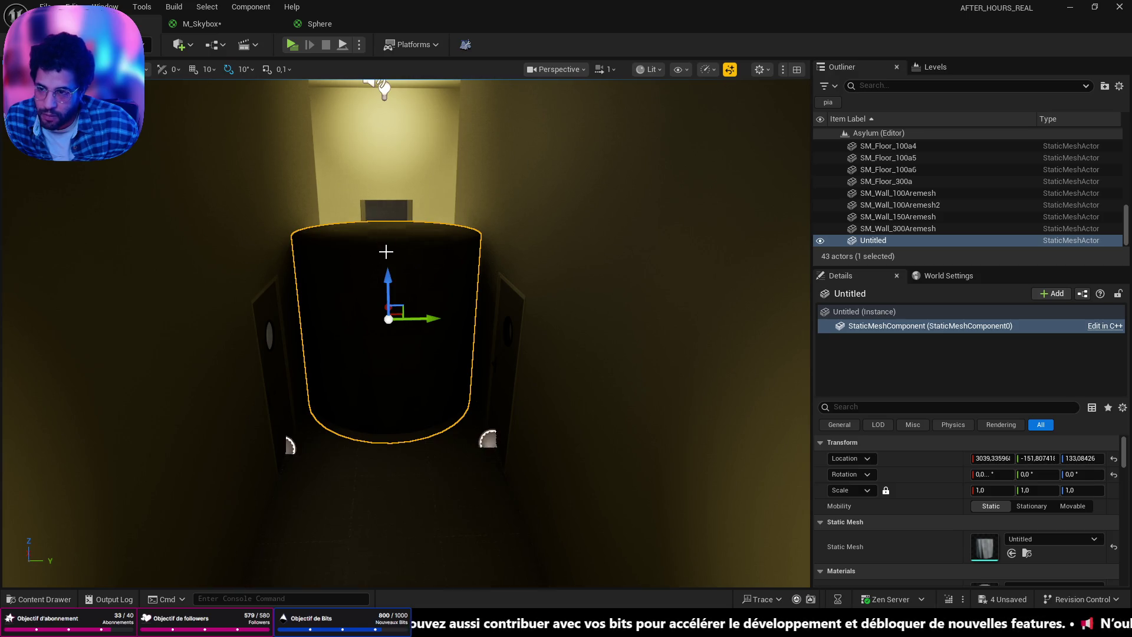
Step: Raise the cylinder and slide it along X into the room, flying around to check it
left_click_drag(386, 276, 377, 219)
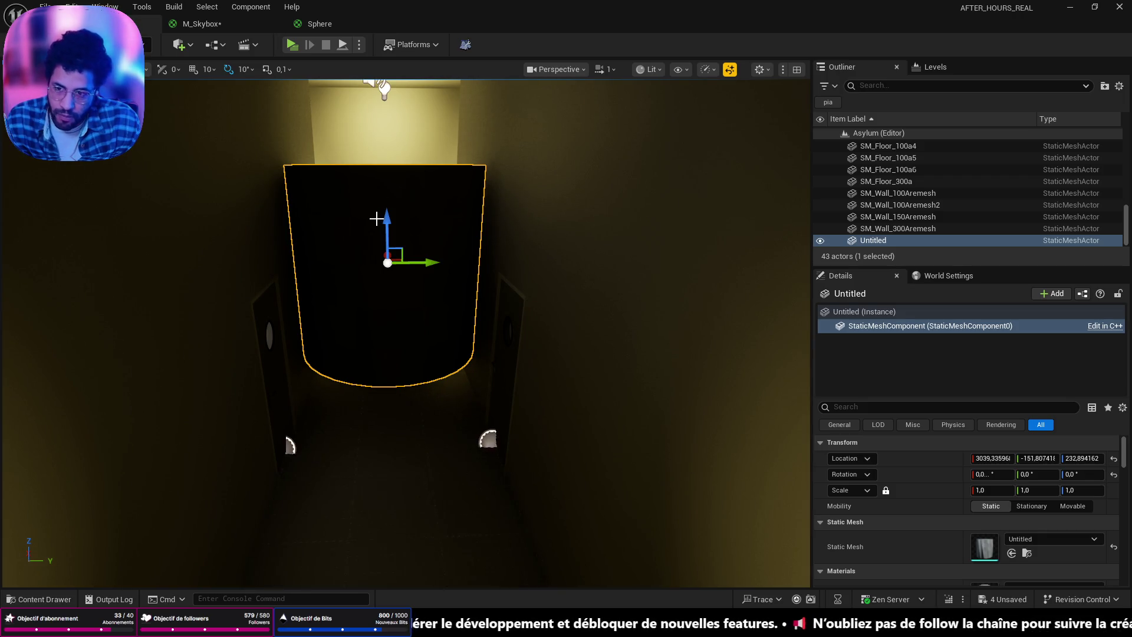
right_click_drag(378, 194, 379, 194)
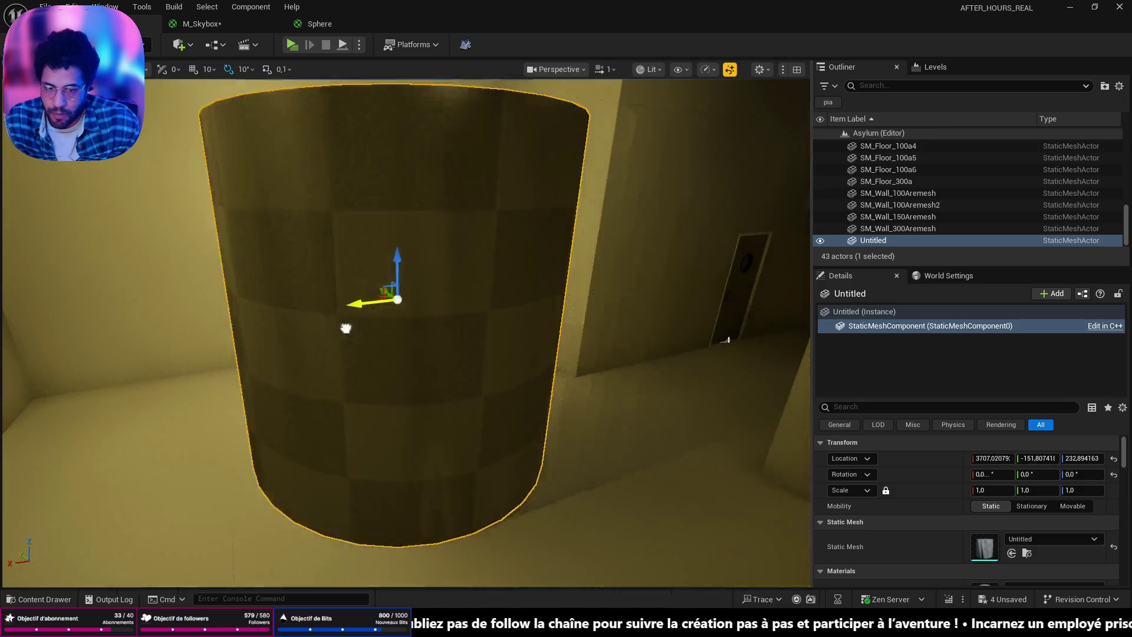
left_click_drag(773, 259, 303, 334)
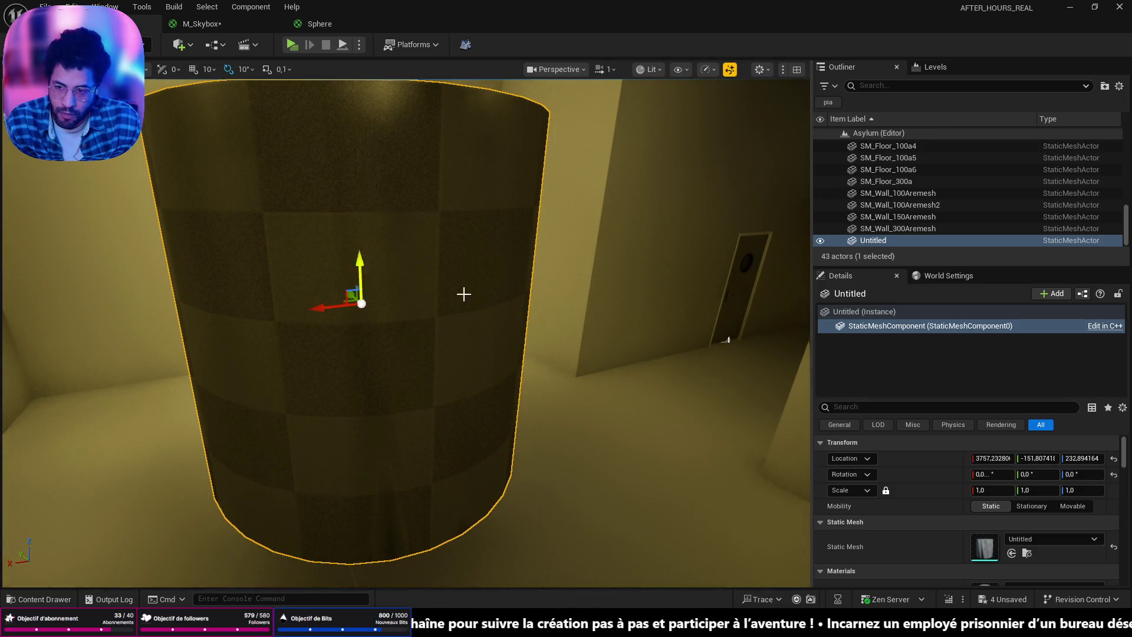
right_click_drag(530, 281, 530, 282)
right_click_drag(430, 282, 405, 277)
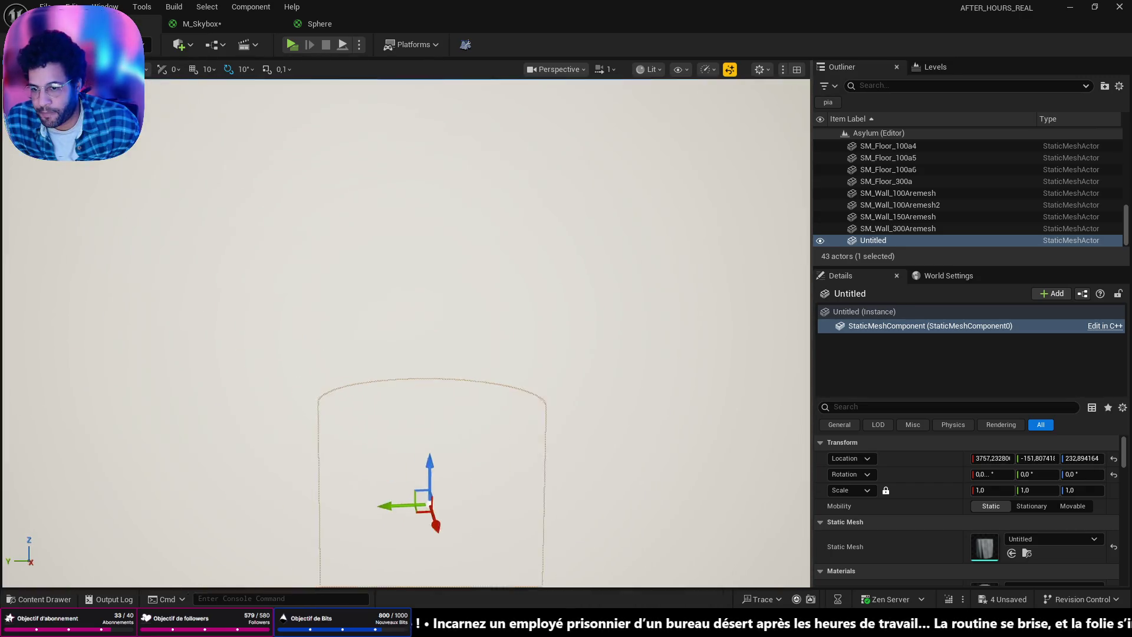
right_click_drag(538, 372, 538, 371)
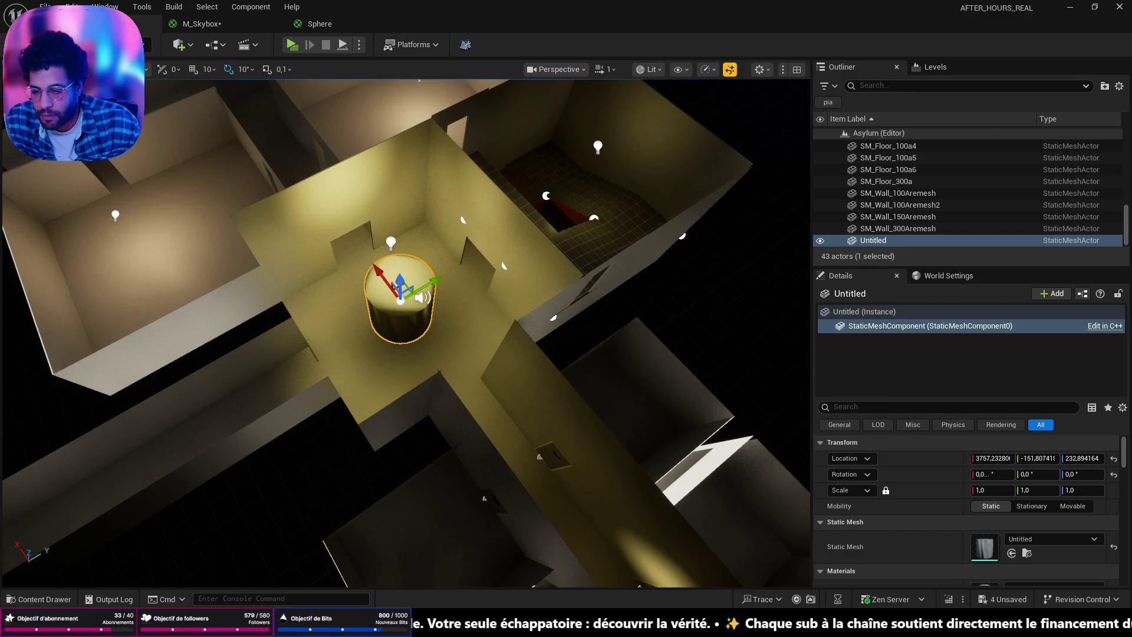
Step: Switch back to Blender and select the cylinder
key("alt+Tab")
left_click(433, 328)
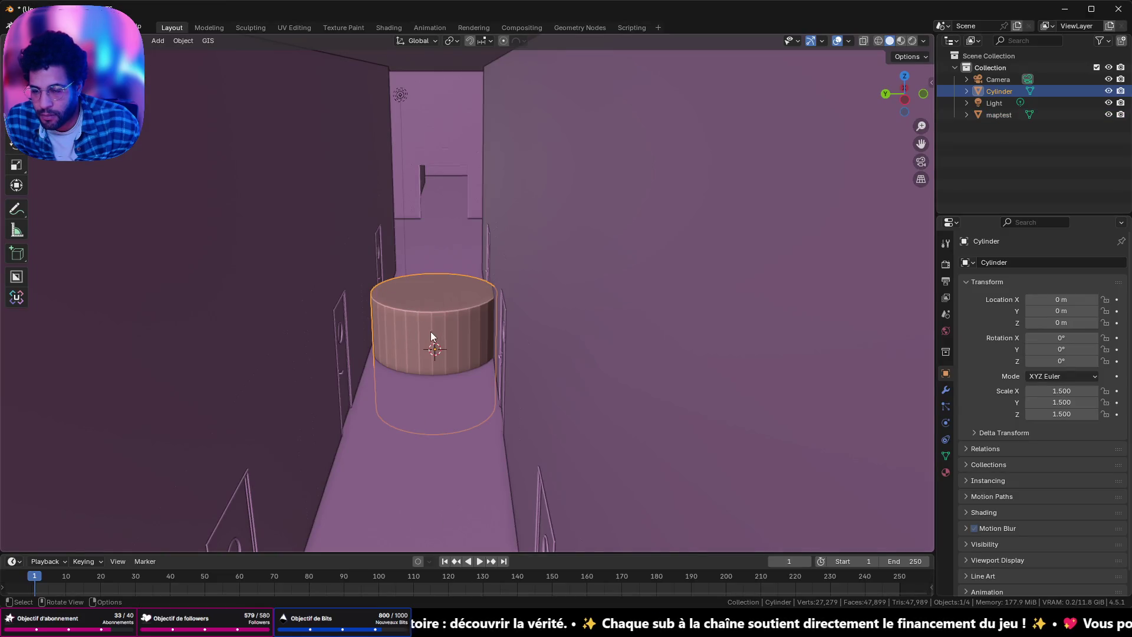
Step: Select the maptest level mesh and view it top-down in wireframe
left_click(440, 250)
right_click(440, 242)
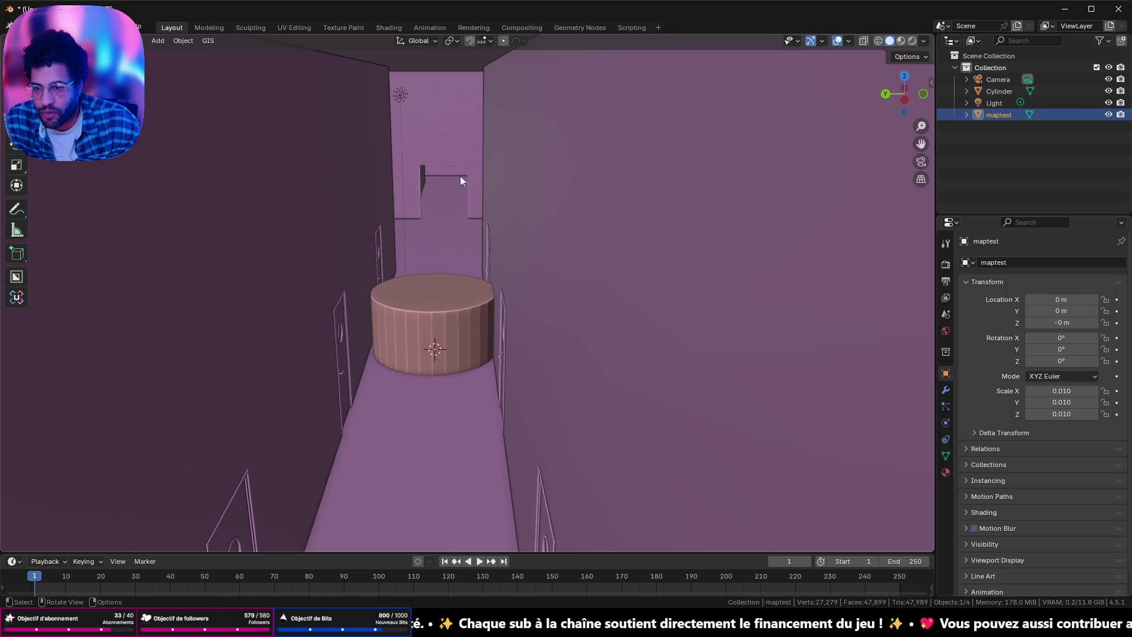
scroll(451, 173, "up", 5)
scroll(404, 165, "up", 5)
mouse_move(471, 342)
middle_mouse_down()
mouse_move(567, 382)
mouse_move(422, 287)
middle_mouse_up()
scroll(423, 287, "up", 3)
scroll(463, 182, "up", 3)
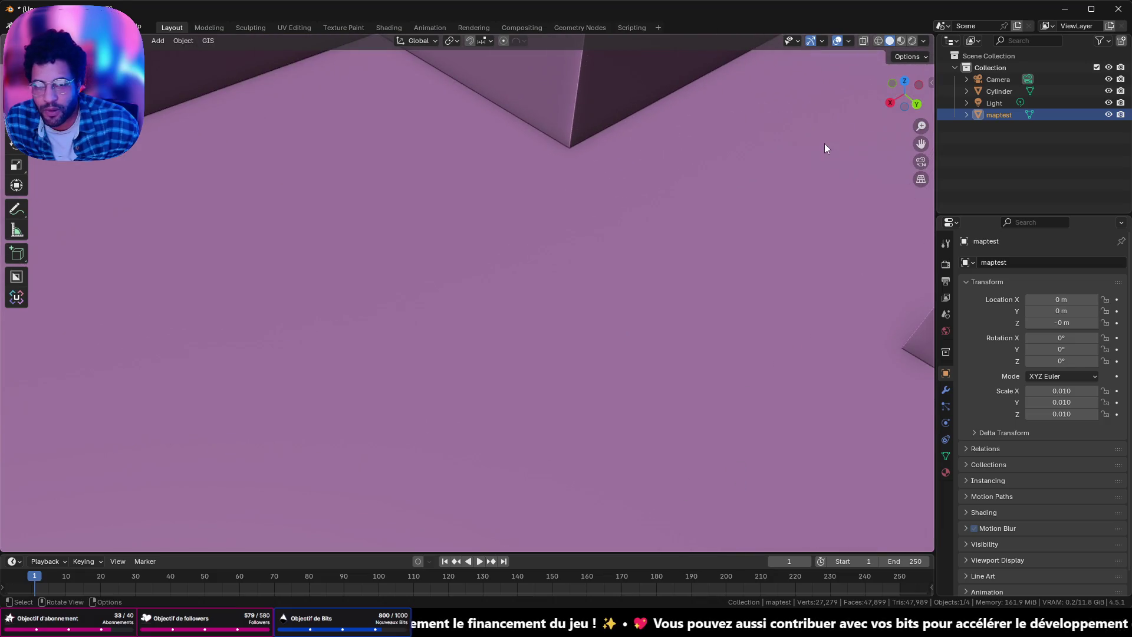
left_click(904, 84)
left_click(878, 41)
scroll(521, 290, "down", 3)
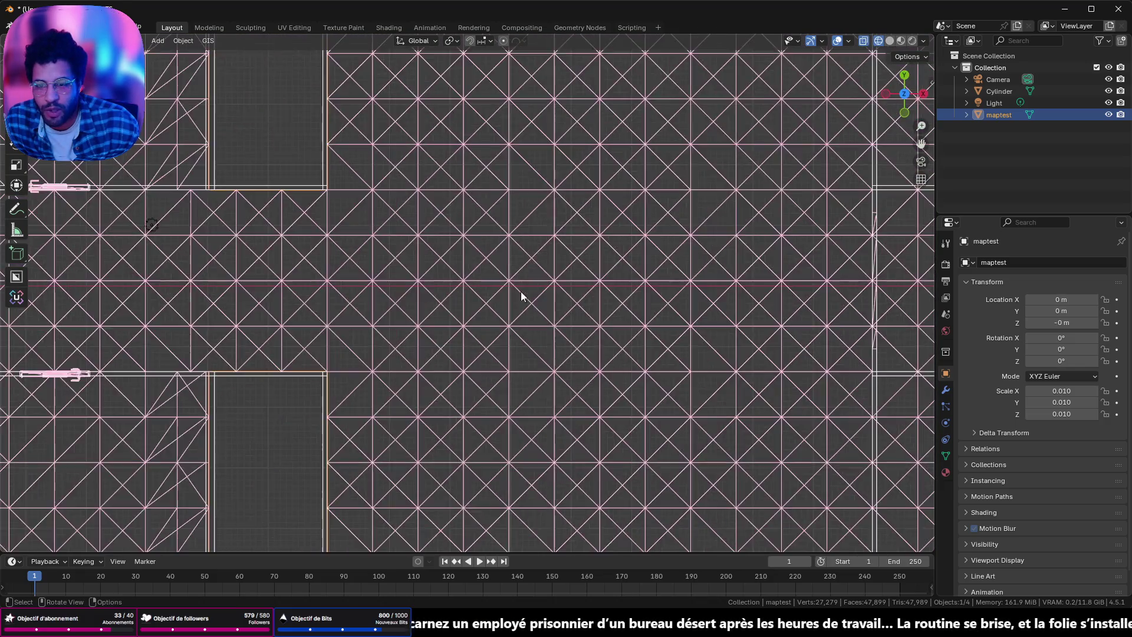
scroll(520, 295, "down", 3)
scroll(531, 297, "up", 2)
scroll(495, 299, "up", 2)
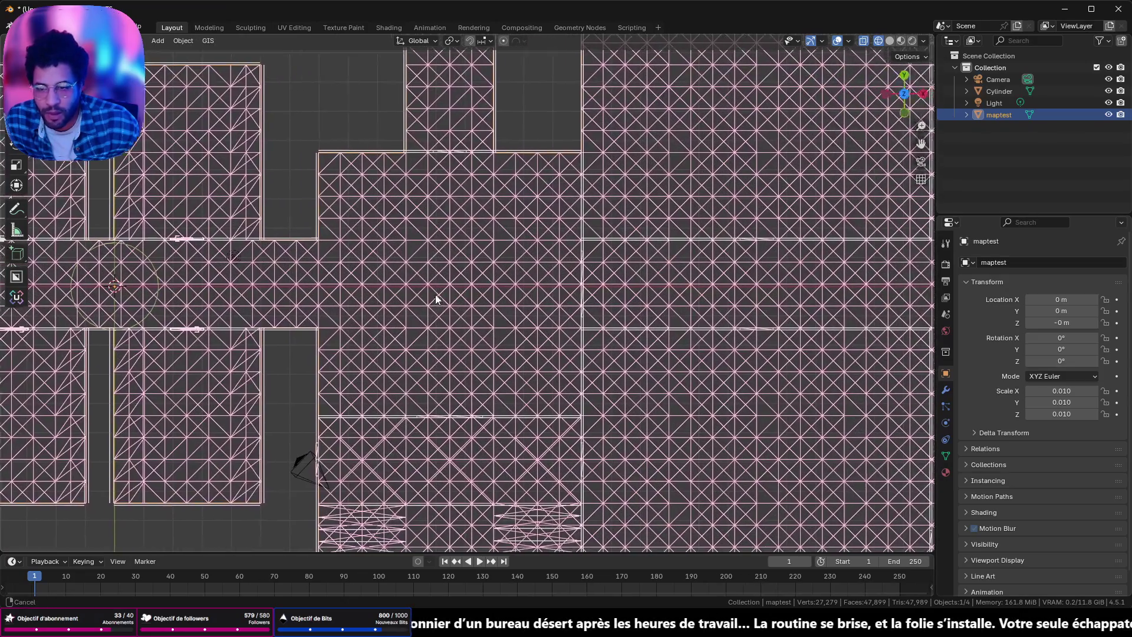
scroll(425, 294, "up", 2)
middle_click_drag(404, 280, 458, 278, "shift")
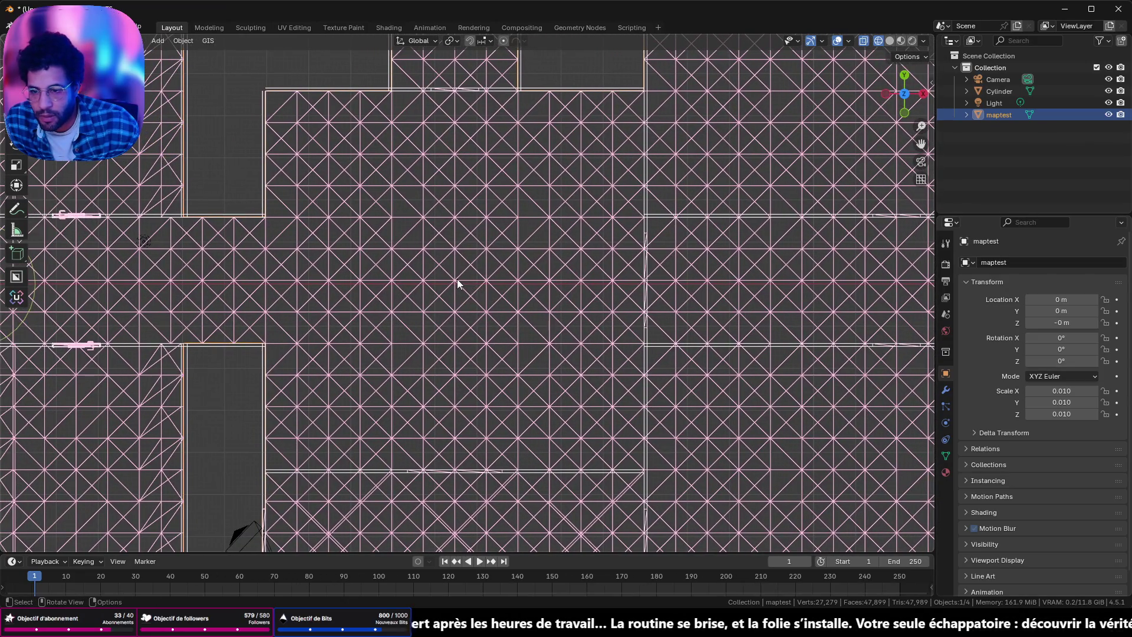
Step: In Edit Mode, box-select the vertex at the map's origin in vertex select
key("Tab")
left_click(460, 283)
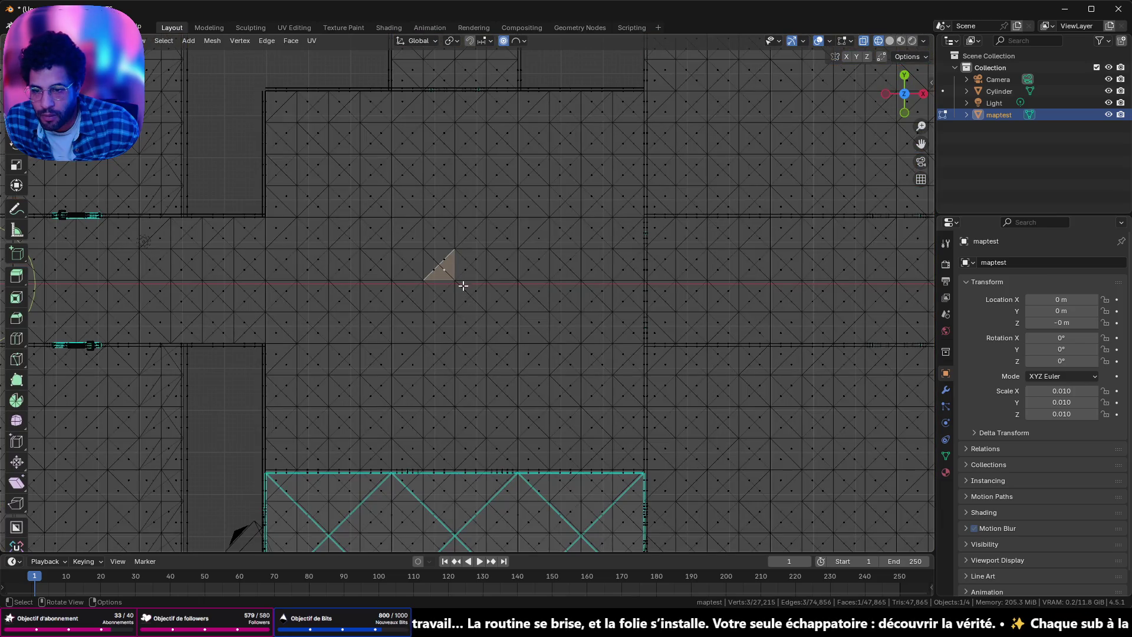
key("1")
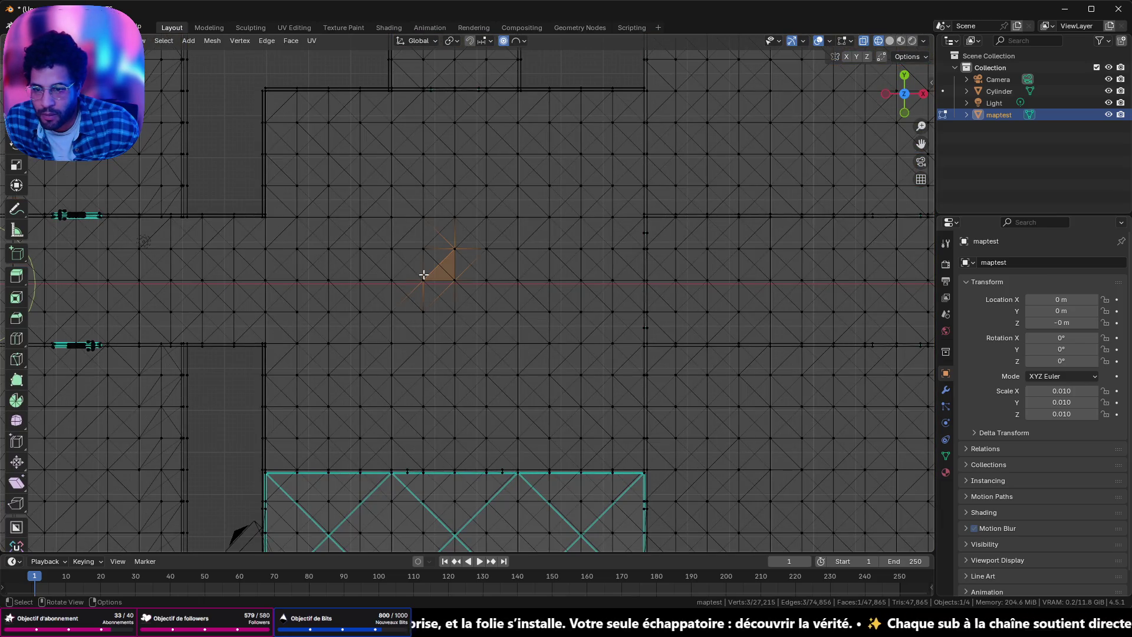
middle_click_drag(459, 279, 455, 268)
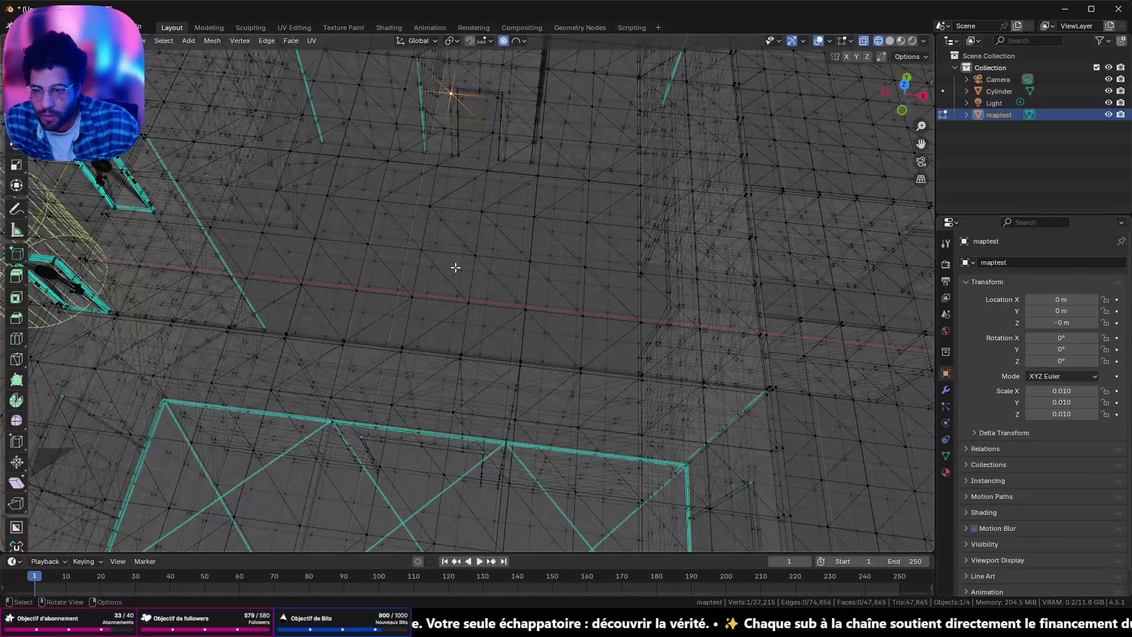
left_click(902, 89)
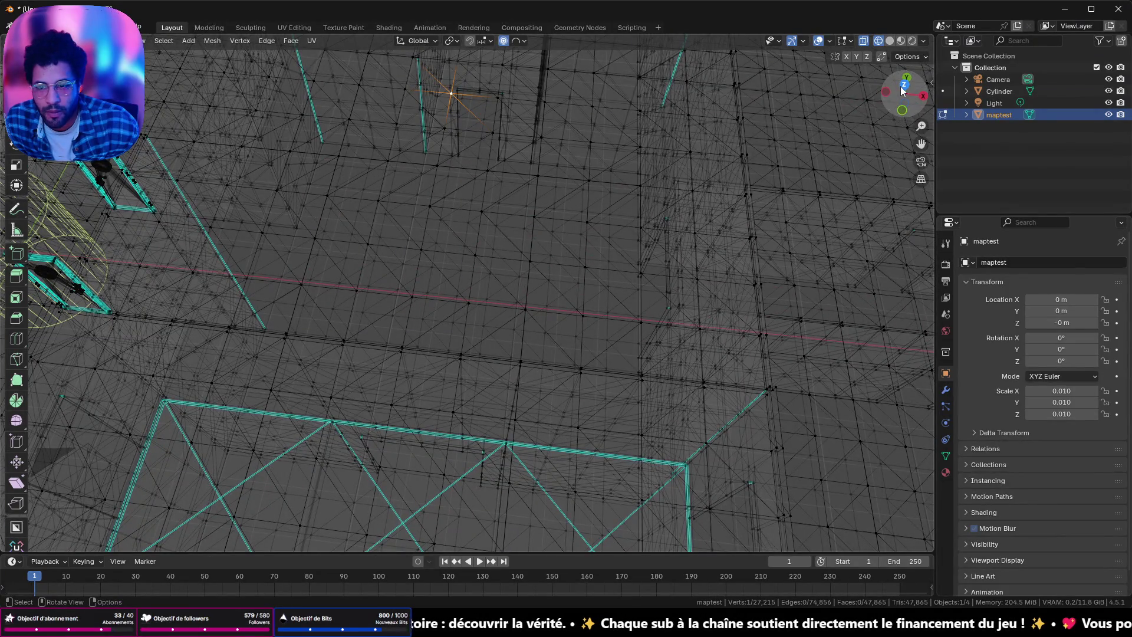
scroll(472, 321, "up", 3)
scroll(346, 161, "up", 1)
left_click_drag(315, 143, 465, 270)
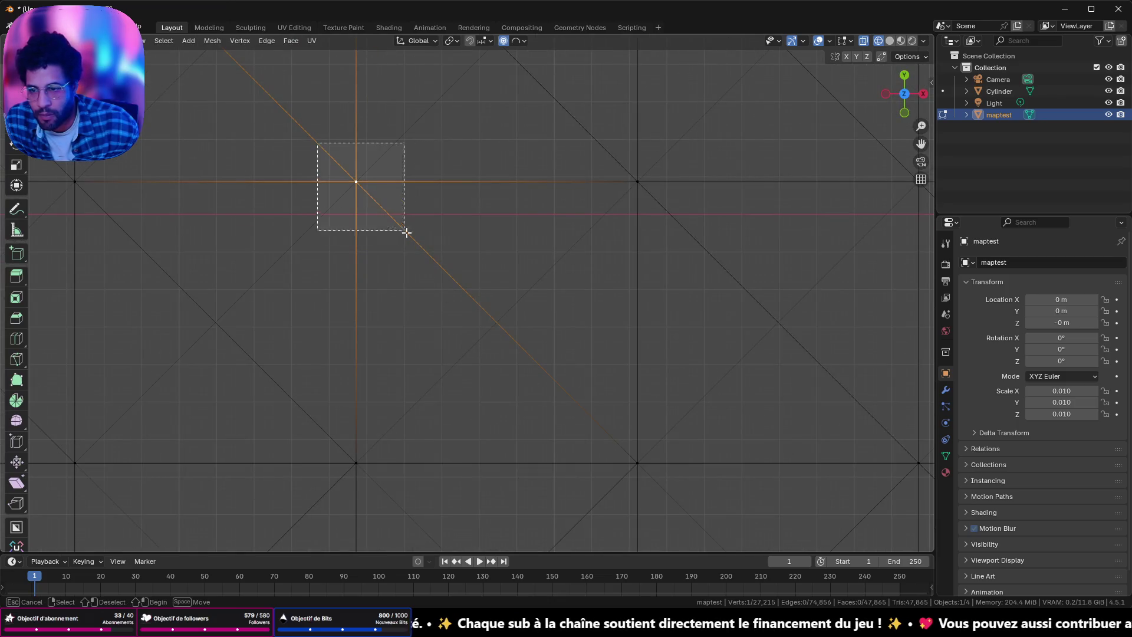
scroll(456, 270, "down", 2)
Step: Snap the 3D cursor to the selected vertex and return to Object Mode
mouse_move(452, 274)
middle_mouse_down()
mouse_move(434, 148)
mouse_move(499, 274)
mouse_move(510, 174)
middle_mouse_up()
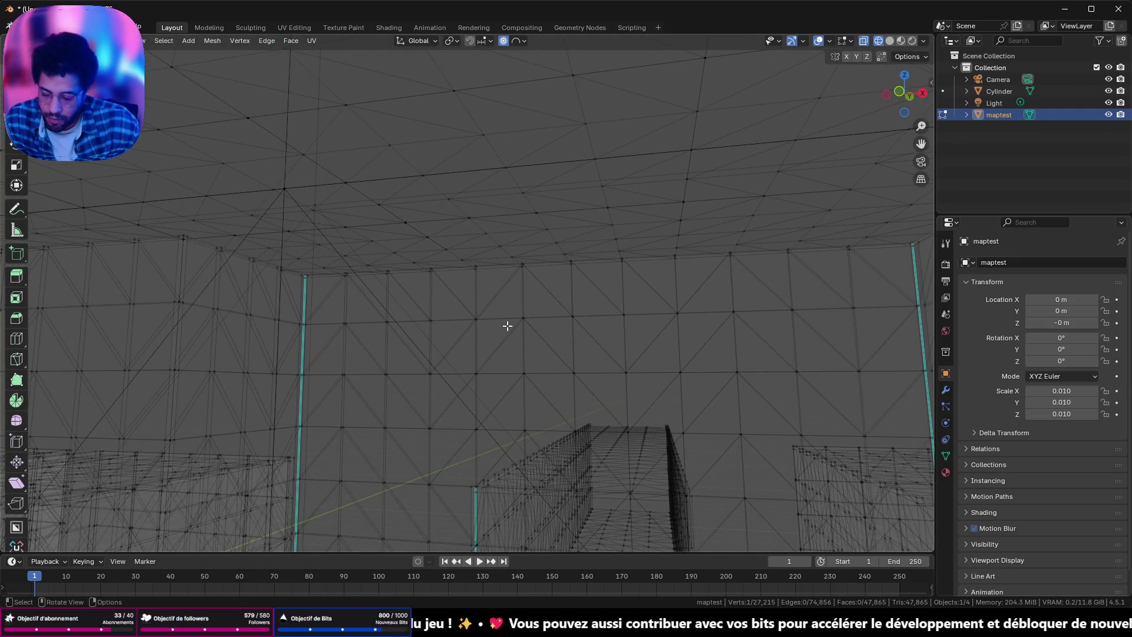
key("shift+s")
left_click(522, 406)
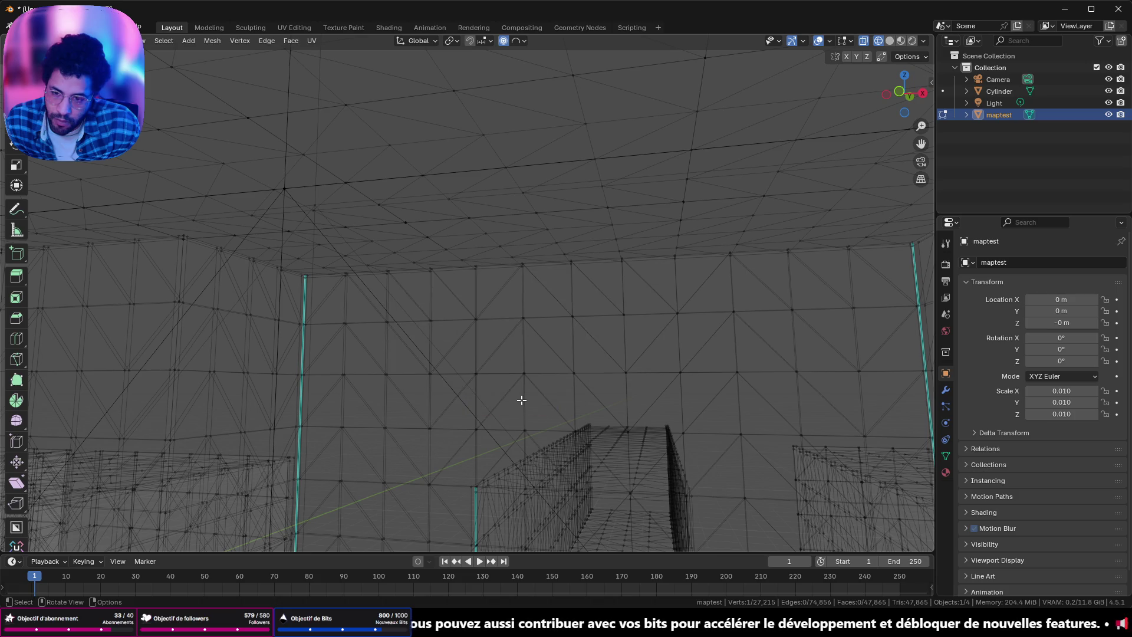
key("Tab")
right_click(522, 370)
mouse_move(477, 427)
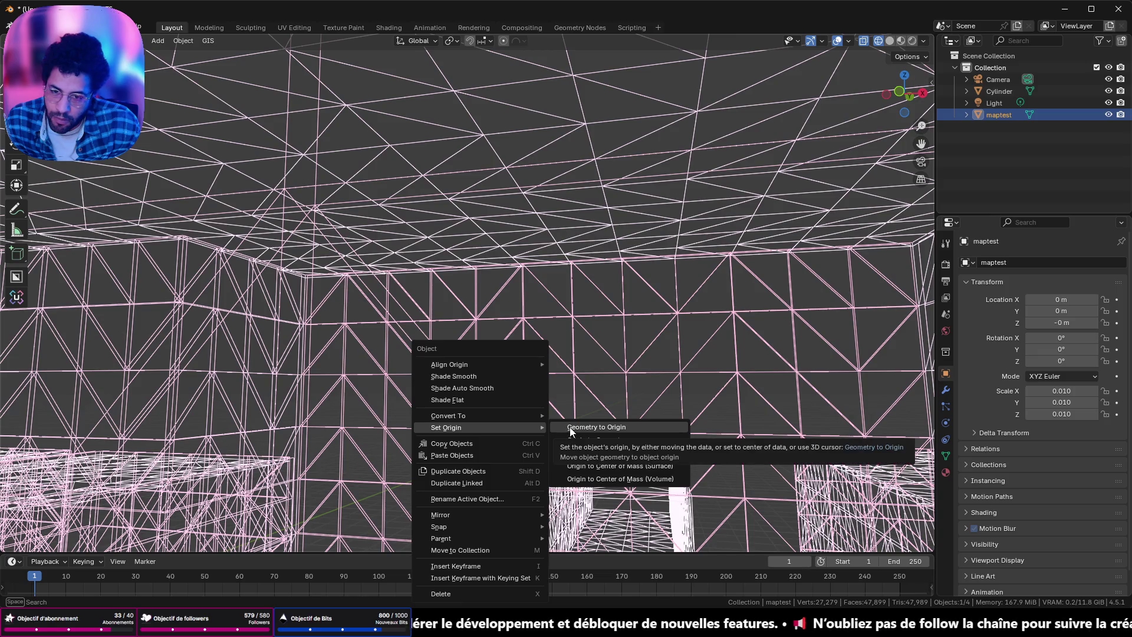
Step: Set the maptest origin to the 3D cursor and reset its location to 0 m
left_click(582, 452)
mouse_move(542, 315)
middle_mouse_down()
mouse_move(507, 403)
mouse_move(510, 392)
middle_mouse_up()
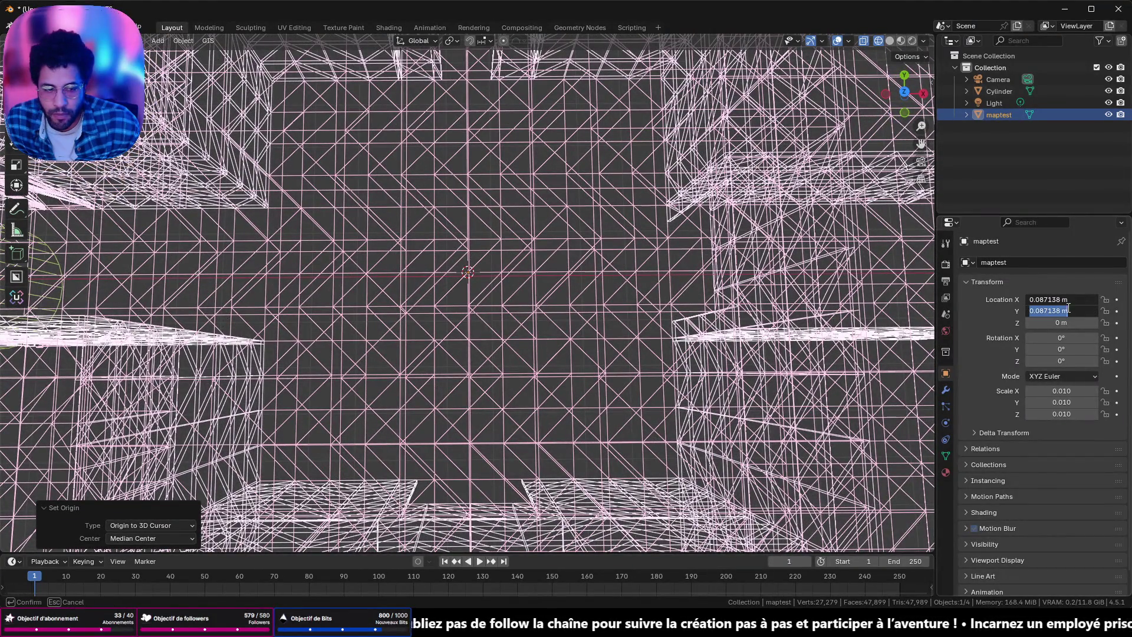
key("Return")
scroll(614, 324, "down", 3)
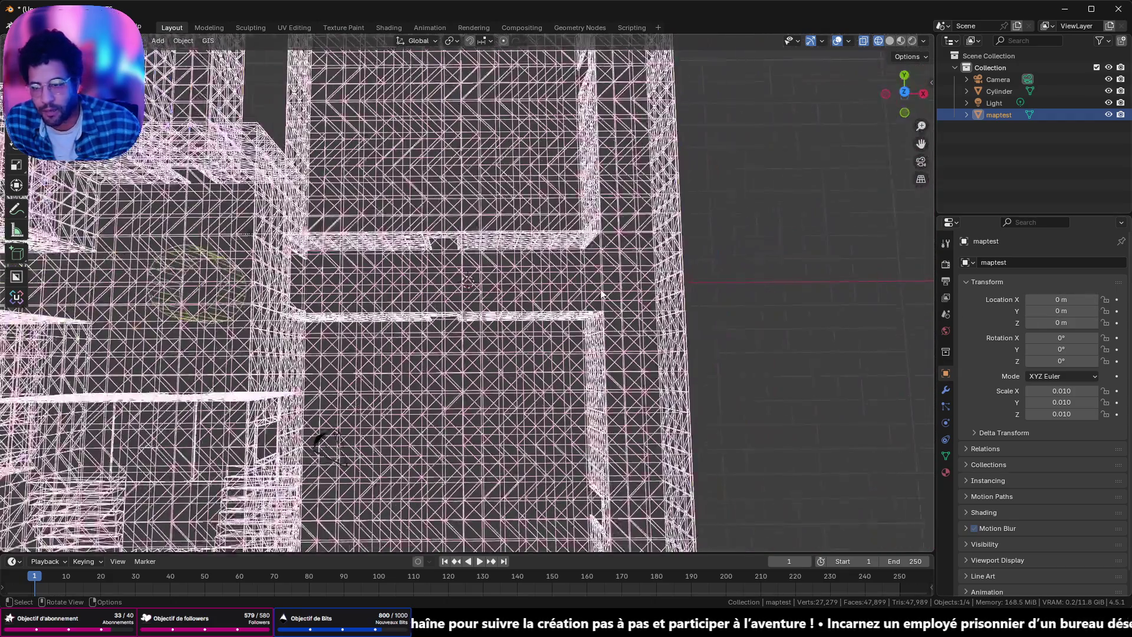
scroll(614, 324, "down", 3)
scroll(530, 374, "up", 5)
scroll(505, 371, "up", 3)
scroll(626, 296, "up", 3)
Step: Switch maptest to solid shading and enter Edit Mode looking down the corridor
middle_click_drag(625, 296, 861, 79)
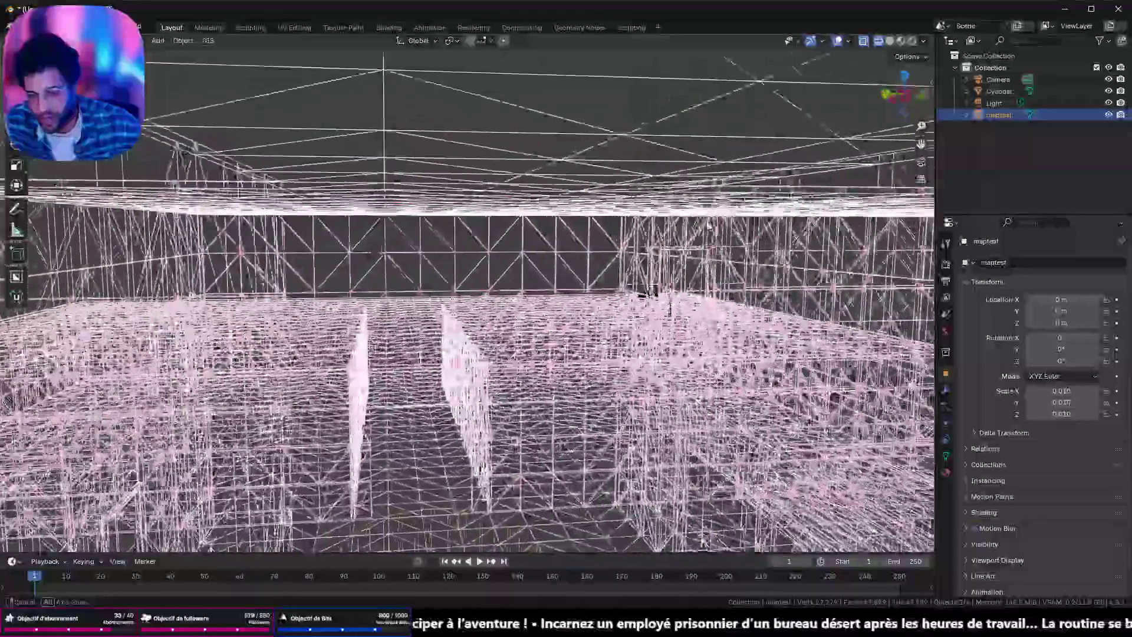
key("shift+z")
scroll(753, 217, "down", 3)
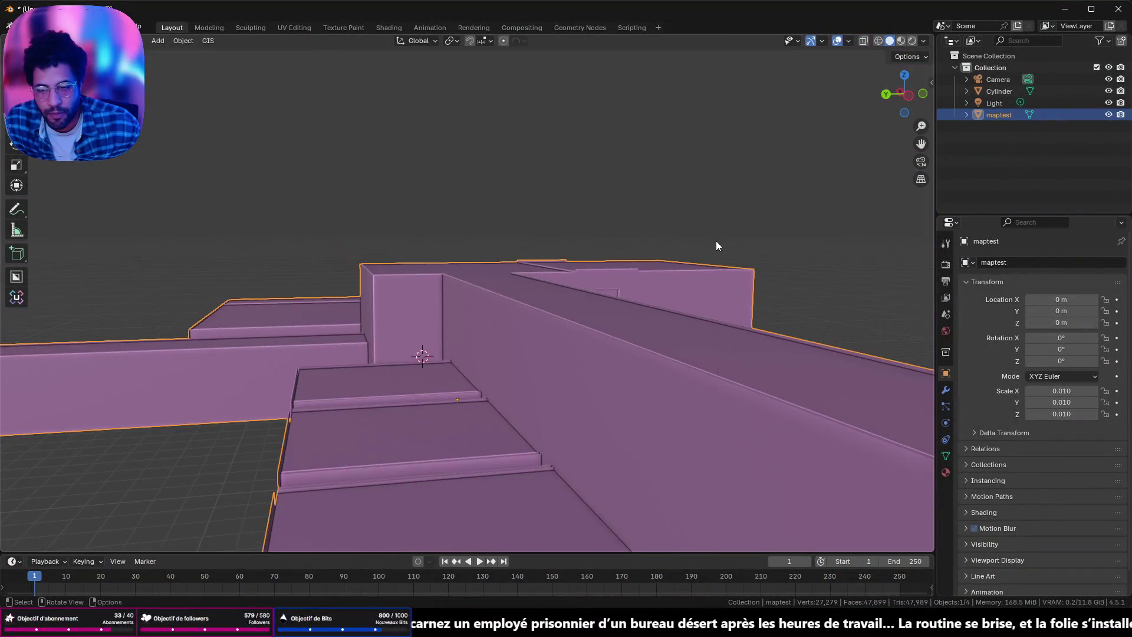
scroll(715, 240, "down", 3)
key("Tab")
scroll(646, 294, "up", 2)
scroll(647, 301, "up", 2)
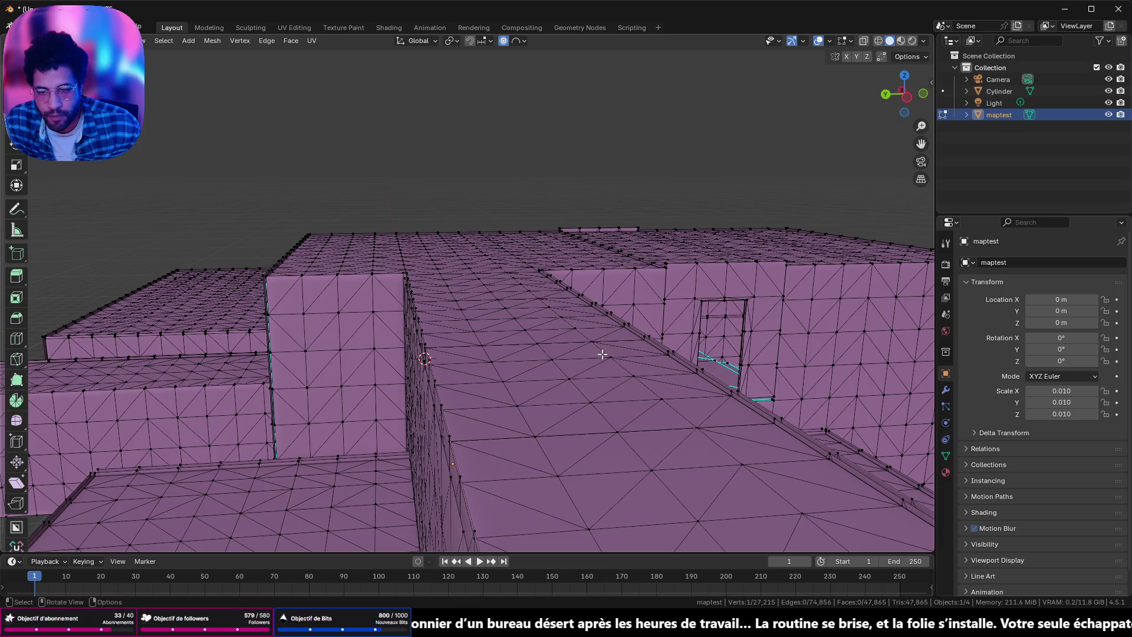
scroll(535, 266, "up", 3)
scroll(546, 218, "up", 2)
scroll(547, 218, "up", 2)
scroll(546, 218, "up", 2)
middle_click_drag(546, 218, 687, 283)
scroll(687, 283, "down", 2)
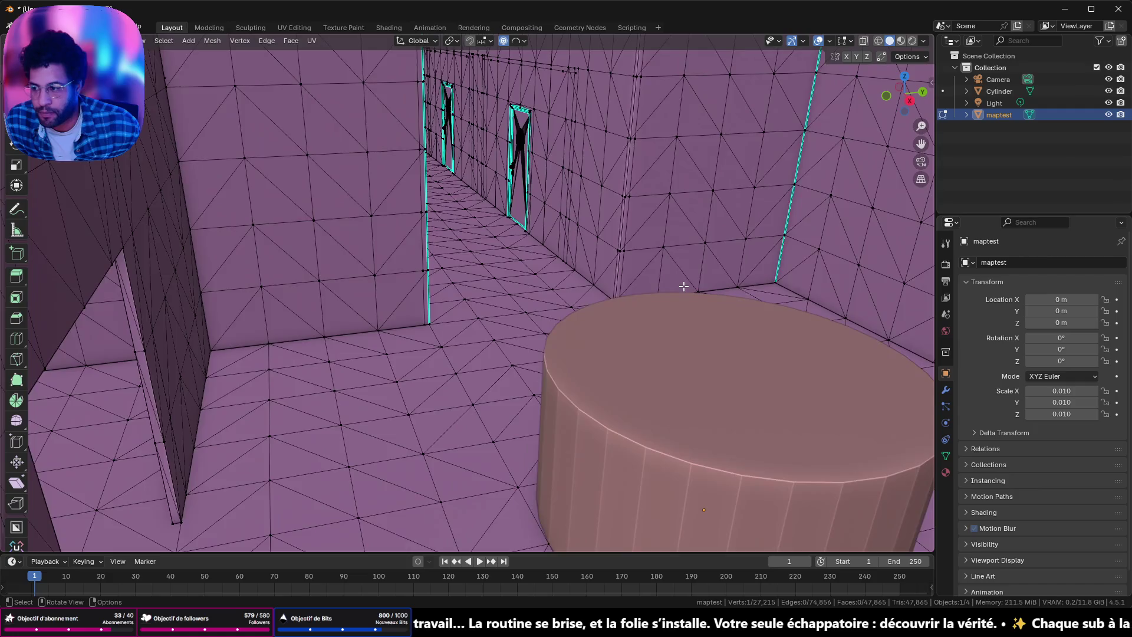
scroll(688, 283, "up", 4)
scroll(678, 283, "up", 1)
scroll(678, 284, "down", 4)
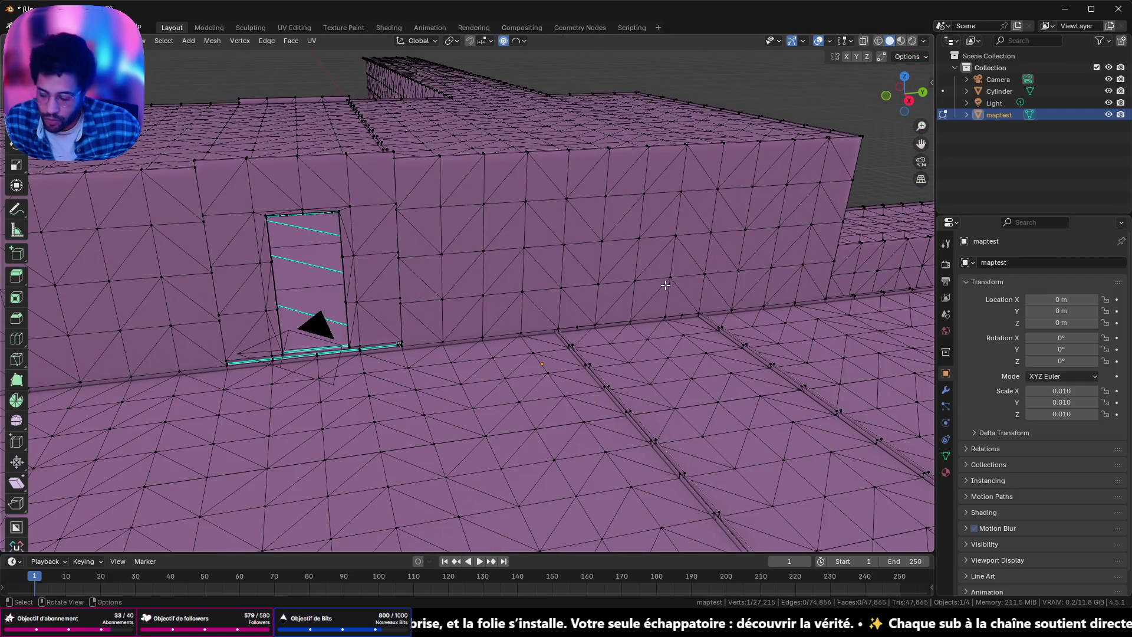
Step: Select the whole maptest mesh and convert its triangles to quads
key("a")
right_click(665, 283)
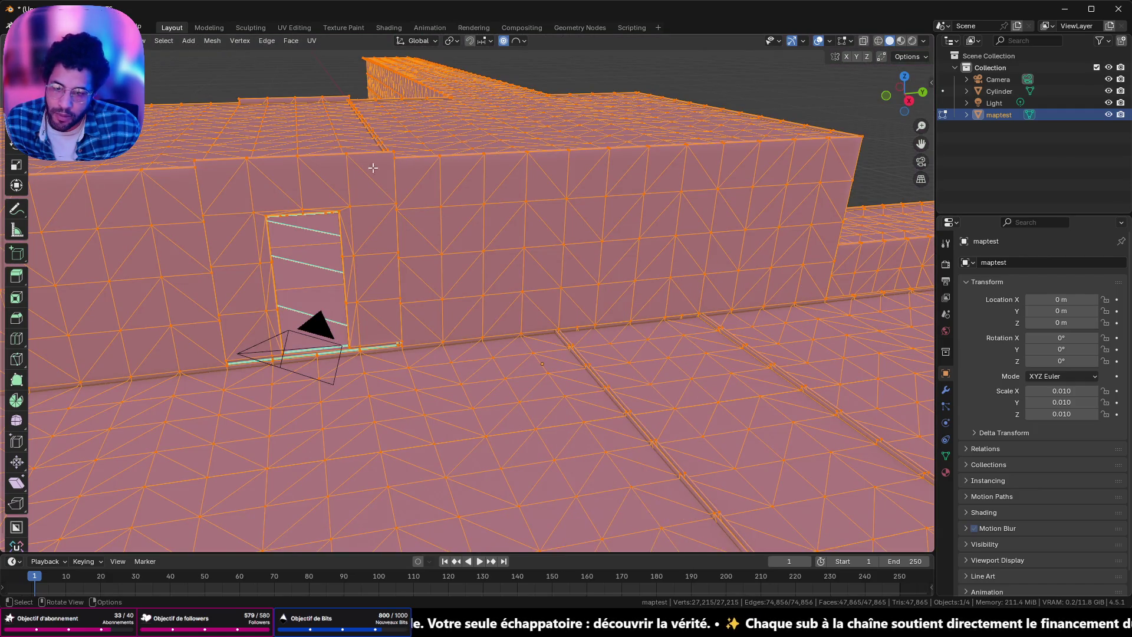
right_click(565, 306)
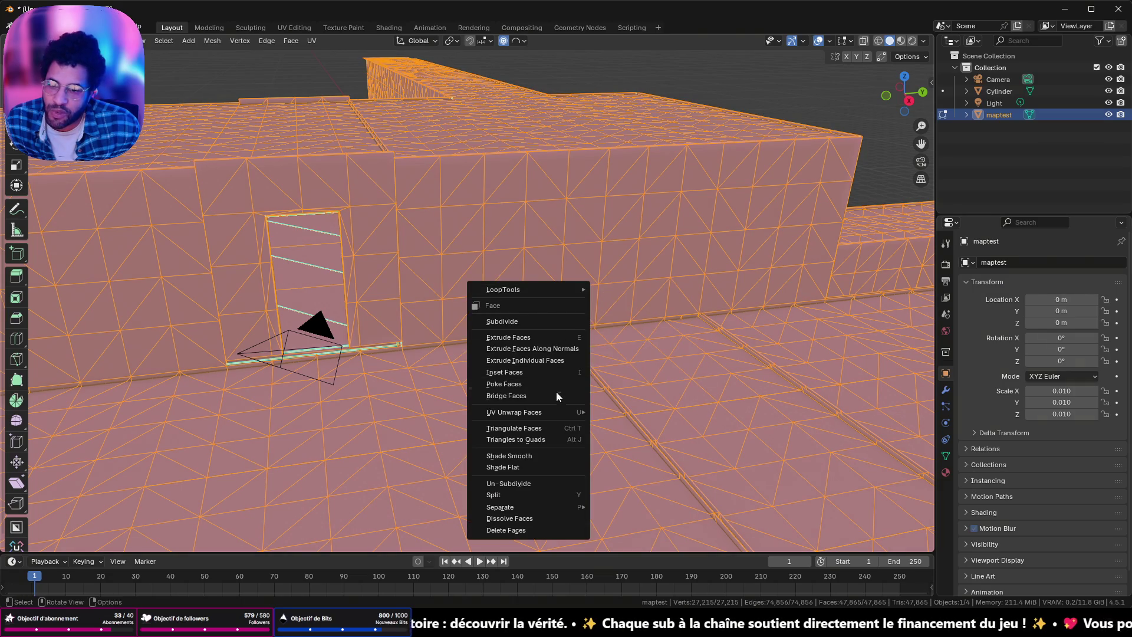
left_click(538, 440)
Step: Inspect the staircase and map, then leave Edit Mode
mouse_move(429, 209)
middle_mouse_down()
mouse_move(503, 242)
mouse_move(731, 198)
mouse_move(42, 182)
mouse_move(701, 399)
middle_mouse_up()
scroll(539, 230, "up", 5)
scroll(710, 204, "down", 5)
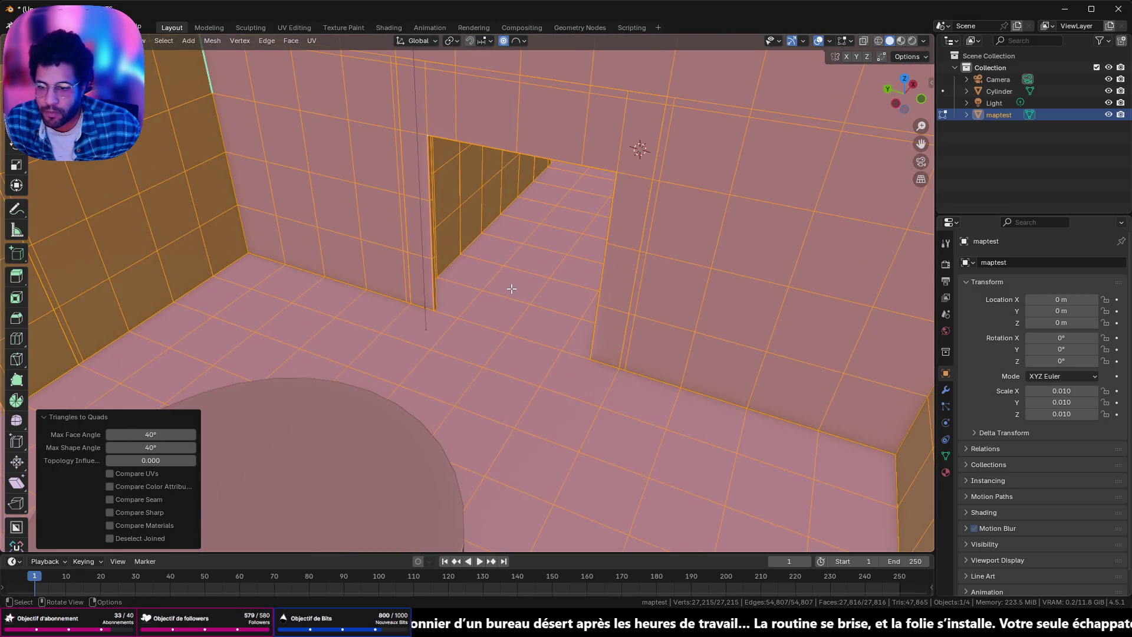
mouse_move(511, 288)
middle_mouse_down()
mouse_move(351, 271)
mouse_move(368, 338)
mouse_move(377, 327)
mouse_move(496, 309)
mouse_move(174, 184)
mouse_move(810, 178)
middle_mouse_up()
key("Tab")
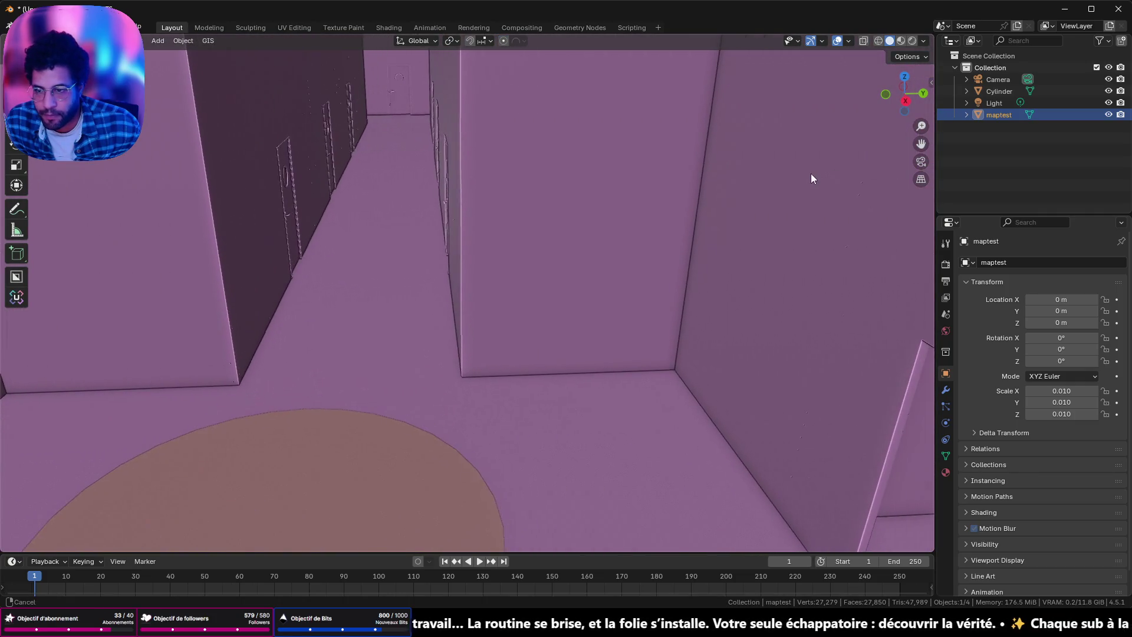
mouse_move(778, 229)
middle_mouse_down()
mouse_move(490, 298)
mouse_move(449, 296)
mouse_move(480, 346)
mouse_move(528, 271)
mouse_move(704, 344)
mouse_move(677, 328)
mouse_move(758, 283)
mouse_move(666, 250)
mouse_move(451, 366)
mouse_move(409, 345)
middle_mouse_up()
scroll(597, 296, "down", 10)
scroll(392, 328, "up", 2)
scroll(429, 313, "up", 5)
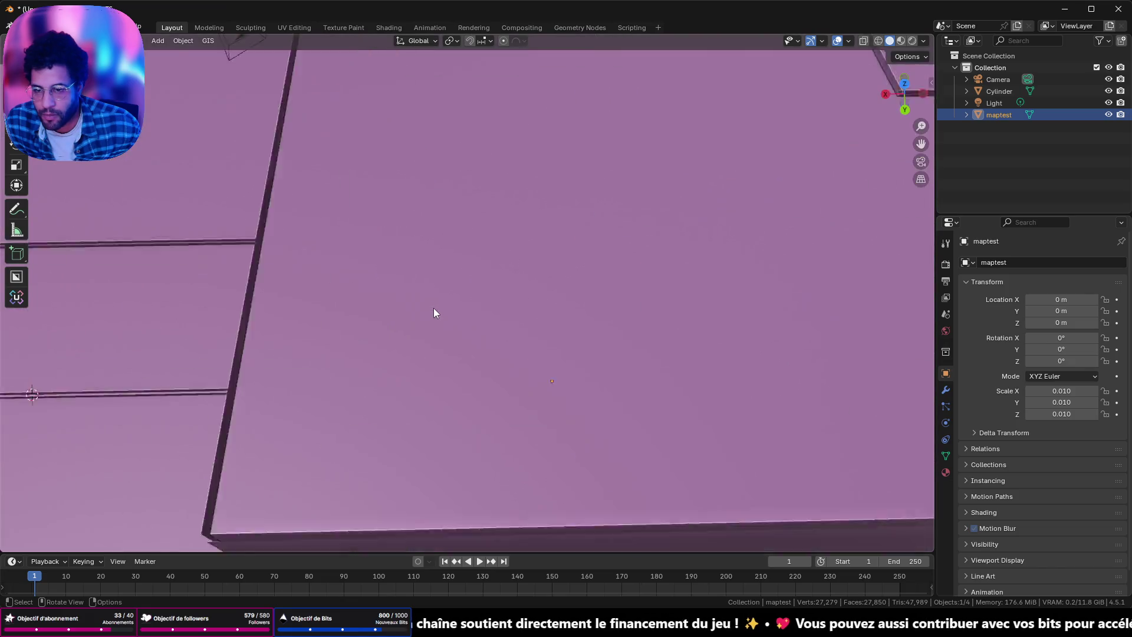
scroll(434, 313, "up", 3)
mouse_move(462, 311)
middle_mouse_down()
mouse_move(619, 227)
mouse_move(611, 207)
mouse_move(664, 218)
mouse_move(485, 234)
middle_mouse_up()
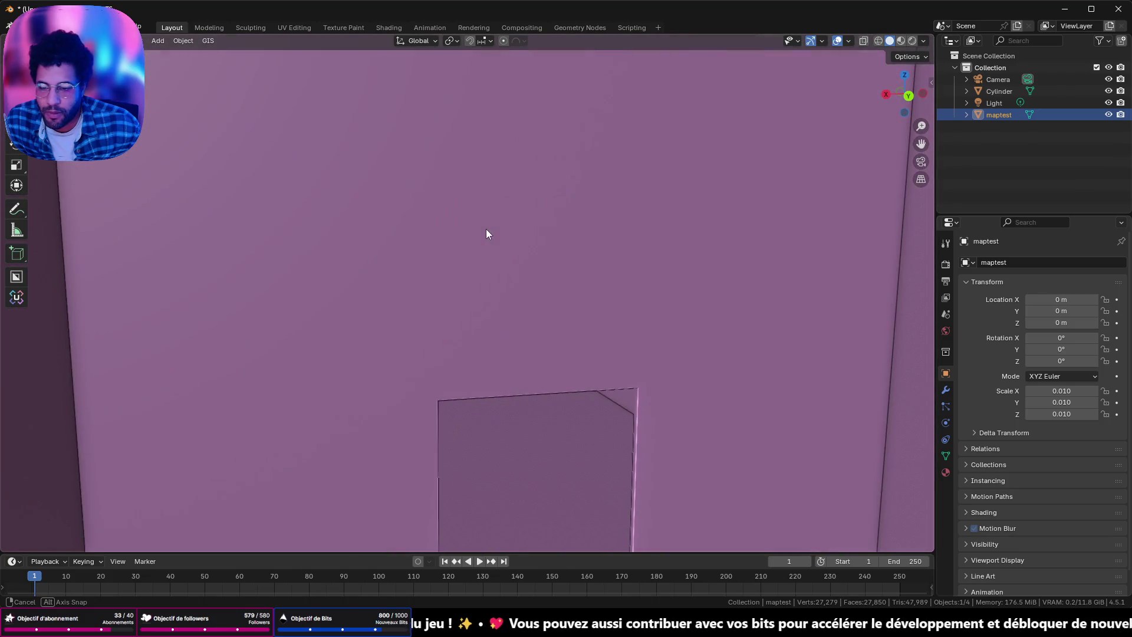
mouse_move(550, 265)
middle_mouse_down()
mouse_move(676, 249)
mouse_move(705, 262)
mouse_move(667, 342)
mouse_move(637, 300)
mouse_move(486, 301)
mouse_move(661, 303)
mouse_move(659, 311)
mouse_move(683, 258)
middle_mouse_up()
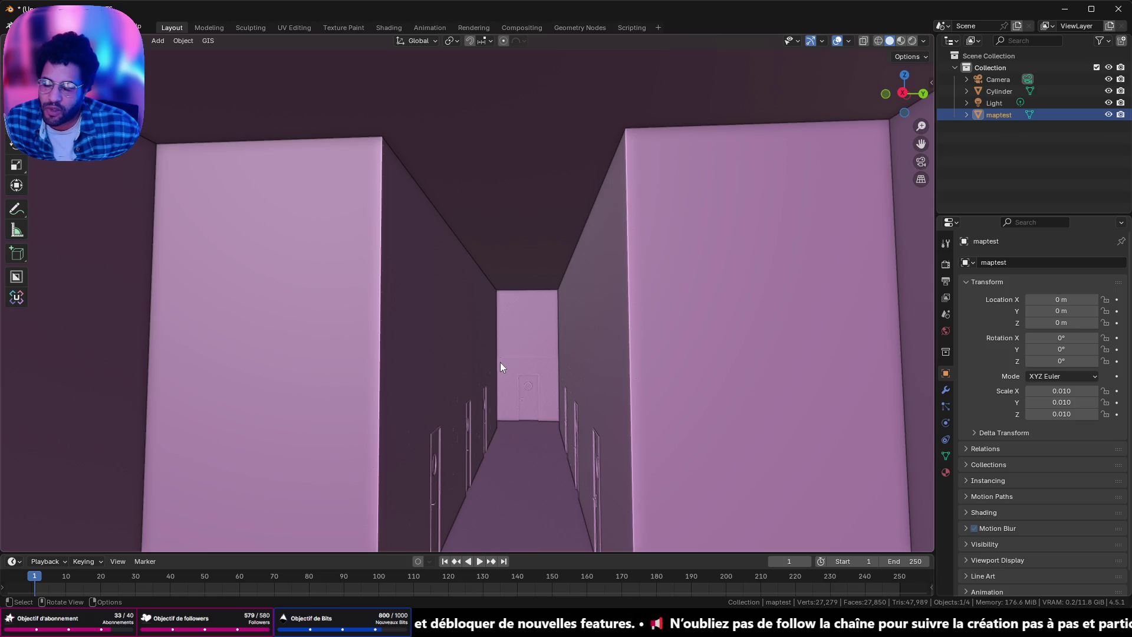
scroll(500, 361, "up", 2)
mouse_move(523, 369)
middle_mouse_down()
mouse_move(486, 379)
mouse_move(832, 331)
middle_mouse_up()
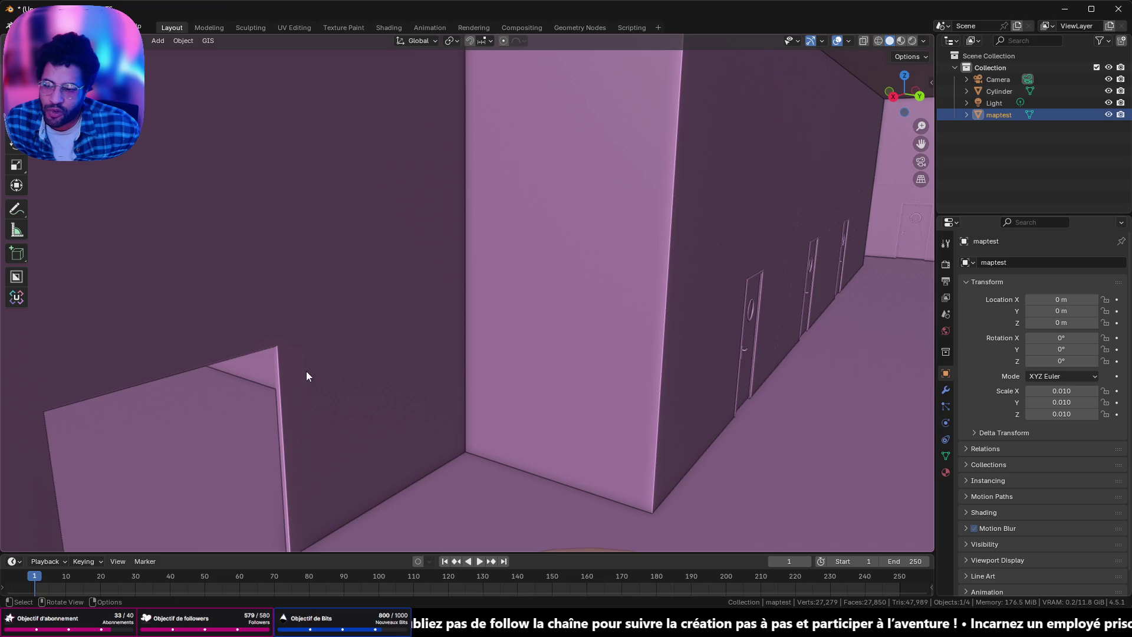
mouse_move(490, 337)
middle_mouse_down()
mouse_move(671, 347)
mouse_move(540, 349)
middle_mouse_up()
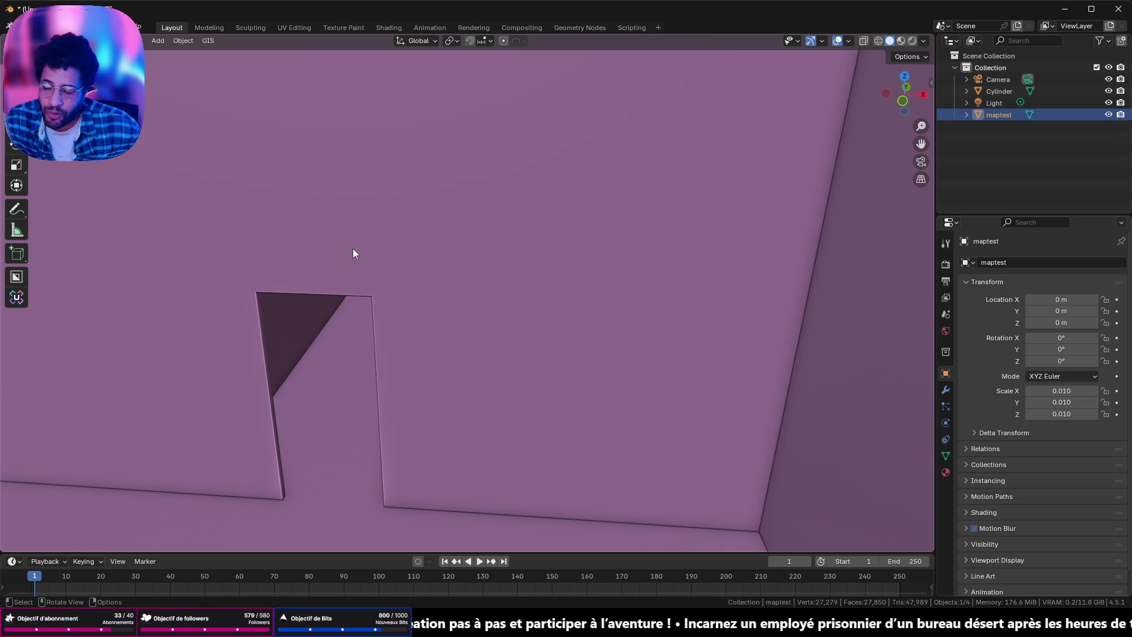
mouse_move(419, 295)
middle_mouse_down()
mouse_move(392, 301)
mouse_move(586, 303)
mouse_move(568, 306)
mouse_move(614, 314)
mouse_move(413, 310)
mouse_move(359, 288)
mouse_move(336, 263)
mouse_move(339, 277)
mouse_move(652, 366)
mouse_move(359, 296)
mouse_move(773, 209)
mouse_move(651, 236)
mouse_move(746, 189)
mouse_move(699, 195)
mouse_move(755, 156)
mouse_move(724, 191)
middle_mouse_up()
scroll(725, 127, "down", 5)
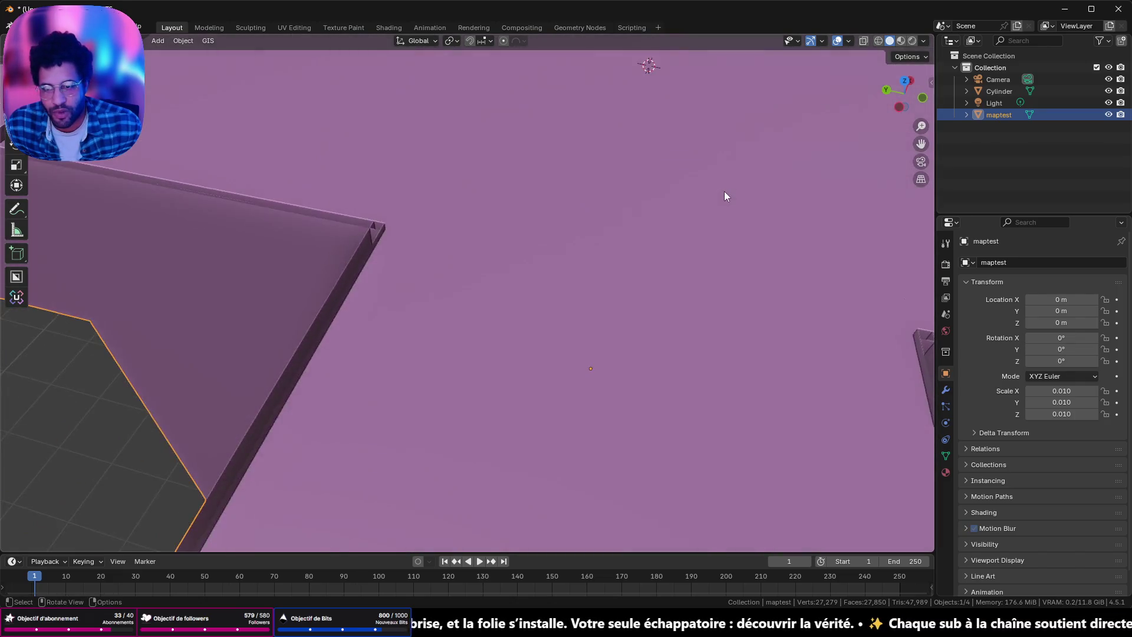
scroll(707, 201, "down", 5)
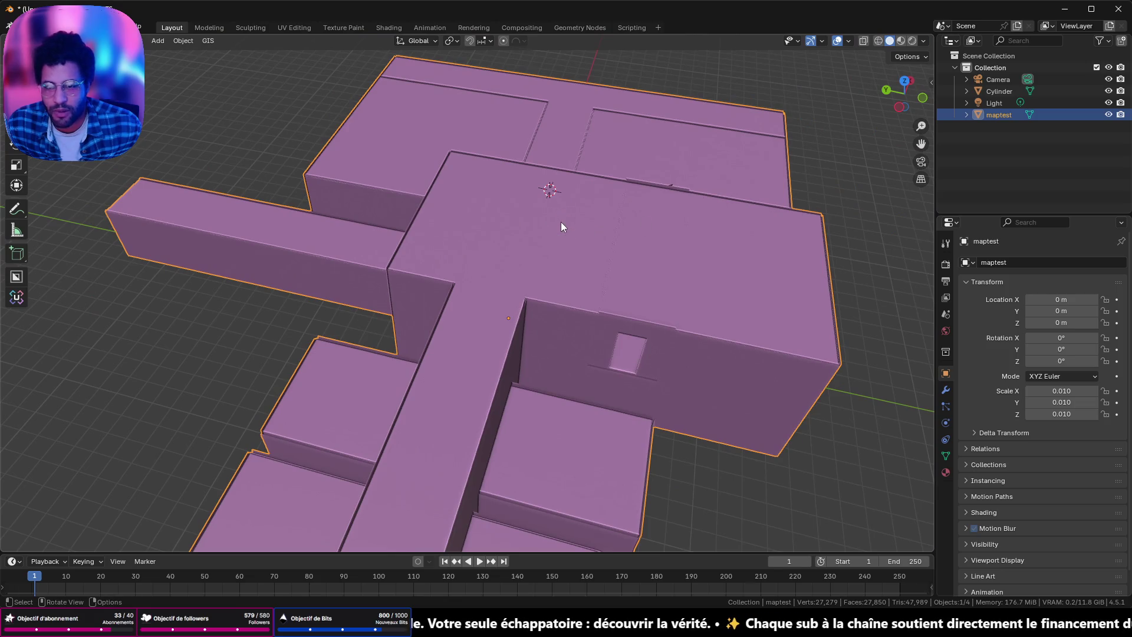
Step: In Edit Mode, grow a selection across the central room's ceiling faces and box-select them from above
key("Tab")
left_click(529, 229)
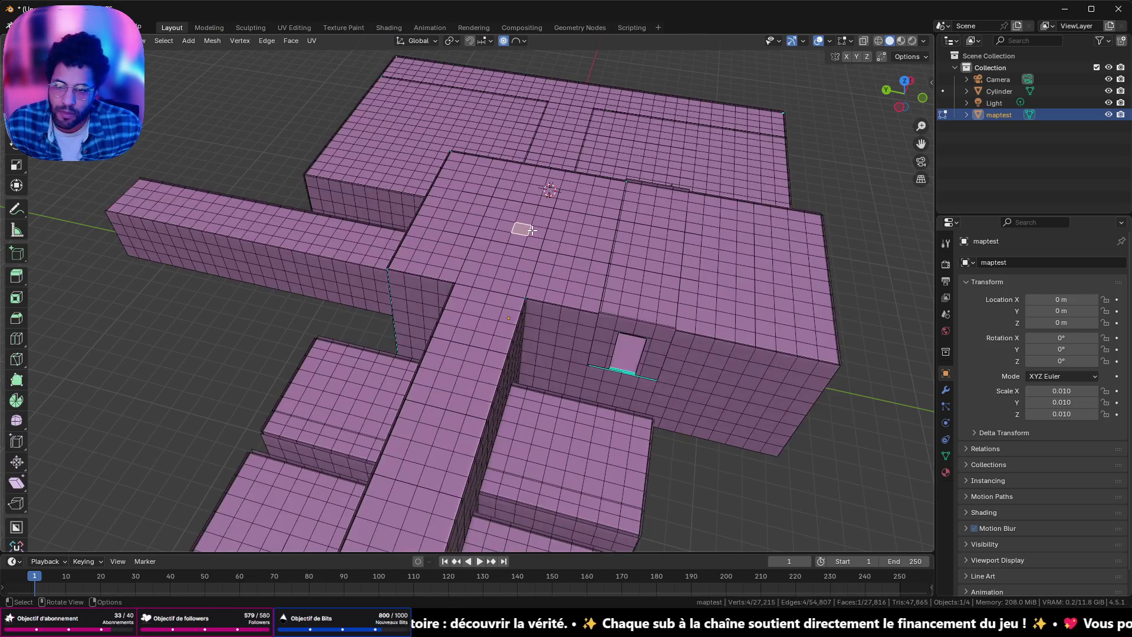
key("ctrl+KP_Add")
key("ctrl+KP_Add")
key("ctrl+KP_Add")
key("ctrl+KP_Add")
key("ctrl+KP_Add")
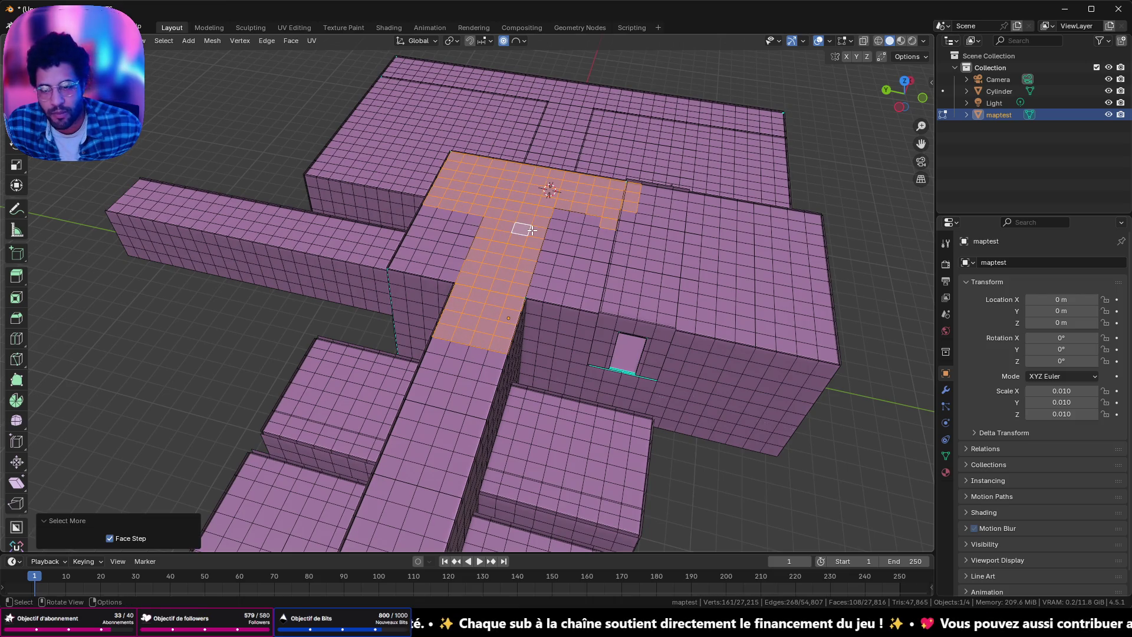
left_click(903, 80)
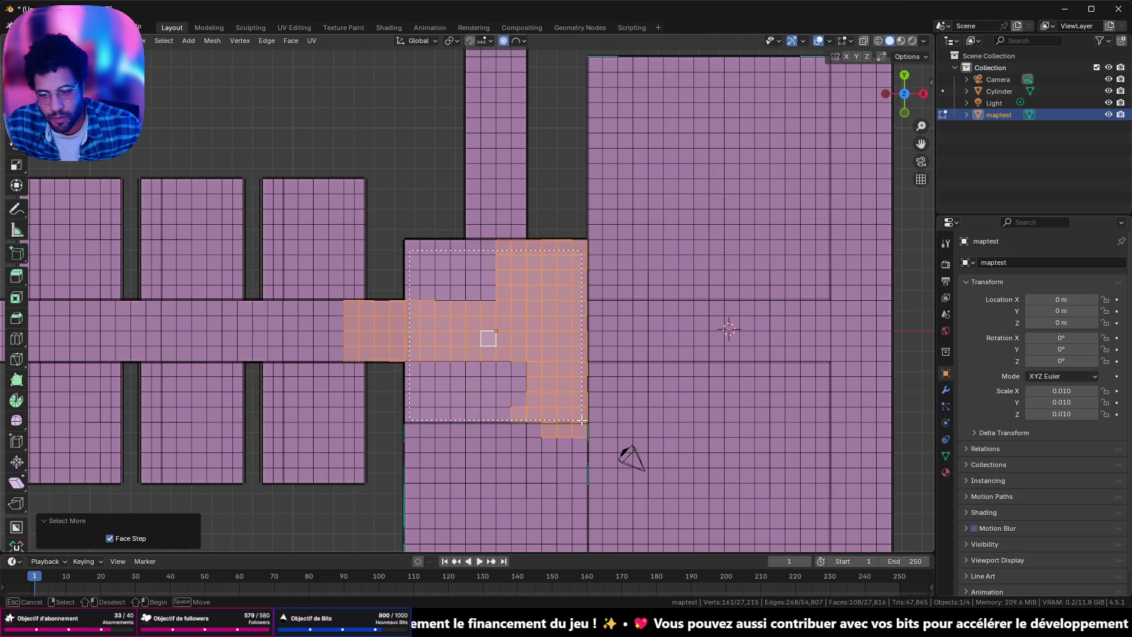
left_click_drag(580, 420, 578, 422)
Step: Delete the selected ceiling faces, exposing the walls and cylinder, and leave Edit Mode
key("x")
left_click(561, 402)
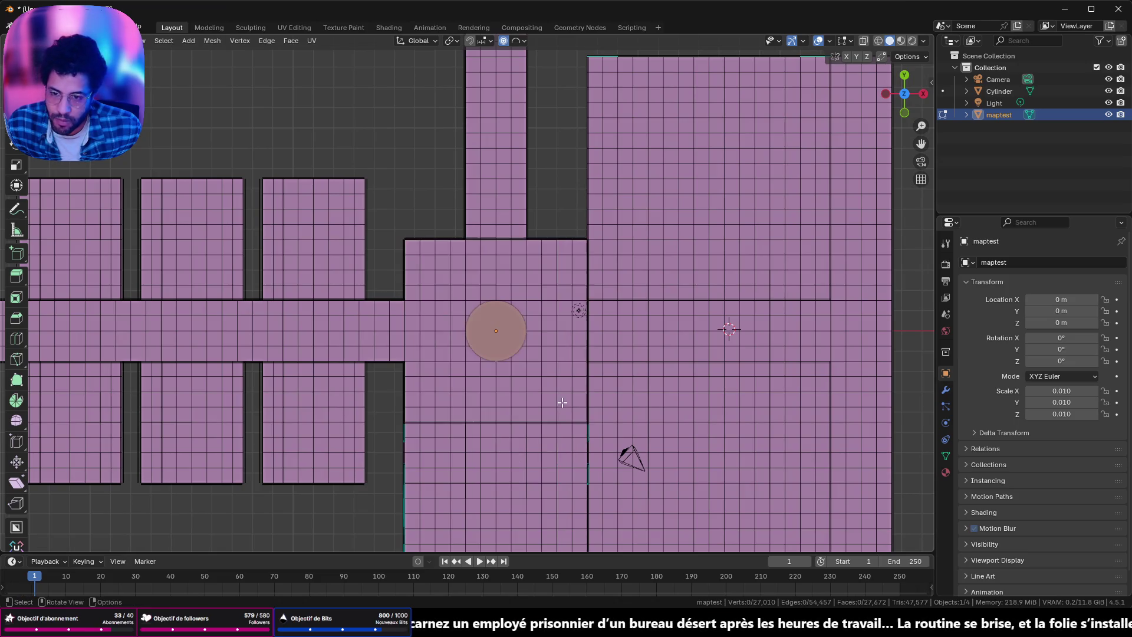
middle_click_drag(415, 250, 534, 257)
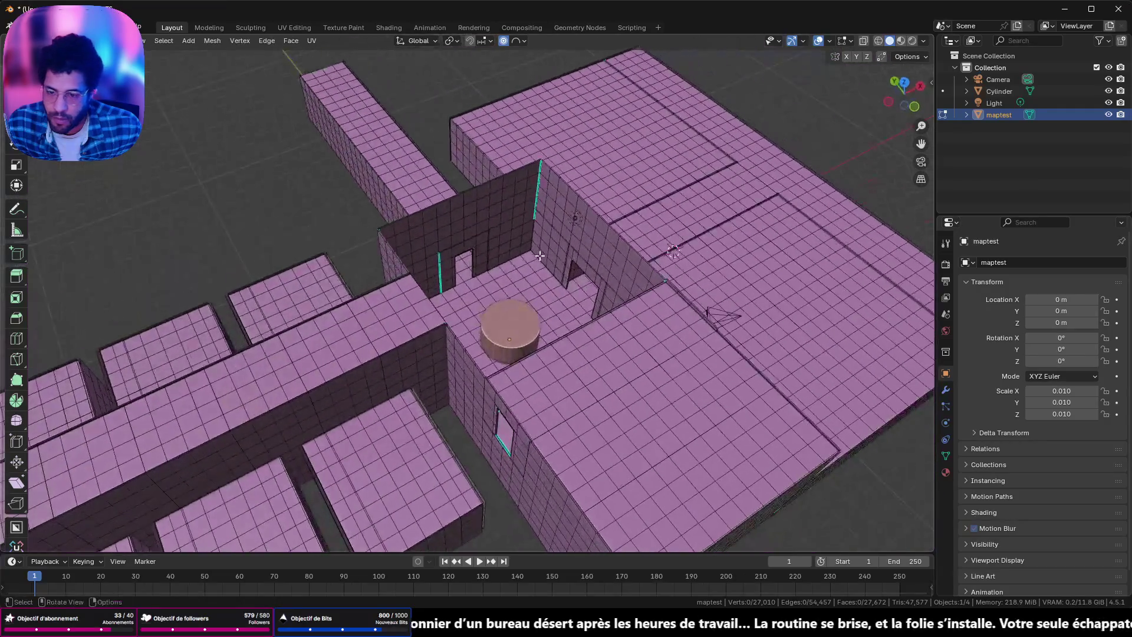
scroll(534, 257, "up", 2)
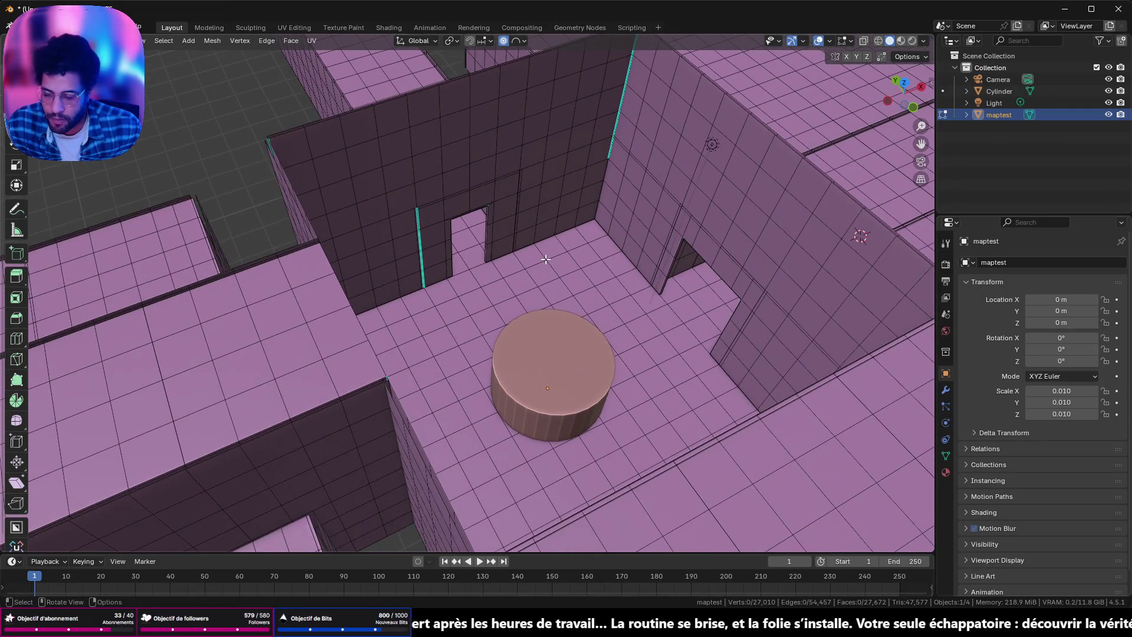
key("Tab")
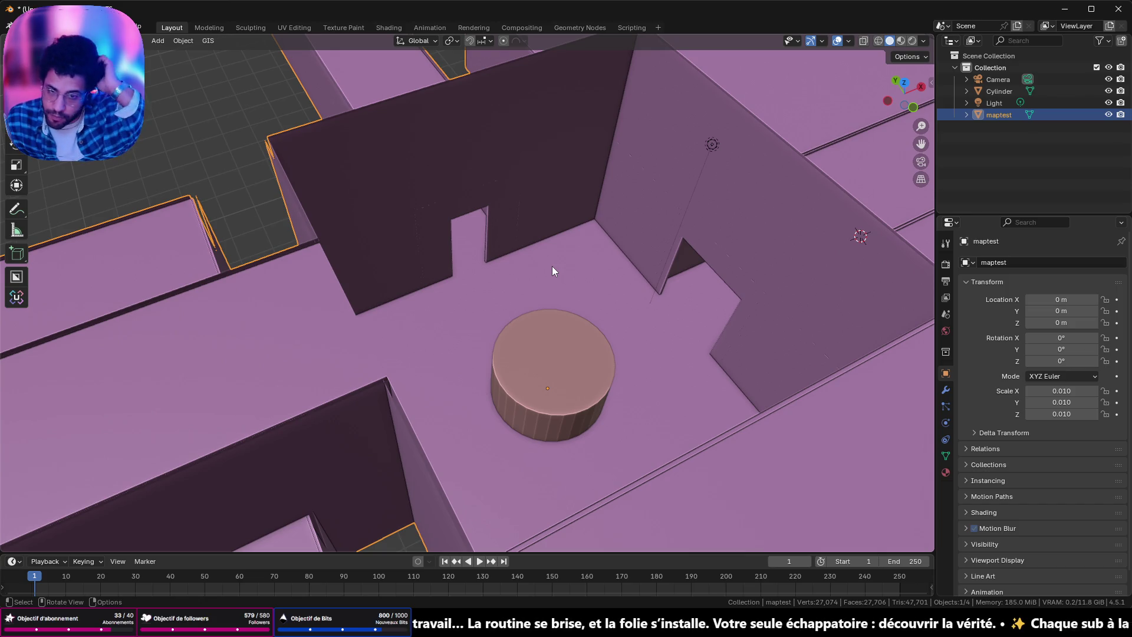
Step: Rotate the selected central-room cylinder 90 degrees about X so it lies on its side
left_click(602, 389)
middle_click_drag(602, 391, 621, 335)
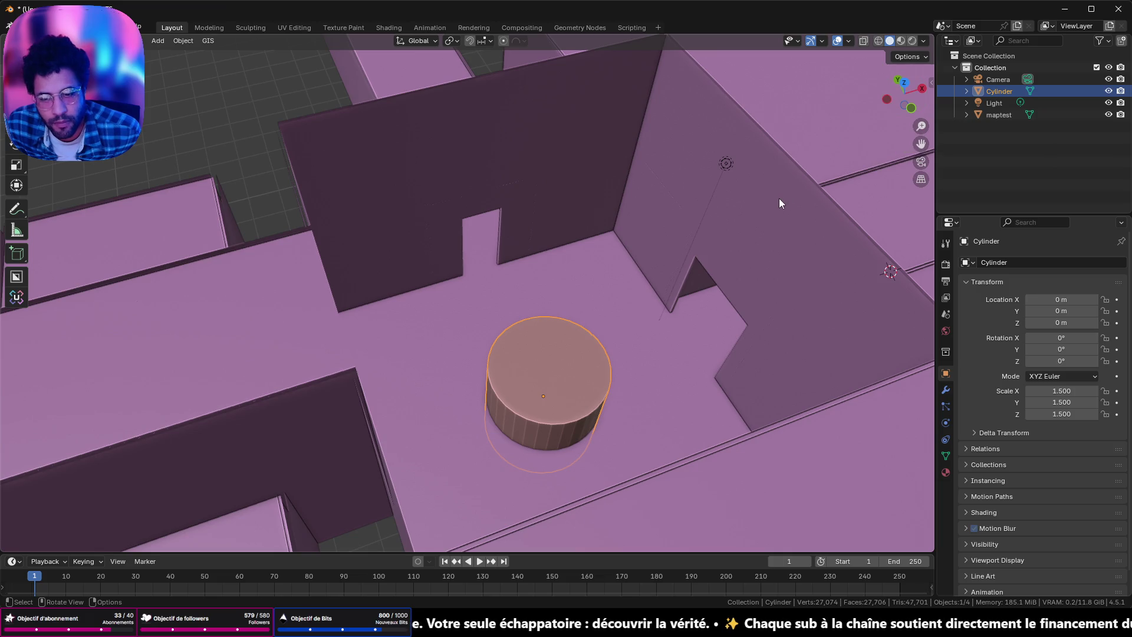
key("s")
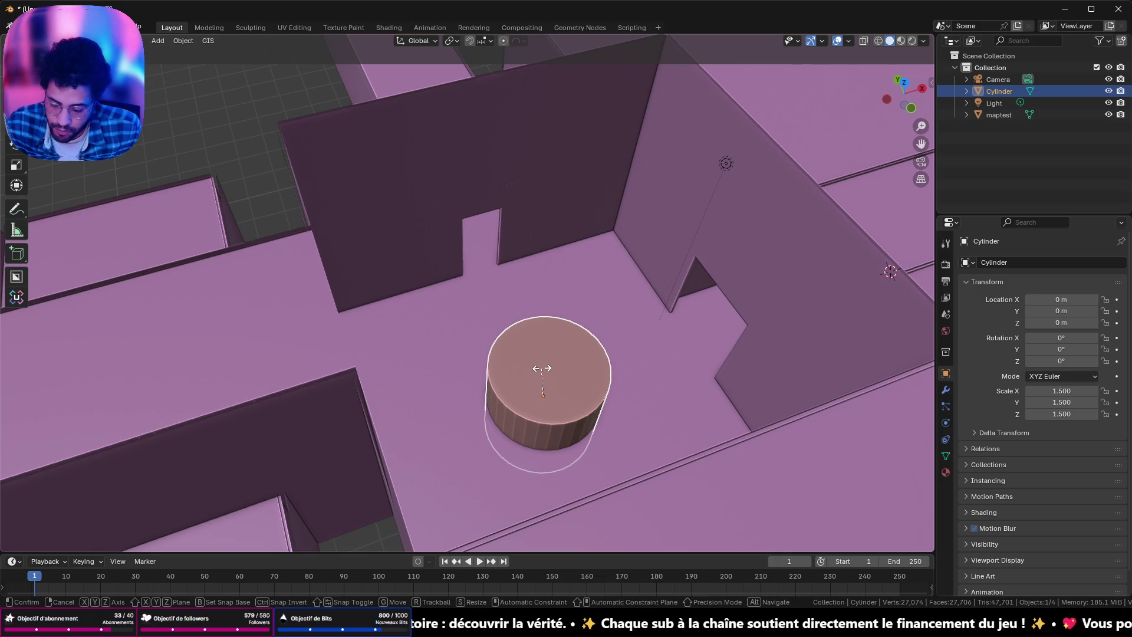
type("x90")
key("Return")
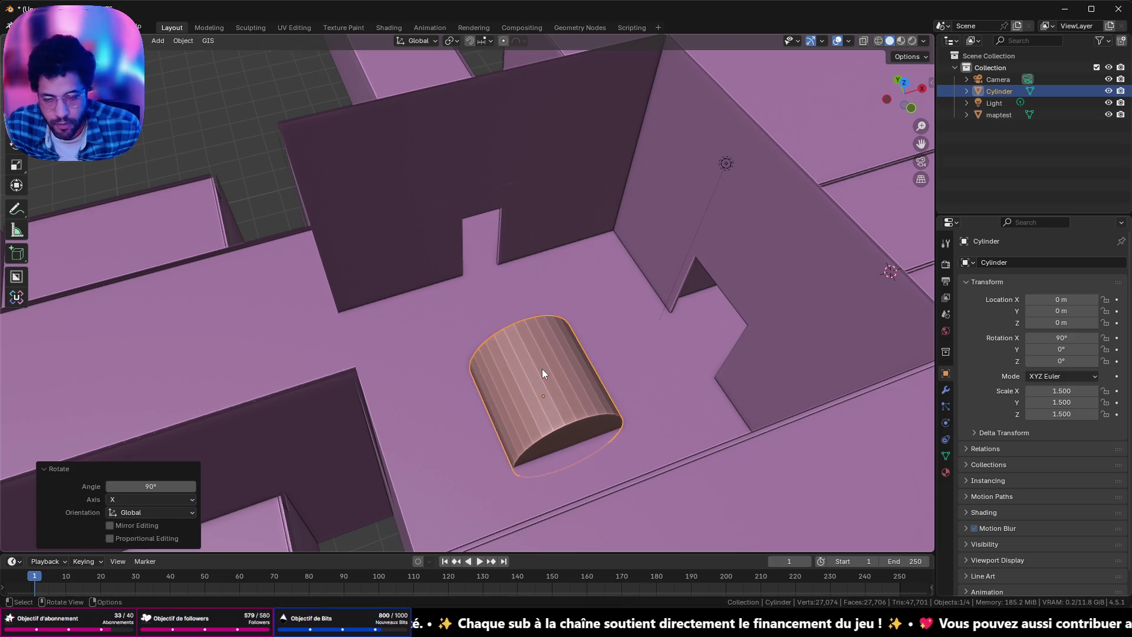
Step: Inspect the lying cylinder from top-down and oblique views, then begin stretching it
mouse_move(427, 362)
middle_mouse_down()
mouse_move(629, 357)
mouse_move(618, 391)
middle_mouse_up()
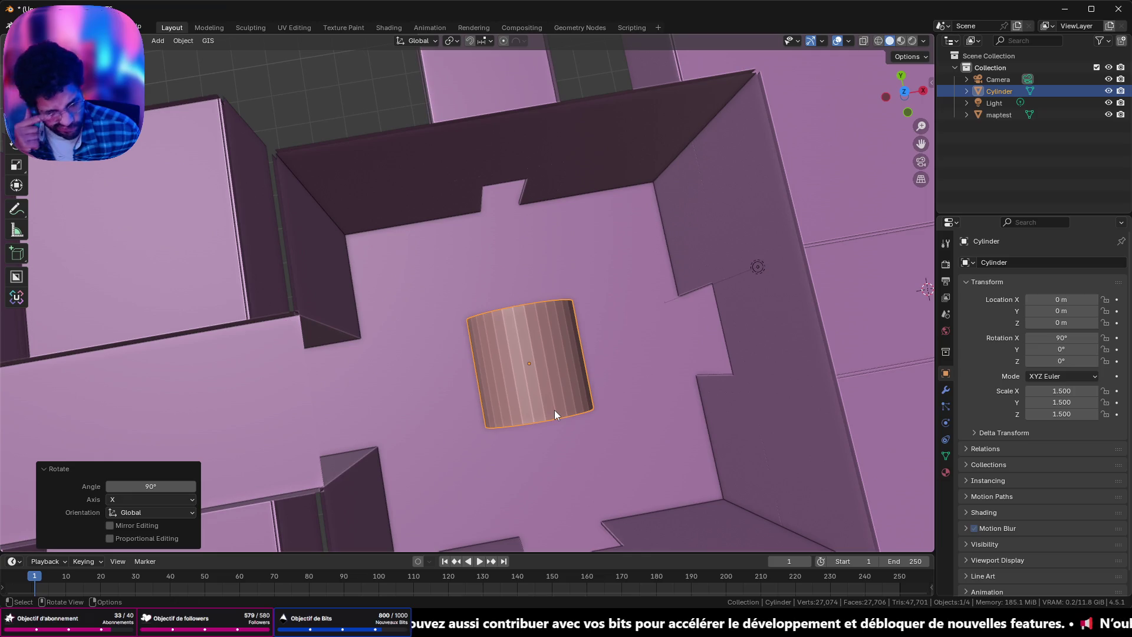
mouse_move(560, 399)
middle_mouse_down()
mouse_move(537, 350)
mouse_move(537, 381)
mouse_move(564, 392)
mouse_move(652, 378)
middle_mouse_up()
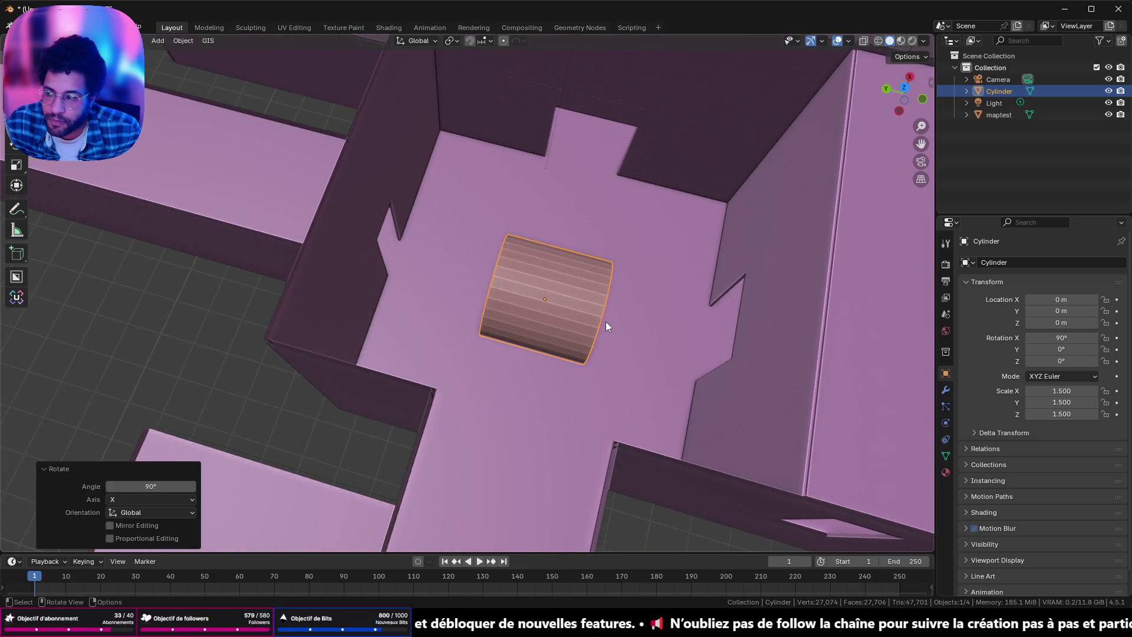
key("s")
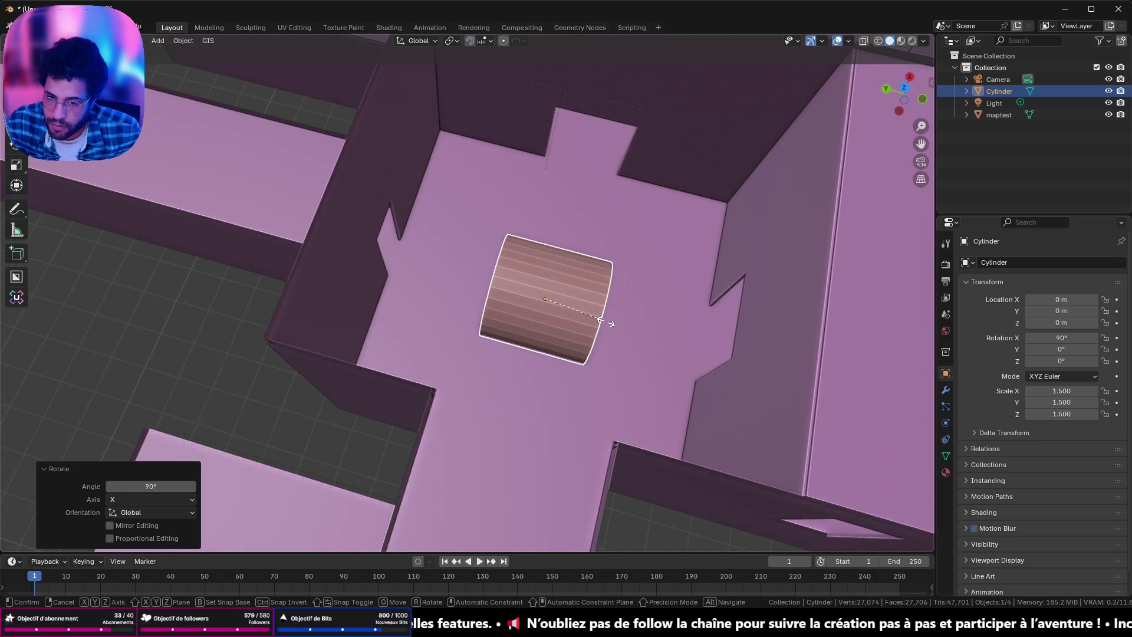
type("y")
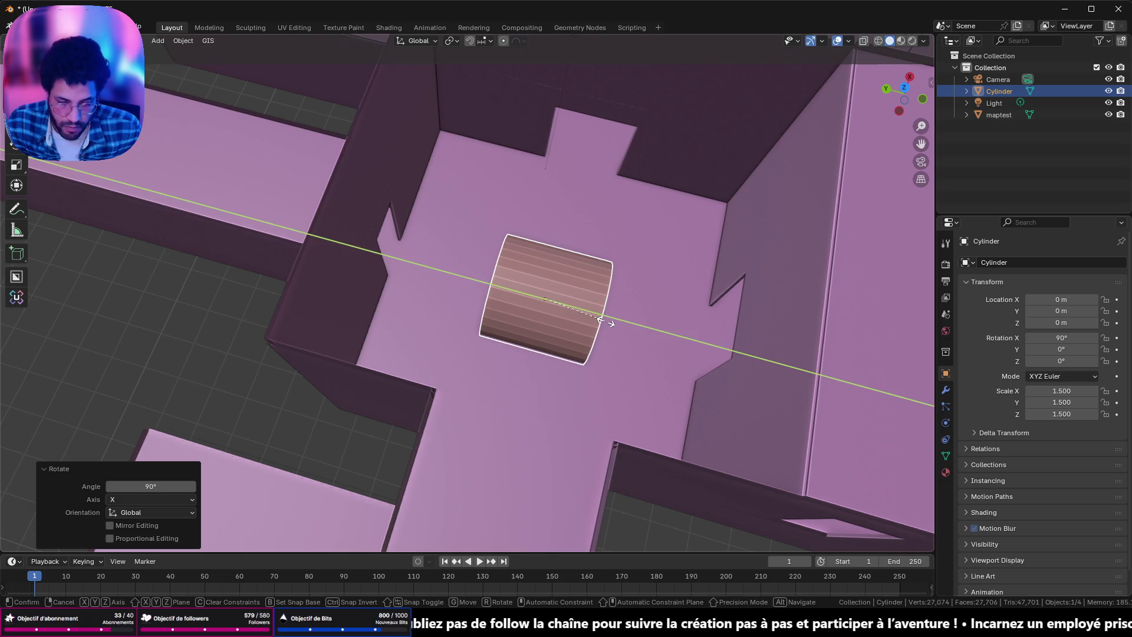
type("9")
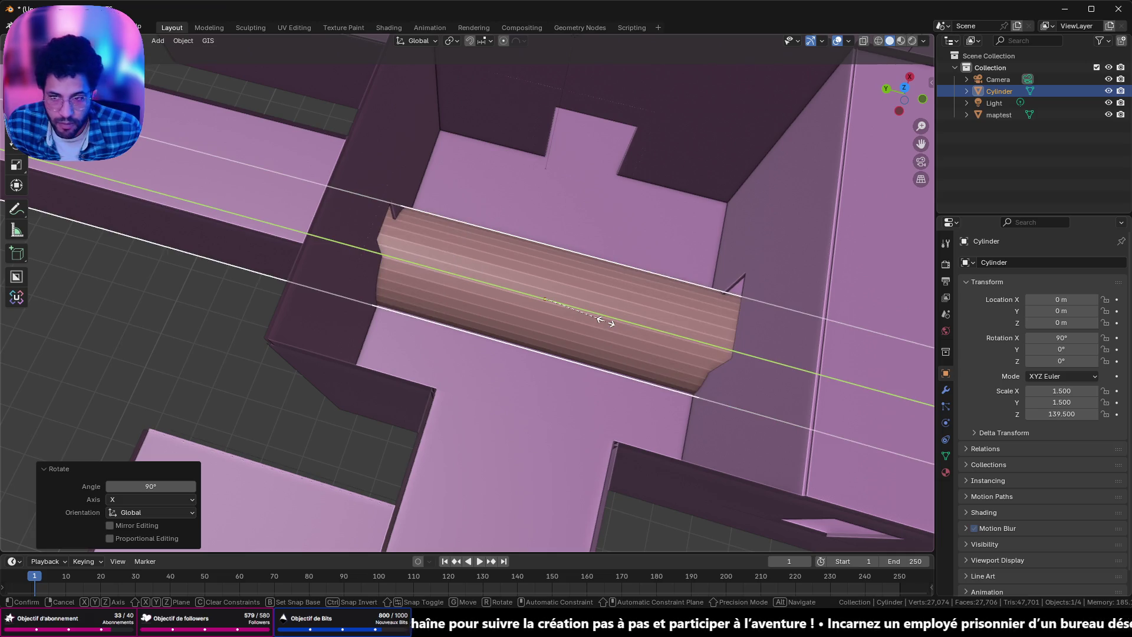
Step: Cancel the oversized scale, then stretch the cylinder threefold along Y to span the room
key("Escape")
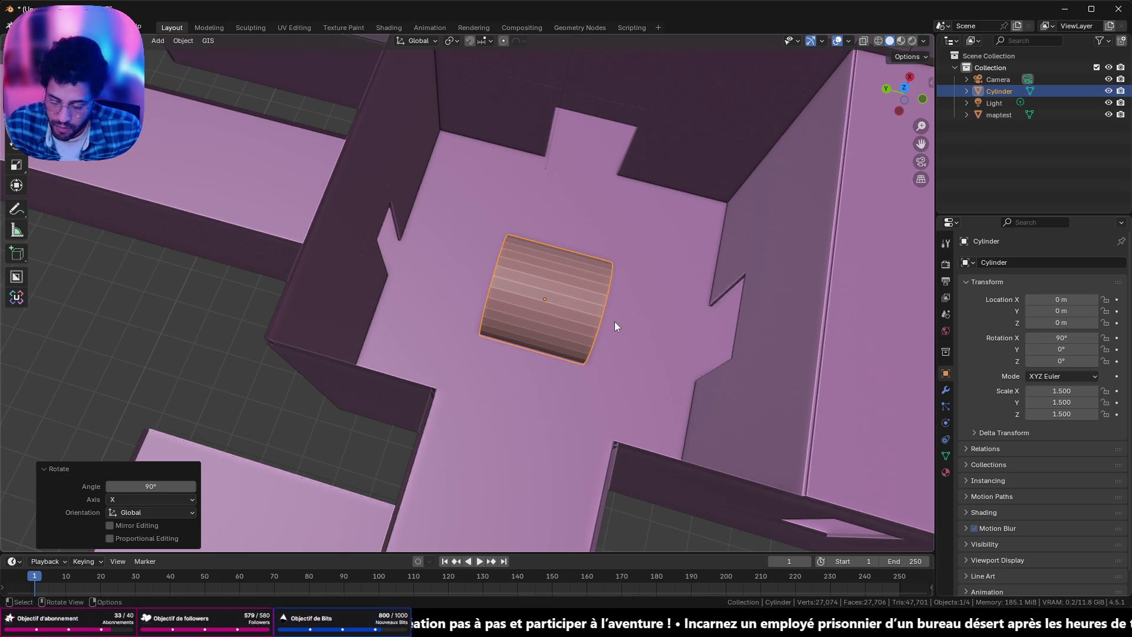
type("sy3")
key("Return")
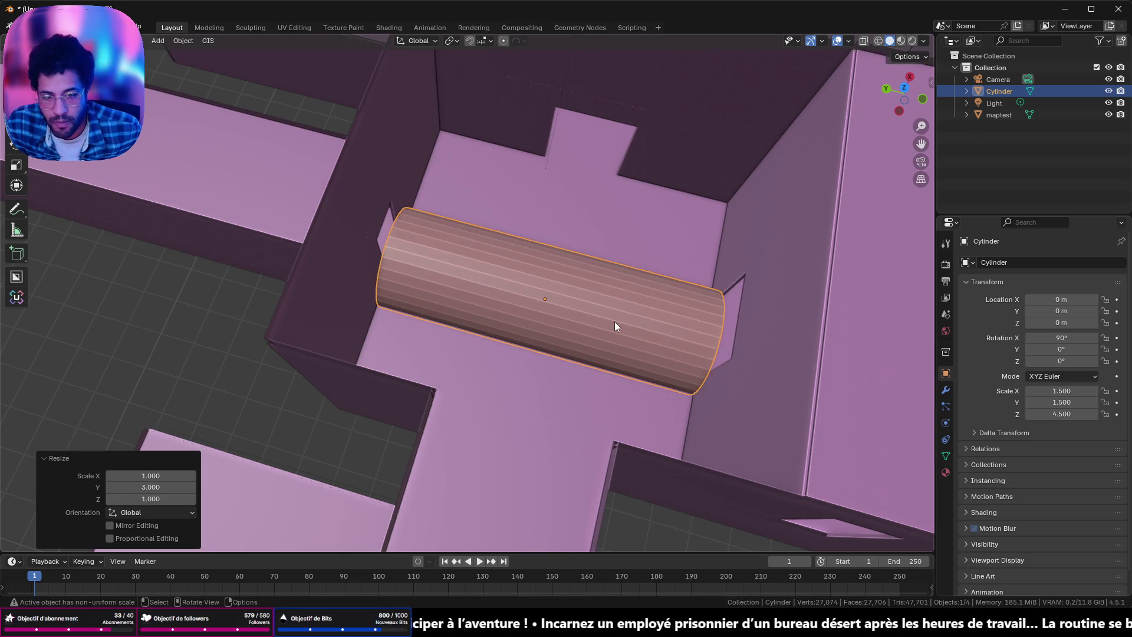
mouse_move(644, 259)
middle_mouse_down()
mouse_move(510, 225)
mouse_move(518, 218)
middle_mouse_up()
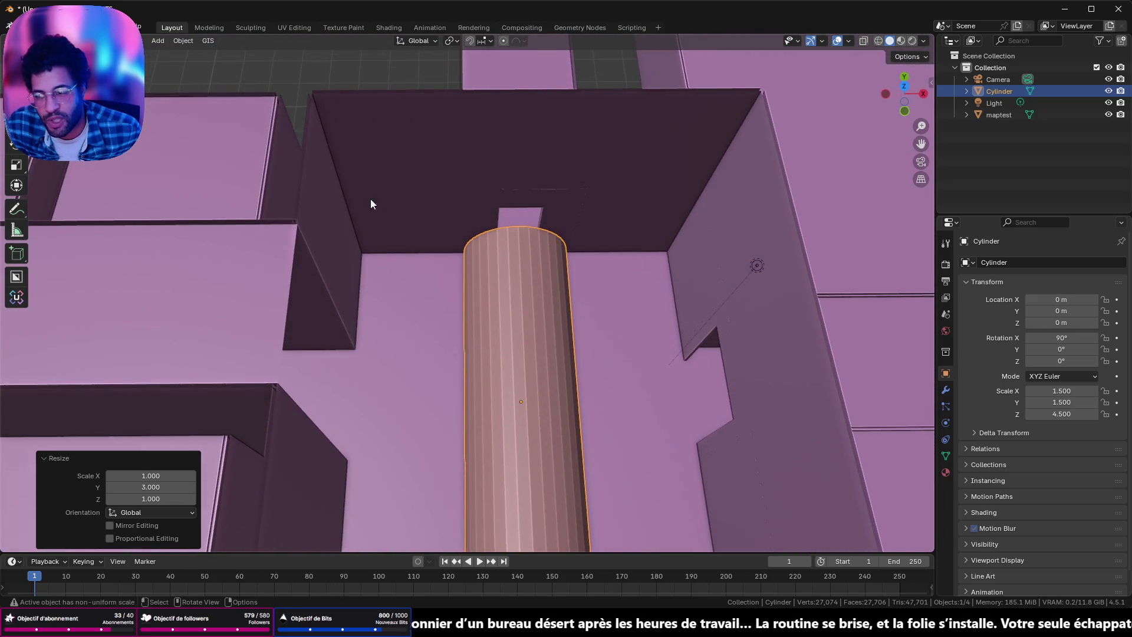
mouse_move(428, 316)
middle_mouse_down()
mouse_move(675, 298)
mouse_move(744, 263)
mouse_move(839, 275)
mouse_move(914, 304)
mouse_move(37, 288)
mouse_move(123, 267)
mouse_move(155, 305)
mouse_move(283, 302)
mouse_move(115, 211)
middle_mouse_up()
mouse_move(519, 99)
middle_mouse_down()
mouse_move(548, 141)
mouse_move(478, 236)
middle_mouse_up()
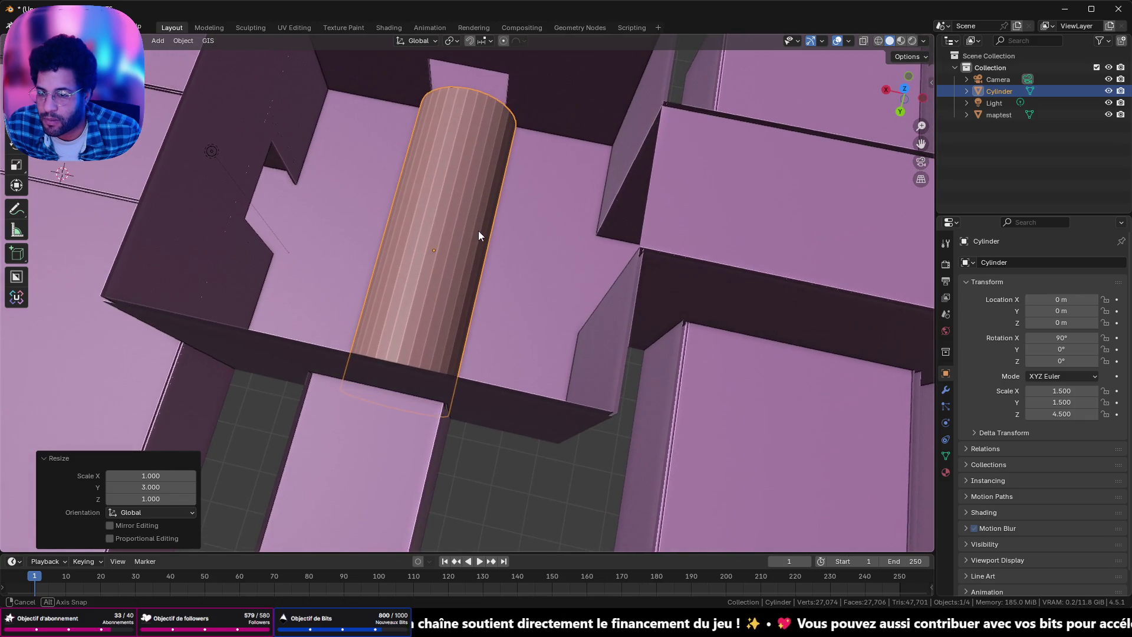
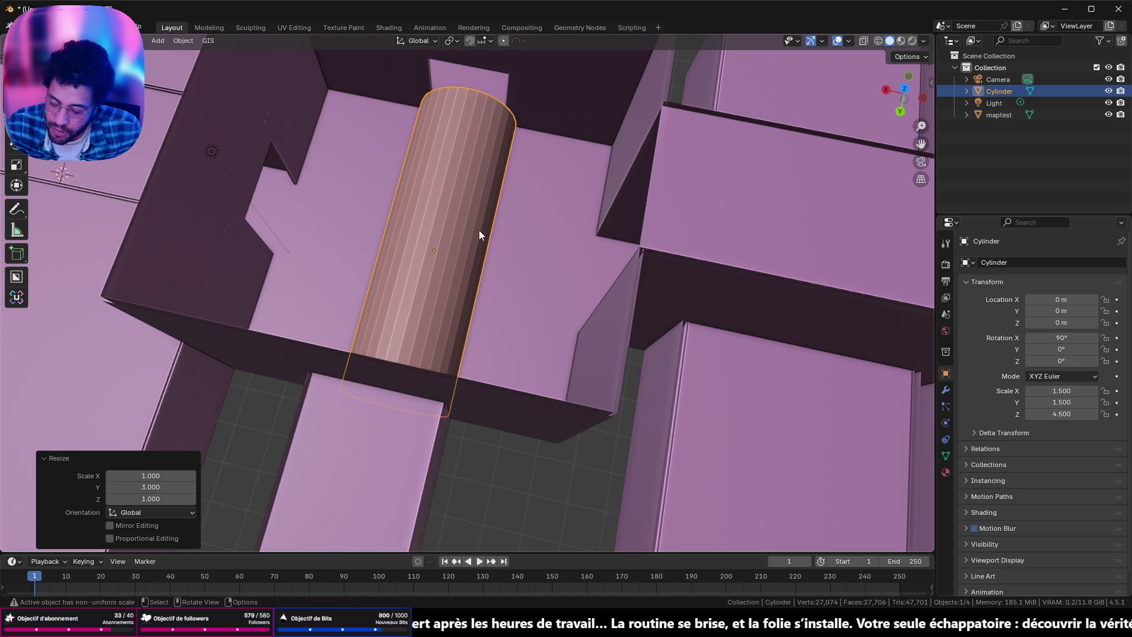
Step: Duplicate the cylinder and turn the copy 90° about Z
key("shift+d")
type("rz")
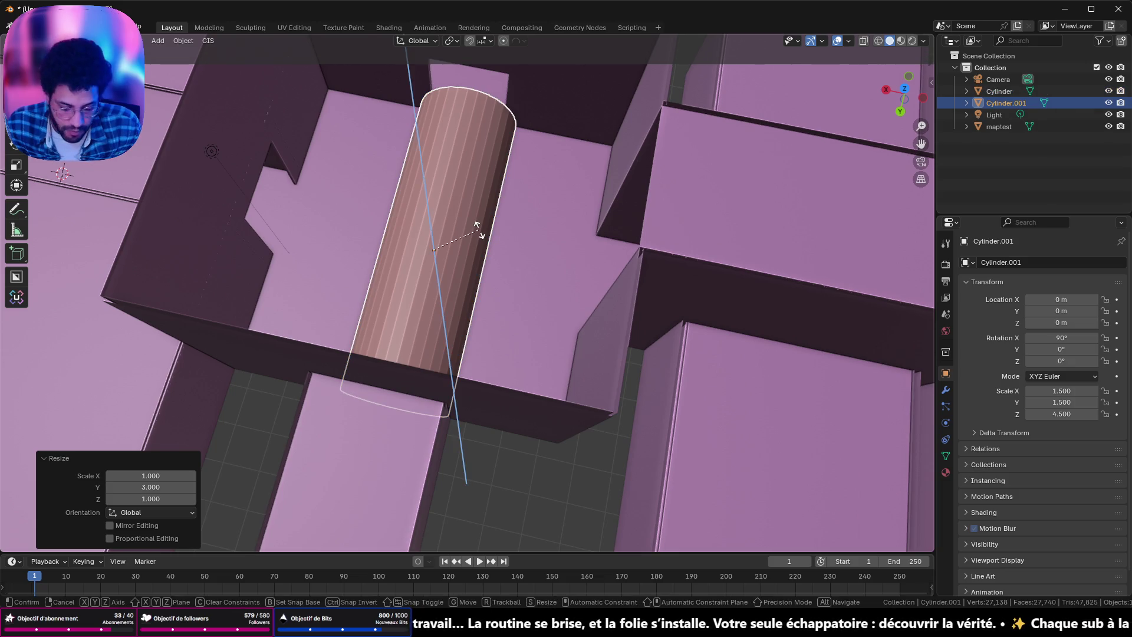
type("90")
key("Return")
scroll(414, 243, "up", 3)
mouse_move(449, 179)
middle_mouse_down()
mouse_move(477, 226)
mouse_move(519, 203)
mouse_move(446, 433)
middle_mouse_up()
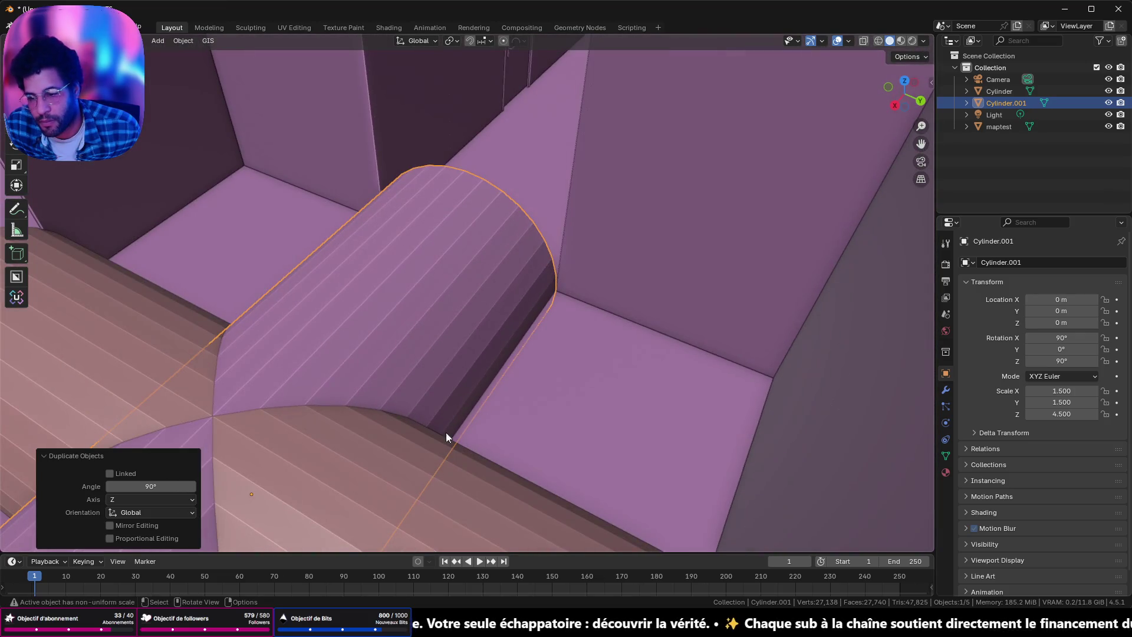
Step: Union the copy with the original Cylinder via an applied Boolean modifier
left_click(947, 390)
left_click(1099, 265)
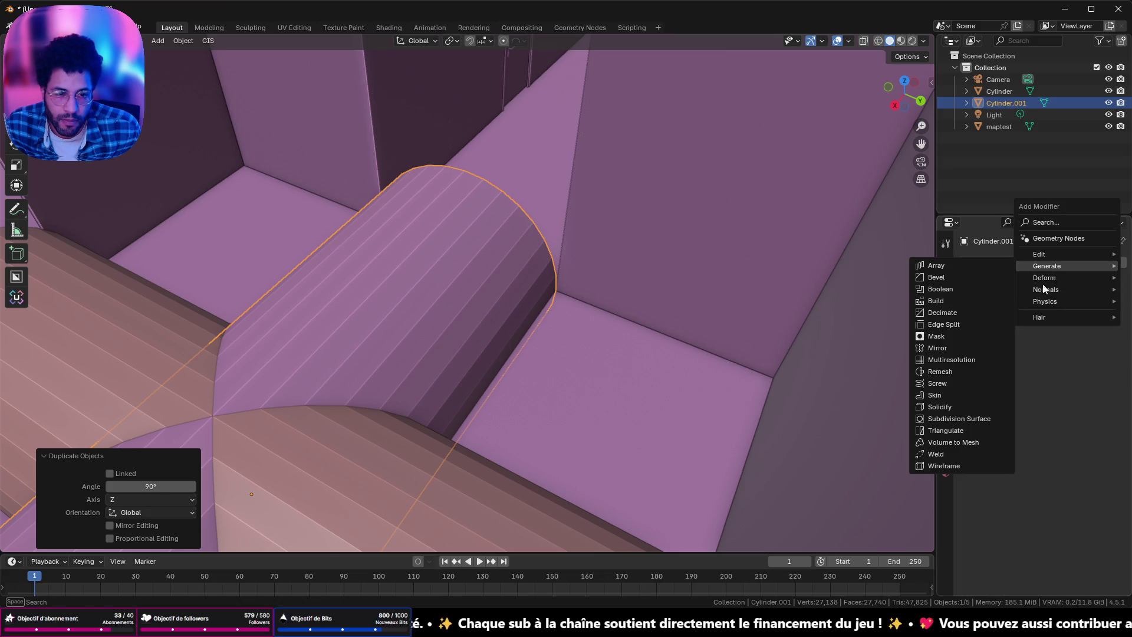
left_click(939, 289)
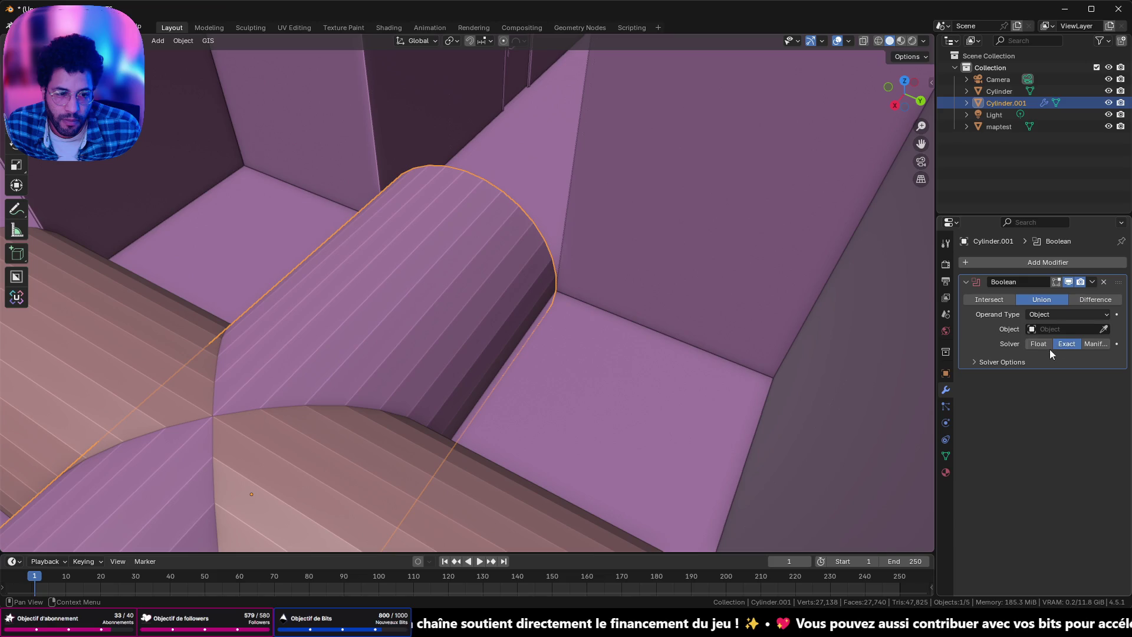
left_click(460, 480)
left_click(1094, 283)
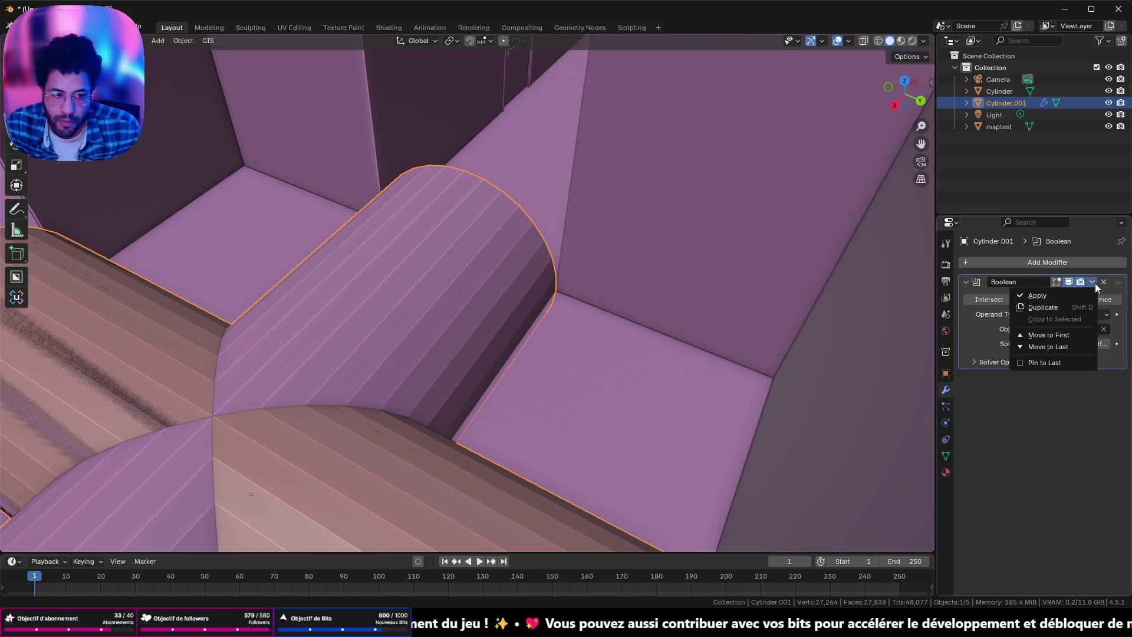
left_click(1061, 297)
Step: Delete the leftover original Cylinder, leaving the cross-shaped vault
left_click(133, 330)
key("x")
left_click(131, 327)
mouse_move(132, 330)
middle_mouse_down()
mouse_move(409, 290)
mouse_move(478, 360)
middle_mouse_up()
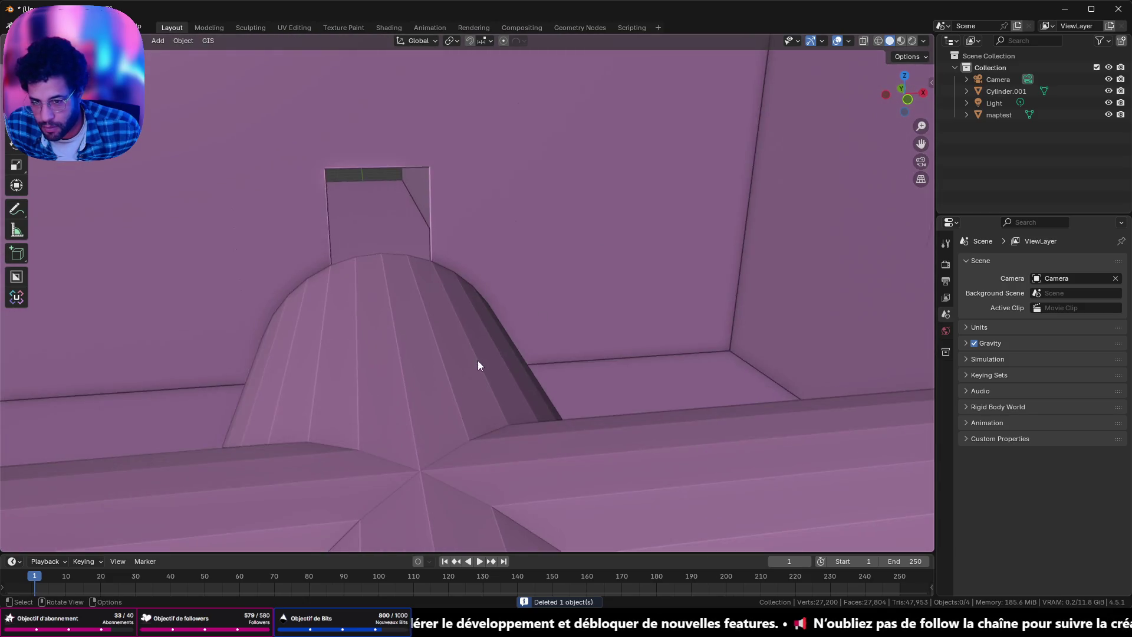
middle_click_drag(478, 364, 92, 514)
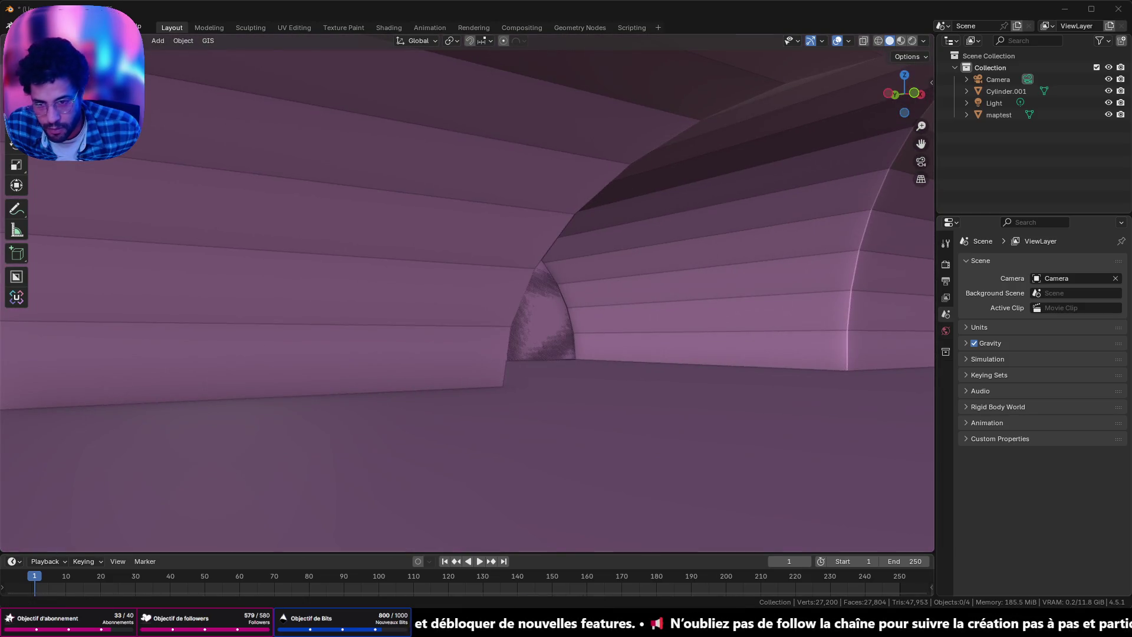
mouse_move(447, 342)
middle_mouse_down()
mouse_move(353, 300)
mouse_move(384, 300)
middle_mouse_up()
middle_click_drag(604, 259, 534, 262)
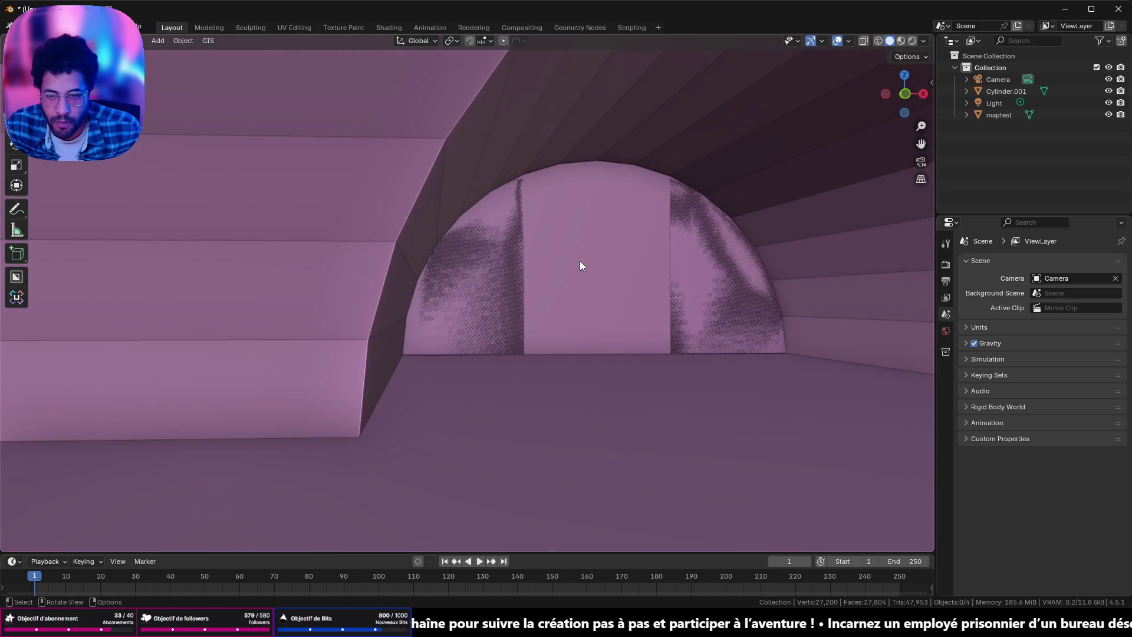
left_click(579, 263)
key("Tab")
left_click(579, 261)
scroll(579, 265, "up", 3)
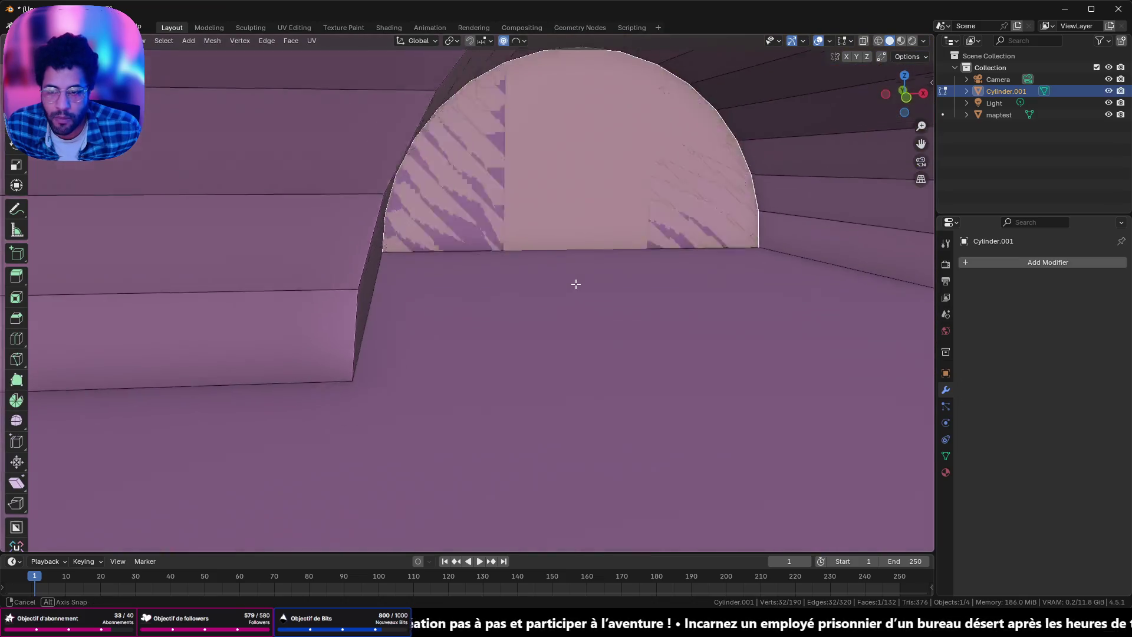
scroll(576, 283, "up", 3)
scroll(651, 313, "up", 3)
scroll(637, 324, "down", 2)
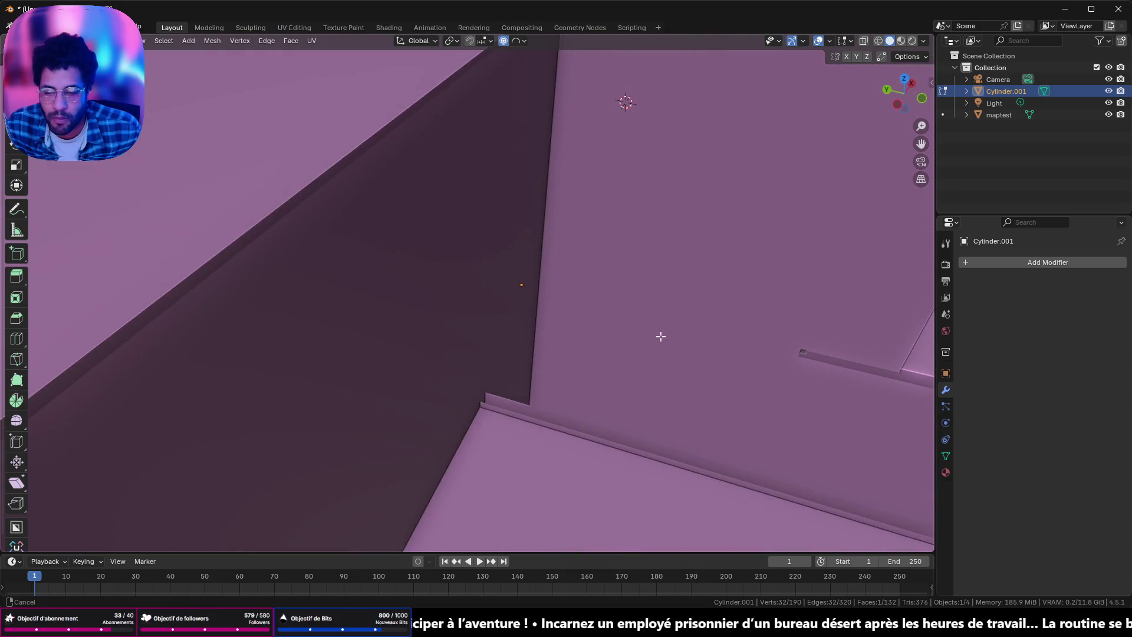
scroll(489, 320, "down", 5)
mouse_move(482, 267)
middle_mouse_down()
mouse_move(407, 409)
mouse_move(456, 379)
mouse_move(509, 381)
mouse_move(542, 415)
mouse_move(574, 416)
middle_mouse_up()
key("Tab")
scroll(504, 392, "up", 3)
scroll(501, 420, "up", 2)
scroll(500, 376, "up", 2)
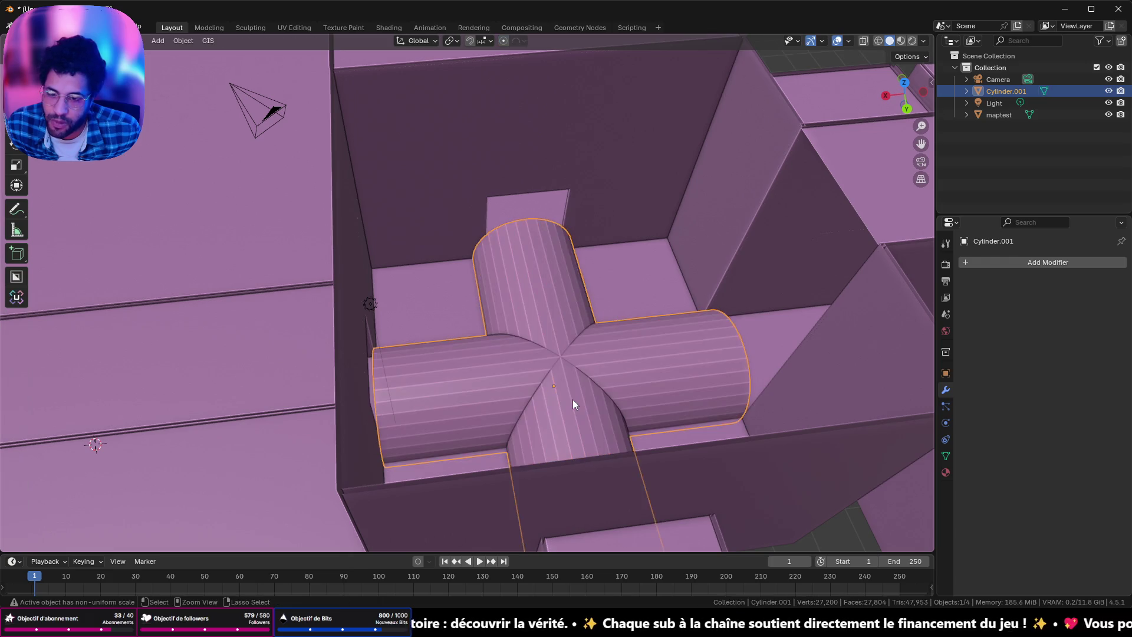
Step: Undo the union and deletion, then duplicate the cylinder again rotated 90° about Z
key("ctrl+z")
key("ctrl+z")
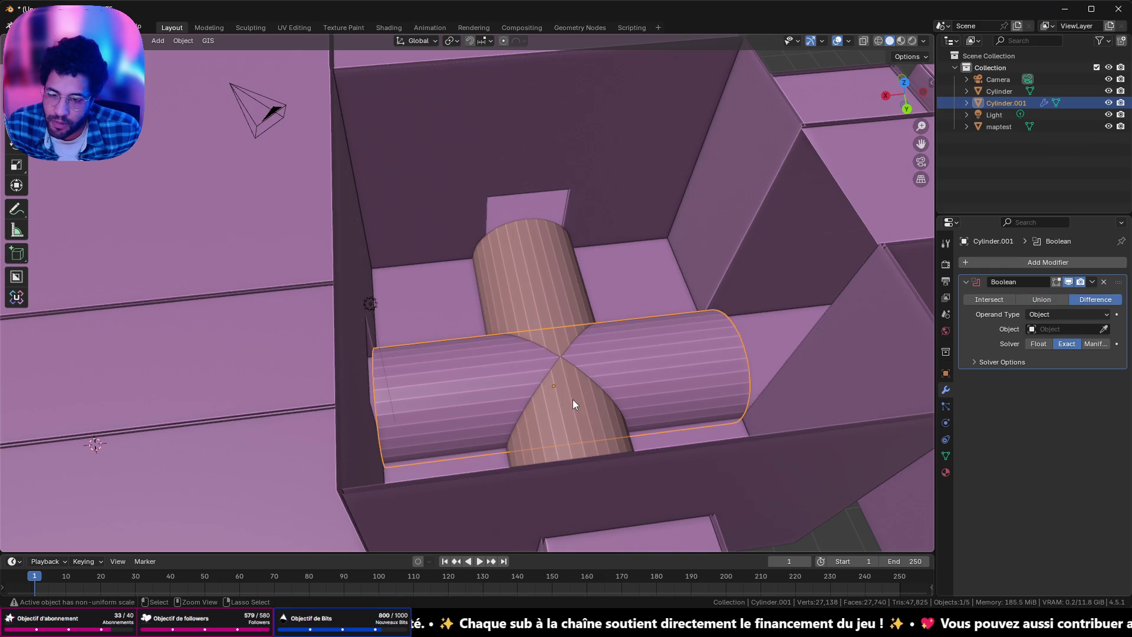
key("ctrl+z")
key("ctrl+z")
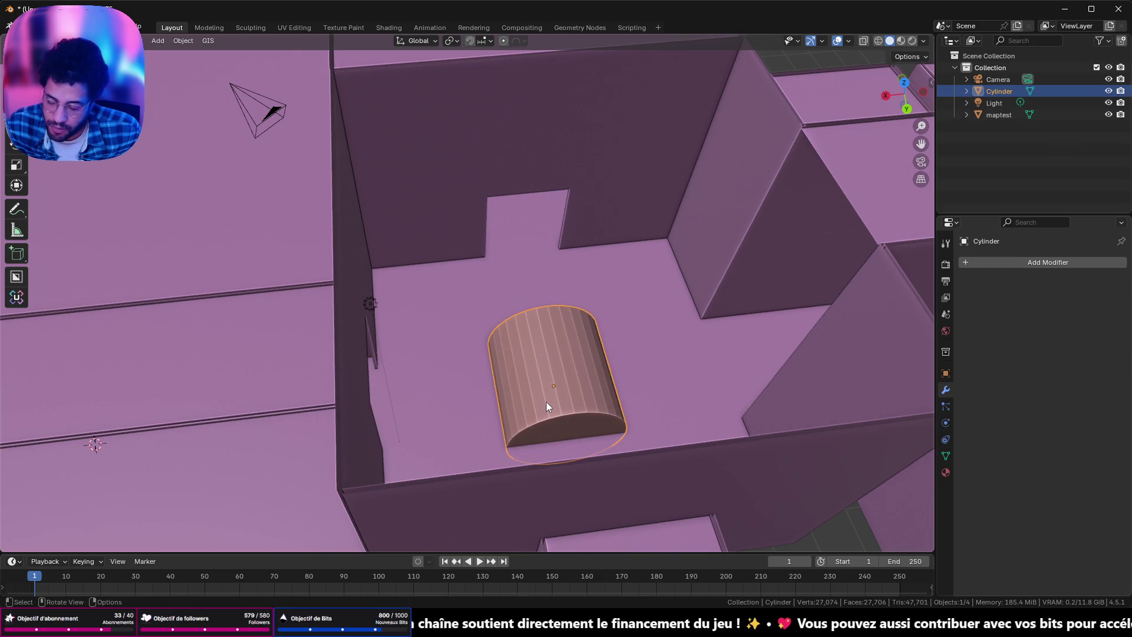
key("shift+d")
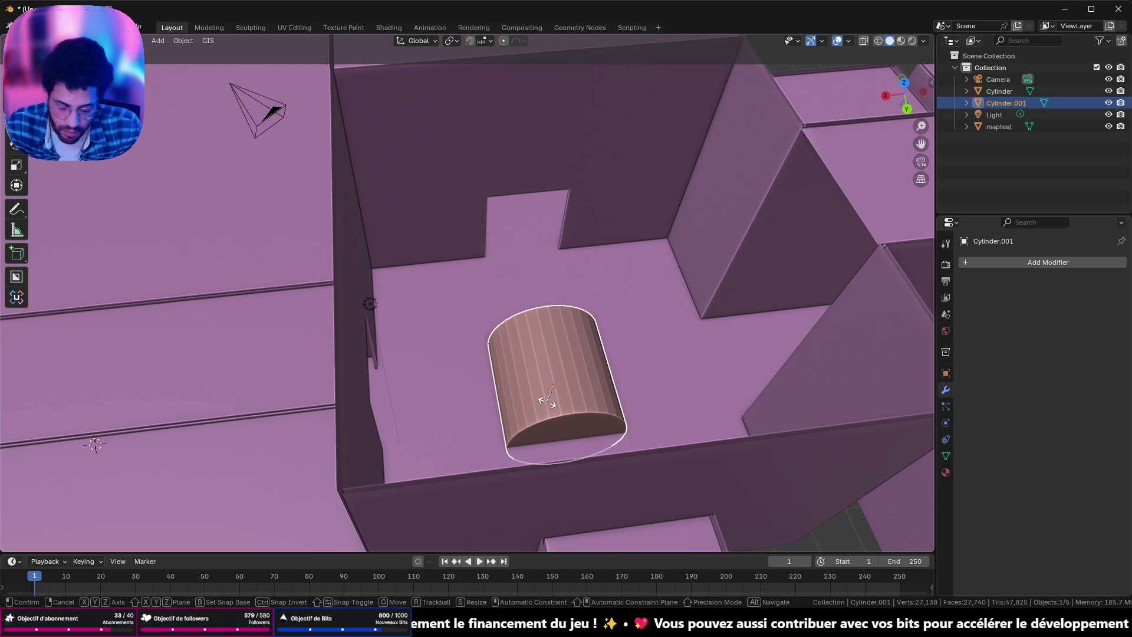
key("Return")
type("rz90")
key("Return")
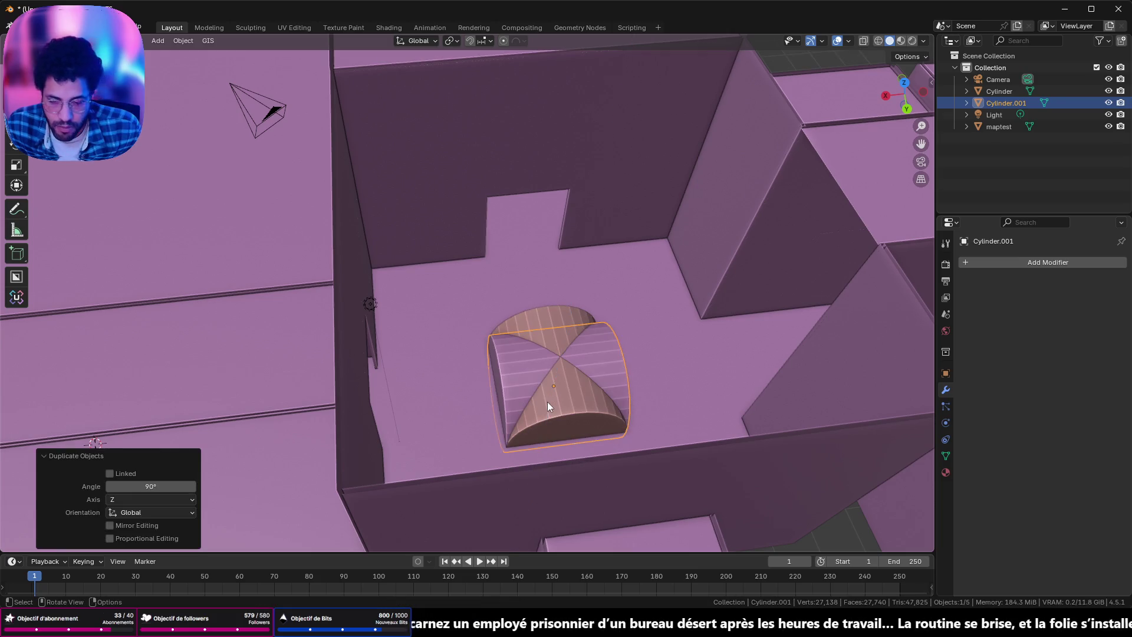
key("Tab")
key("Tab")
middle_click_drag(544, 401, 645, 359)
scroll(645, 357, "up", 4)
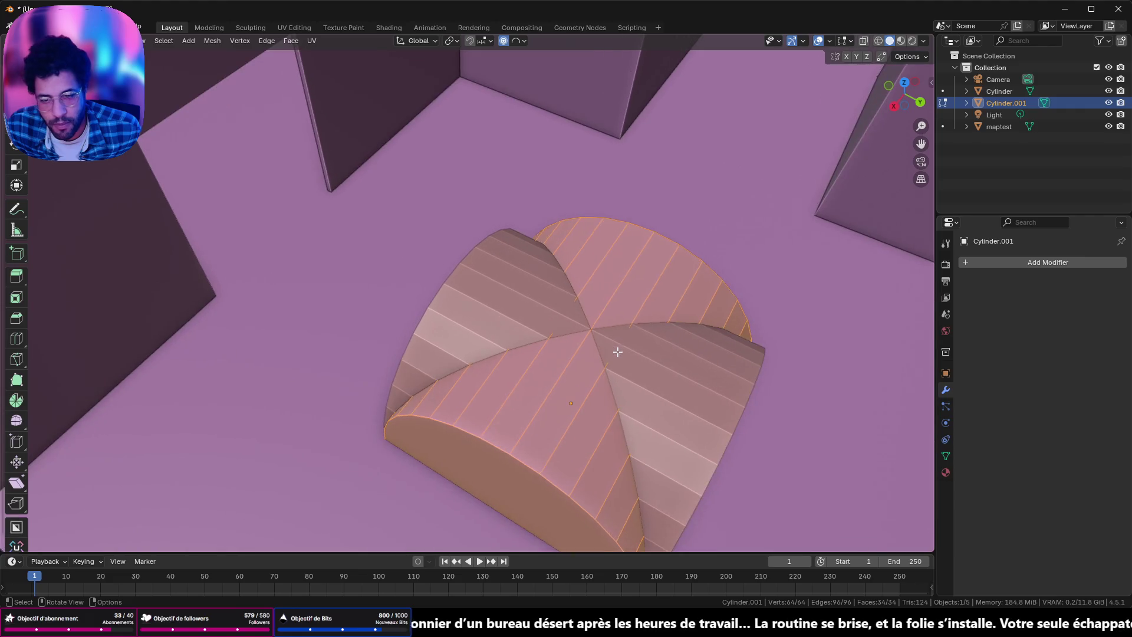
Step: Union the copy with Cylinder using a Boolean set to Union, Float solver, and apply it
left_click(991, 262)
mouse_move(937, 263)
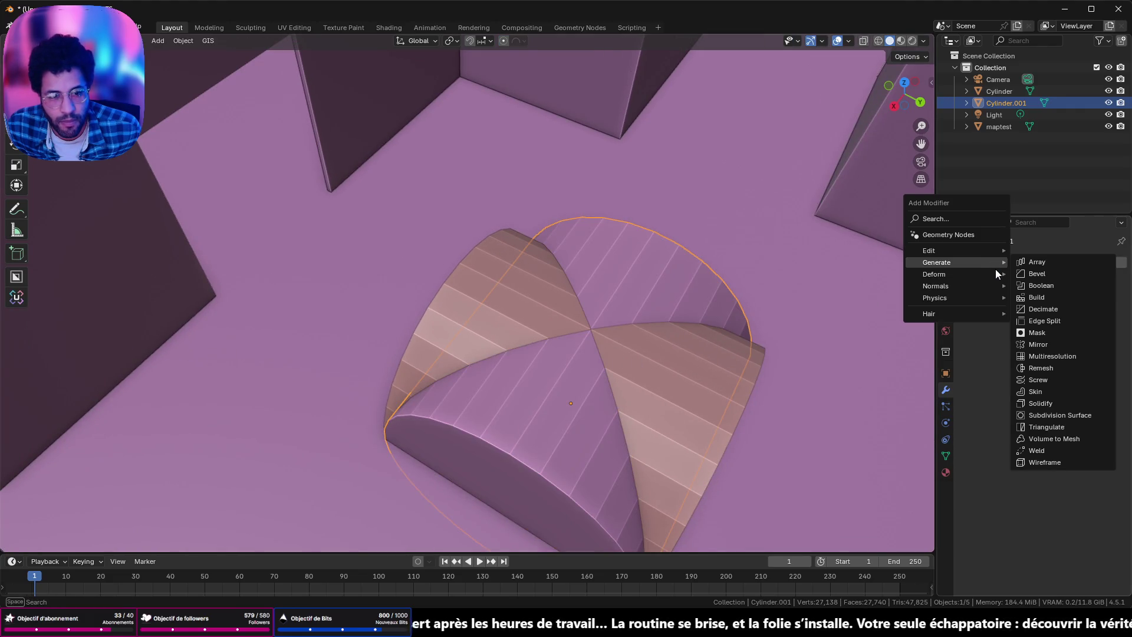
left_click(1059, 284)
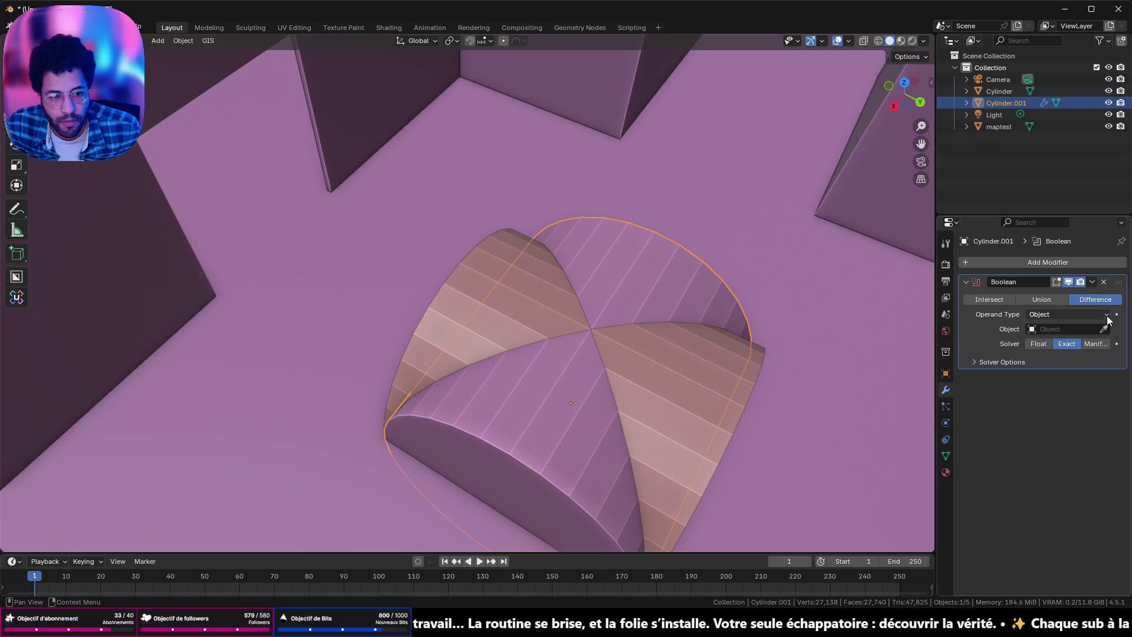
left_click(690, 380)
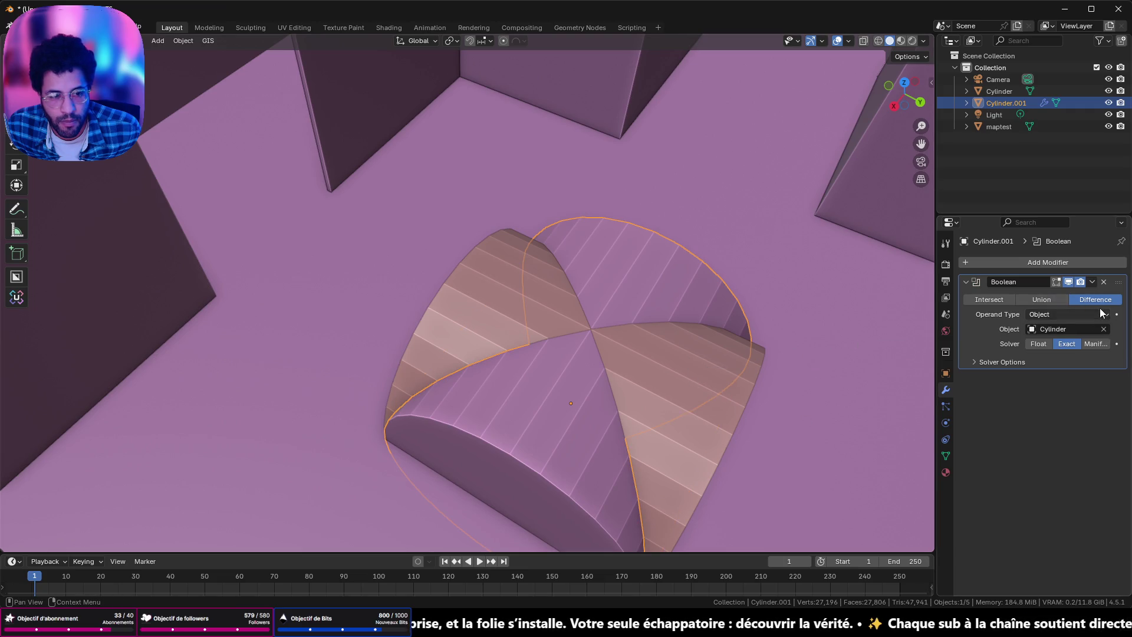
left_click(1041, 299)
left_click(1039, 343)
left_click(1092, 282)
left_click(1031, 307)
middle_click_drag(797, 336, 618, 346)
Step: Delete the original Cylinder from the merged vault
left_click(553, 340)
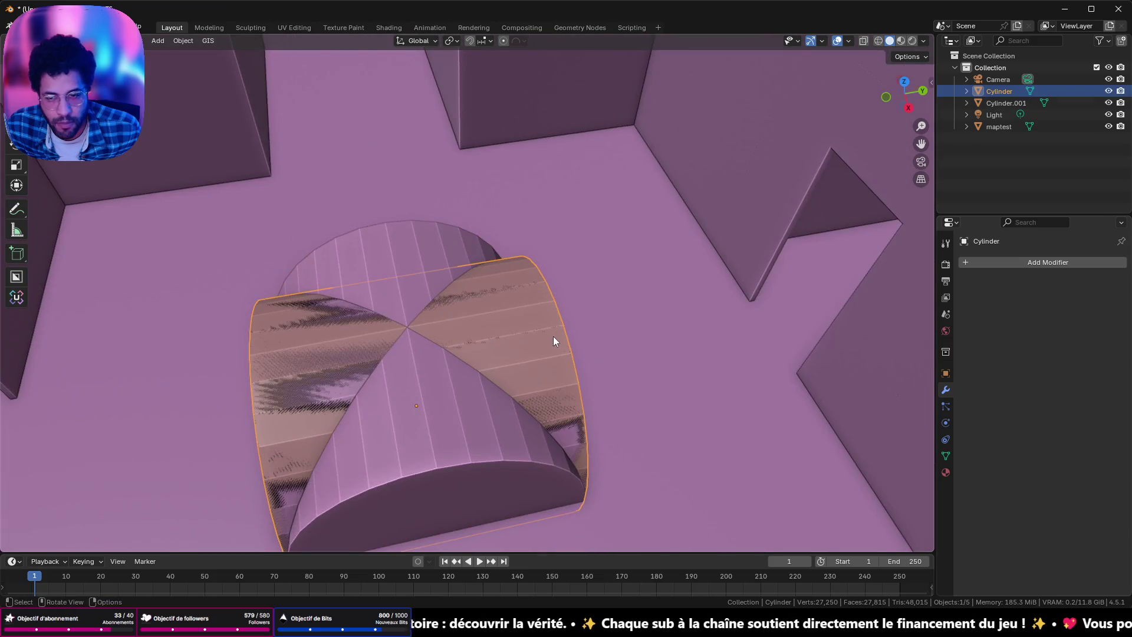
key("x")
left_click(521, 340)
mouse_move(522, 341)
middle_mouse_down()
mouse_move(431, 352)
mouse_move(409, 399)
mouse_move(505, 58)
mouse_move(610, 440)
middle_mouse_up()
Step: Undo back to the single cylinder and select its left end cap in Edit Mode
key("ctrl+z")
key("ctrl+z")
key("ctrl+z")
key("ctrl+z")
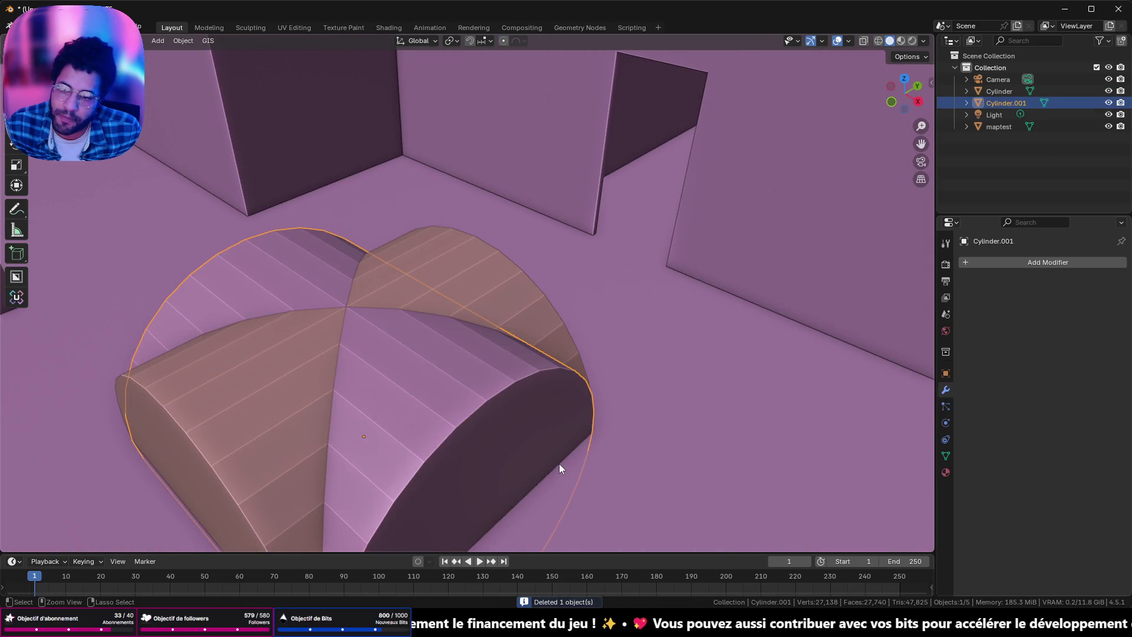
key("ctrl+z")
key("Tab")
left_click(182, 488)
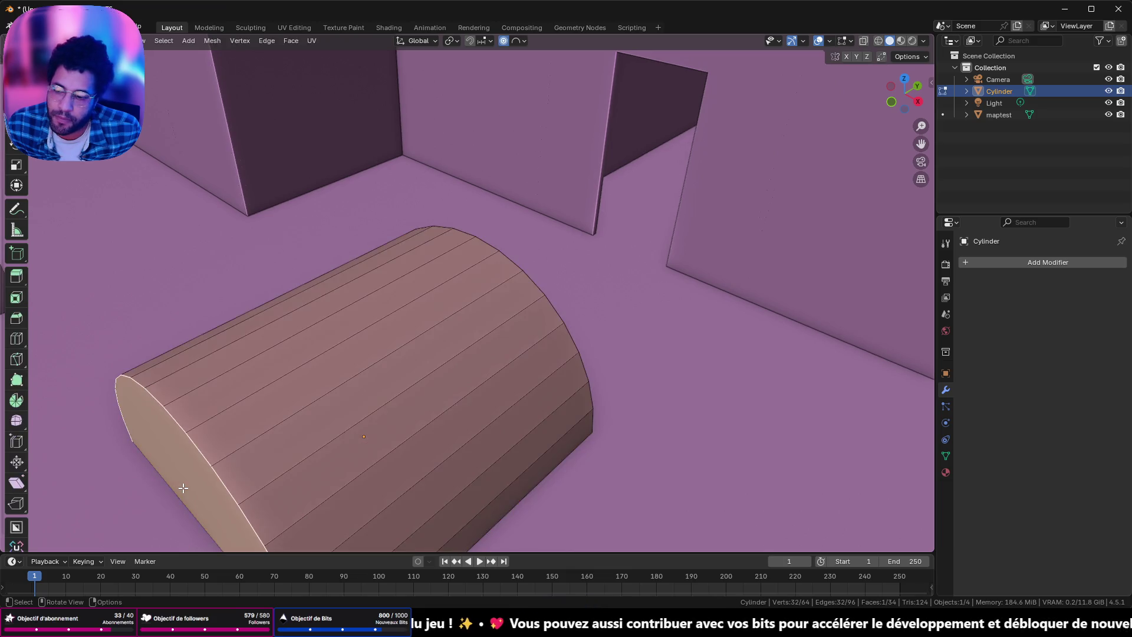
Step: Delete both end cap faces so the cylinder becomes an open tube
mouse_move(447, 370)
middle_mouse_down()
mouse_move(413, 383)
mouse_move(632, 233)
mouse_move(523, 348)
middle_mouse_up()
left_click(462, 366, "shift")
key("x")
left_click(464, 371)
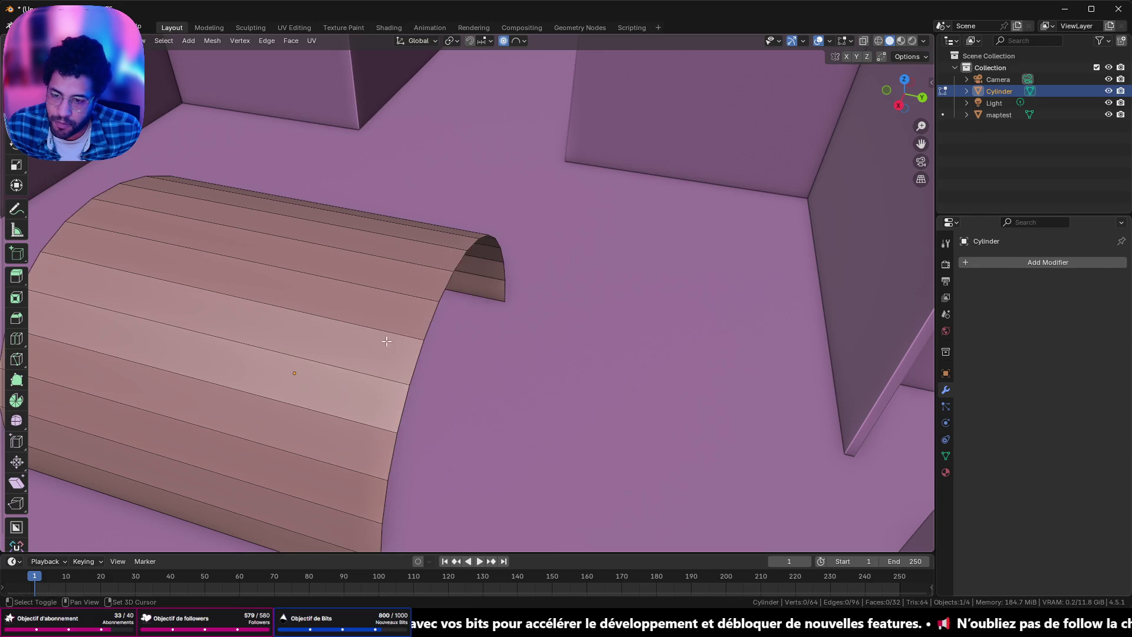
key("Tab")
key("r")
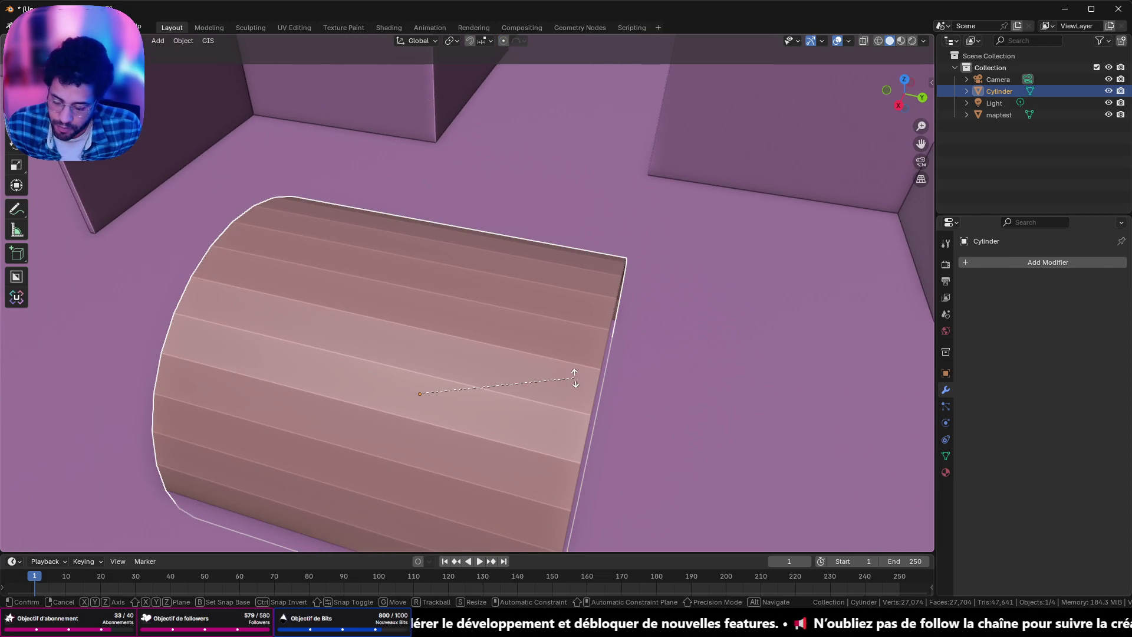
key("Escape")
Step: Duplicate the open cylinder with the copy turned 90° about Z
key("shift+d")
type("rz90")
key("Return")
key("Tab")
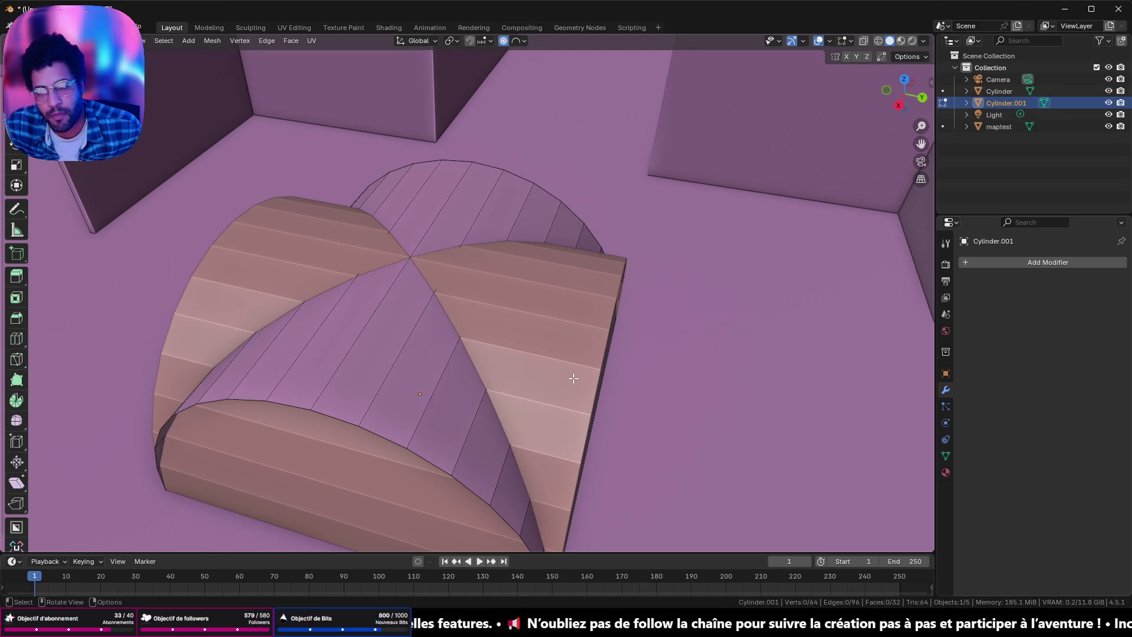
key("Tab")
left_click(990, 263)
mouse_move(936, 264)
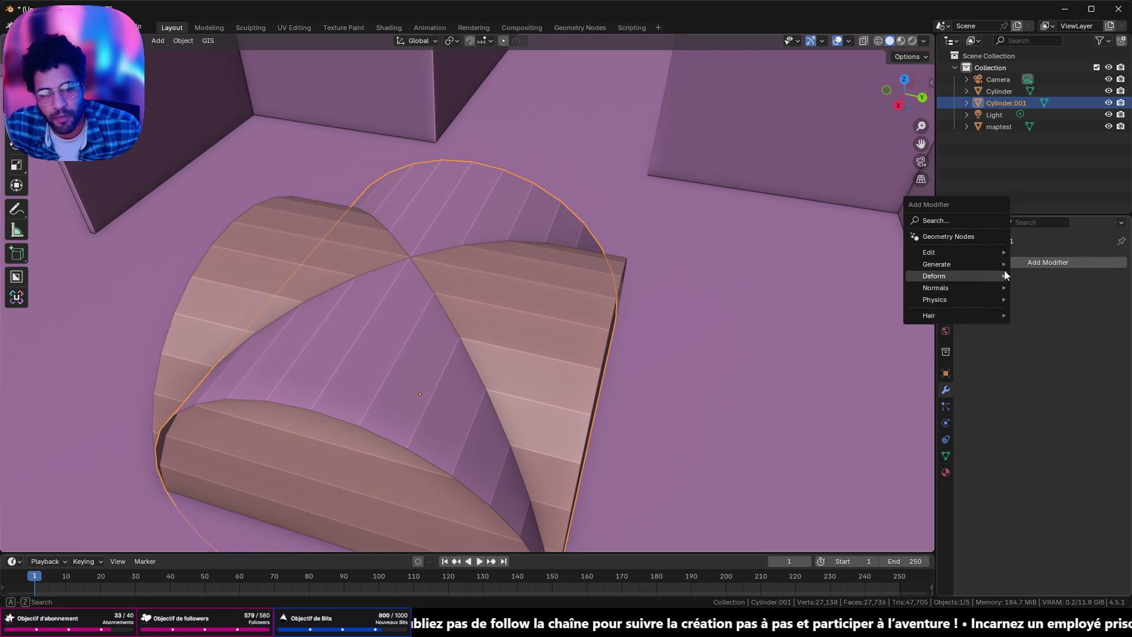
Step: Add a Boolean targeting the open Cylinder with Float solver and apply it
left_click(1082, 287)
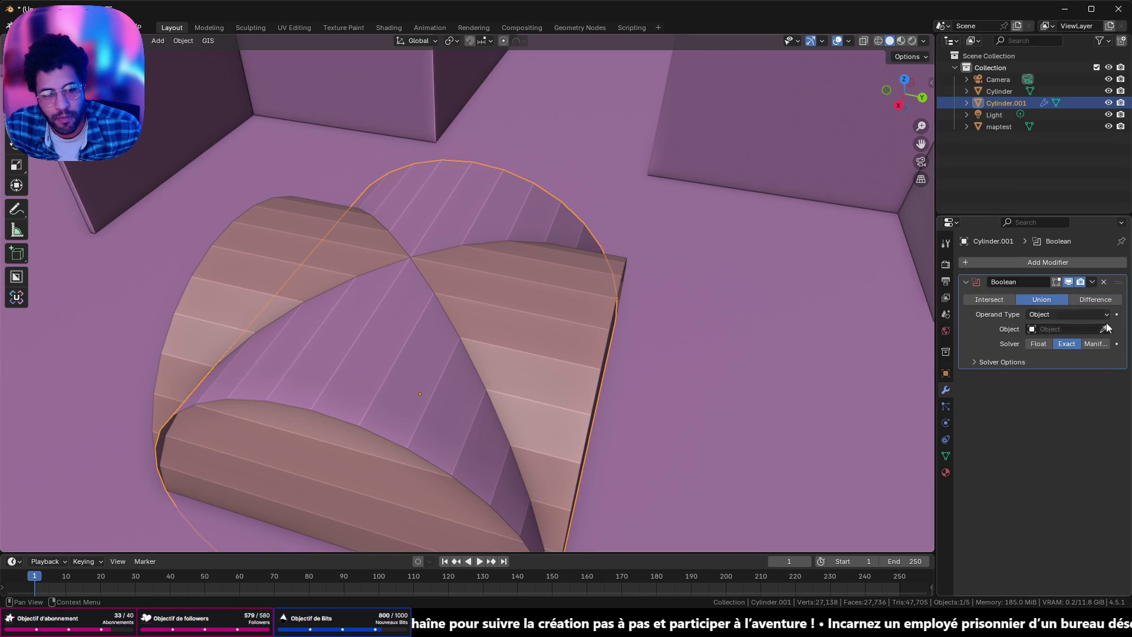
left_click(546, 379)
left_click(1036, 343)
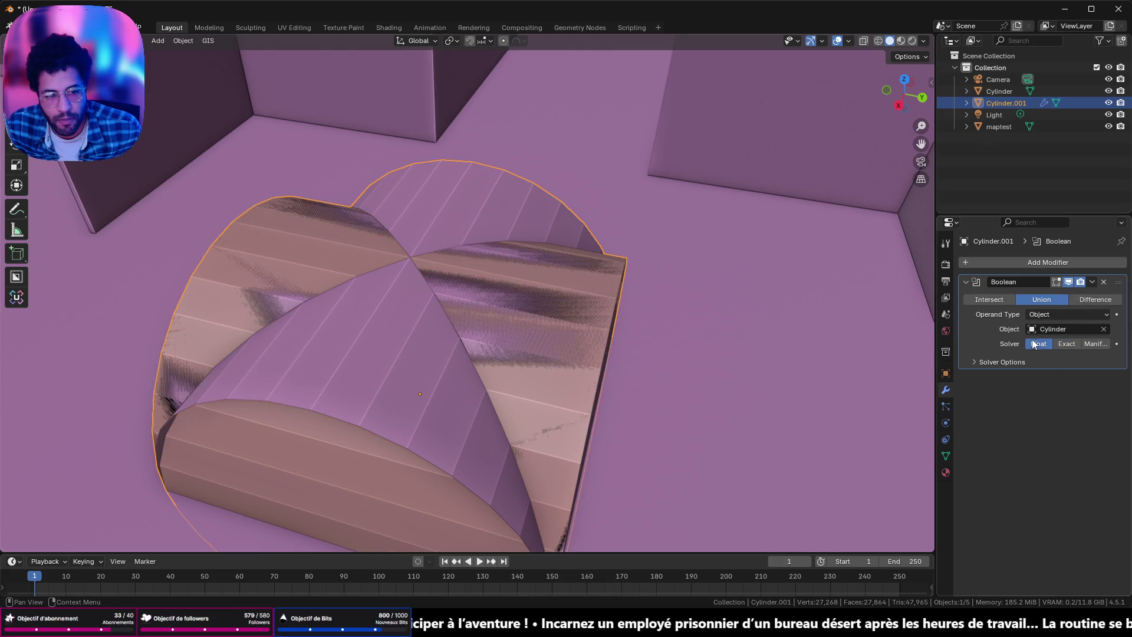
left_click(1092, 282)
left_click(1043, 294)
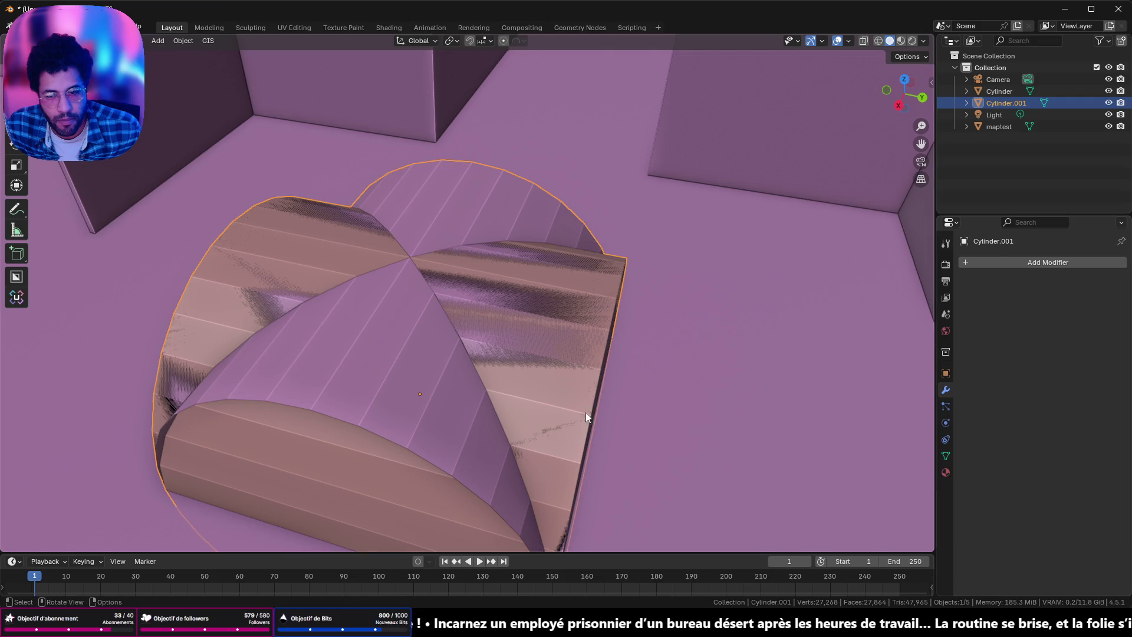
Step: Delete the cutting cylinder and enter Edit Mode on the fused cross-vault
left_click(489, 405)
key("x")
left_click(490, 398)
mouse_move(452, 407)
middle_mouse_down()
mouse_move(430, 401)
mouse_move(586, 429)
mouse_move(527, 358)
mouse_move(712, 445)
mouse_move(376, 286)
mouse_move(185, 280)
middle_mouse_up()
left_click(427, 287)
key("Tab")
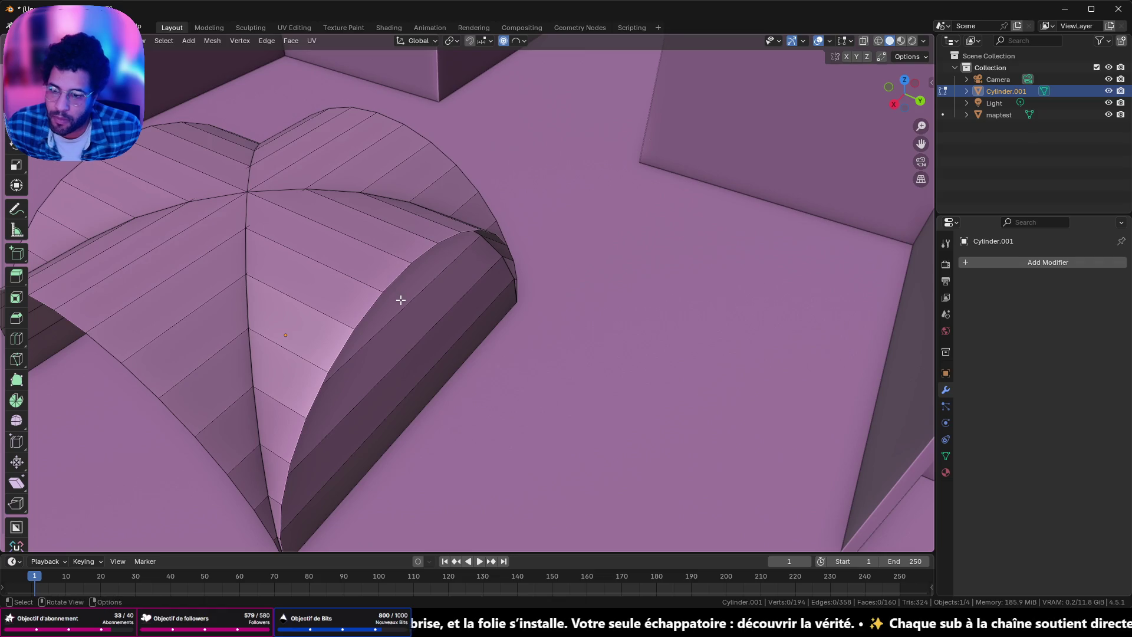
Step: Select the vault's side and front arch face loops and delete those faces
left_click(401, 310, "alt")
left_click(415, 387, "alt+shift")
left_click(418, 396, "shift")
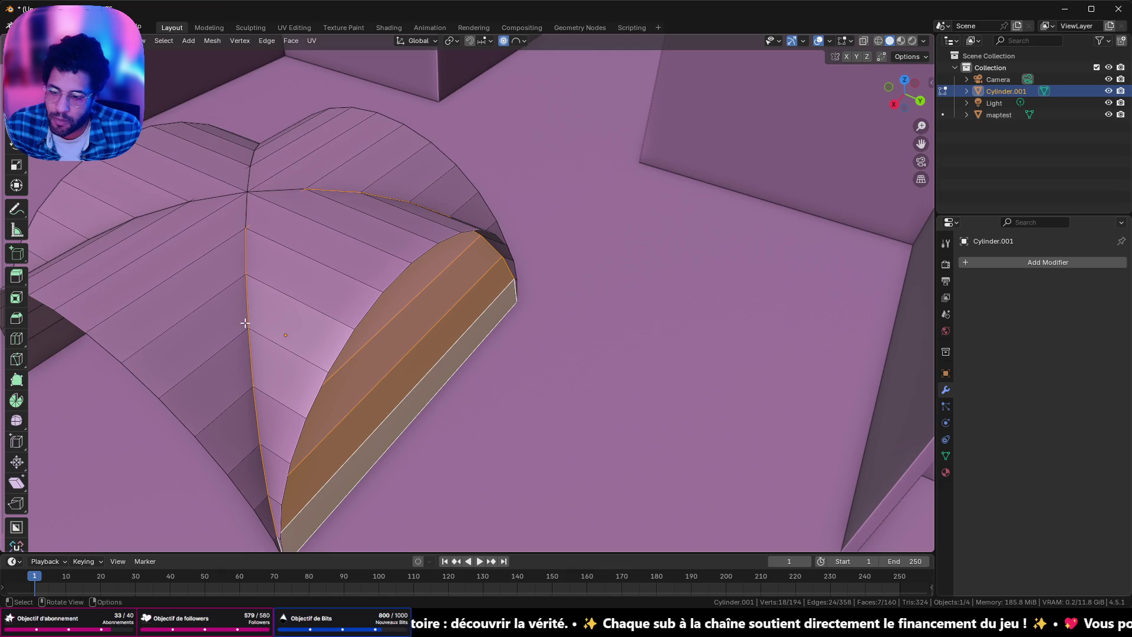
middle_click_drag(245, 323, 477, 55)
mouse_move(522, 192)
middle_mouse_down()
mouse_move(652, 174)
mouse_move(614, 132)
mouse_move(419, 130)
middle_mouse_up()
middle_click_drag(401, 77, 393, 369, "ctrl")
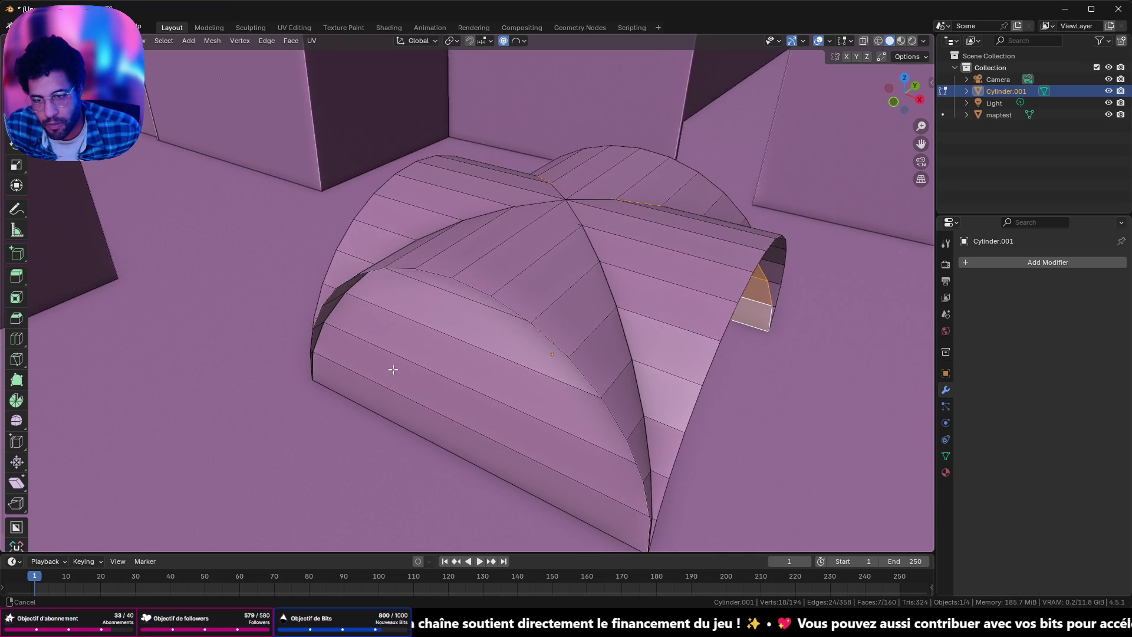
left_click(471, 429, "alt")
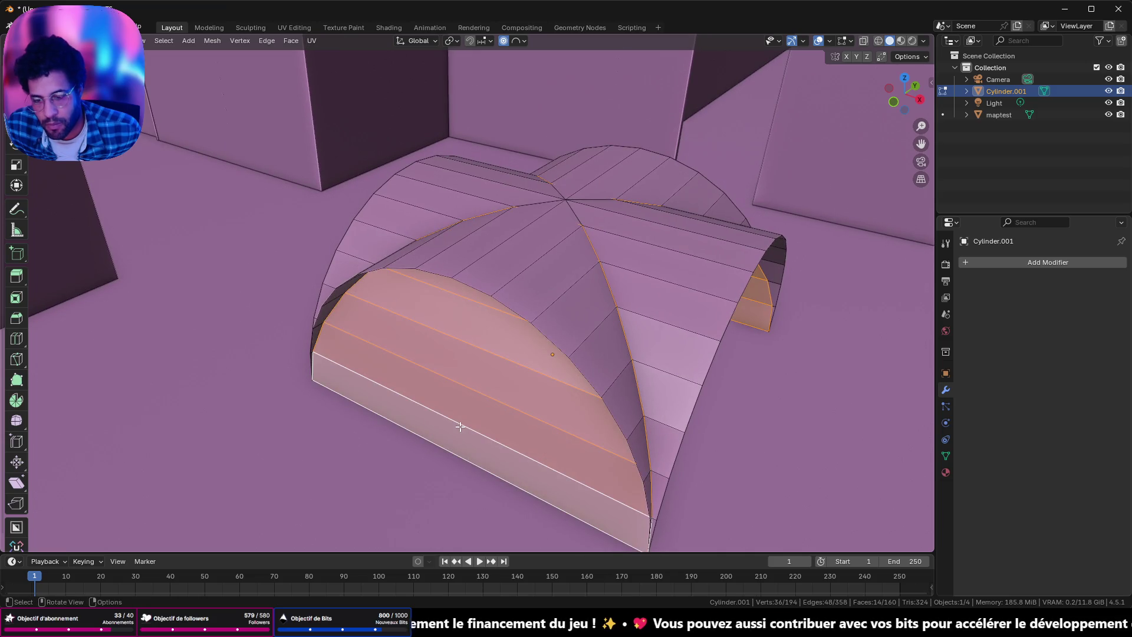
key("x")
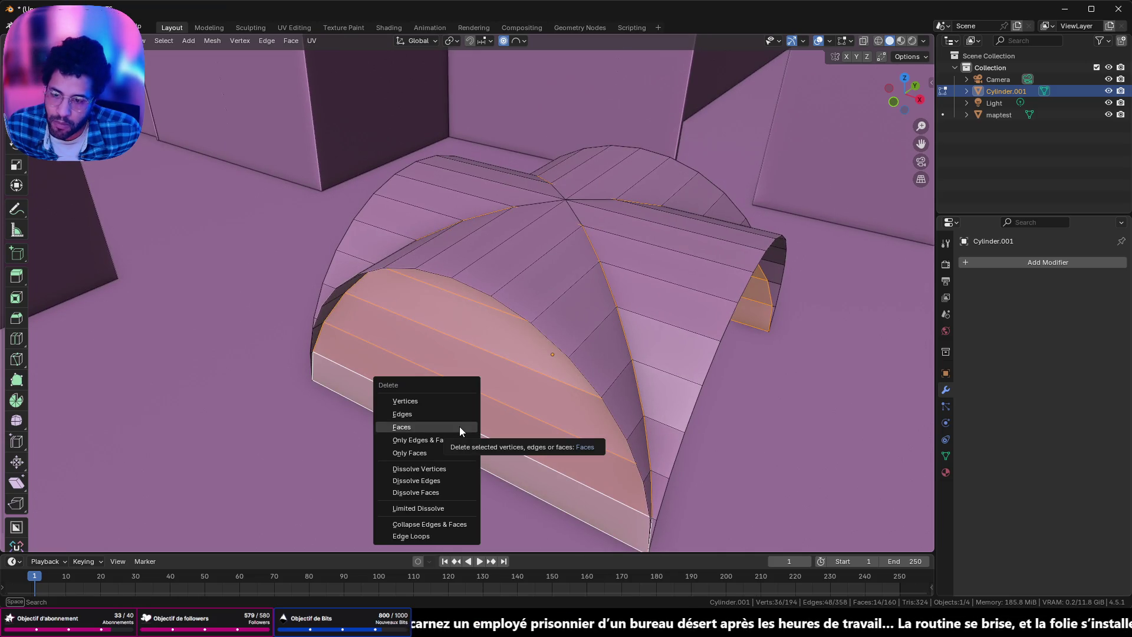
left_click(458, 426)
Step: From a side view in X-ray, box-select and delete the lower half of the mesh
mouse_move(462, 409)
middle_mouse_down()
mouse_move(558, 384)
mouse_move(515, 381)
mouse_move(563, 354)
middle_mouse_up()
left_click(889, 99)
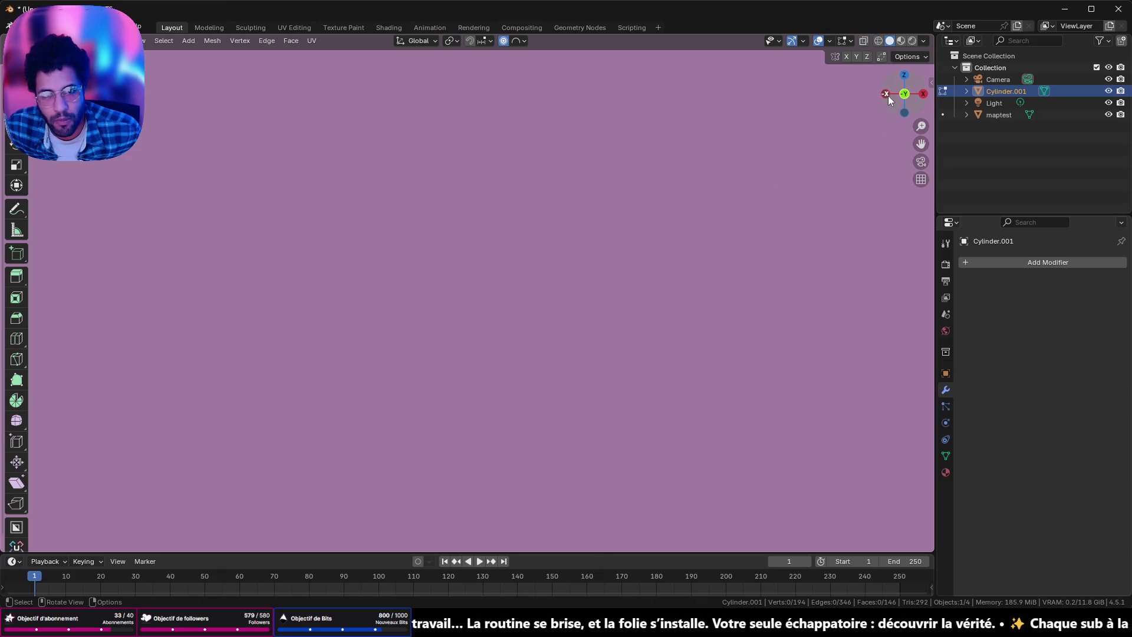
key("ctrl+KP_1")
scroll(690, 245, "down", 3)
middle_click_drag(654, 293, 652, 96, "shift")
scroll(637, 151, "up", 2)
scroll(601, 200, "up", 2)
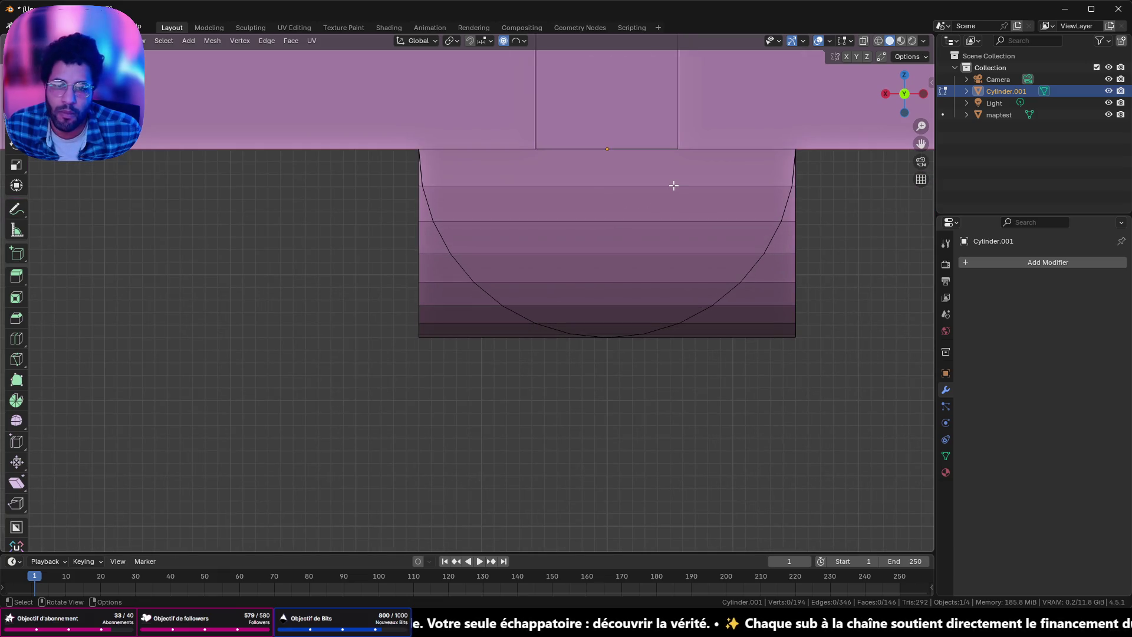
key("Tab")
key("Tab")
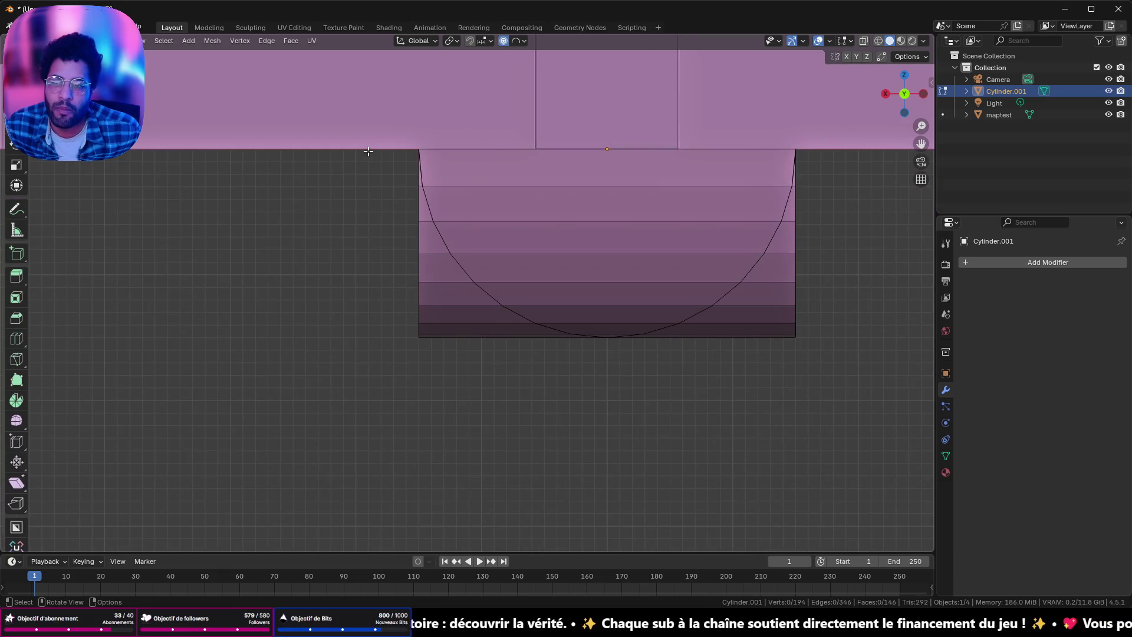
left_click(876, 42)
left_click_drag(383, 155, 863, 446)
key("x")
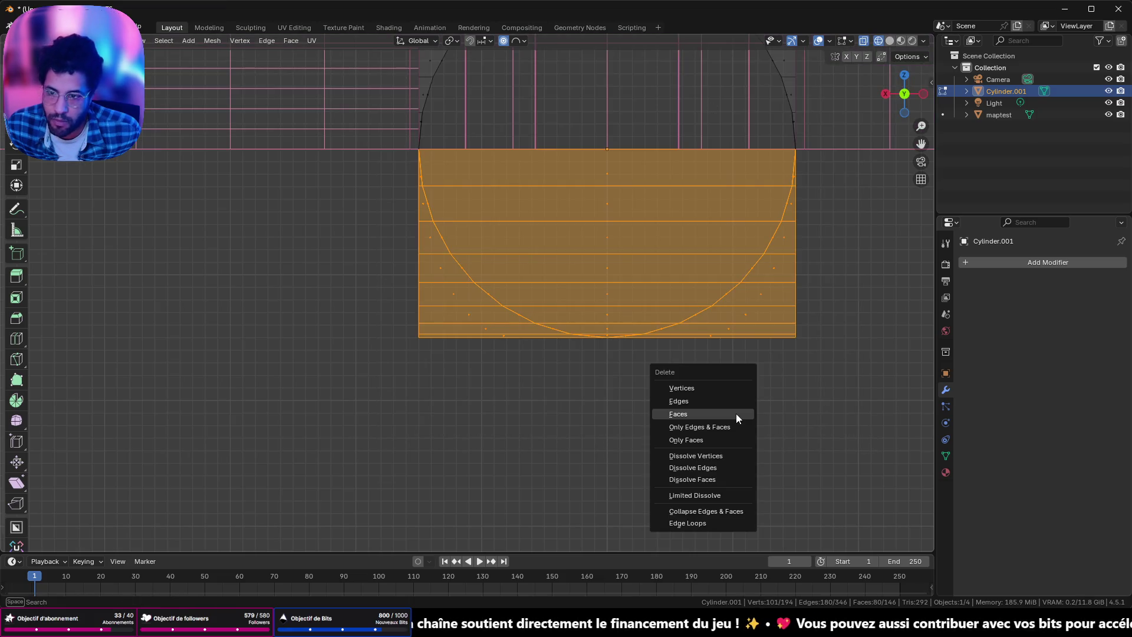
left_click(735, 413)
Step: Leave Edit Mode and return to solid shading, viewing the ceiling from above
key("Tab")
mouse_move(588, 176)
middle_mouse_down()
mouse_move(606, 147)
mouse_move(810, 99)
middle_mouse_up()
left_click(890, 42)
middle_click_drag(894, 41, 763, 223)
scroll(762, 218, "down", 2)
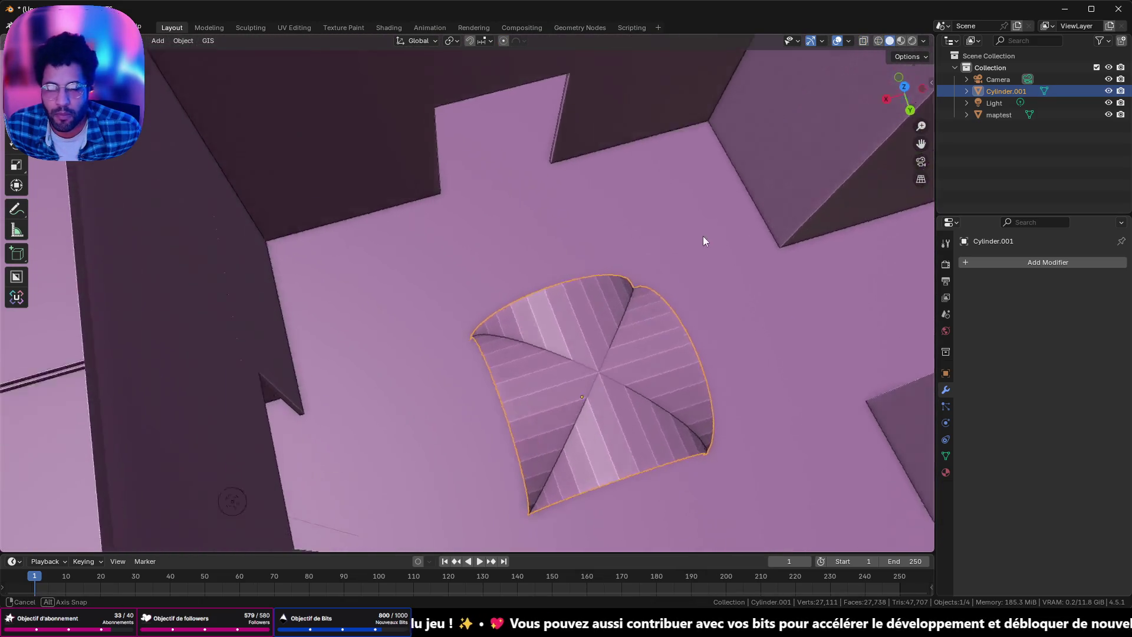
scroll(703, 236, "down", 4)
Step: Move the vault up along Z by about 1.99 m to ceiling height
mouse_move(655, 260)
middle_mouse_down()
mouse_move(585, 281)
mouse_move(574, 239)
mouse_move(551, 232)
mouse_move(560, 213)
mouse_move(551, 383)
mouse_move(461, 380)
mouse_move(447, 350)
mouse_move(362, 303)
mouse_move(570, 186)
middle_mouse_up()
left_click(361, 302)
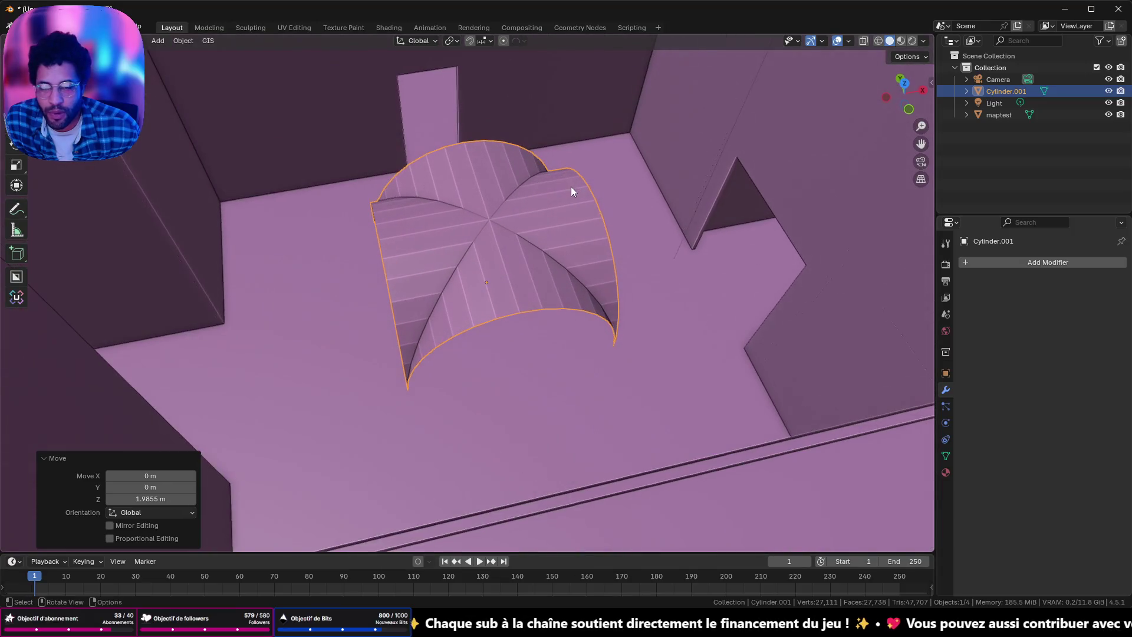
left_click(1017, 253)
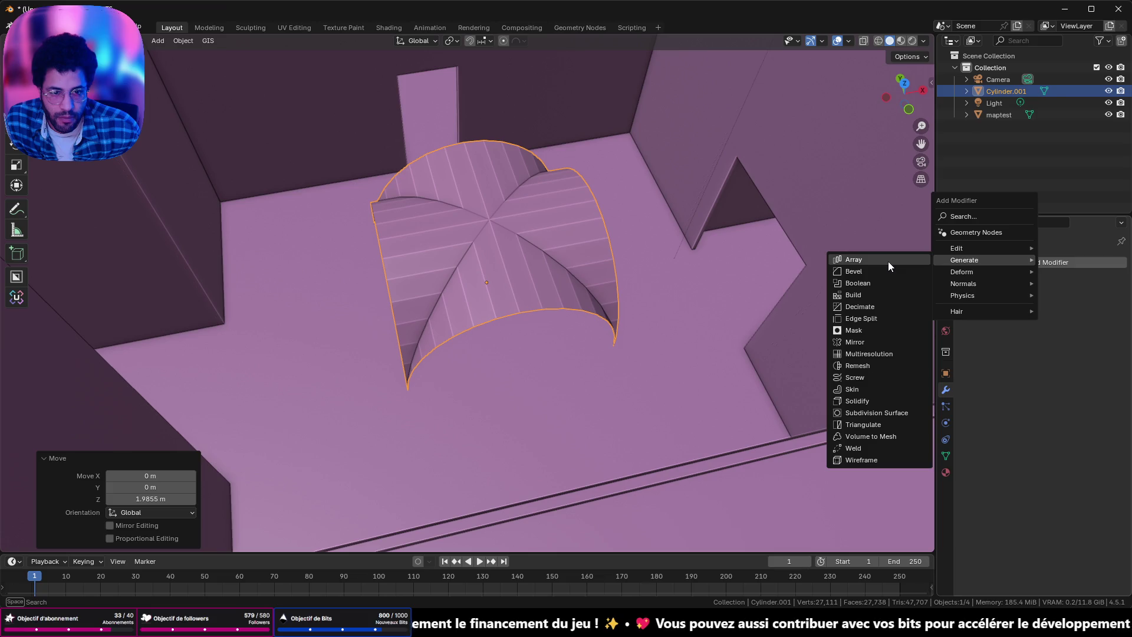
Step: Add an Array modifier with Count 3 and a second Array modifier
left_click(888, 262)
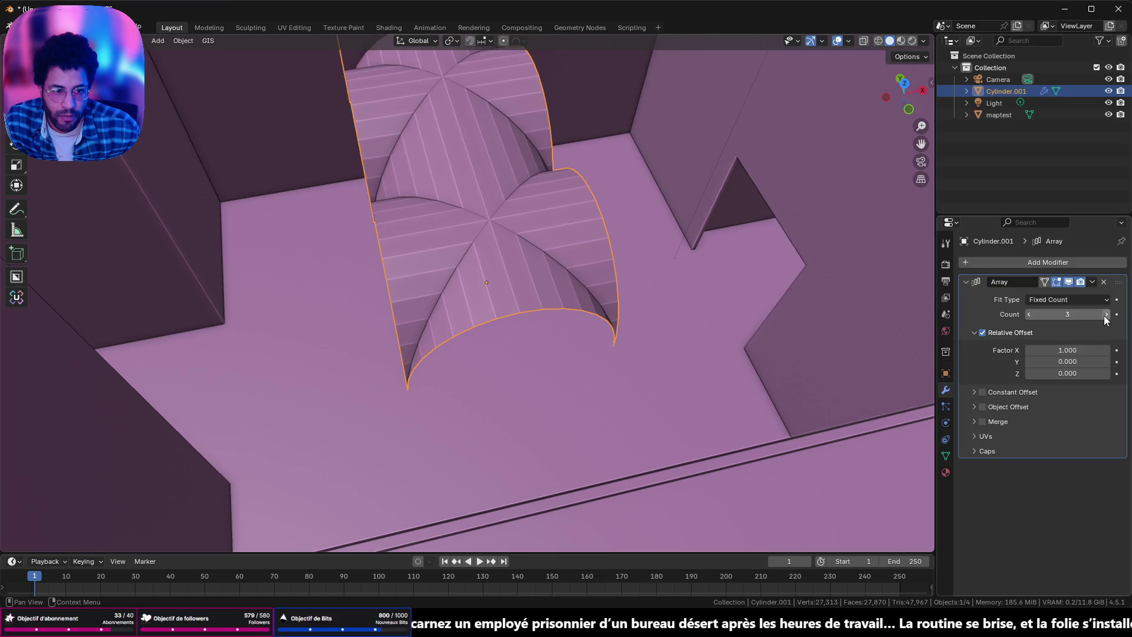
left_click(996, 263)
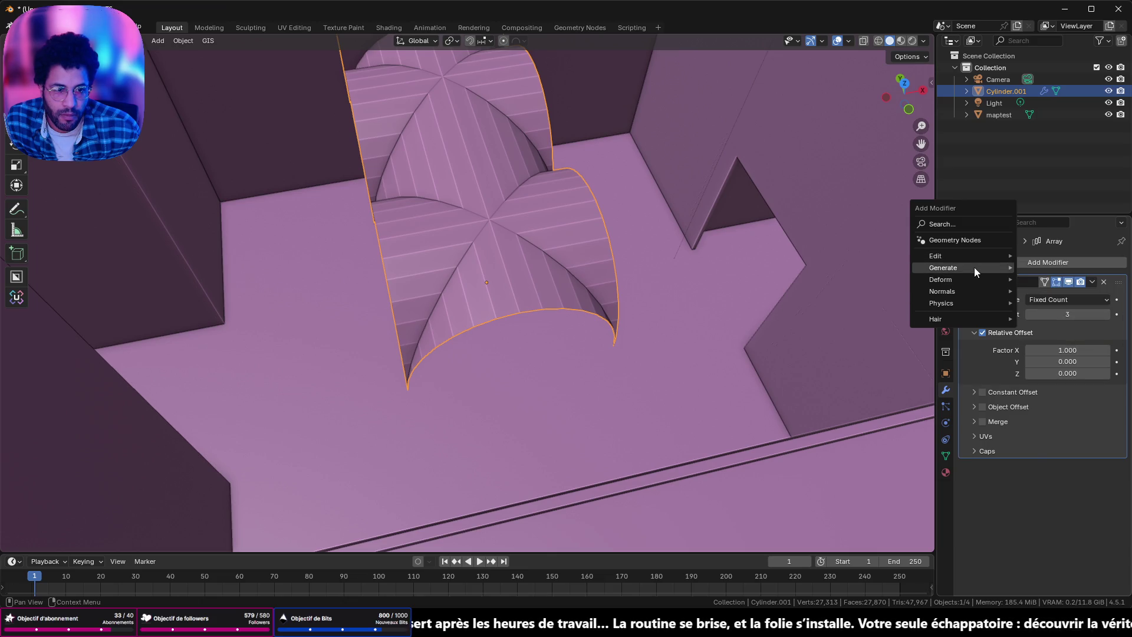
mouse_move(944, 267)
left_click(1037, 267)
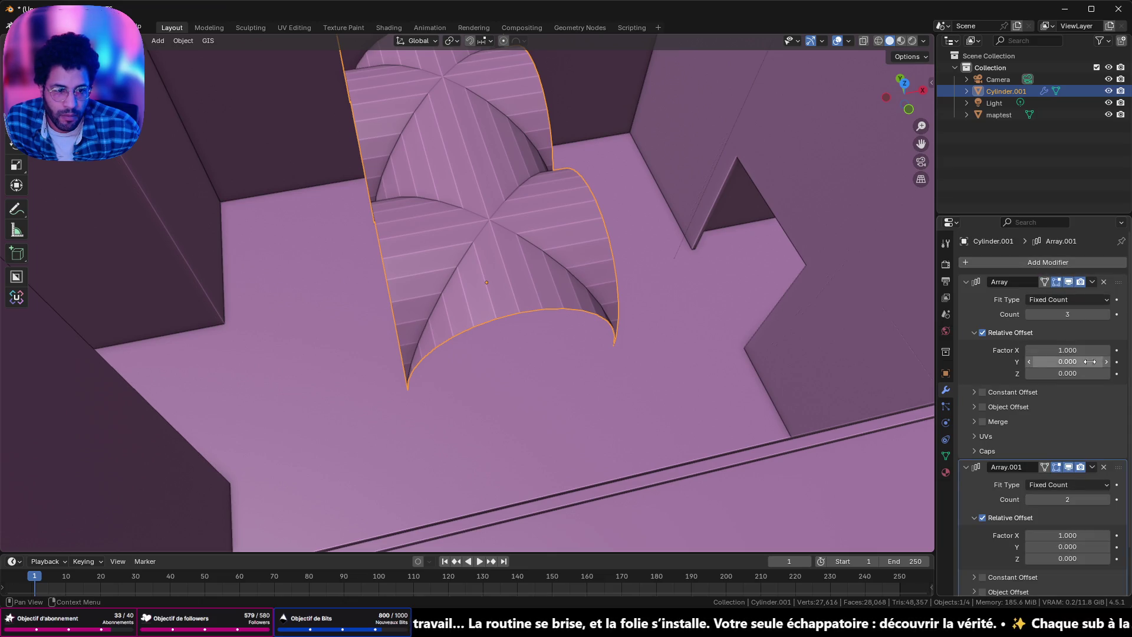
Step: Set the second array to Relative Offset X 0, Y 0, Z 1 with Count 3, forming a 3×3 grid
left_click(1081, 534)
type("0")
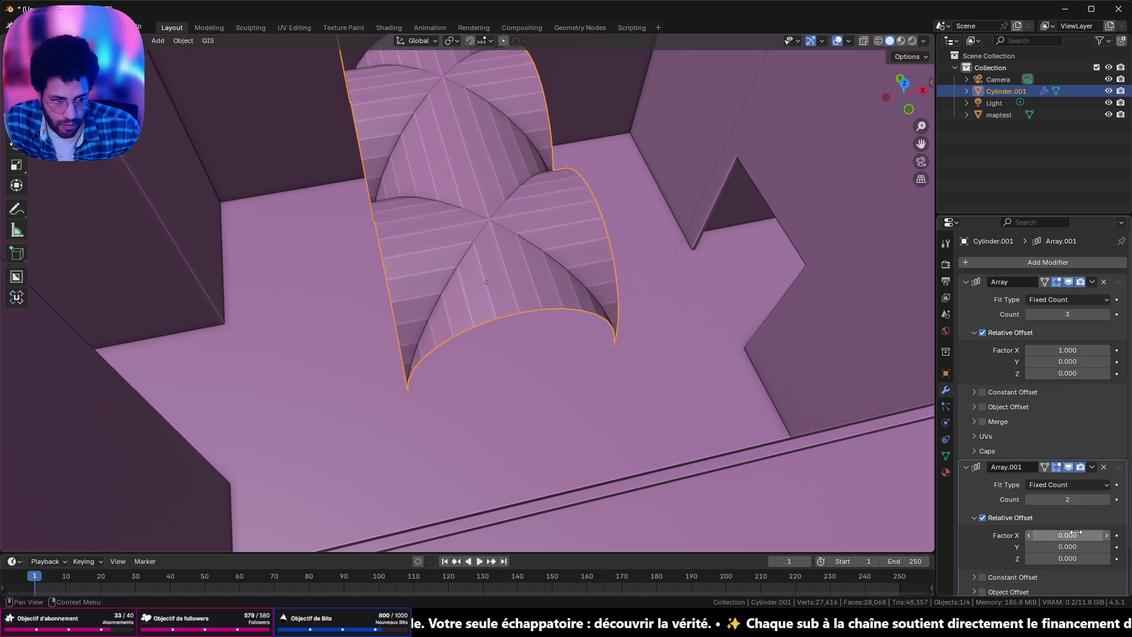
key("Tab")
type("1")
key("Return")
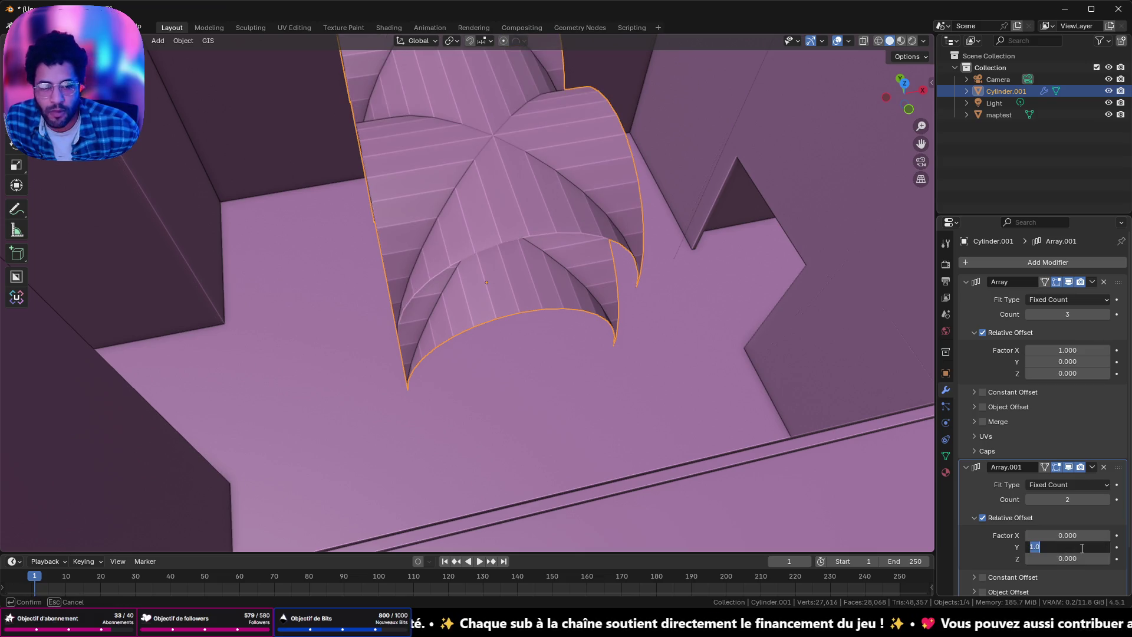
type("0")
key("Return")
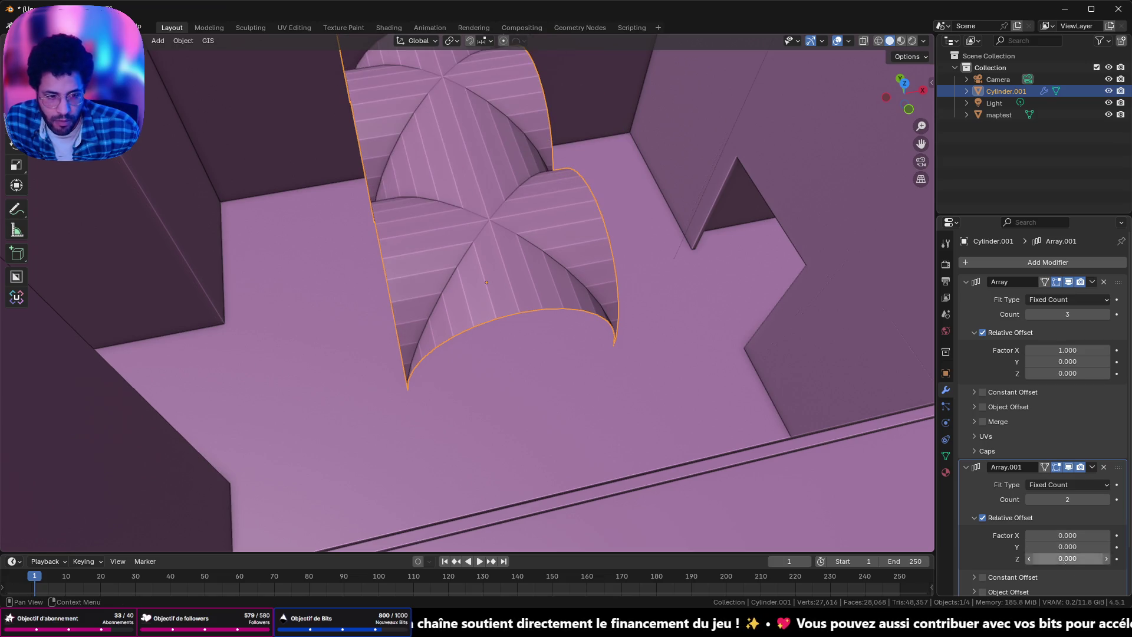
left_click(1070, 560)
type("1")
key("Return")
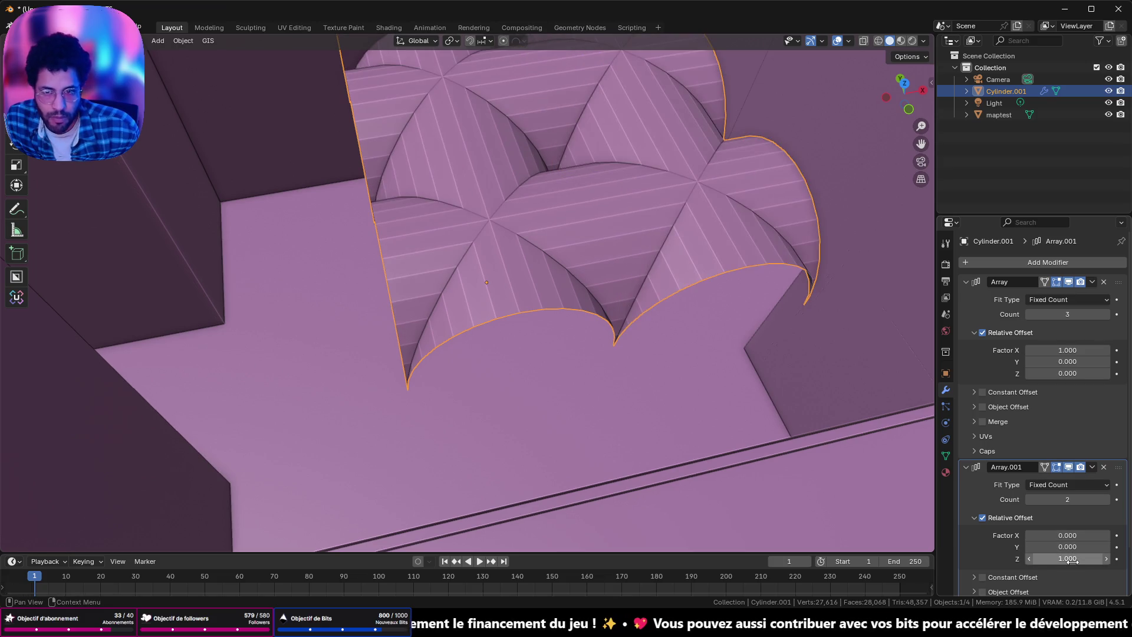
left_click(1105, 500)
middle_click_drag(699, 288, 681, 313)
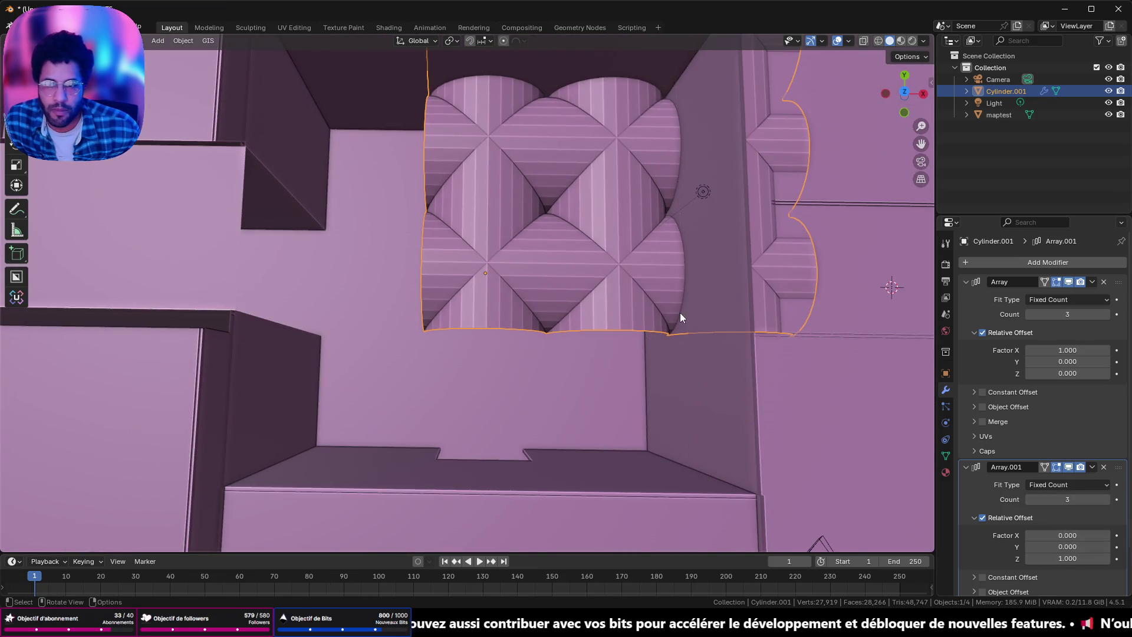
scroll(579, 292, "down", 1)
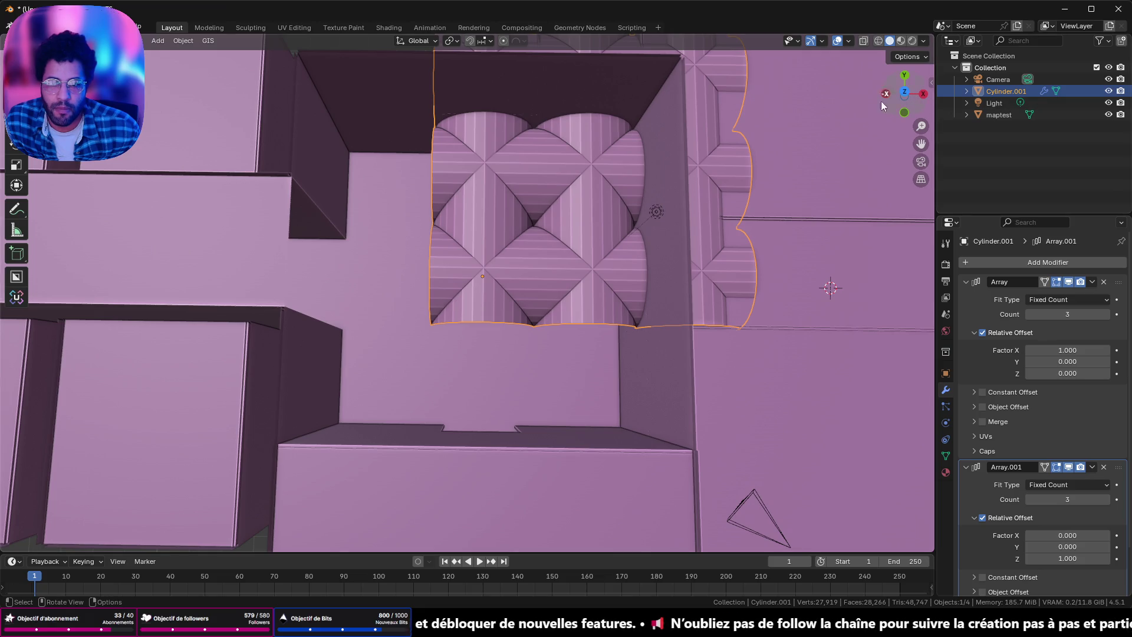
left_click(902, 95)
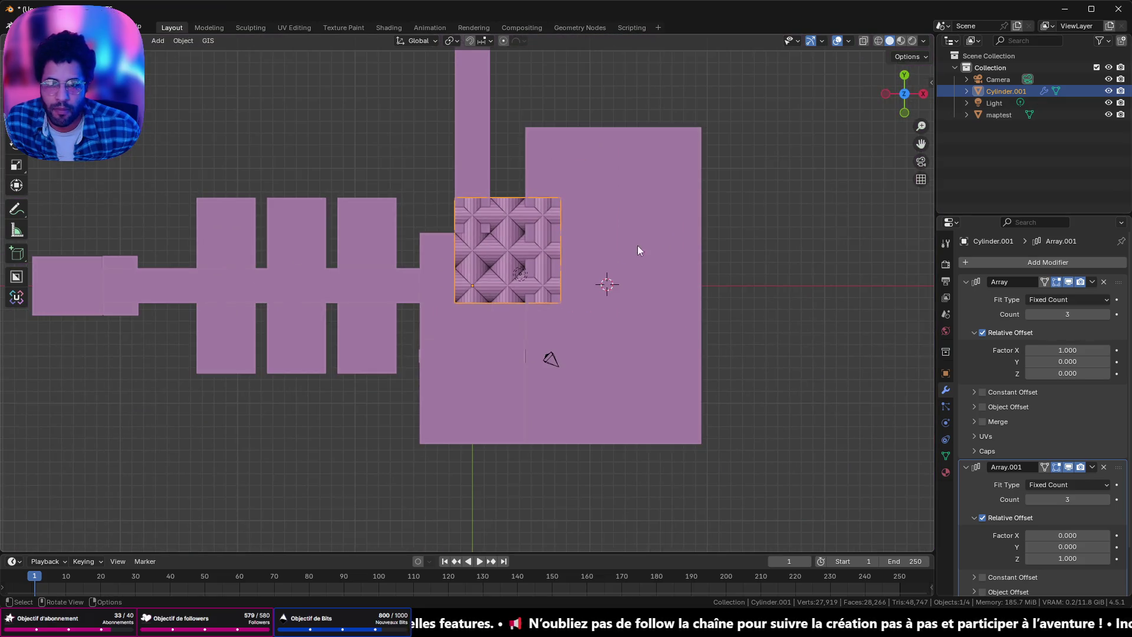
scroll(562, 261, "up", 4)
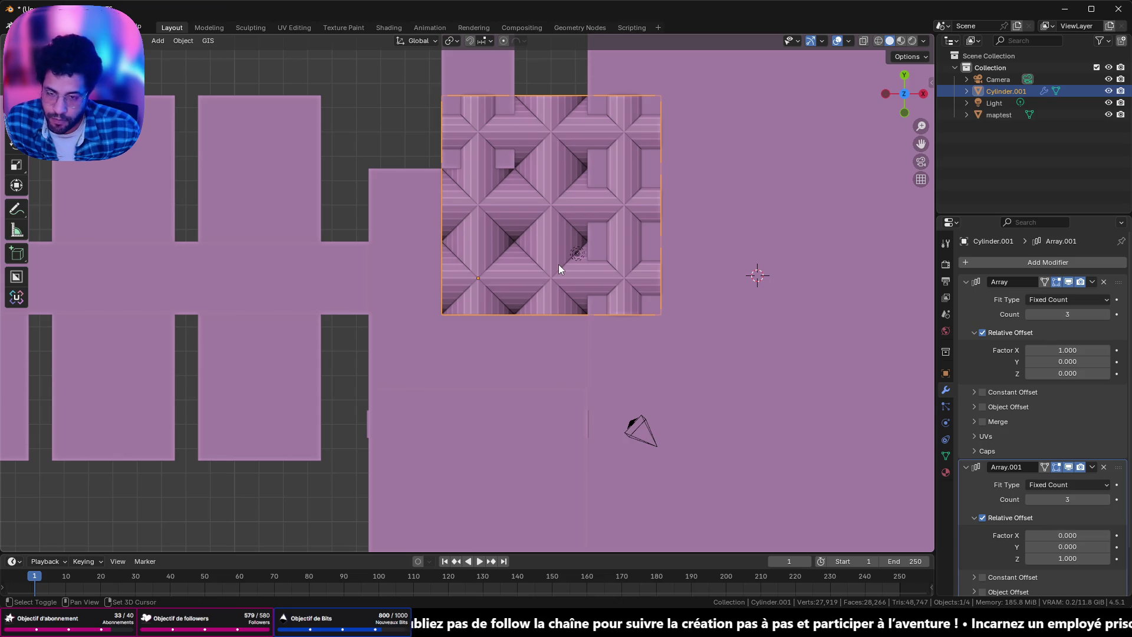
Step: Duplicate the vault grid and place the copy to the right of the original
key("shift+d")
left_click(687, 285)
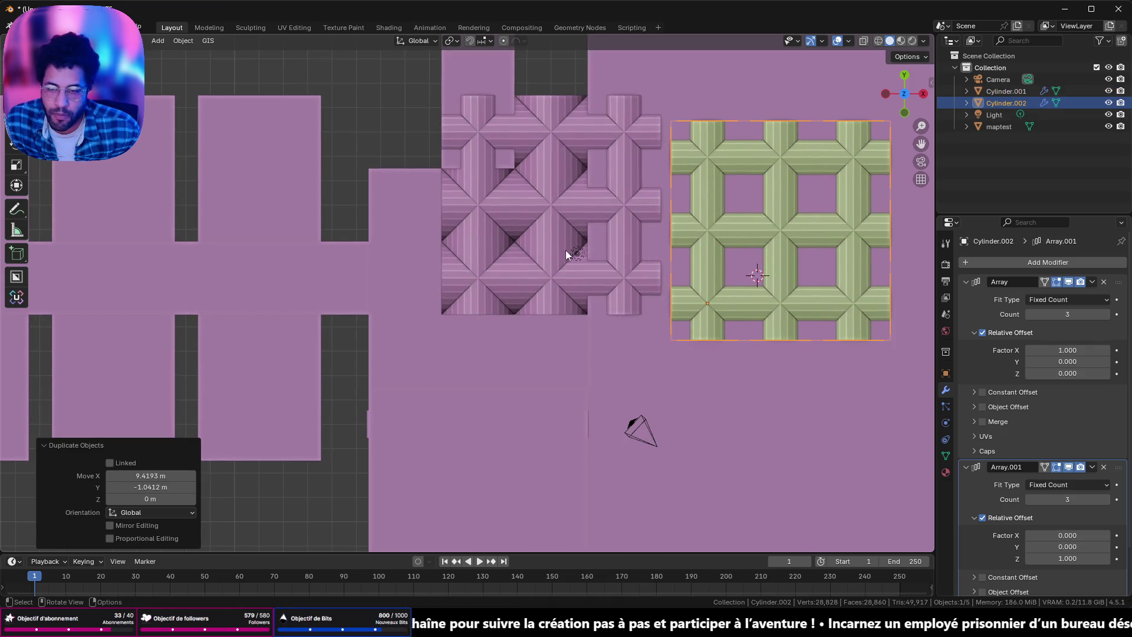
scroll(565, 250, "up", 2)
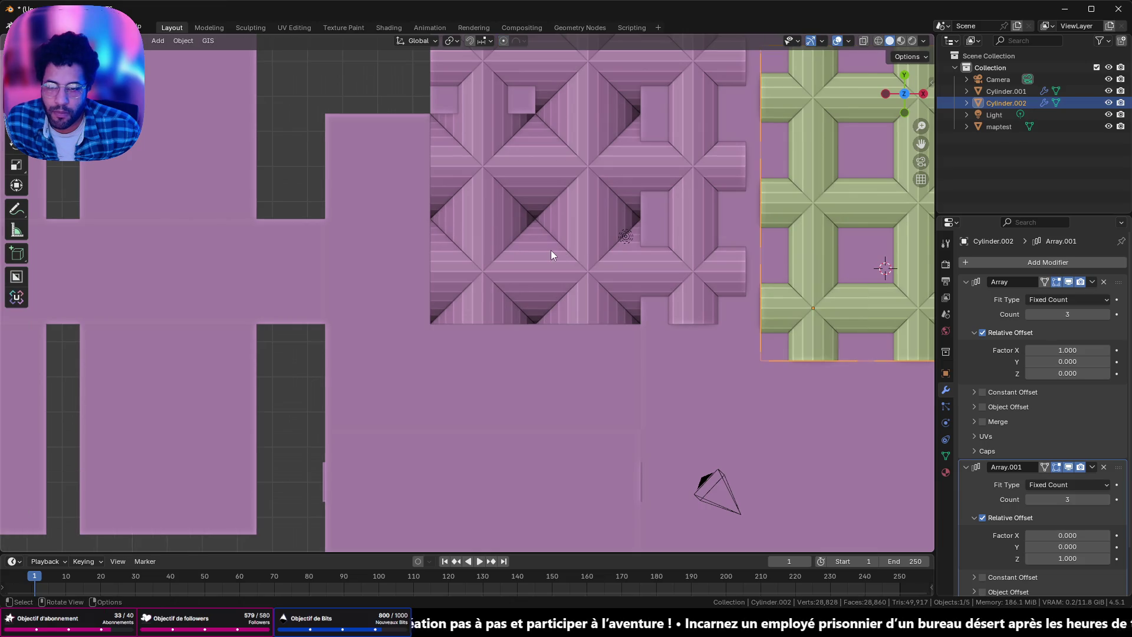
left_click(550, 252)
mouse_move(527, 269)
middle_mouse_down()
mouse_move(577, 219)
mouse_move(566, 241)
middle_mouse_up()
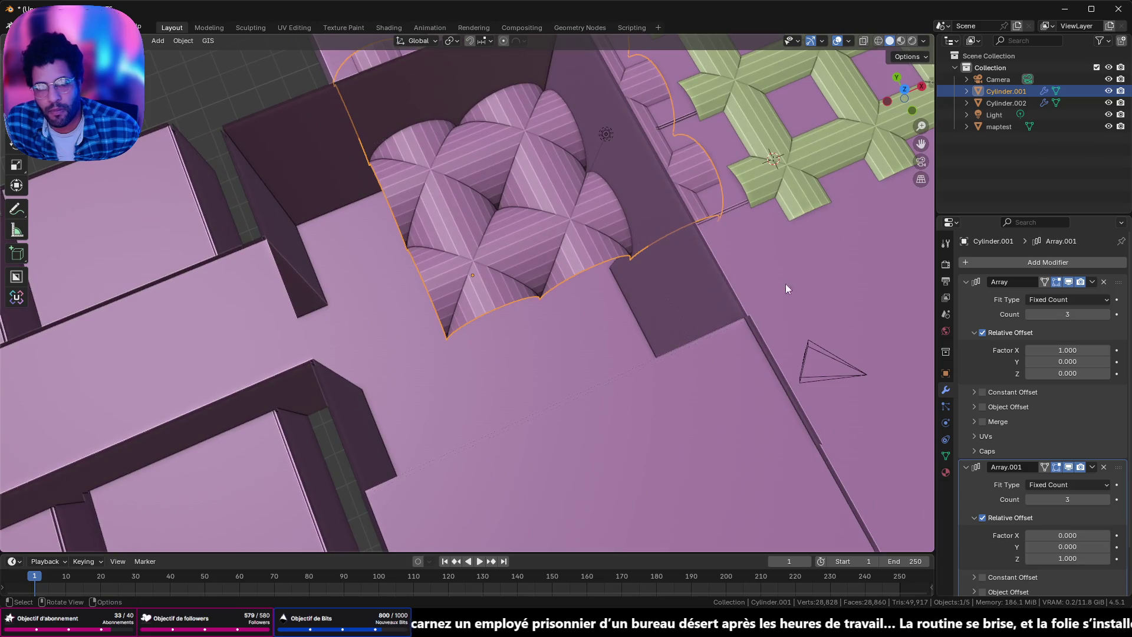
Step: Apply both Array modifiers on the original vault into real geometry
left_click(1090, 281)
left_click(1065, 295)
left_click(1091, 281)
left_click(1059, 295)
right_click(568, 211)
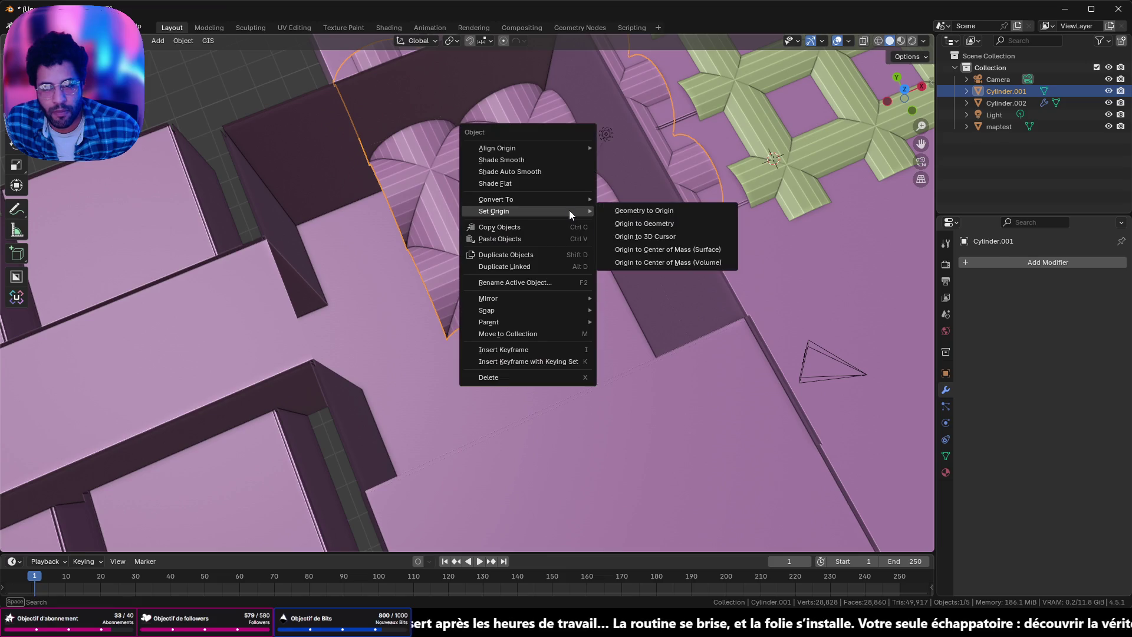
Step: Set origin to geometry and zero the vault's Location X and Y
left_click(652, 223)
left_click(945, 373)
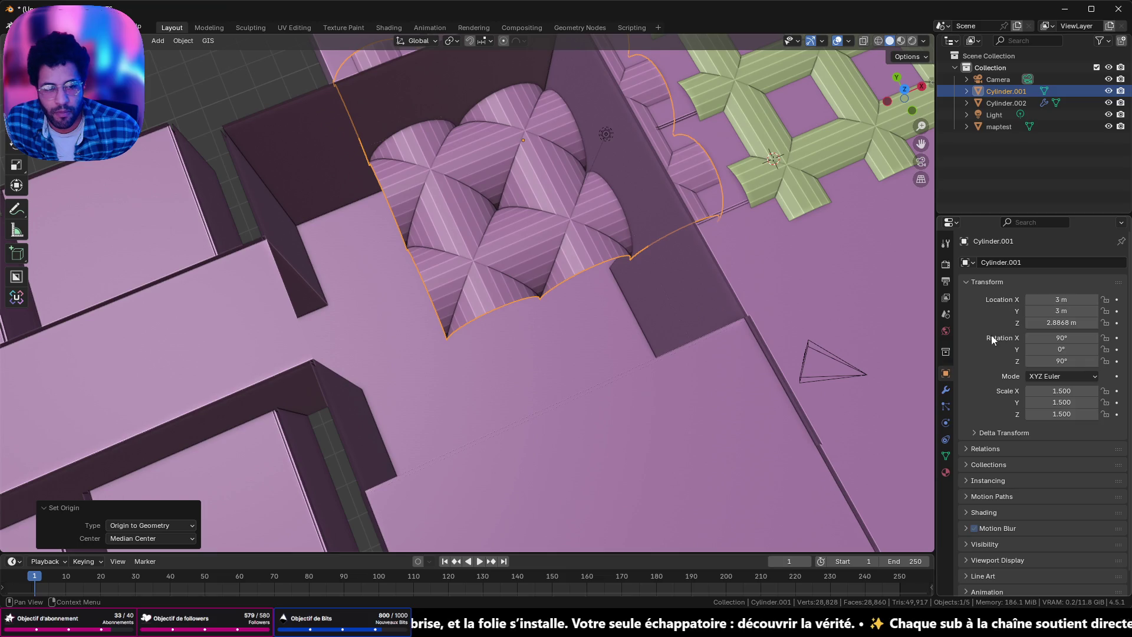
left_click(1061, 310)
left_click_drag(1061, 311, 1061, 299)
type("0")
key("Return")
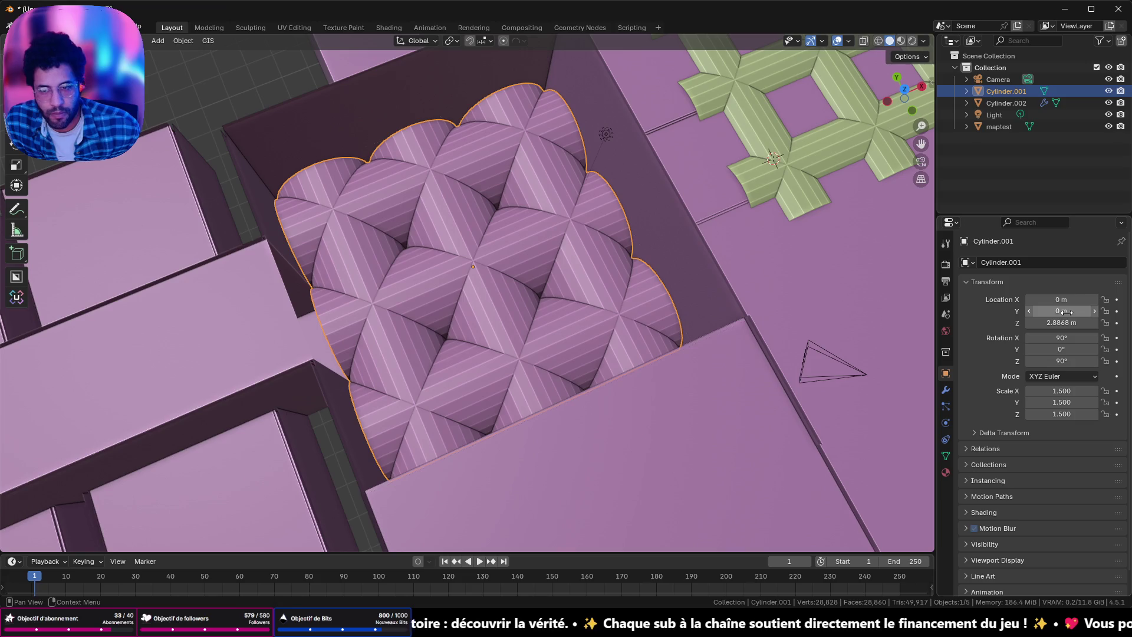
mouse_move(598, 205)
middle_mouse_down()
mouse_move(546, 137)
mouse_move(76, 239)
middle_mouse_up()
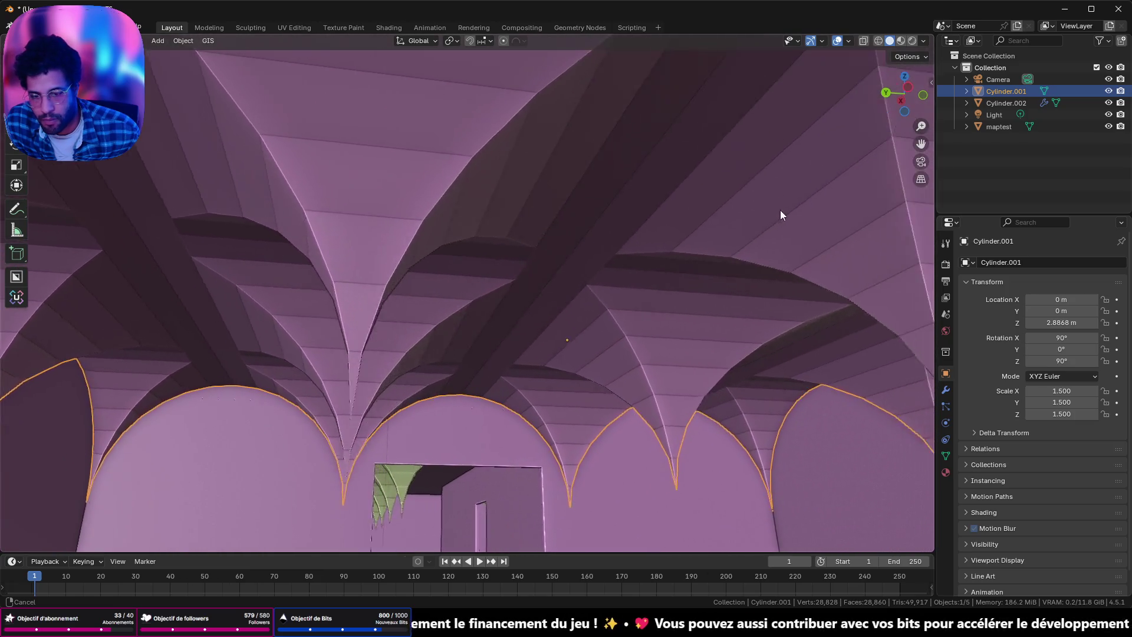
Step: Orbit around the vaulted room to inspect the arches
mouse_move(76, 238)
middle_mouse_down()
mouse_move(641, 201)
mouse_move(557, 274)
mouse_move(796, 263)
middle_mouse_up()
mouse_move(272, 466)
middle_mouse_down()
mouse_move(336, 349)
mouse_move(363, 328)
mouse_move(135, 348)
mouse_move(167, 377)
mouse_move(443, 341)
mouse_move(564, 345)
mouse_move(556, 361)
mouse_move(543, 355)
middle_mouse_up()
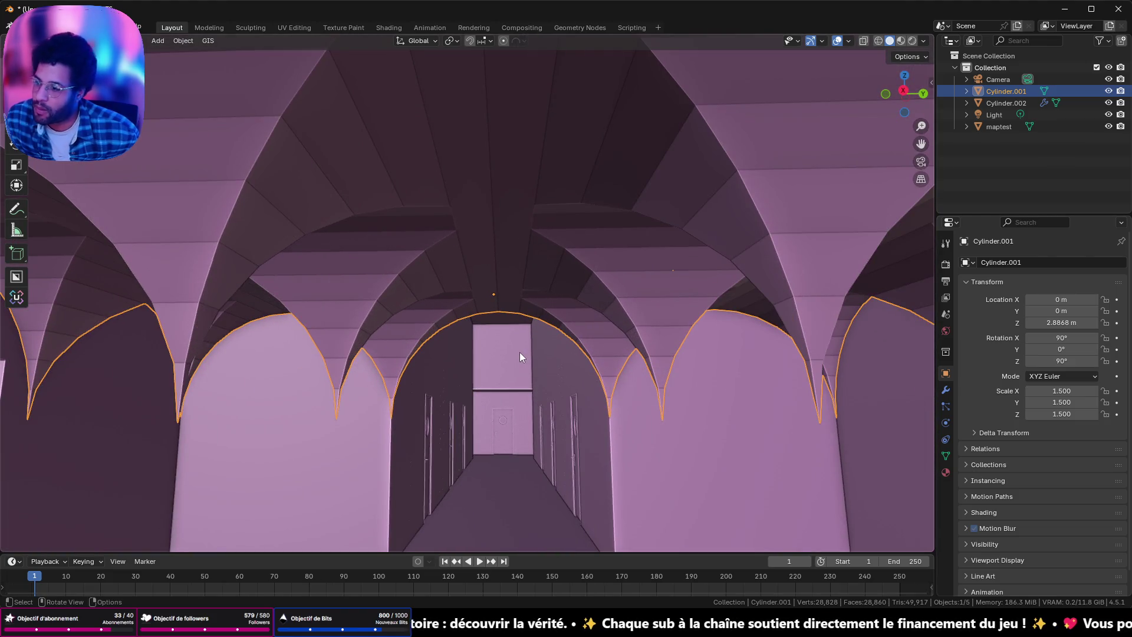
mouse_move(567, 352)
middle_mouse_down()
mouse_move(527, 317)
mouse_move(486, 312)
mouse_move(326, 329)
mouse_move(339, 291)
middle_mouse_up()
middle_click_drag(301, 289, 252, 302)
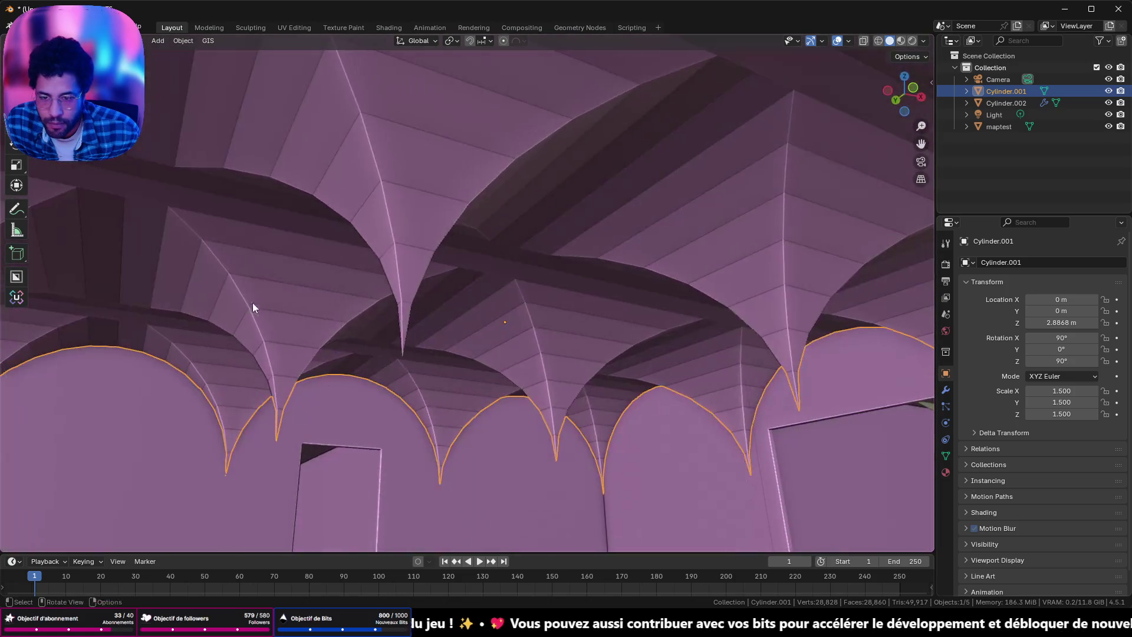
Step: Apply Shade Auto Smooth to the vault and enter Edit Mode on its mesh
right_click(374, 201)
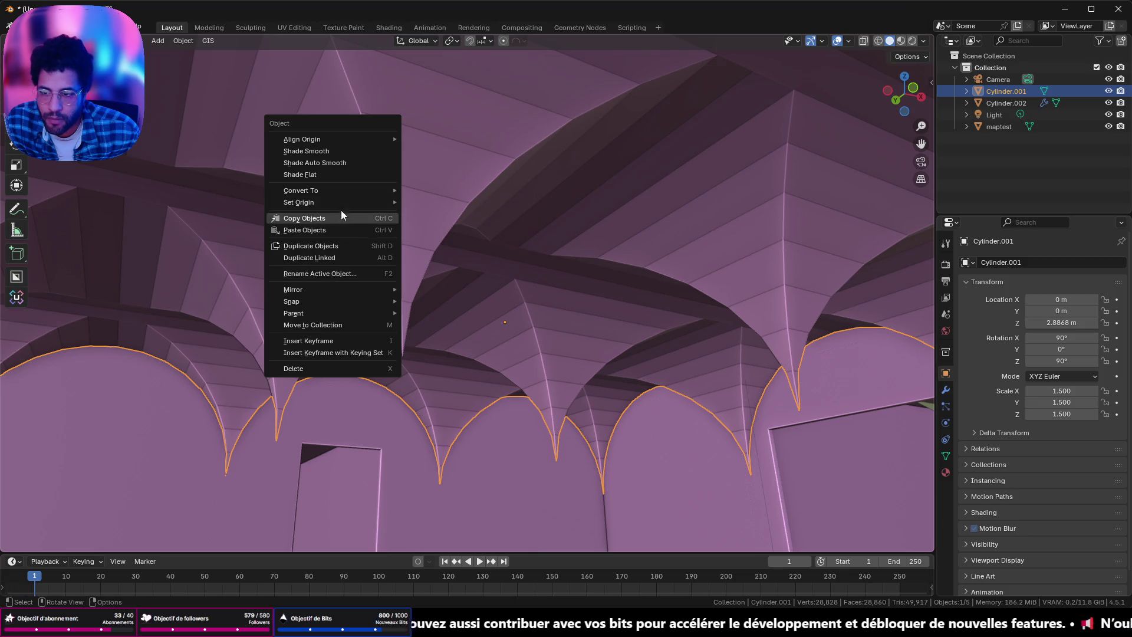
left_click(345, 162)
mouse_move(470, 185)
middle_mouse_down()
mouse_move(505, 221)
mouse_move(416, 228)
mouse_move(609, 534)
middle_mouse_up()
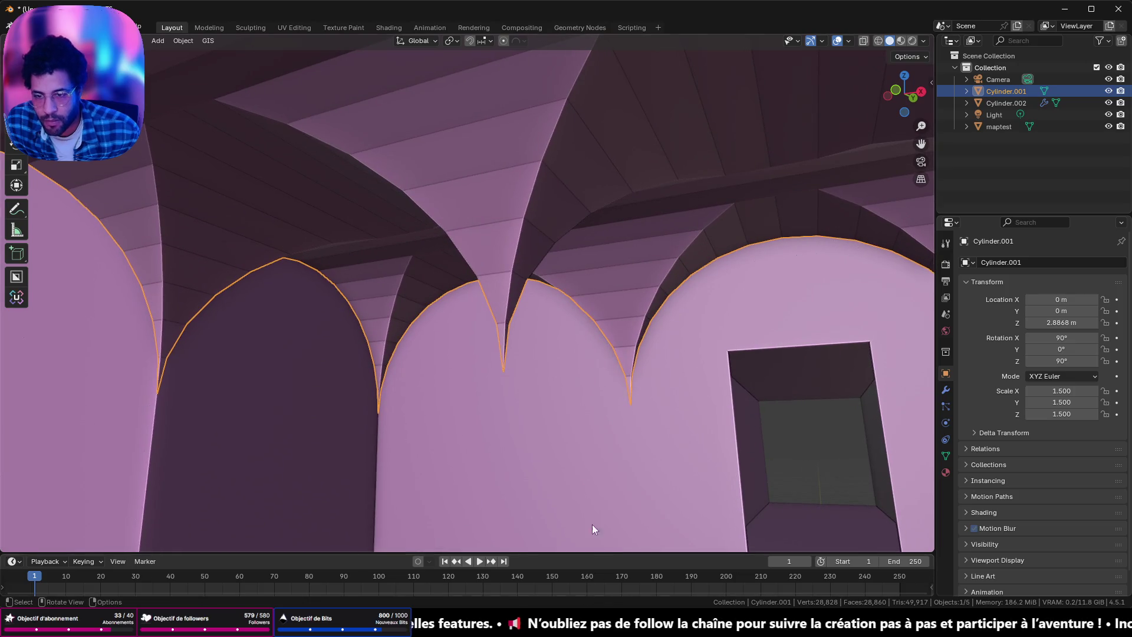
key("Tab")
Step: Select the vertex at a vault spike tip in vertex mode and orbit around the room
left_click(502, 349)
key("1")
left_click(502, 373)
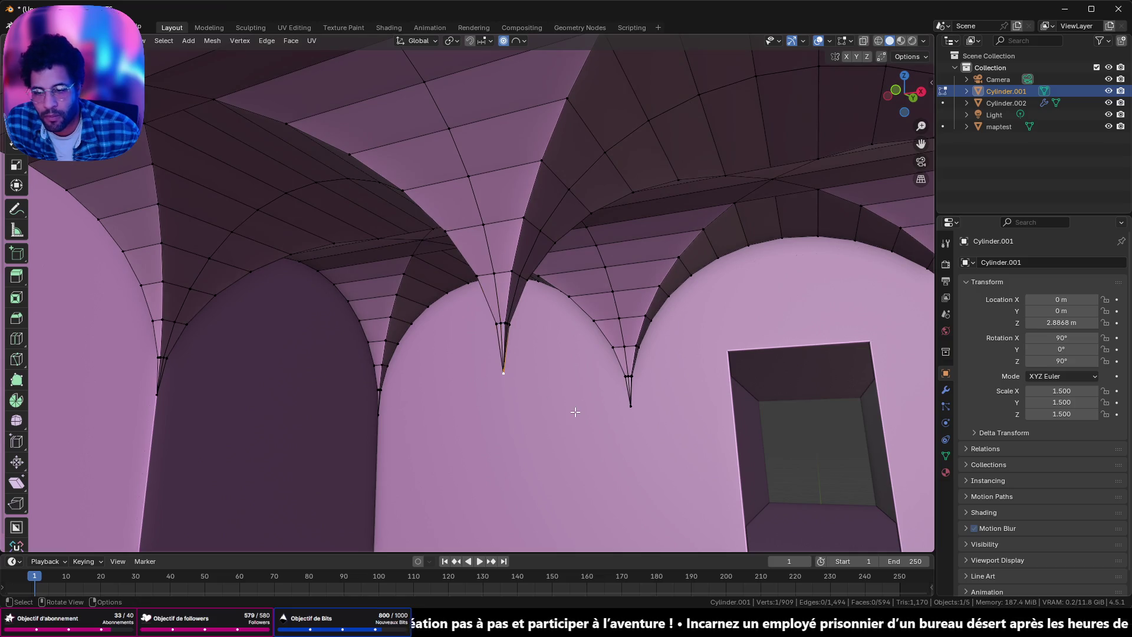
scroll(531, 392, "up", 2)
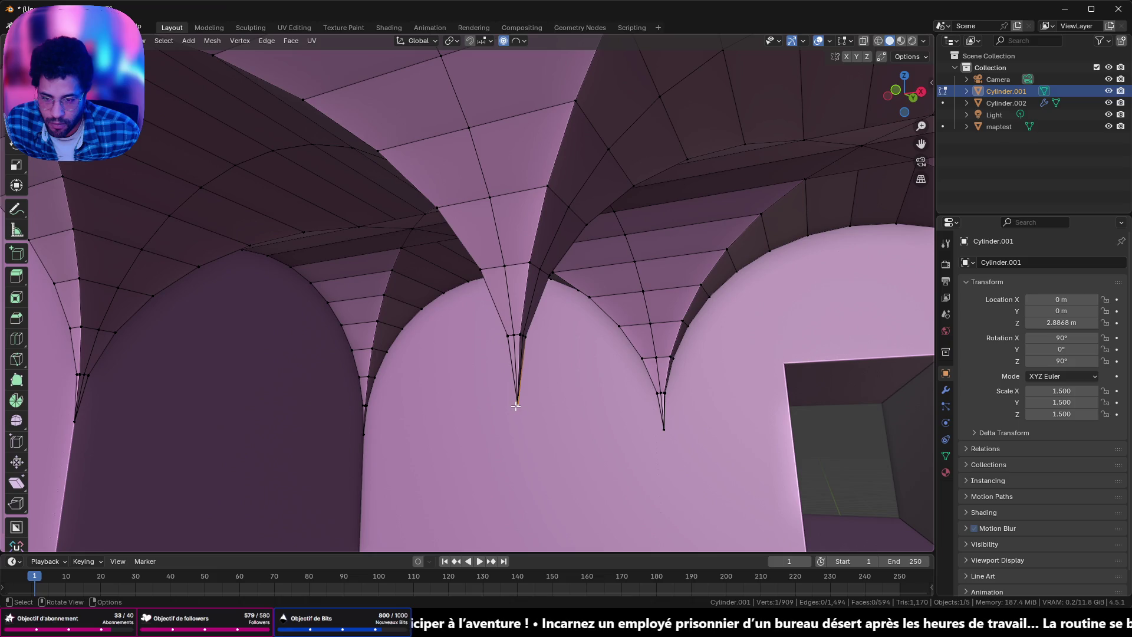
scroll(513, 398, "down", 2)
scroll(501, 386, "down", 3)
middle_click_drag(501, 387, 903, 404)
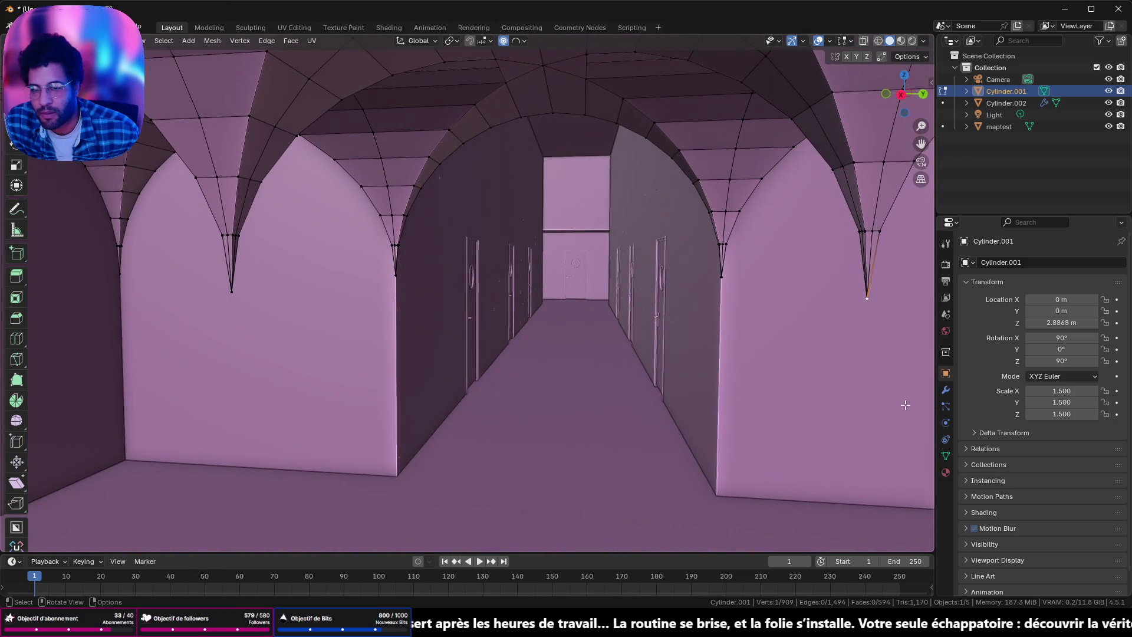
mouse_move(472, 355)
middle_mouse_down()
mouse_move(602, 361)
mouse_move(708, 346)
middle_mouse_up()
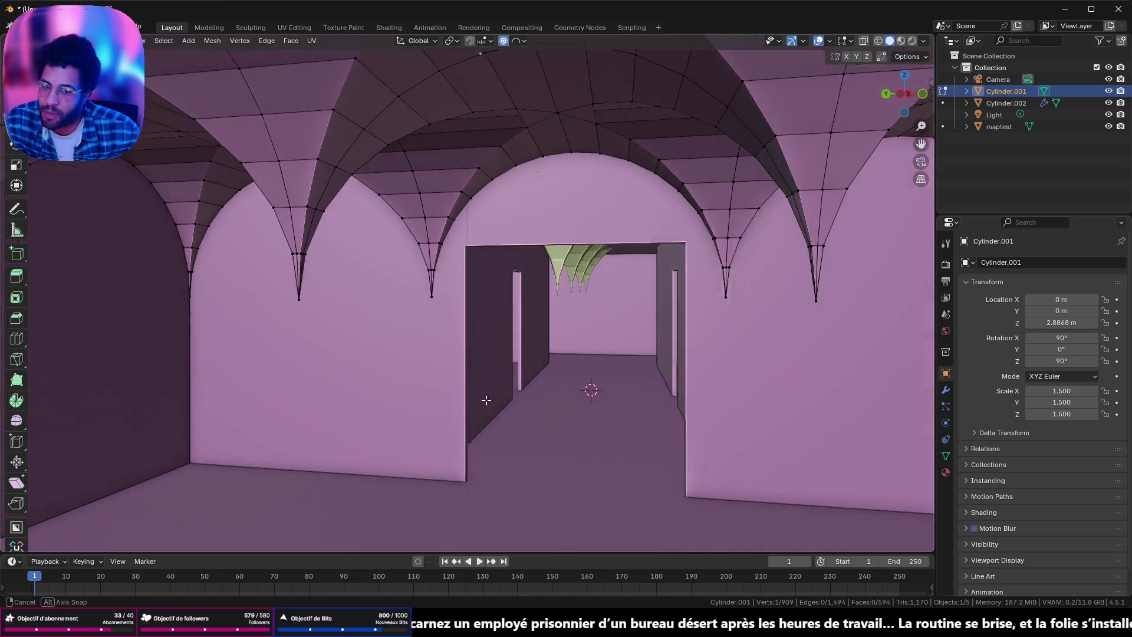
middle_click_drag(345, 432, 470, 413)
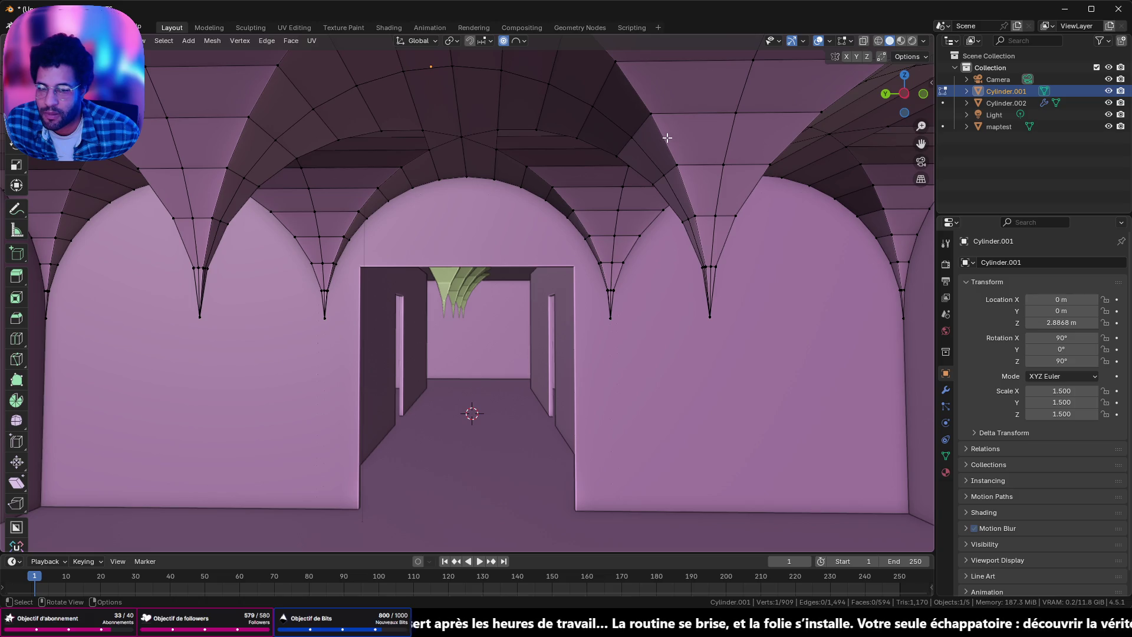
mouse_move(653, 360)
middle_mouse_down()
mouse_move(488, 352)
mouse_move(599, 565)
middle_mouse_up()
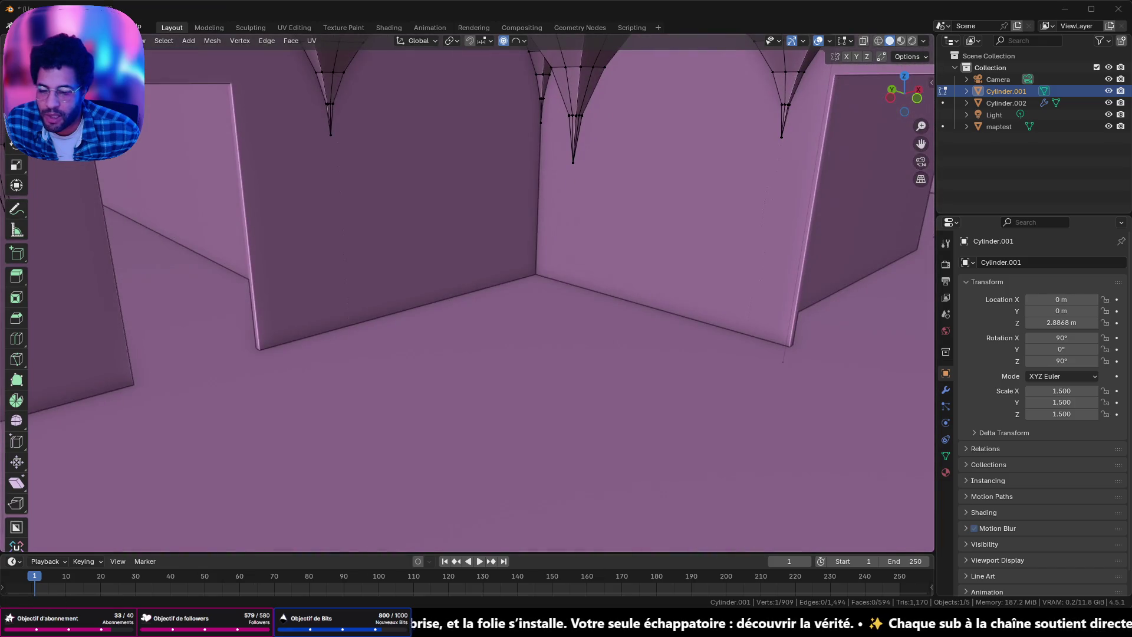
Step: Review the gothic arches tutorial short, then hide the browser to return to Blender
key("alt+Tab")
left_click(586, 582)
left_click(607, 363)
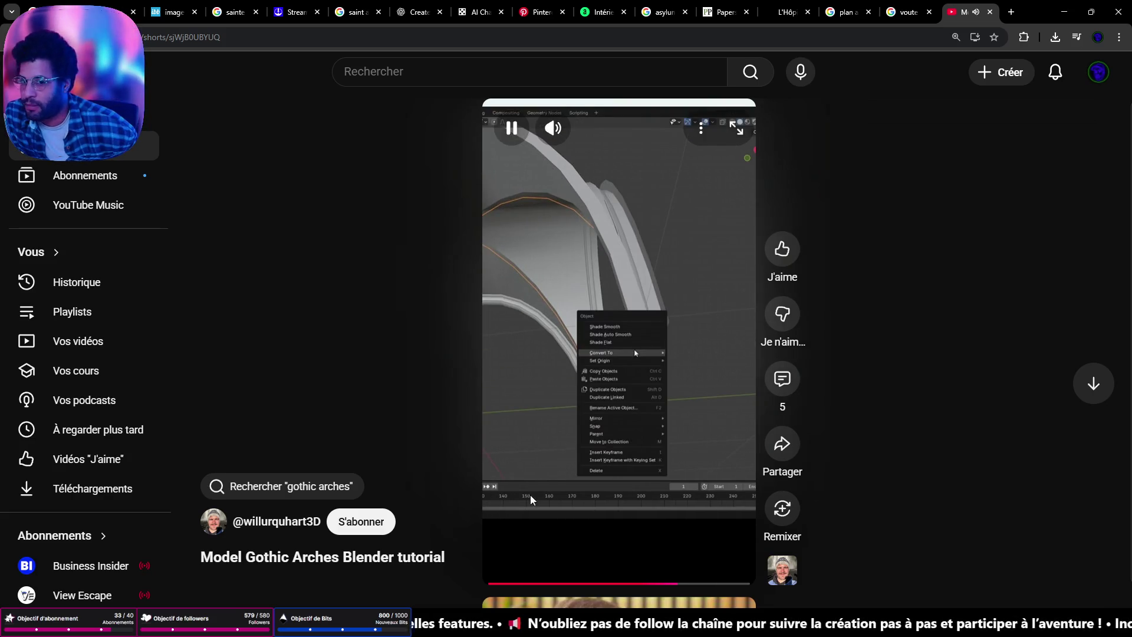
left_click(577, 278)
left_click(1064, 13)
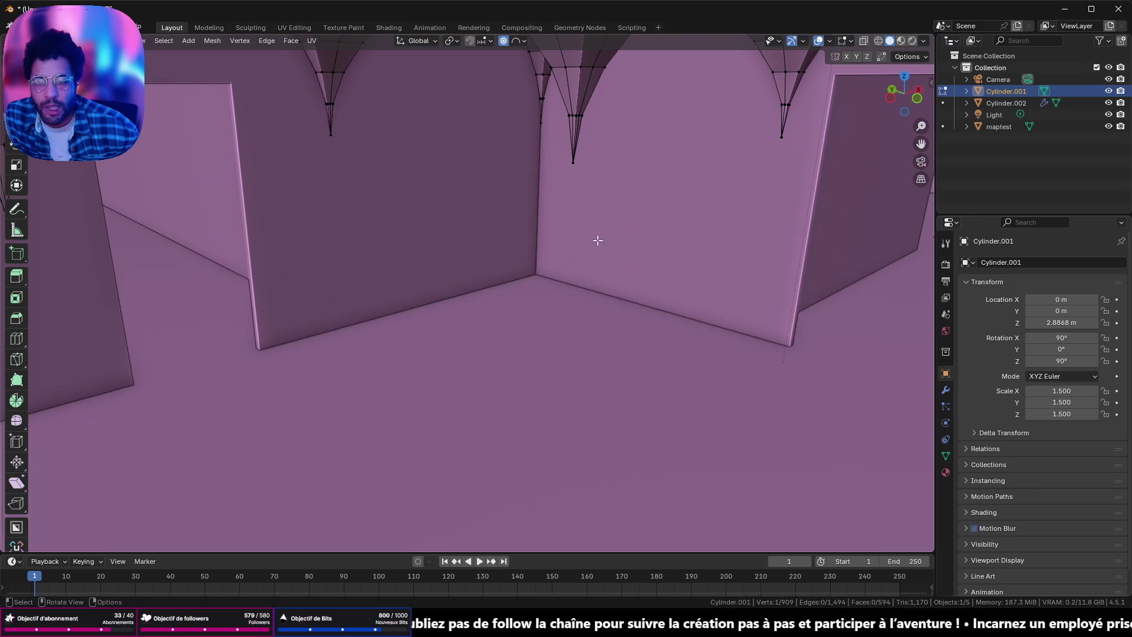
Step: Clear the selection, isolate the vault cylinder in local view and face it straight from the side
middle_click_drag(597, 240, 564, 224)
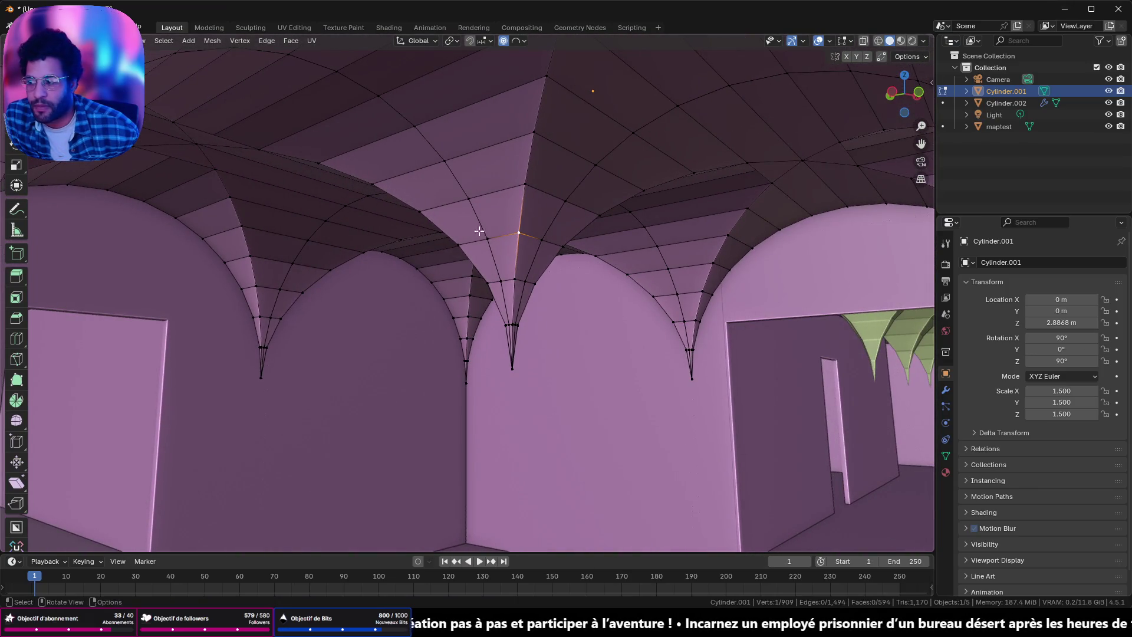
key("alt+a")
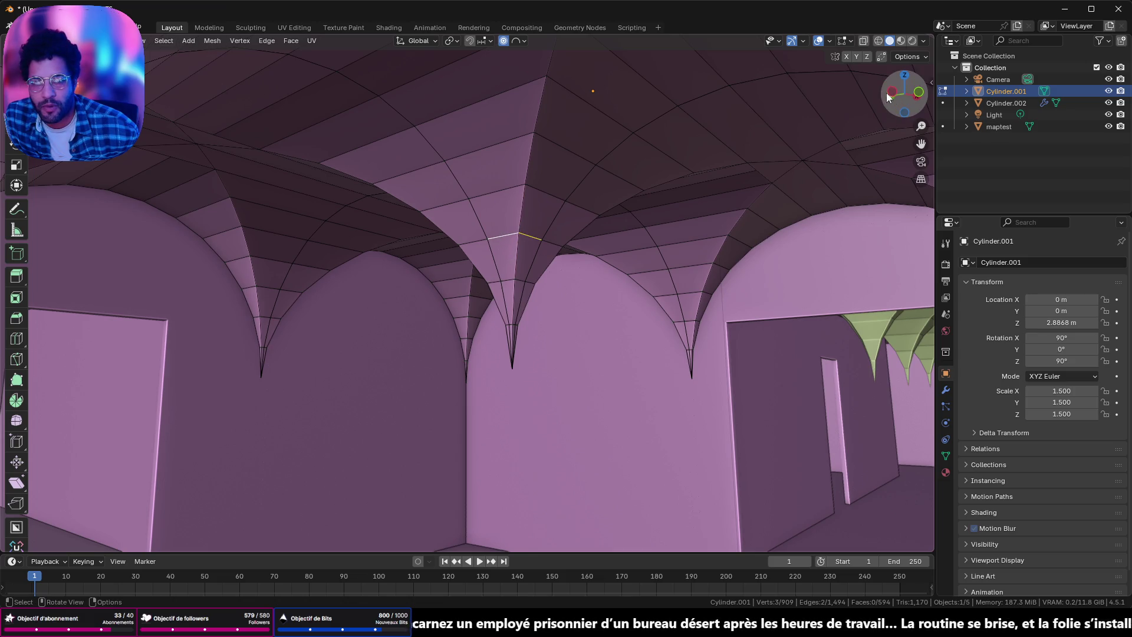
scroll(719, 161, "down", 2)
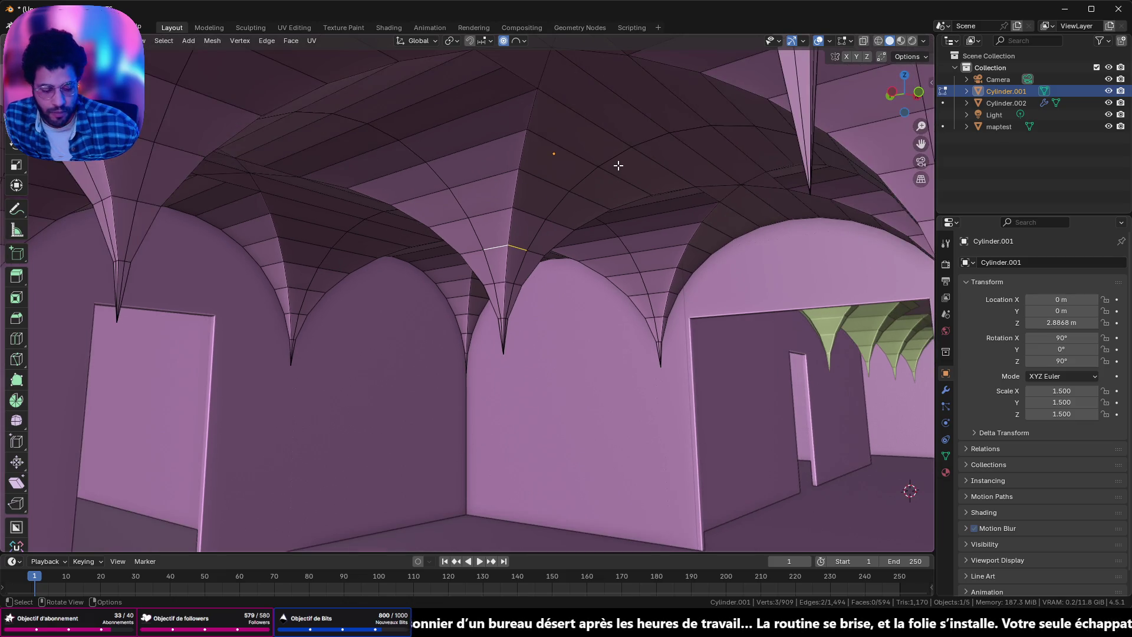
key("KP_Divide")
left_click(891, 94)
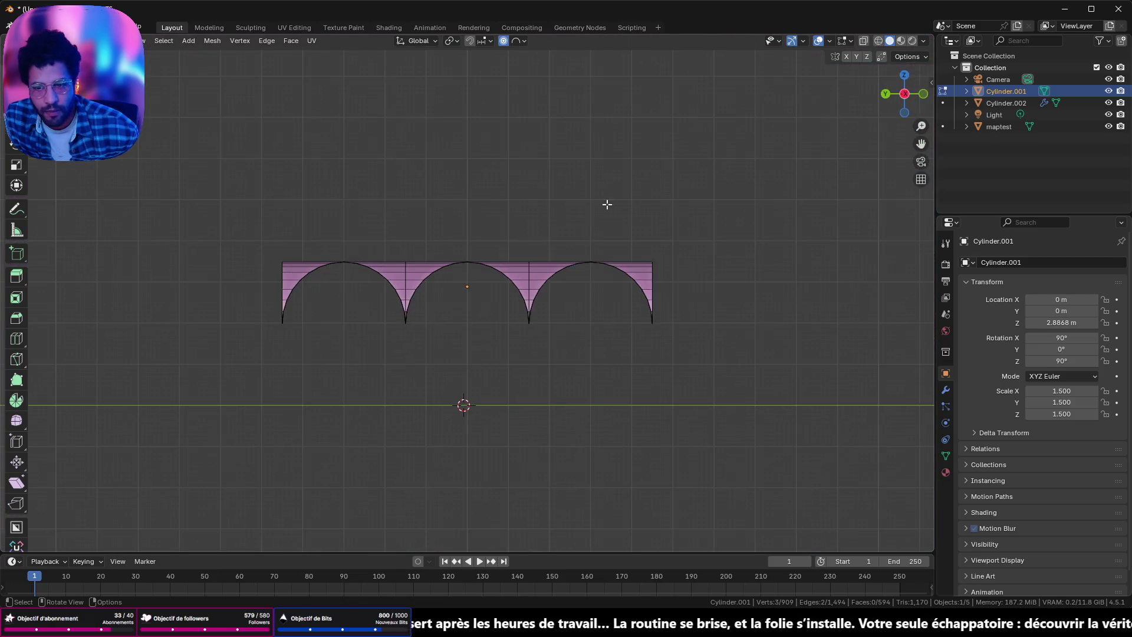
Step: In wireframe shading, box-select both cone tips and delete their vertices
left_click(879, 40)
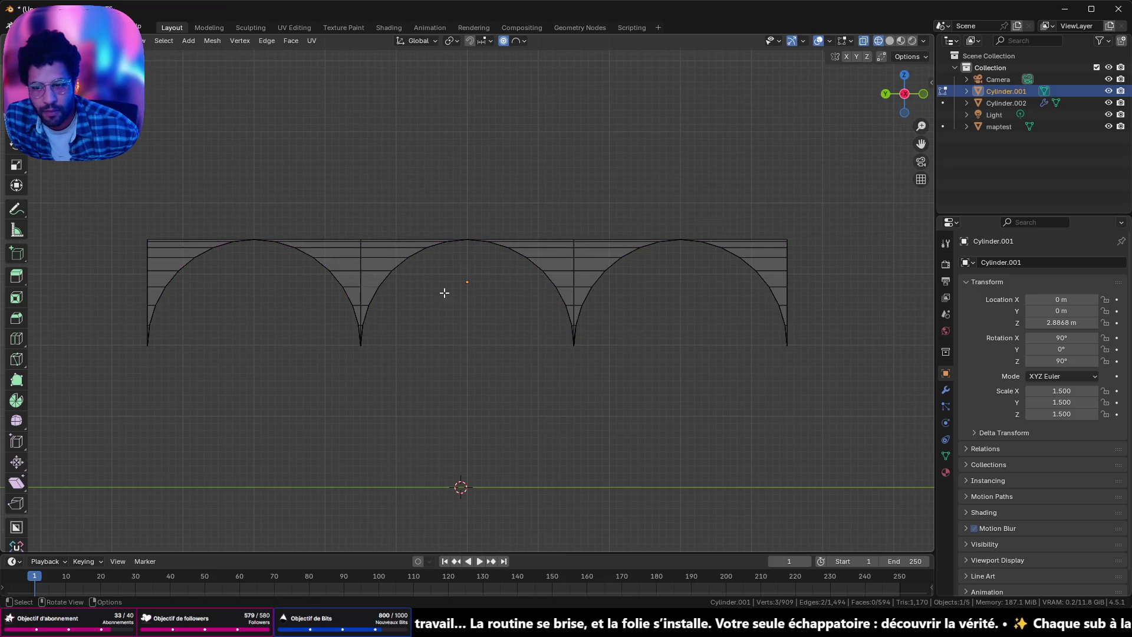
scroll(340, 307, "up", 3)
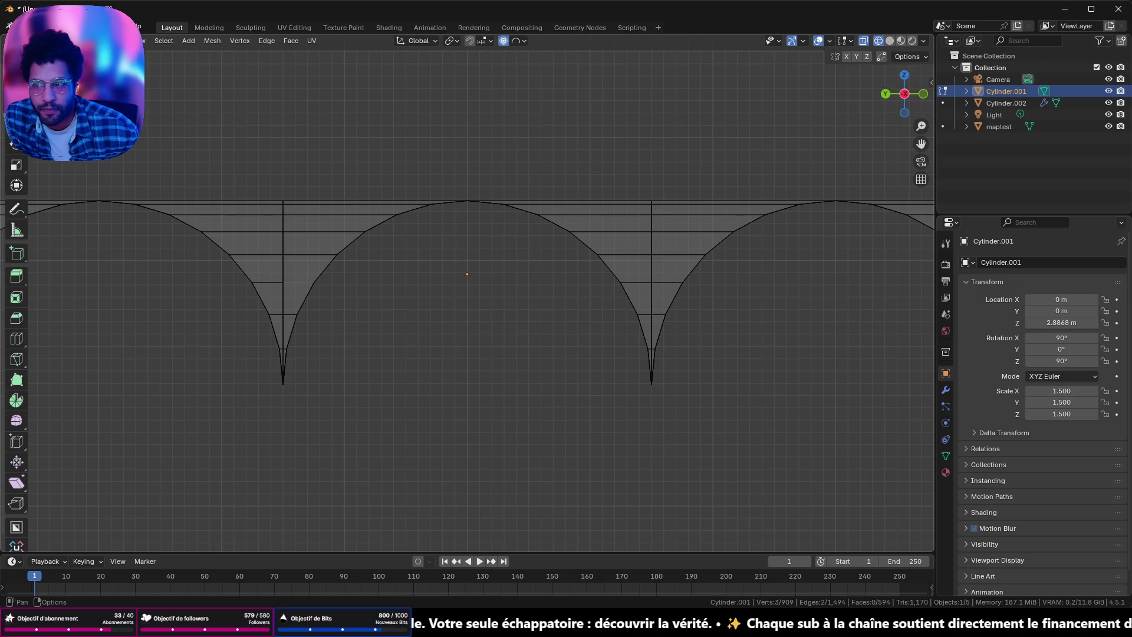
left_click_drag(195, 292, 806, 495)
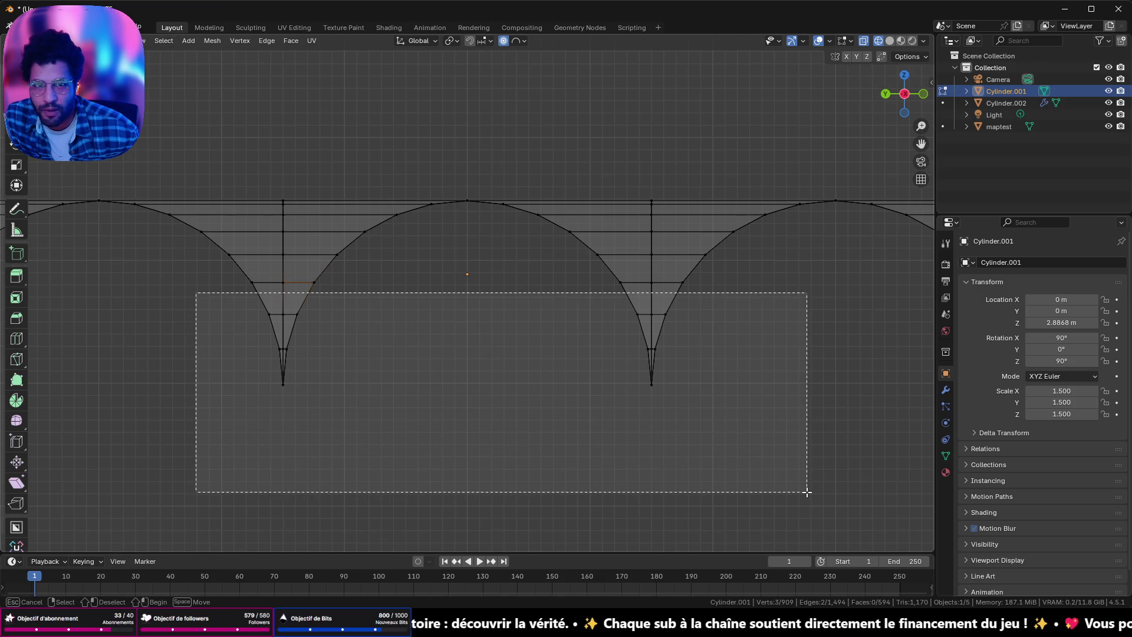
key("x")
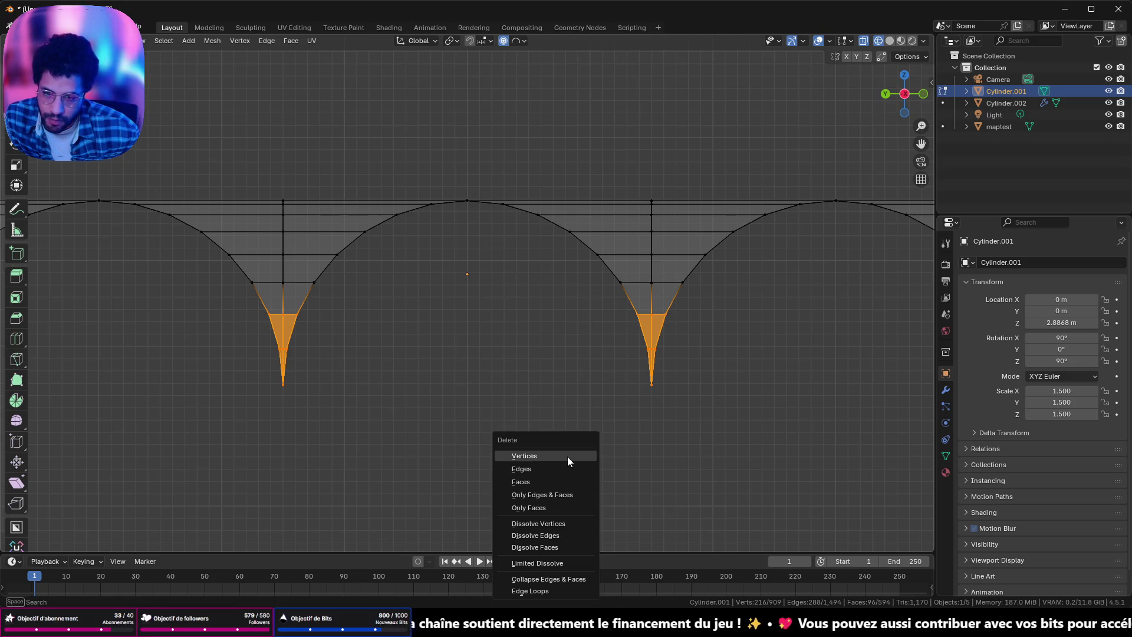
left_click(567, 457)
mouse_move(361, 417)
middle_mouse_down()
mouse_move(395, 393)
mouse_move(343, 192)
middle_mouse_up()
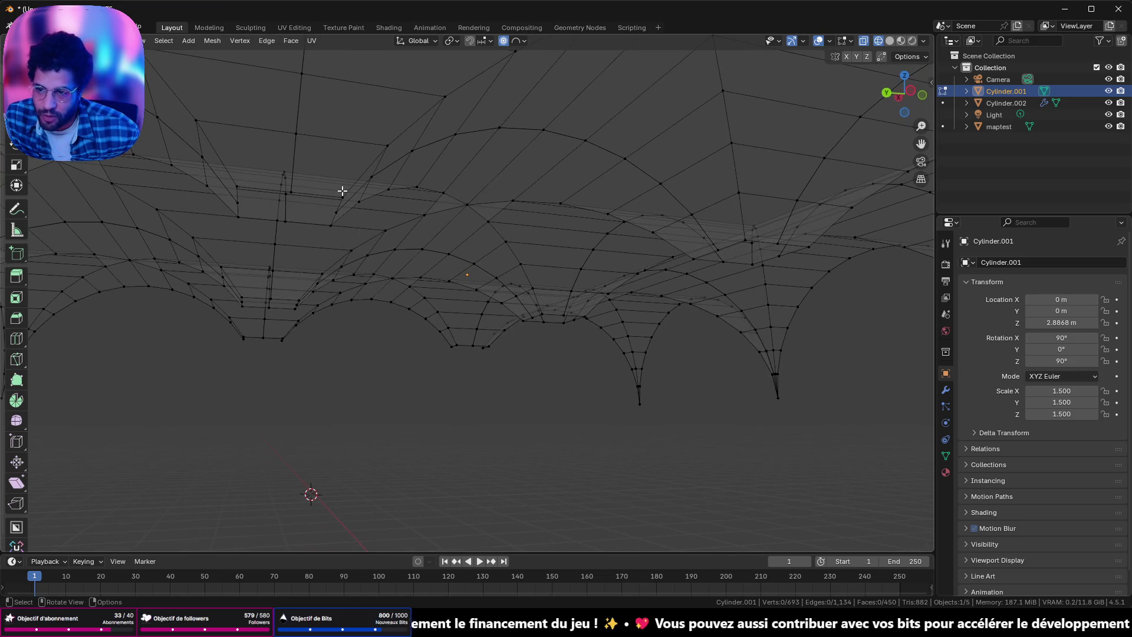
Step: Inspect an upper vault edge in edge mode, keeping wireframe shading after a brief object-mode check
key("2")
left_click(319, 195, "alt")
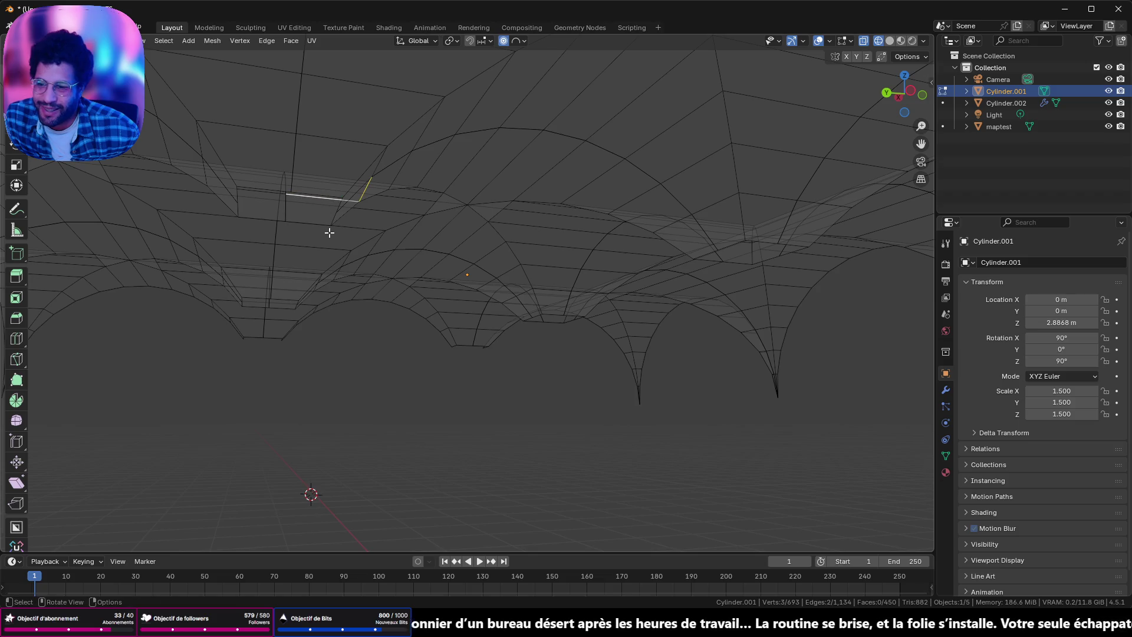
mouse_move(322, 219)
middle_mouse_down()
mouse_move(319, 236)
mouse_move(331, 227)
middle_mouse_up()
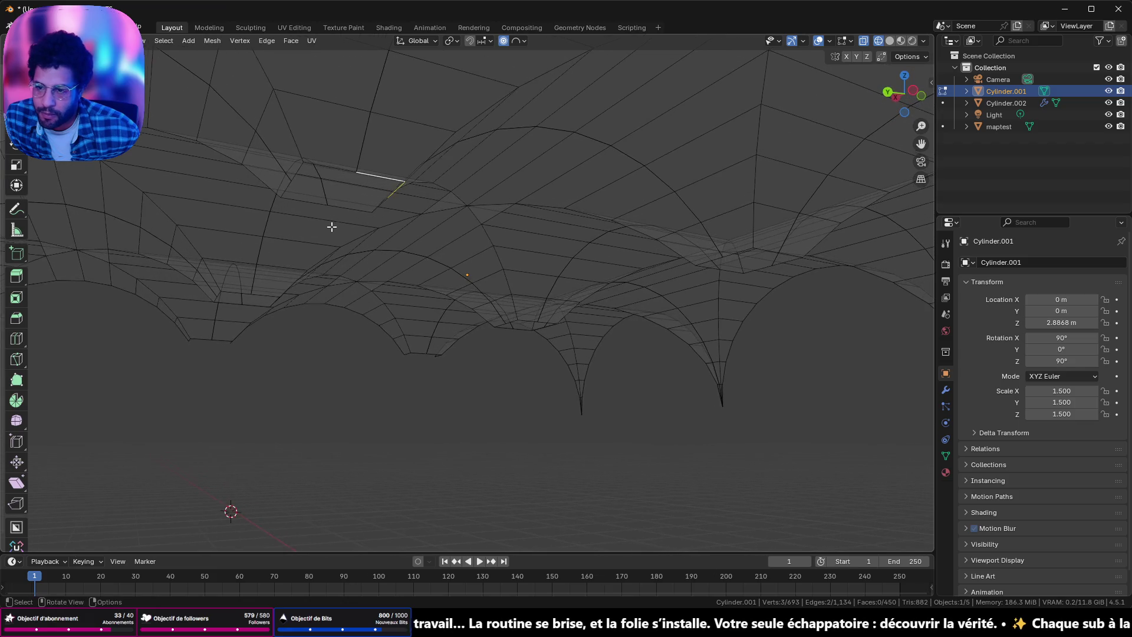
key("Tab")
key("z")
key("Escape")
key("Tab")
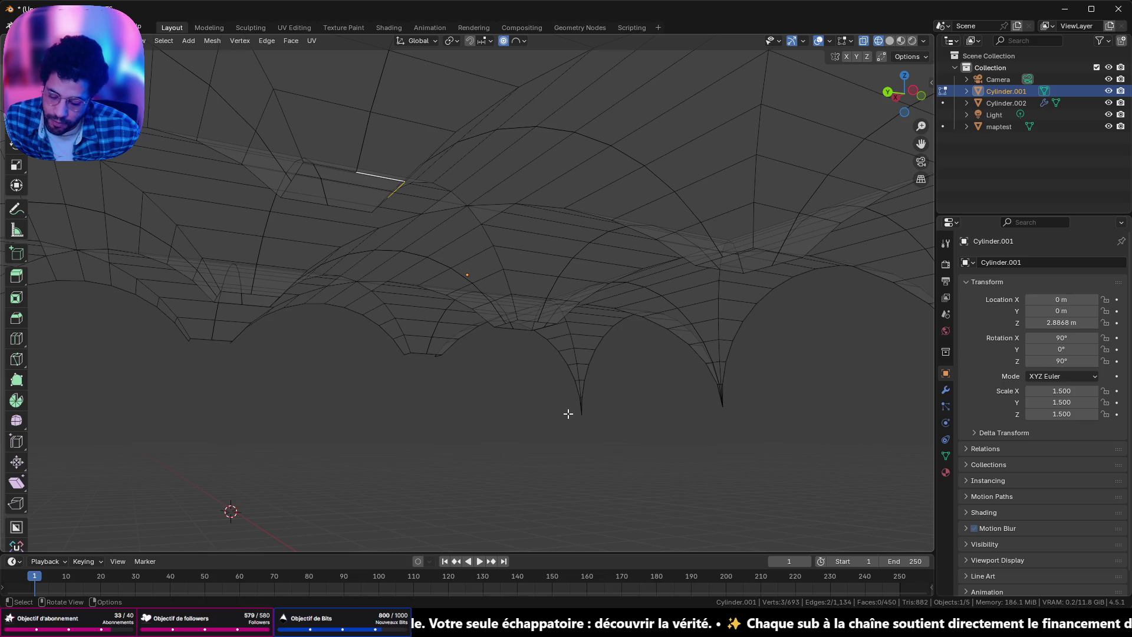
Step: Select the whole vault and merge overlapping vertices by distance, then re-enter edit mode
key("a")
key("m")
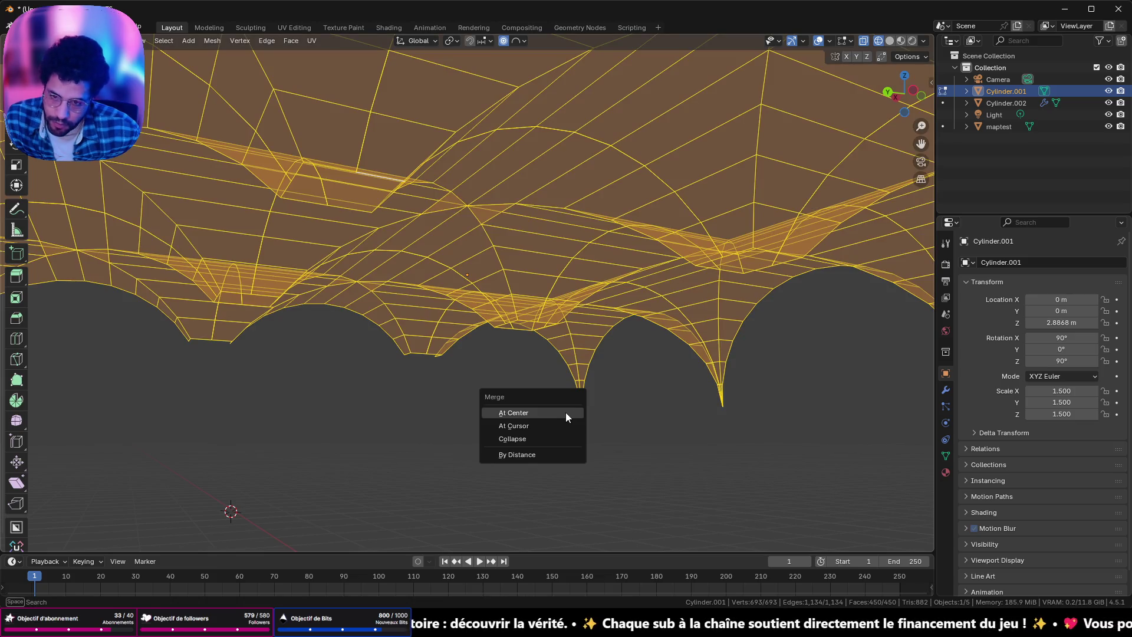
left_click(545, 454)
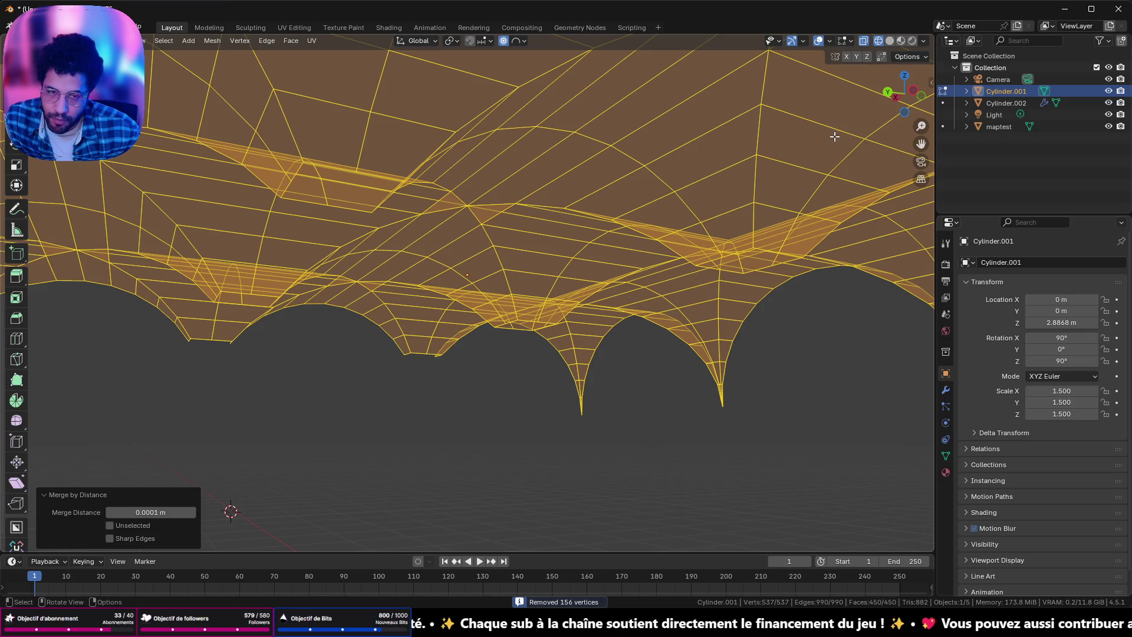
key("alt+a")
key("Tab")
middle_click_drag(366, 181, 343, 243)
key("Tab")
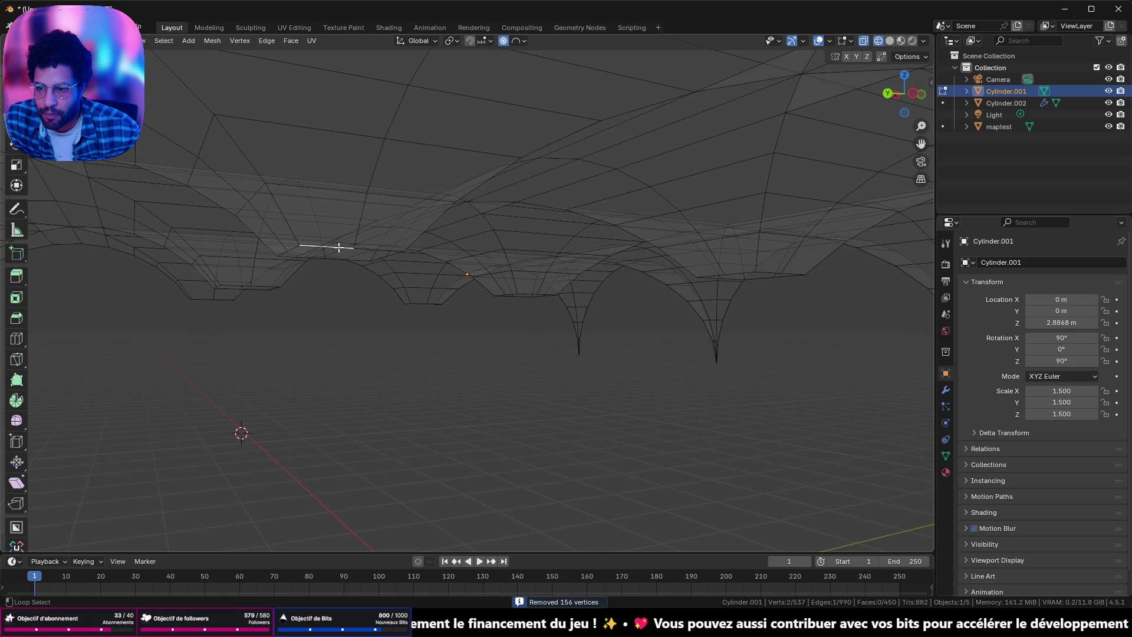
Step: Inspect individual vault edges from several angles and bring the rest of the scene back into view
left_click(339, 246)
middle_click_drag(351, 309, 366, 240)
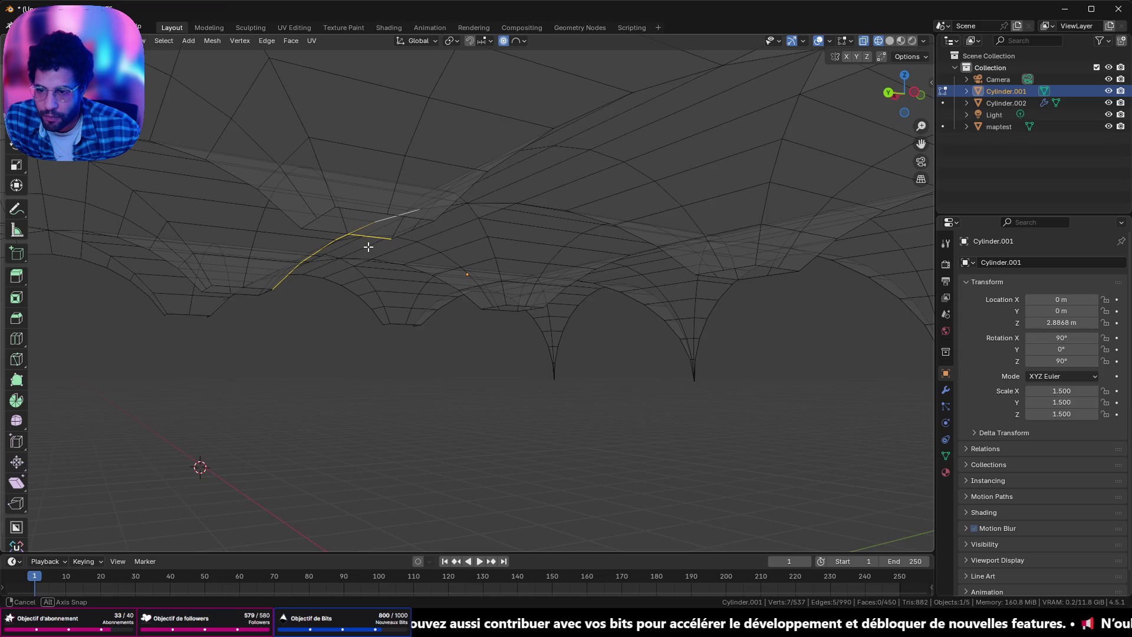
left_click(368, 236)
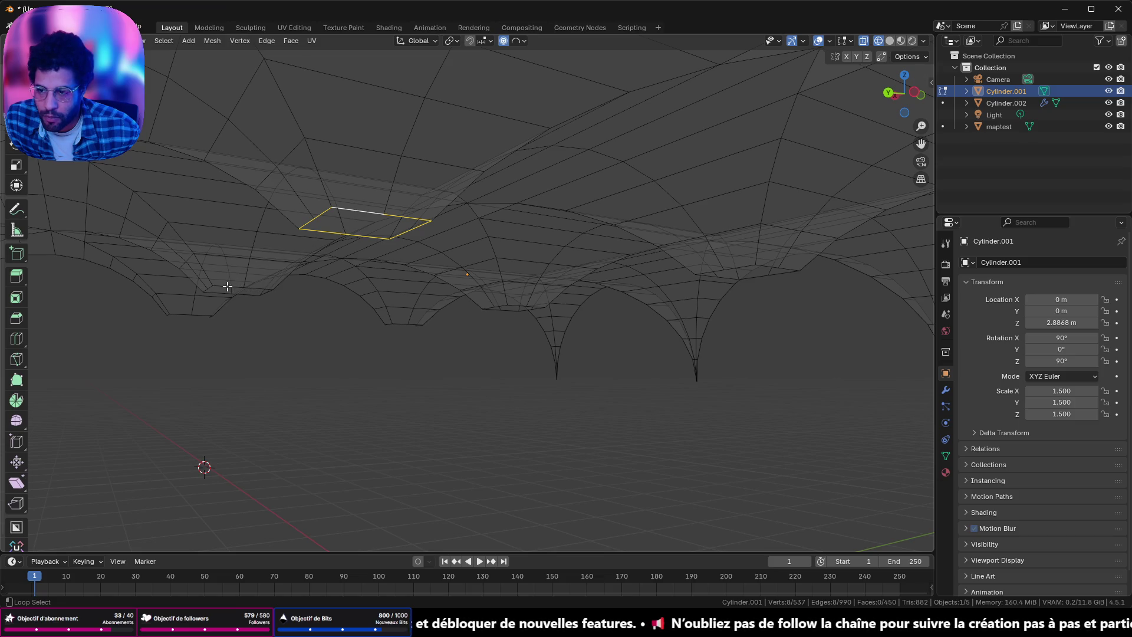
mouse_move(427, 298)
middle_mouse_down()
mouse_move(410, 277)
mouse_move(623, 292)
middle_mouse_up()
left_click(640, 318, "ctrl")
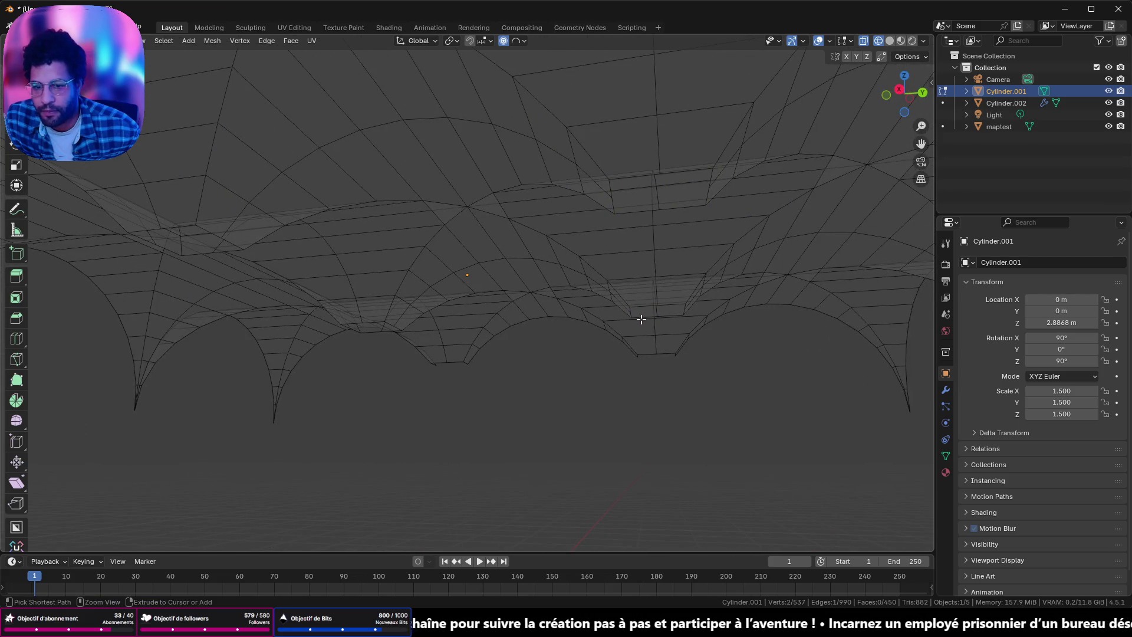
key("a")
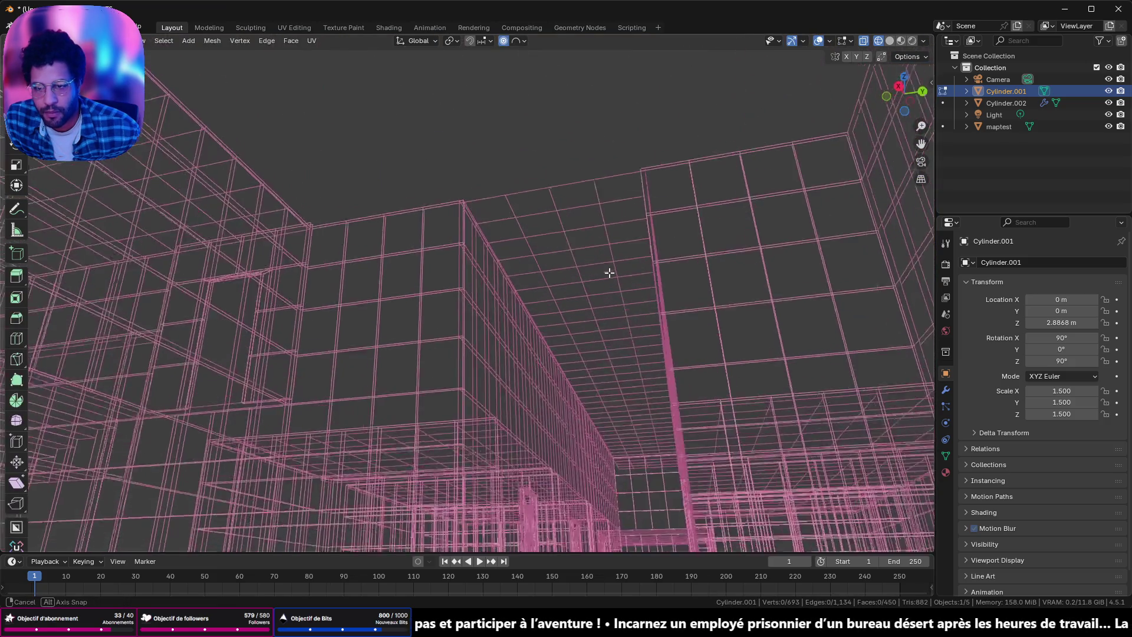
mouse_move(645, 325)
middle_mouse_down()
mouse_move(589, 398)
mouse_move(550, 321)
mouse_move(567, 265)
mouse_move(676, 264)
middle_mouse_up()
scroll(566, 409, "down", 5)
scroll(567, 267, "up", 5)
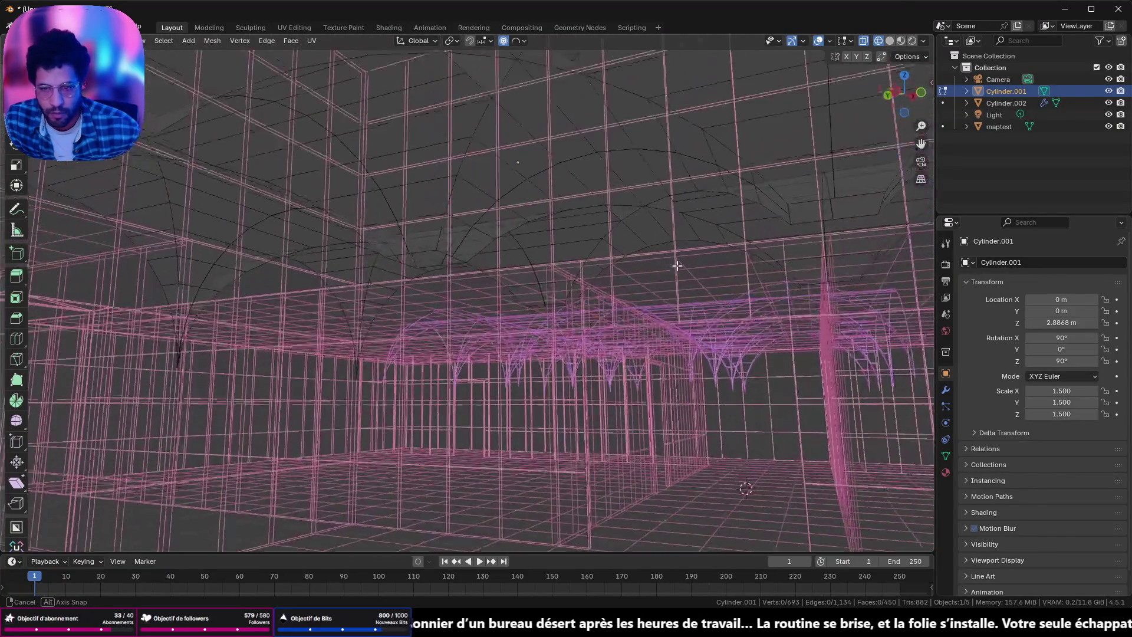
Step: Undo to restore the hidden spike geometry and isolate the vault mesh in local view
left_click(676, 264, "ctrl")
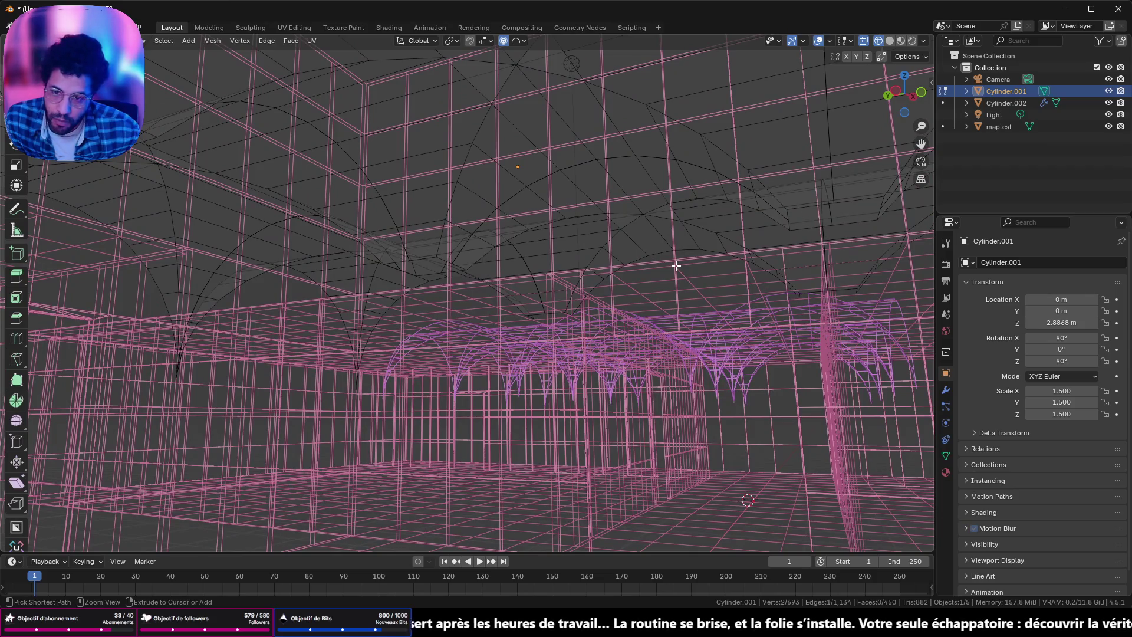
left_click(676, 265, "ctrl")
key("ctrl+z")
key("ctrl+z")
key("KP_Divide")
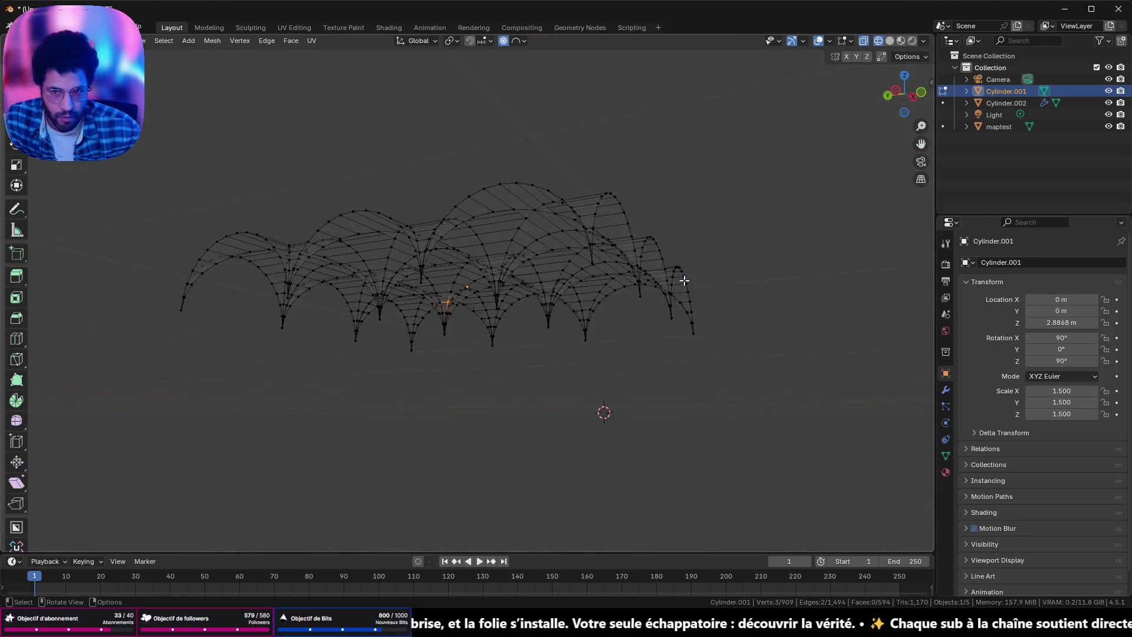
Step: Merge all vault vertices by distance, removing 236 duplicates, and refresh edit mode
mouse_move(651, 278)
middle_mouse_down()
mouse_move(609, 268)
mouse_move(589, 296)
middle_mouse_up()
key("a")
key("m")
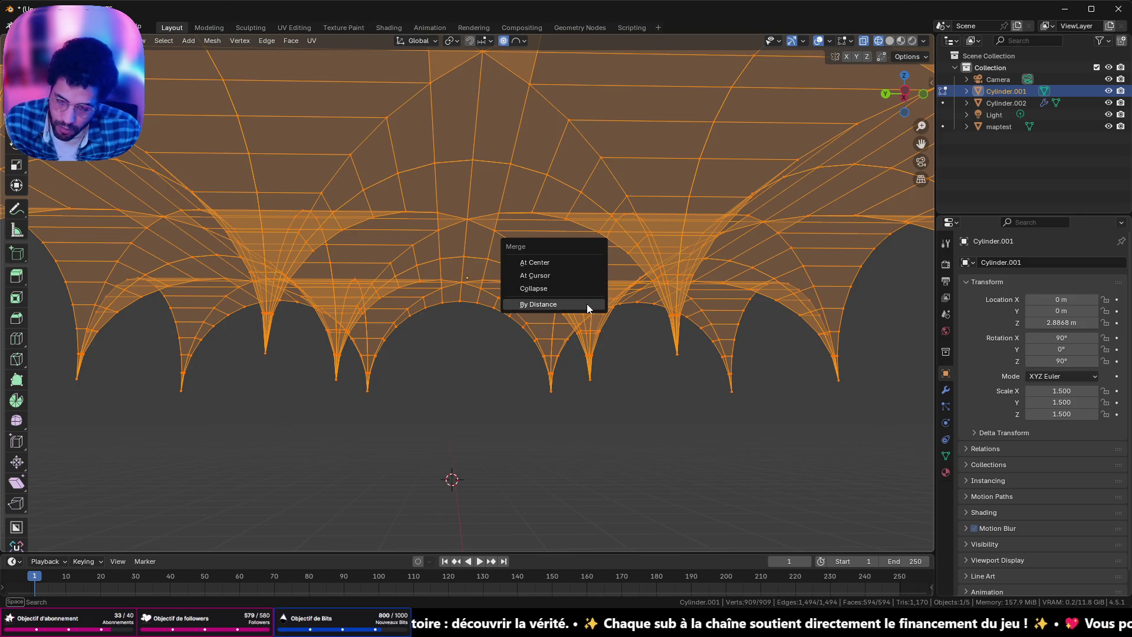
left_click(586, 303)
key("Tab")
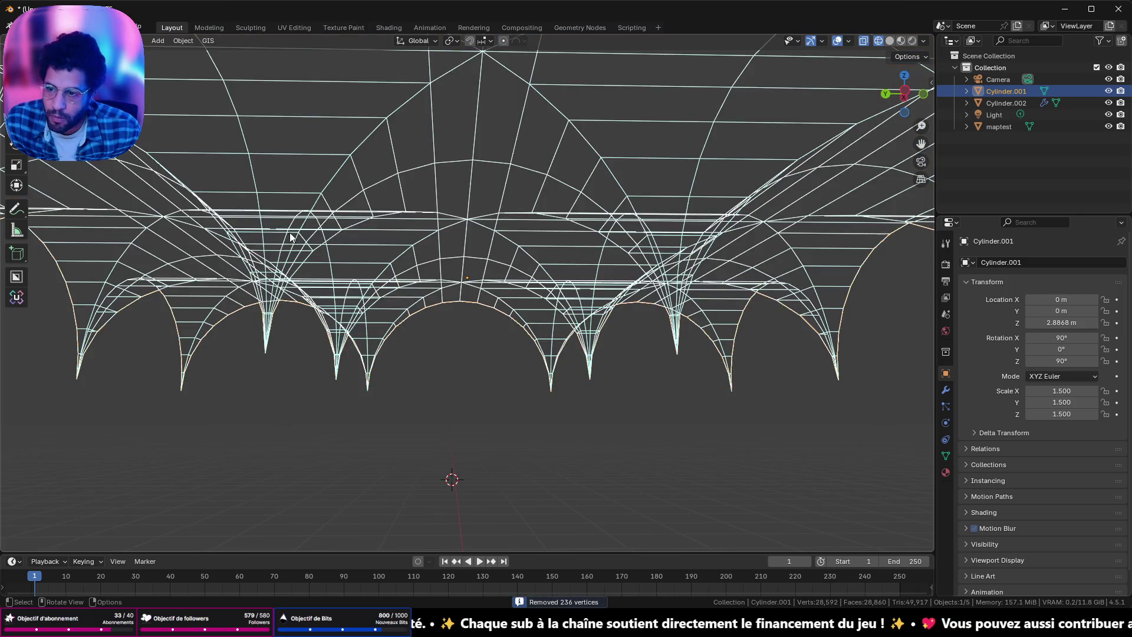
key("Tab")
Step: Start selecting the vertices of the leftmost cone tip
middle_click_drag(289, 232, 292, 269)
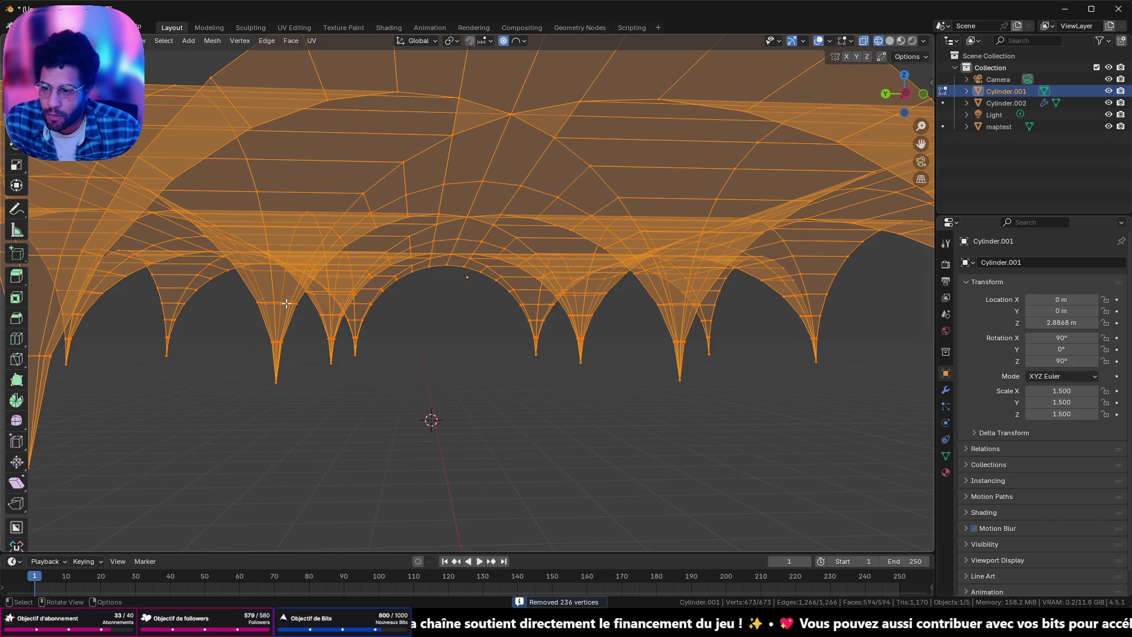
left_click(286, 303)
left_click_drag(248, 298, 304, 415, "shift")
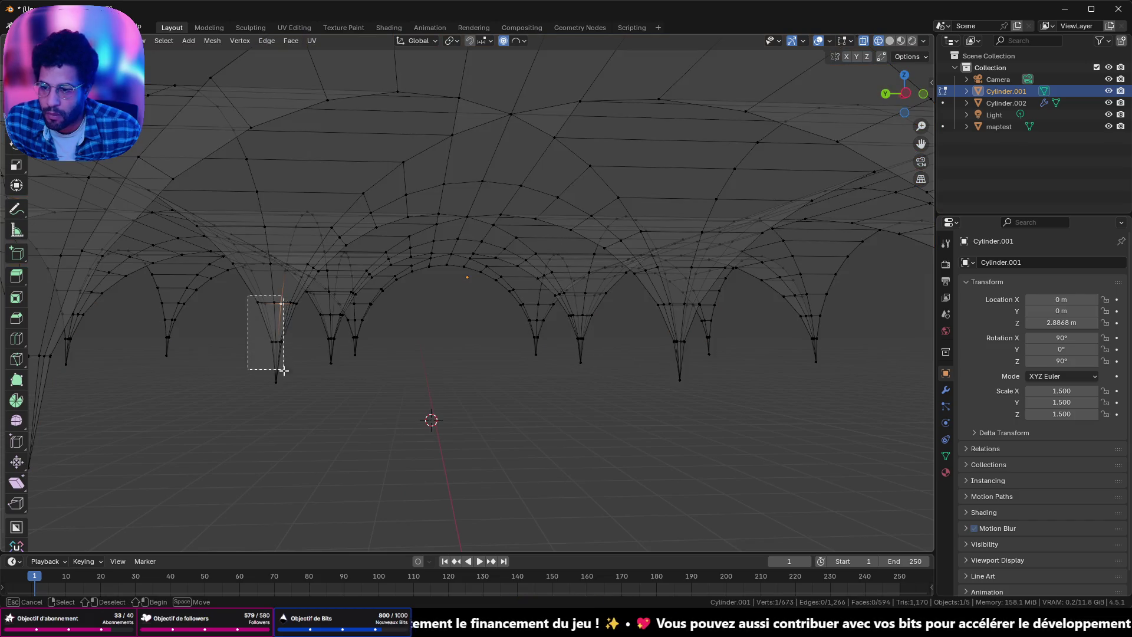
Step: Select vertices on each hanging cone tip and grow the selection over the tips
mouse_move(409, 355)
middle_mouse_down()
mouse_move(399, 325)
mouse_move(241, 317)
middle_mouse_up()
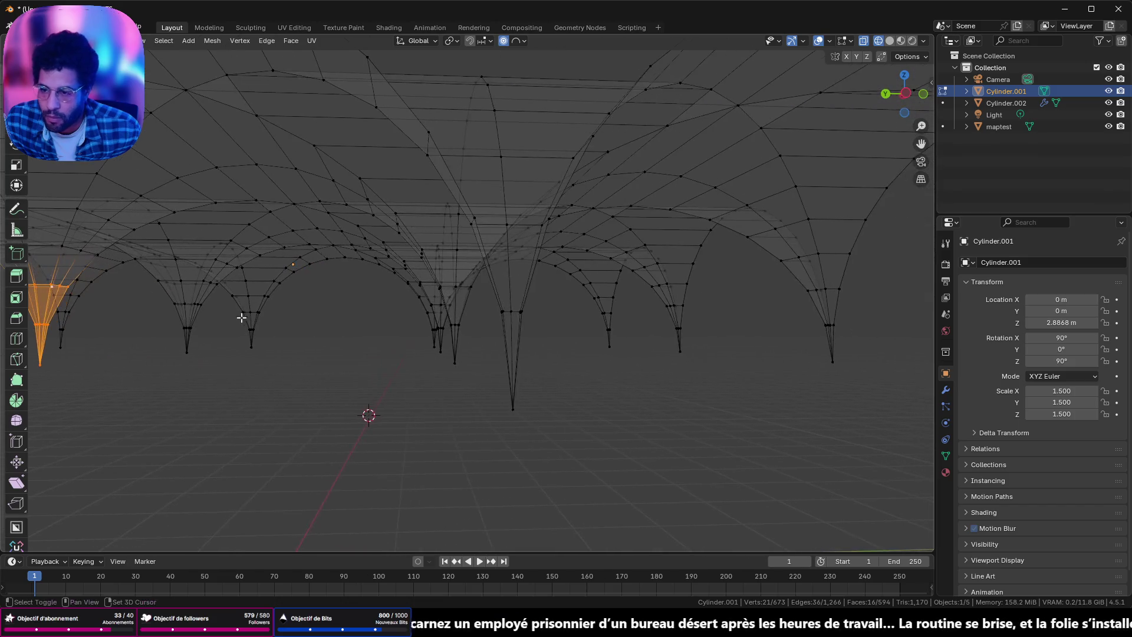
left_click_drag(156, 303, 216, 375, "shift")
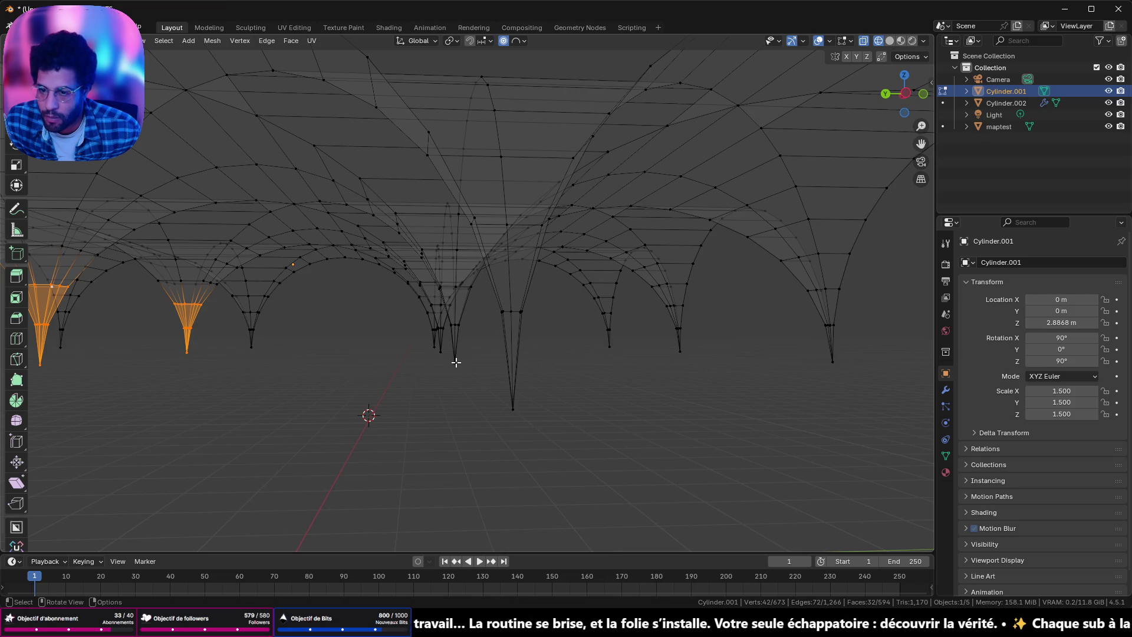
left_click(455, 362)
middle_click_drag(434, 364, 450, 374)
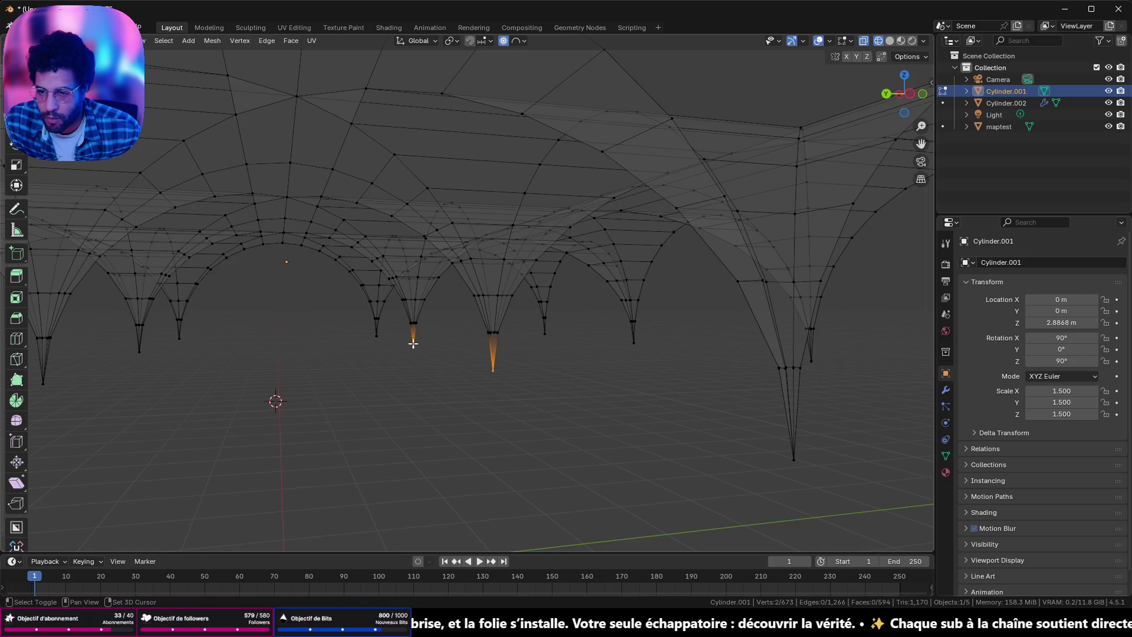
mouse_move(135, 351)
middle_mouse_down()
mouse_move(168, 348)
mouse_move(121, 355)
middle_mouse_up()
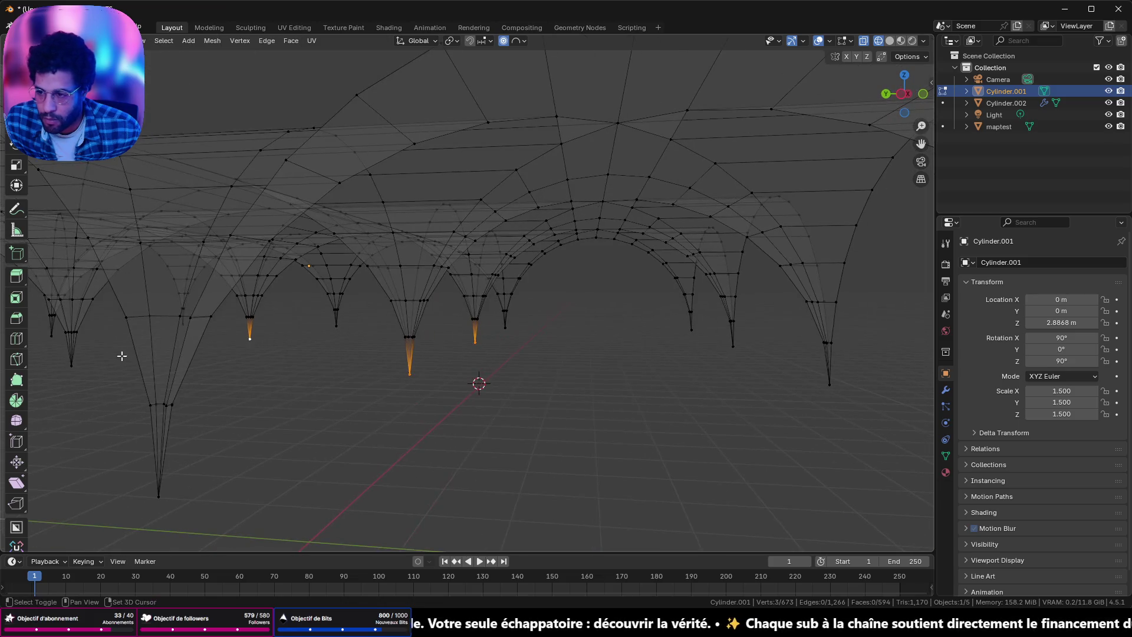
left_click(65, 366, "shift")
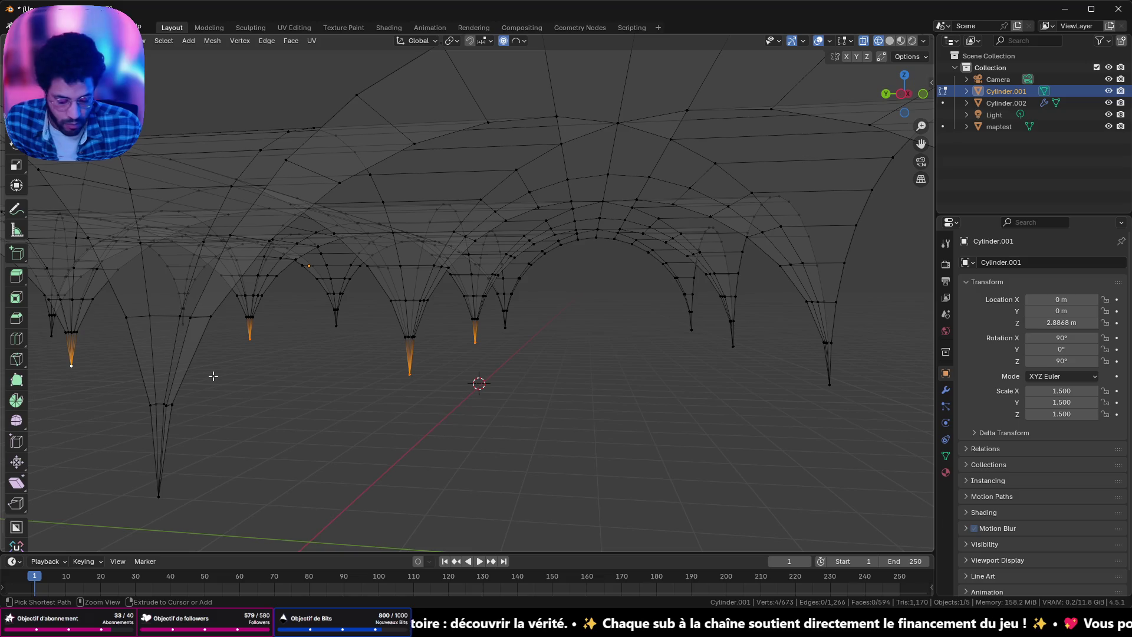
key("ctrl+KP_Add")
Step: Delete the cone-tip vertices, leaving open rings, and view the arches from the side in edge mode
key("x")
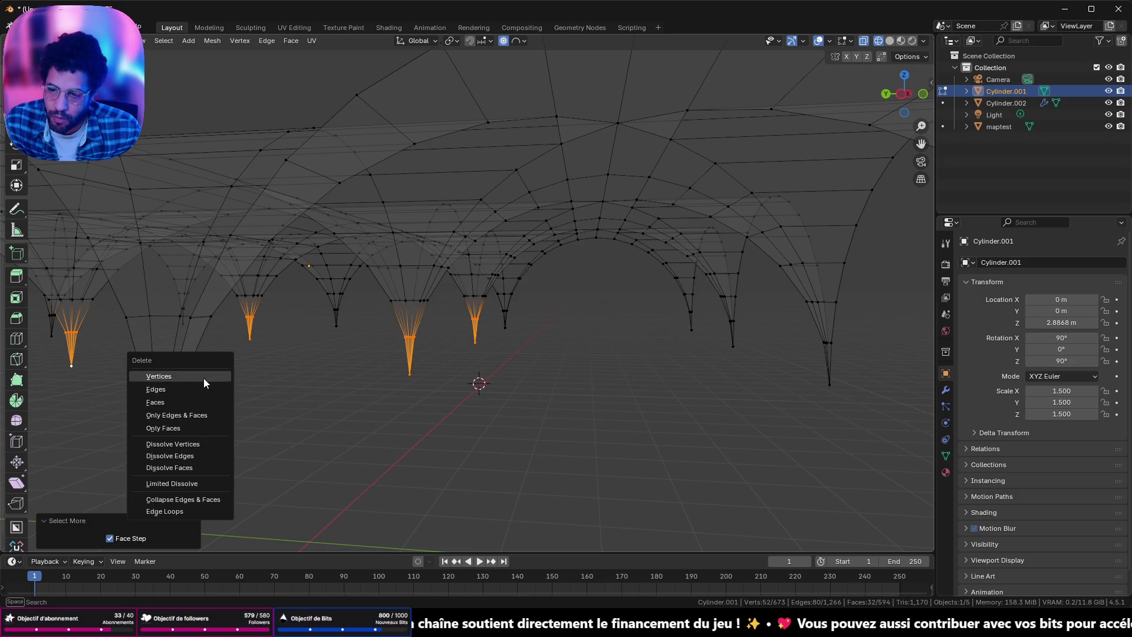
left_click(204, 377)
key("2")
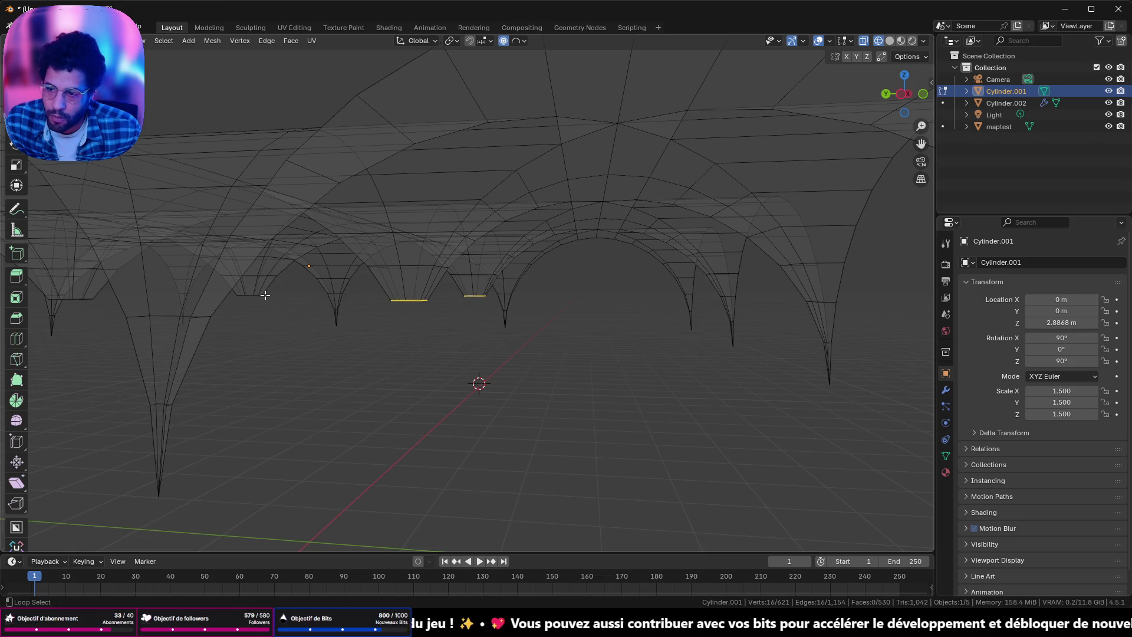
left_click(897, 97)
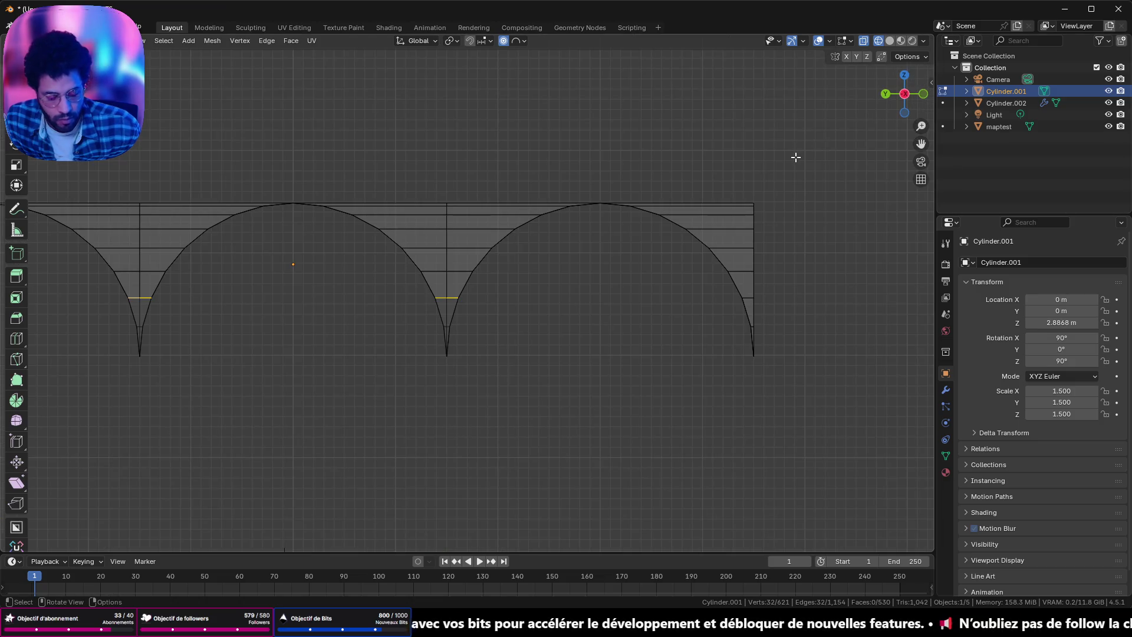
Step: Leave local view and show the vault among the hall walls with solid shading
key("KP_Divide")
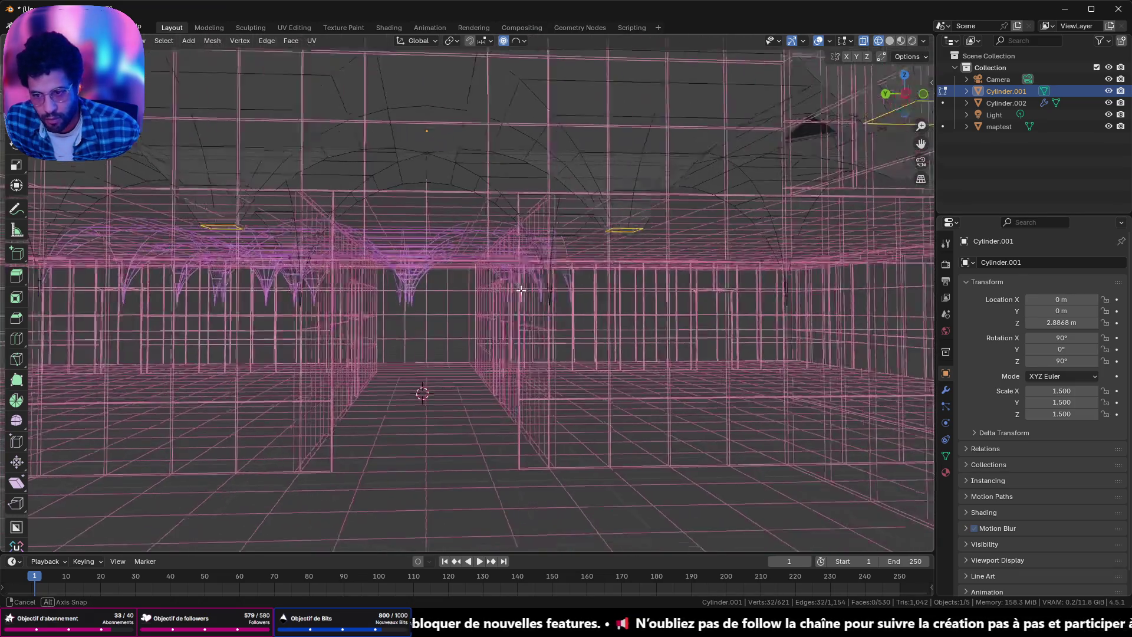
middle_click_drag(535, 242, 946, 22)
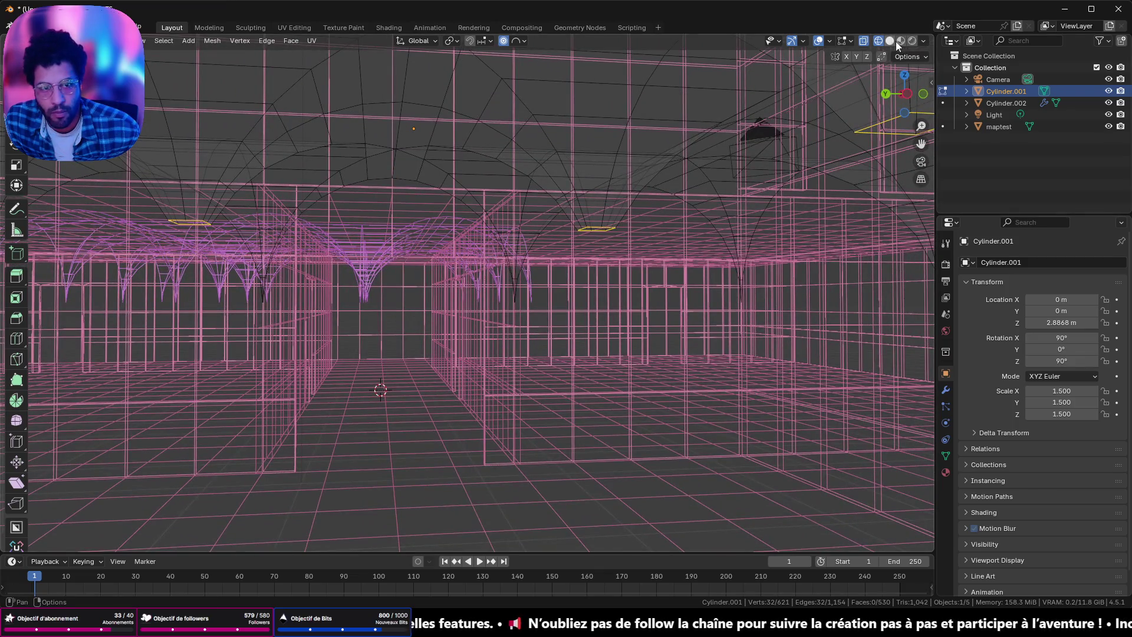
left_click(890, 41)
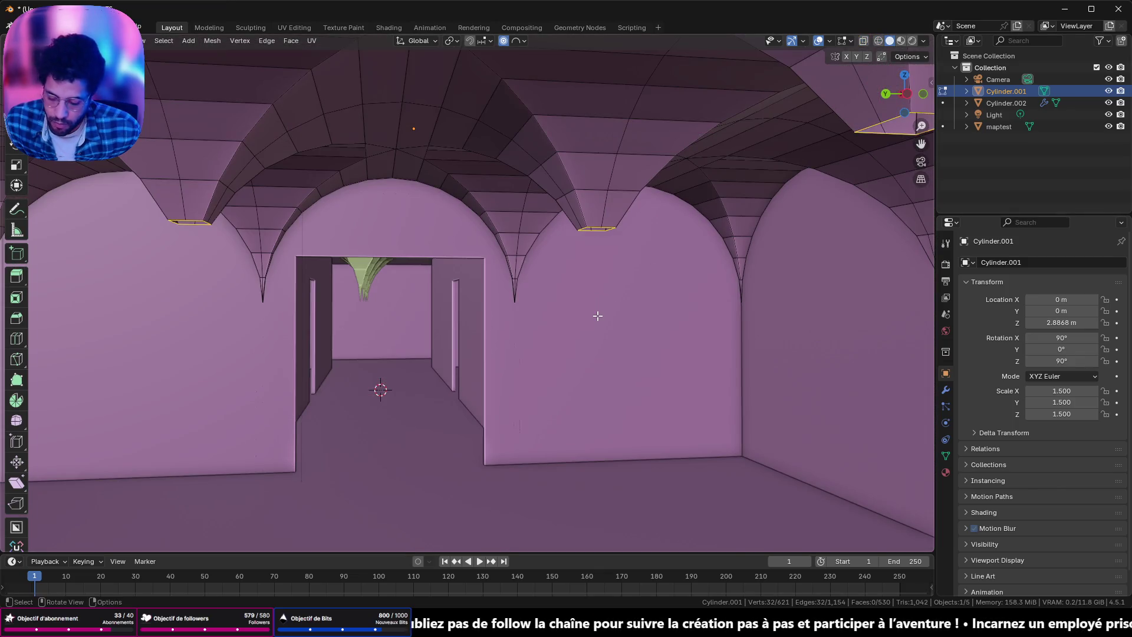
Step: Extrude the open rings straight down along Z to the floor as pillars and inspect them
key("e")
key("z")
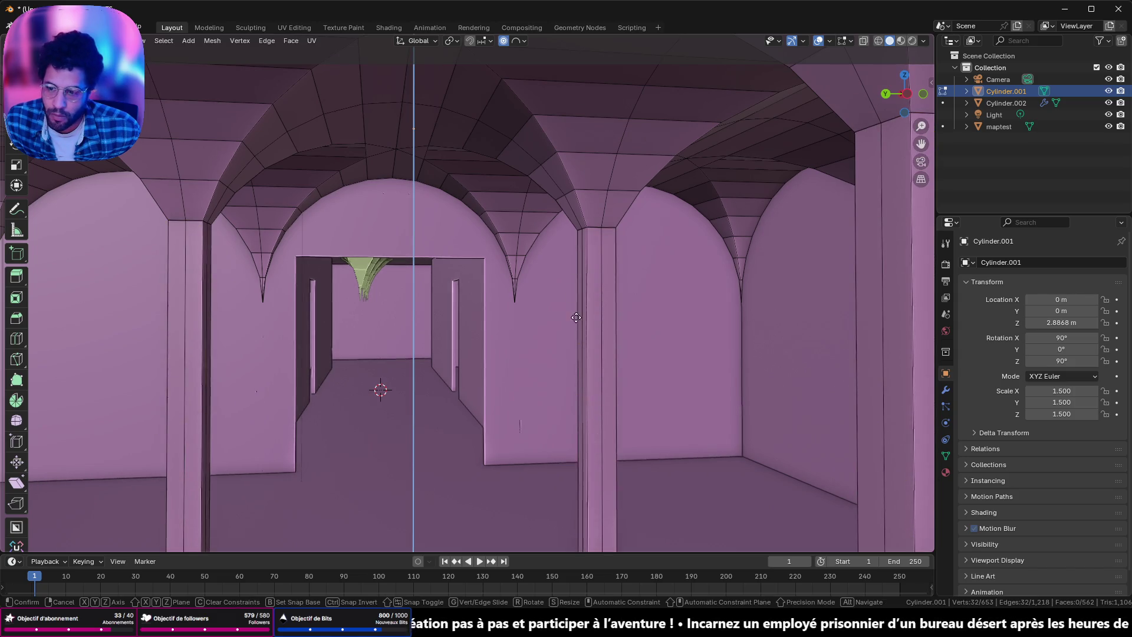
left_click(575, 317)
middle_click_drag(544, 362, 683, 368)
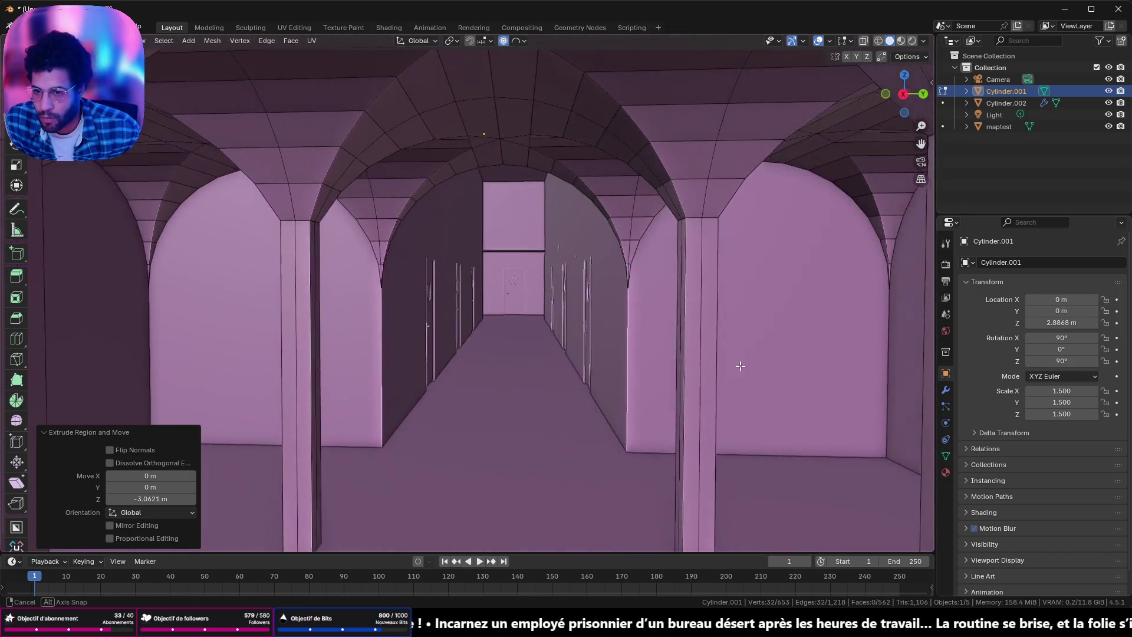
mouse_move(740, 364)
middle_mouse_down()
mouse_move(68, 377)
mouse_move(234, 366)
middle_mouse_up()
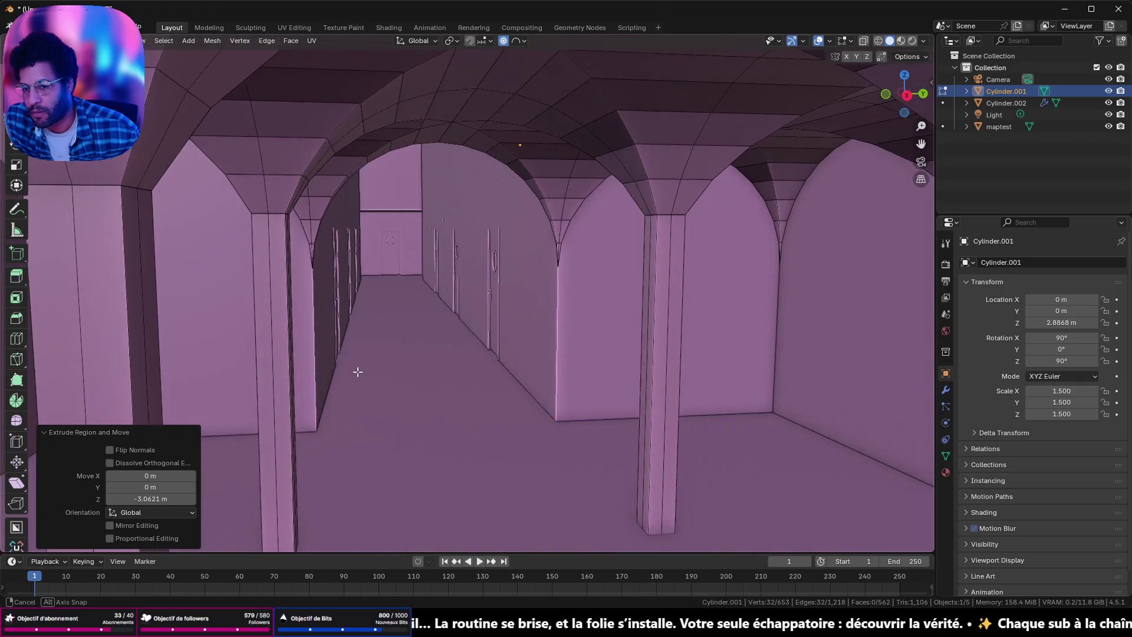
middle_click_drag(234, 366, 351, 372)
Step: Bevel the pillar-top edges where they meet the vault, then return to object mode
key("Tab")
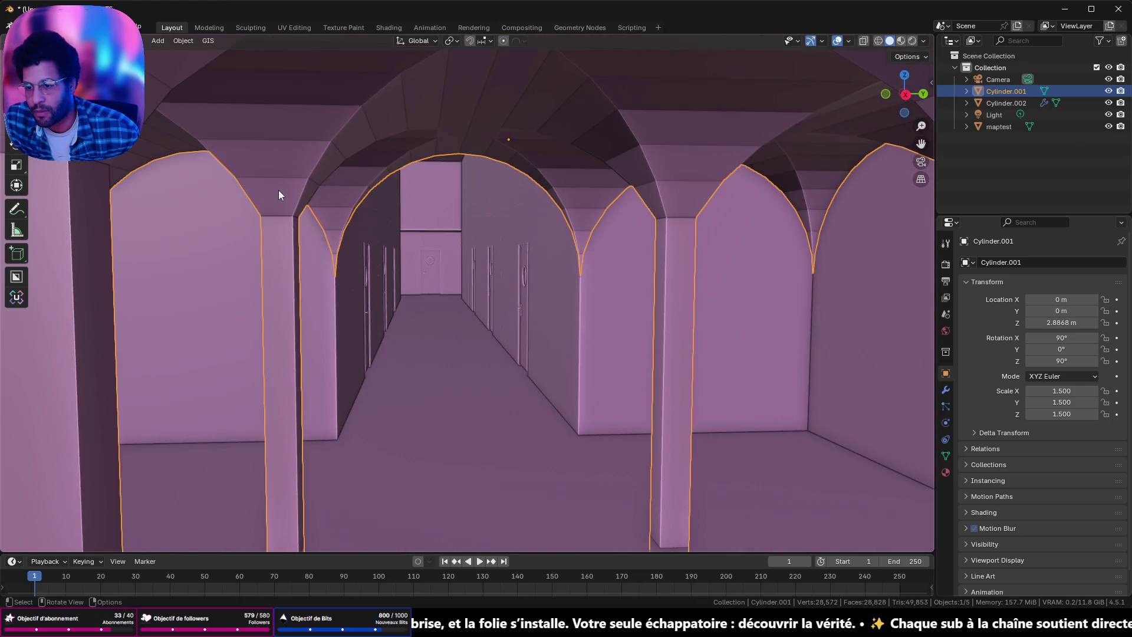
key("Tab")
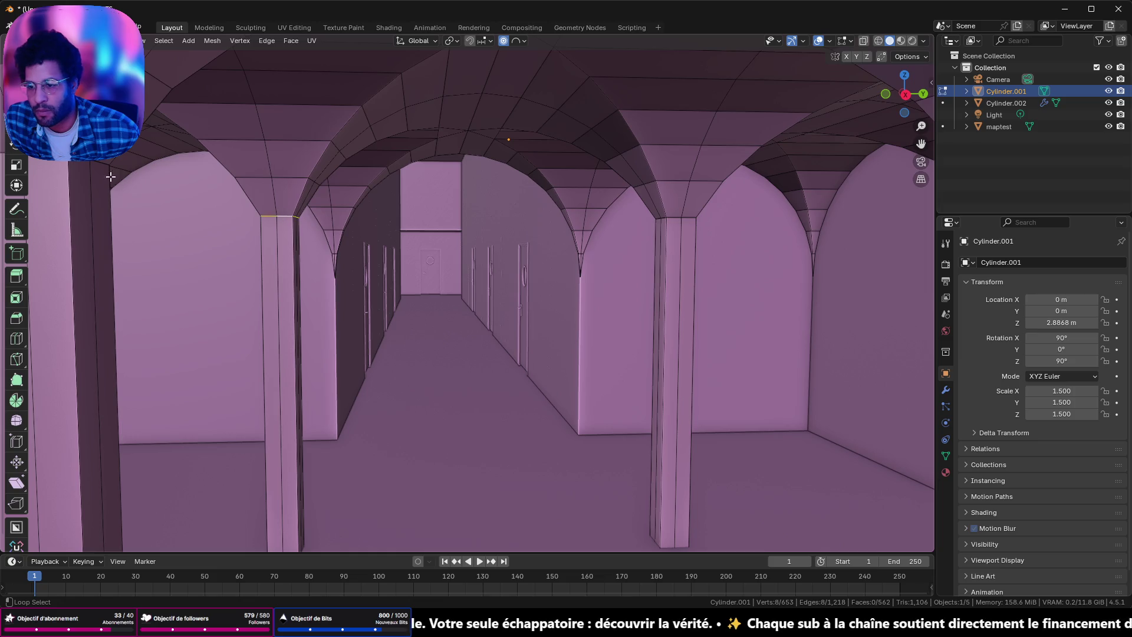
middle_click_drag(680, 220, 749, 231)
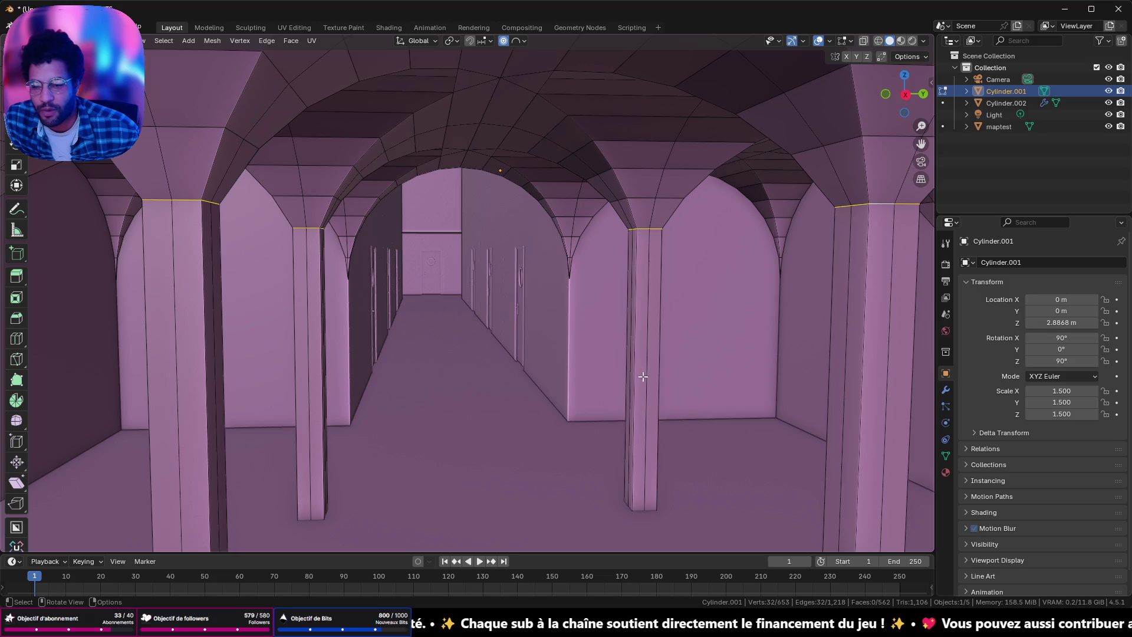
key("ctrl+b")
scroll(472, 389, "up", 5)
scroll(470, 402, "up", 4)
left_click(470, 407)
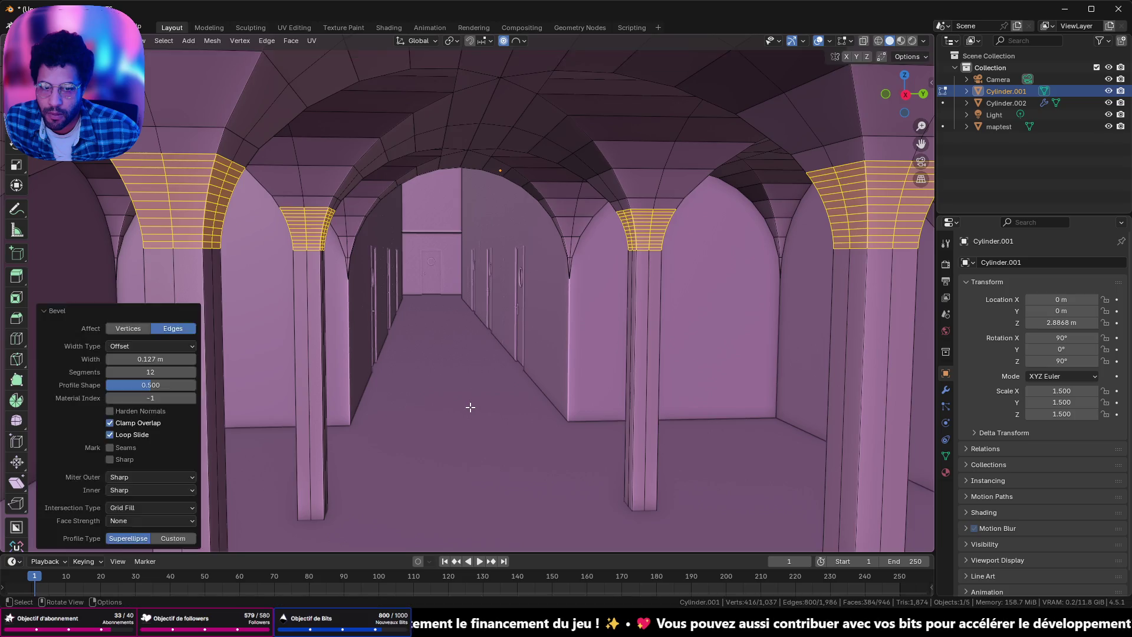
key("Tab")
scroll(568, 296, "up", 3)
middle_click_drag(569, 297, 285, 288)
scroll(303, 287, "up", 3)
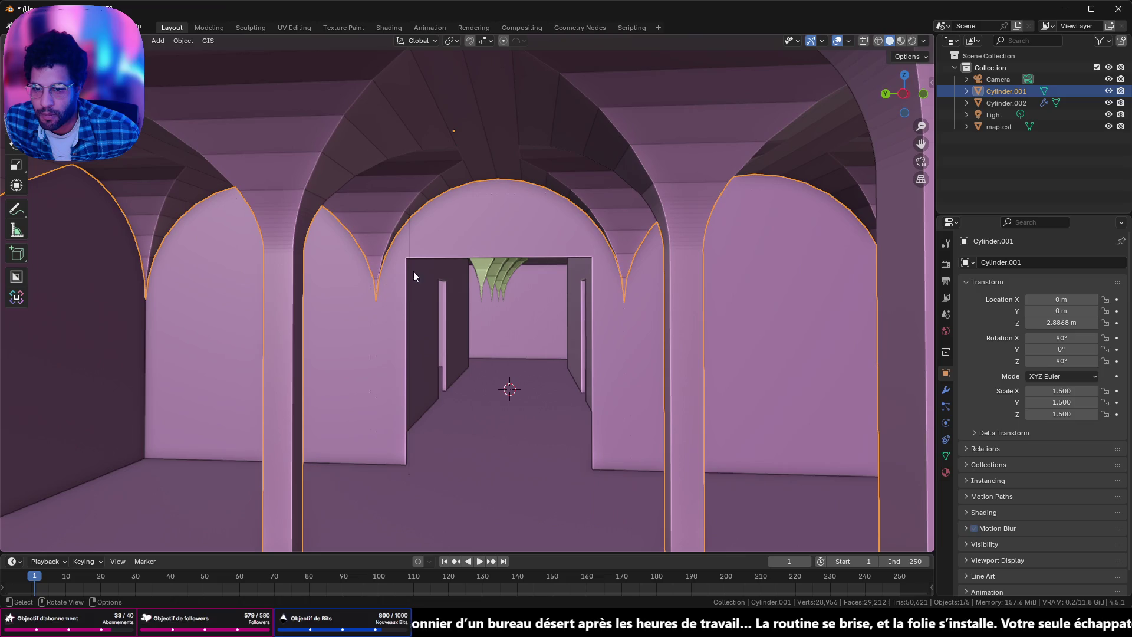
mouse_move(467, 268)
middle_mouse_down()
mouse_move(19, 277)
mouse_move(896, 267)
mouse_move(864, 266)
middle_mouse_up()
mouse_move(542, 136)
middle_mouse_down("ctrl")
mouse_move(518, 131)
mouse_move(455, 183)
mouse_move(593, 240)
mouse_move(651, 208)
mouse_move(554, 179)
mouse_move(528, 221)
middle_mouse_up("ctrl")
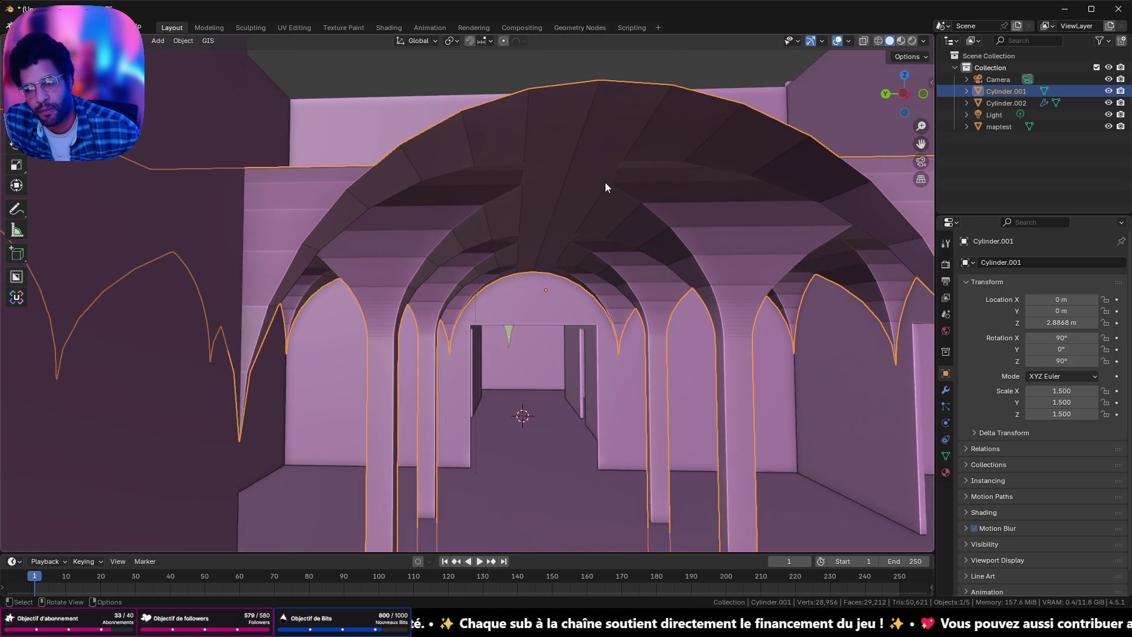
scroll(605, 182, "down", 2)
scroll(606, 182, "down", 2)
scroll(606, 181, "down", 2)
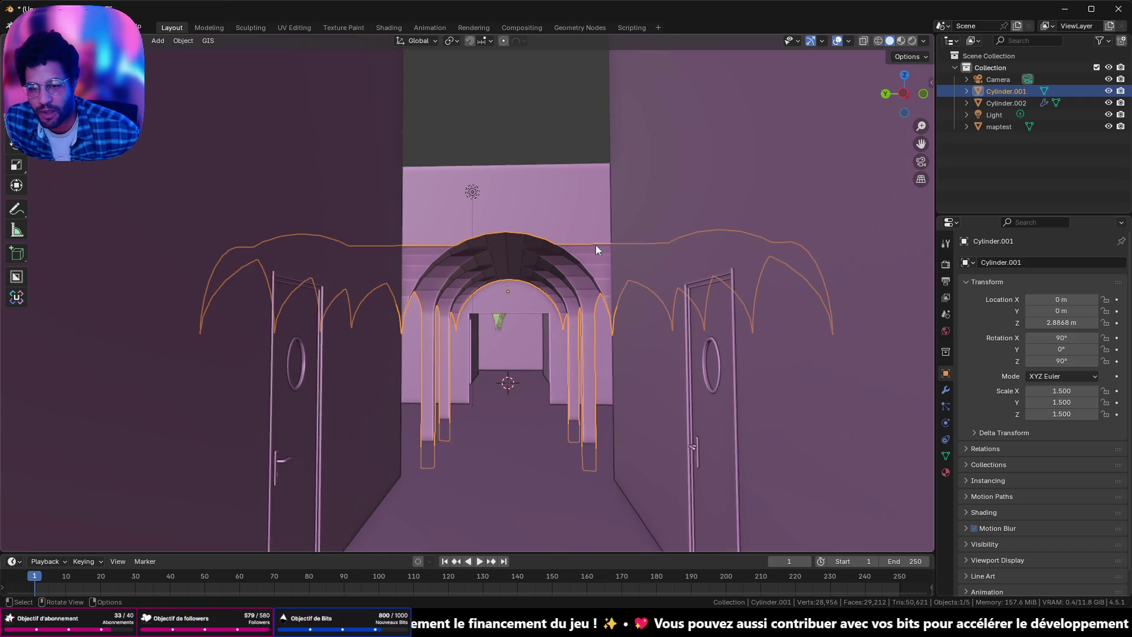
mouse_move(613, 307)
middle_mouse_down()
mouse_move(533, 264)
mouse_move(542, 258)
mouse_move(523, 262)
mouse_move(538, 258)
middle_mouse_up()
scroll(848, 122, "down", 3)
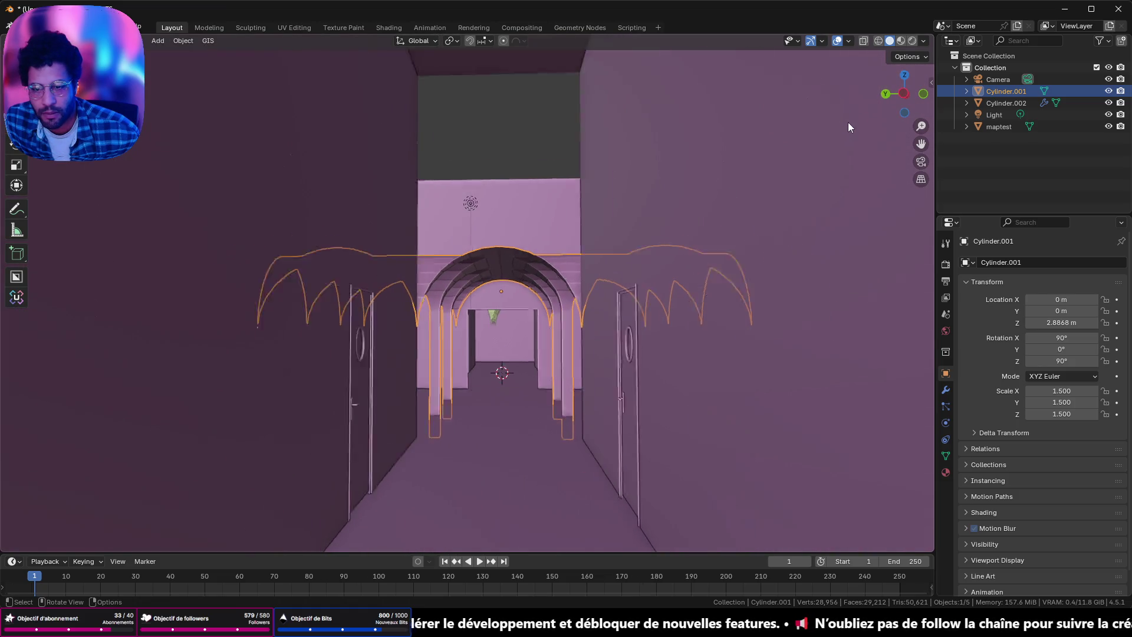
scroll(739, 136, "down", 3)
scroll(549, 221, "down", 2)
scroll(487, 244, "up", 5)
mouse_move(481, 249)
middle_mouse_down()
mouse_move(519, 233)
mouse_move(442, 174)
mouse_move(433, 138)
mouse_move(397, 136)
mouse_move(412, 208)
mouse_move(801, 202)
mouse_move(831, 216)
mouse_move(690, 239)
mouse_move(566, 164)
middle_mouse_up()
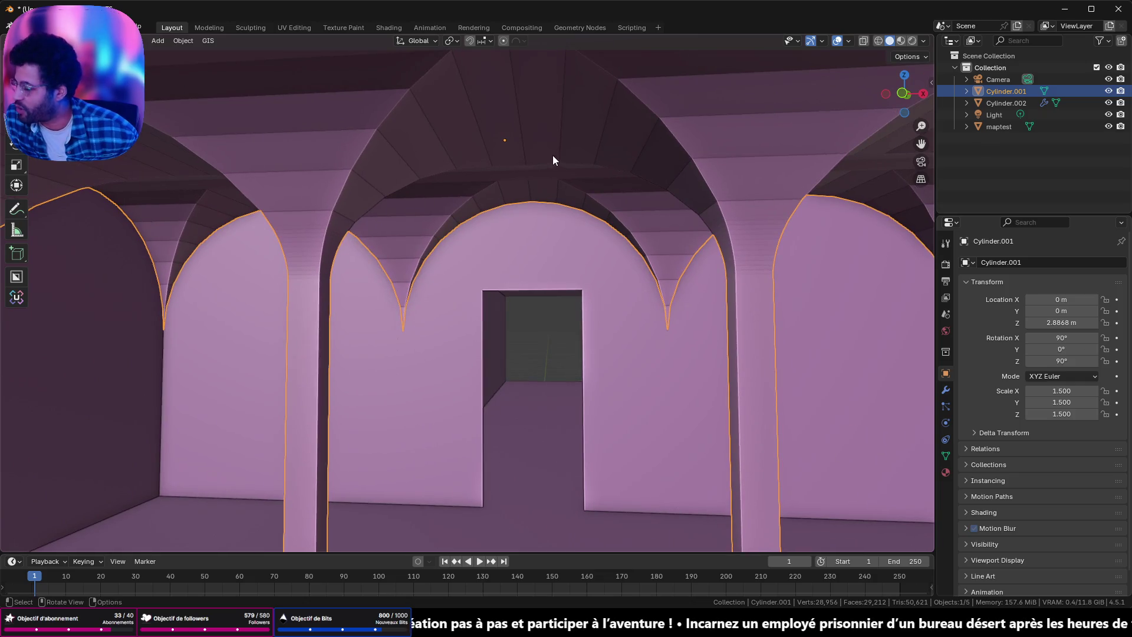
mouse_move(468, 180)
middle_mouse_down()
mouse_move(425, 203)
mouse_move(482, 218)
mouse_move(560, 187)
mouse_move(562, 156)
mouse_move(580, 203)
mouse_move(754, 208)
mouse_move(715, 208)
middle_mouse_up()
middle_click_drag(316, 205, 404, 204)
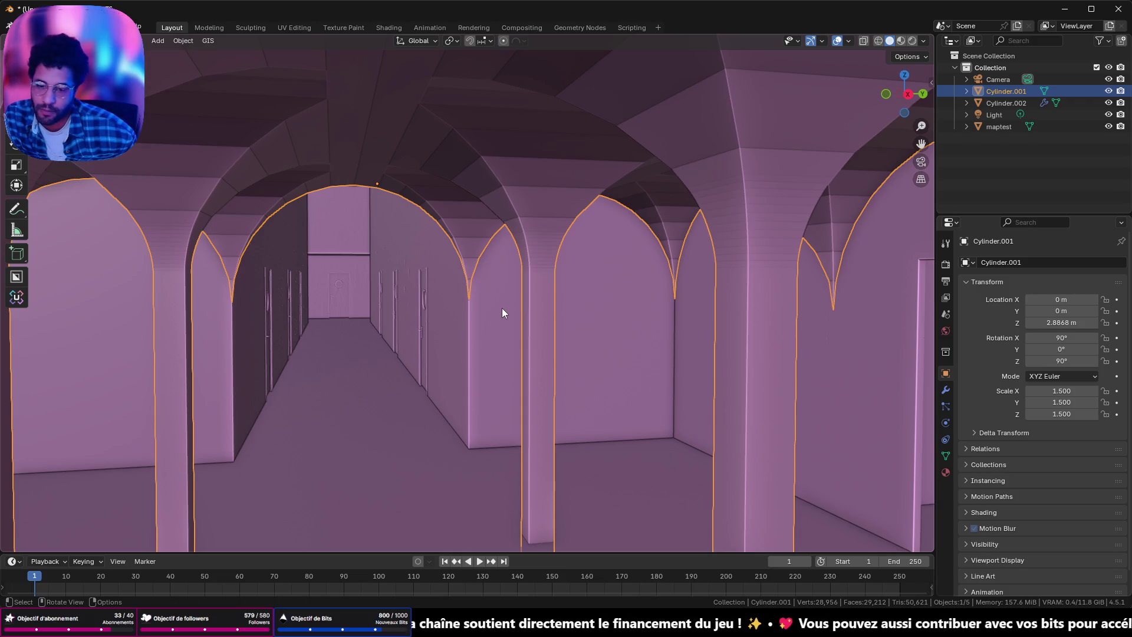
scroll(501, 314, "down", 2, "ctrl")
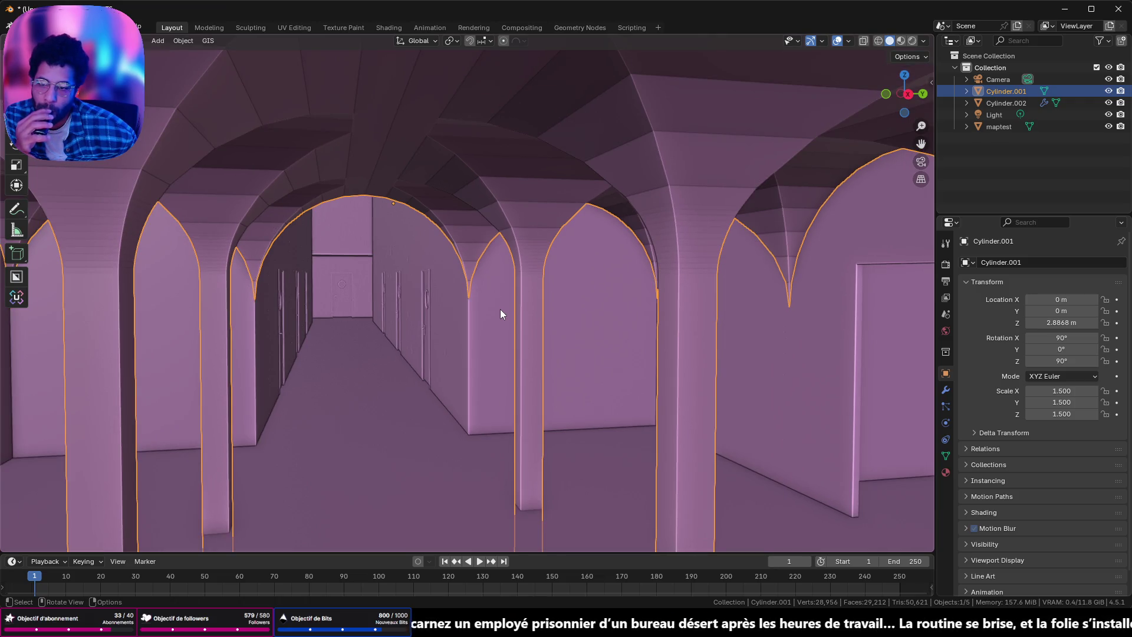
mouse_move(393, 261)
middle_mouse_down()
mouse_move(381, 261)
mouse_move(504, 273)
middle_mouse_up()
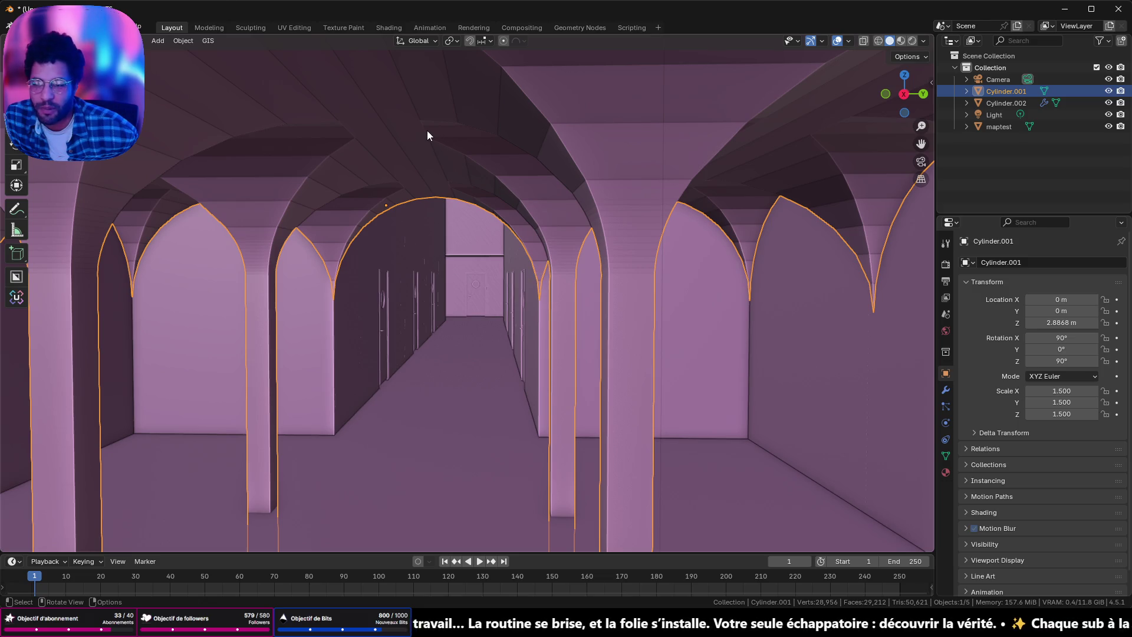
mouse_move(369, 270)
middle_mouse_down()
mouse_move(407, 261)
mouse_move(380, 280)
middle_mouse_up()
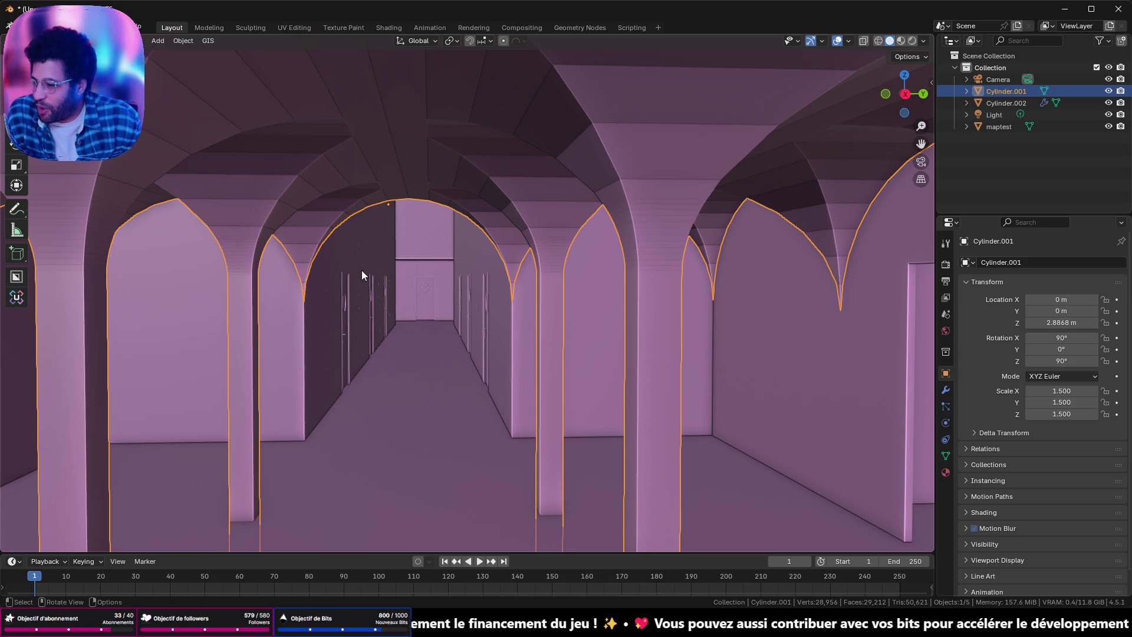
Step: Undo the pillar-capital bevel in edit mode and pull back to view the whole level
key("Tab")
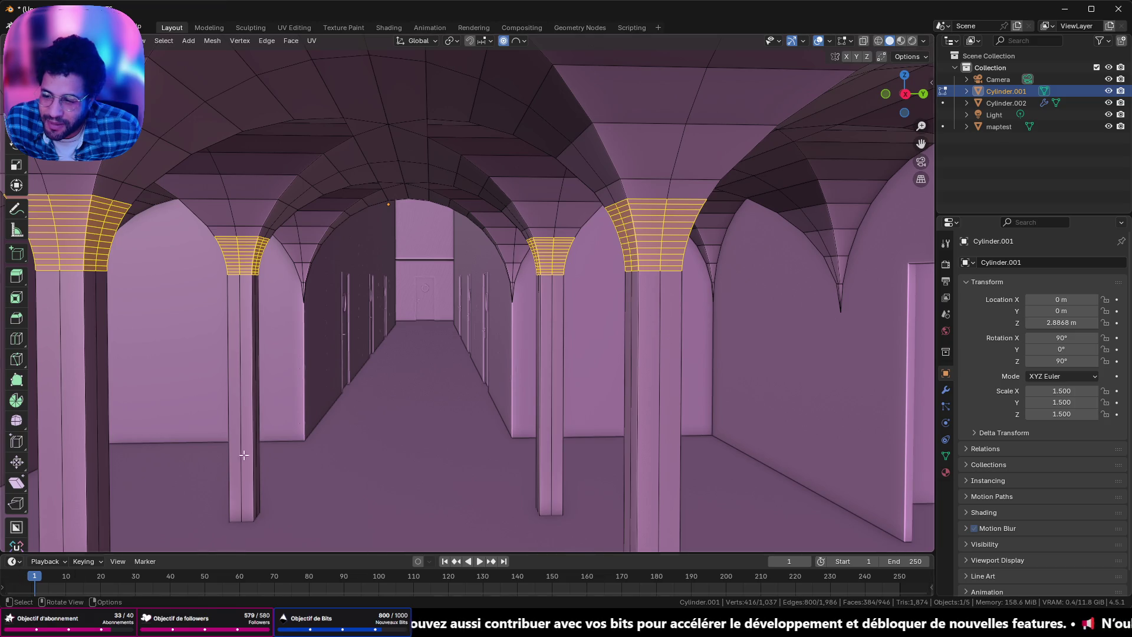
key("ctrl+z")
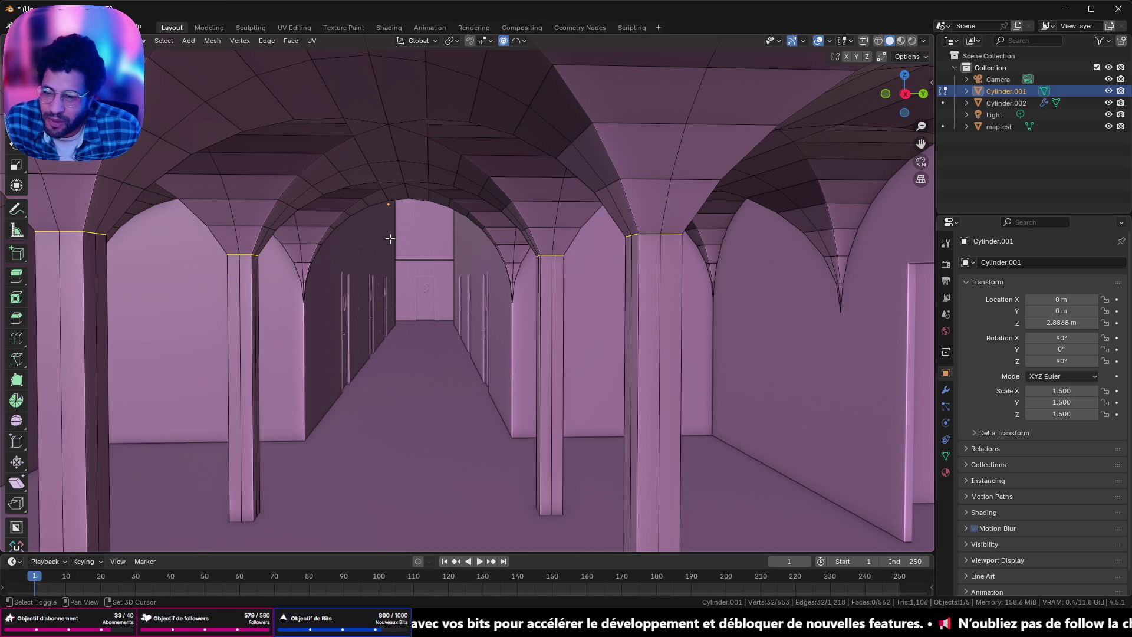
middle_click_drag(444, 292, 437, 243)
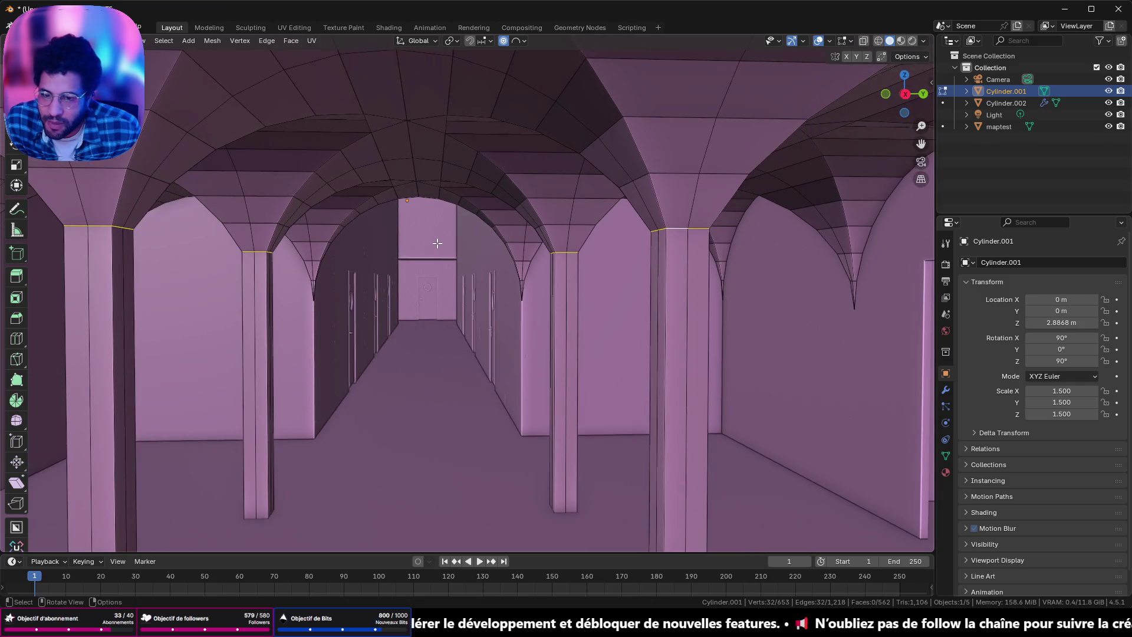
scroll(437, 244, "down", 5)
scroll(436, 242, "up", 4)
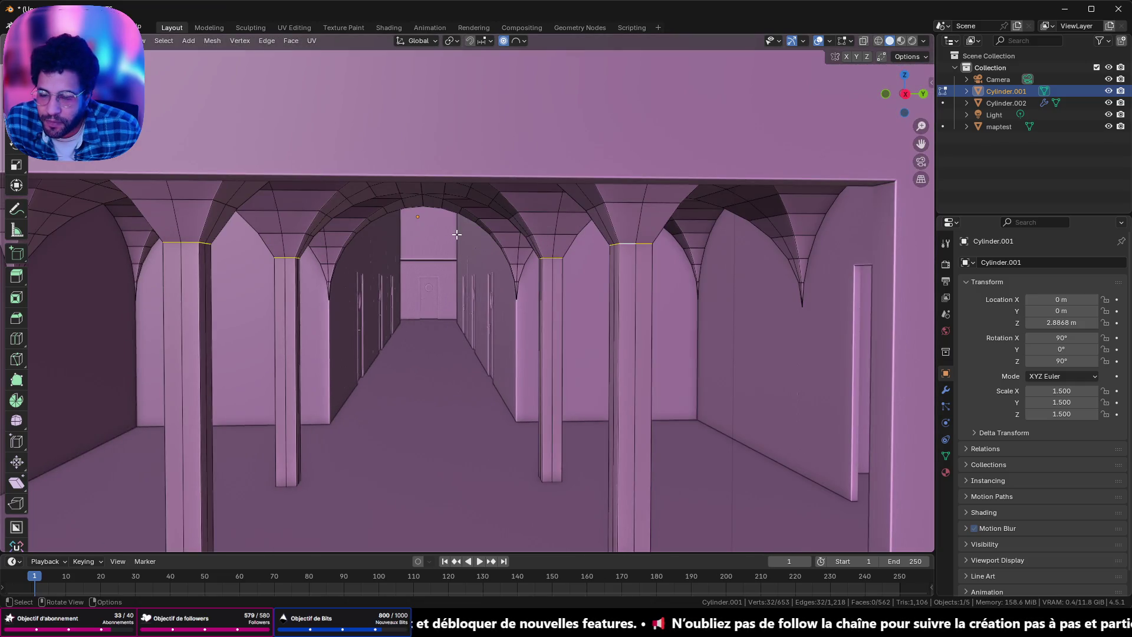
scroll(456, 234, "down", 8)
middle_click_drag(462, 245, 467, 275)
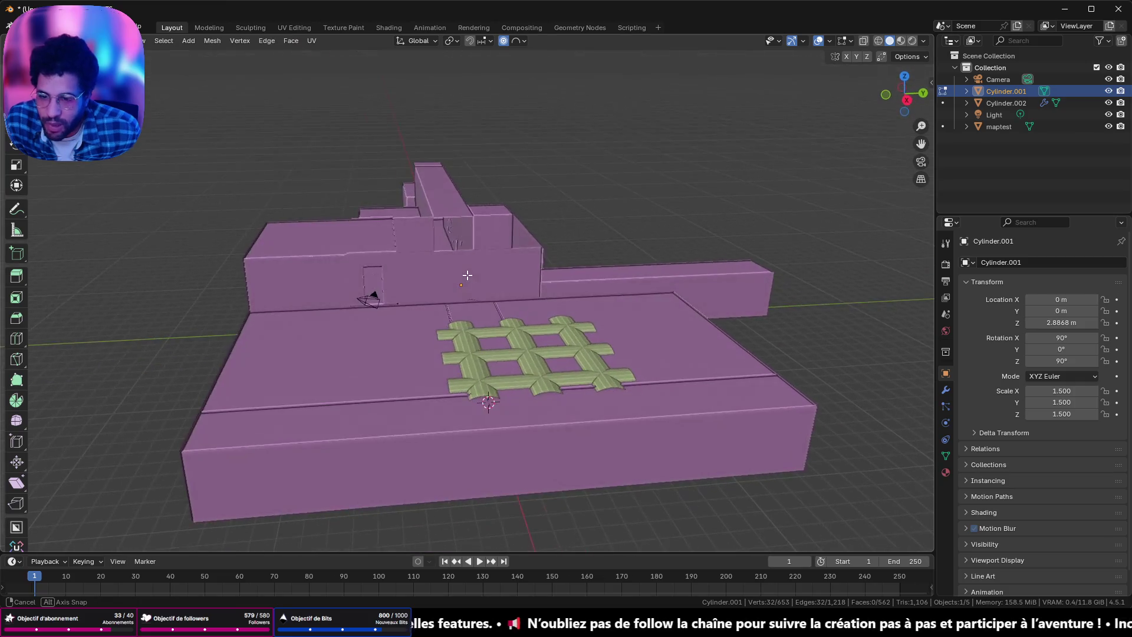
Step: Switch editing from the ceiling to the maptest level mesh and view it from the side
left_click(499, 464)
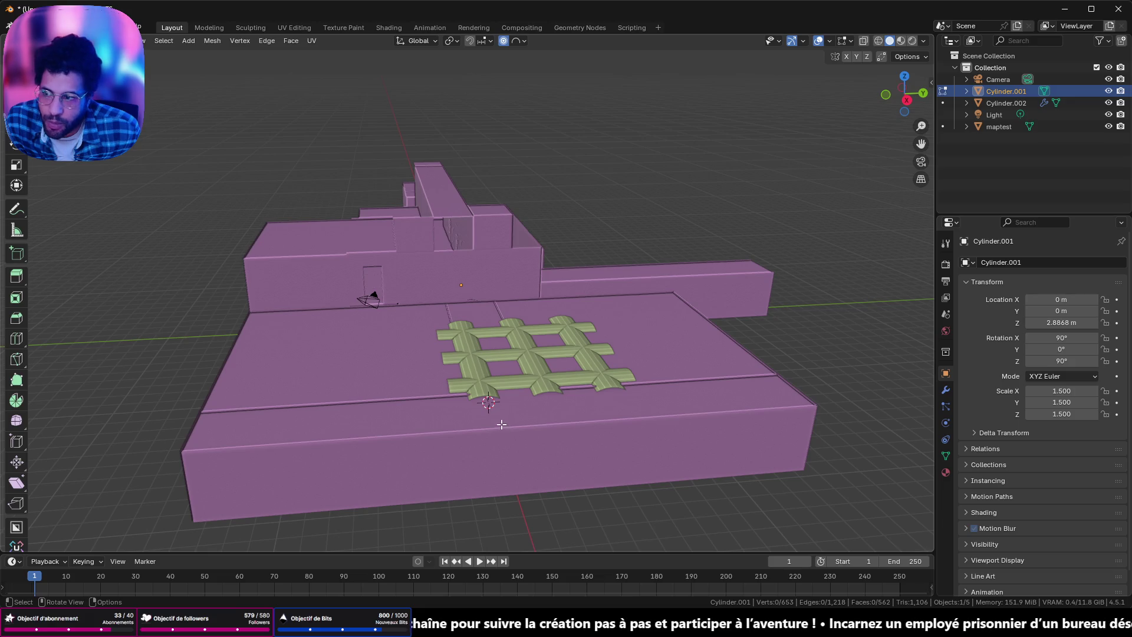
key("Tab")
left_click(533, 424)
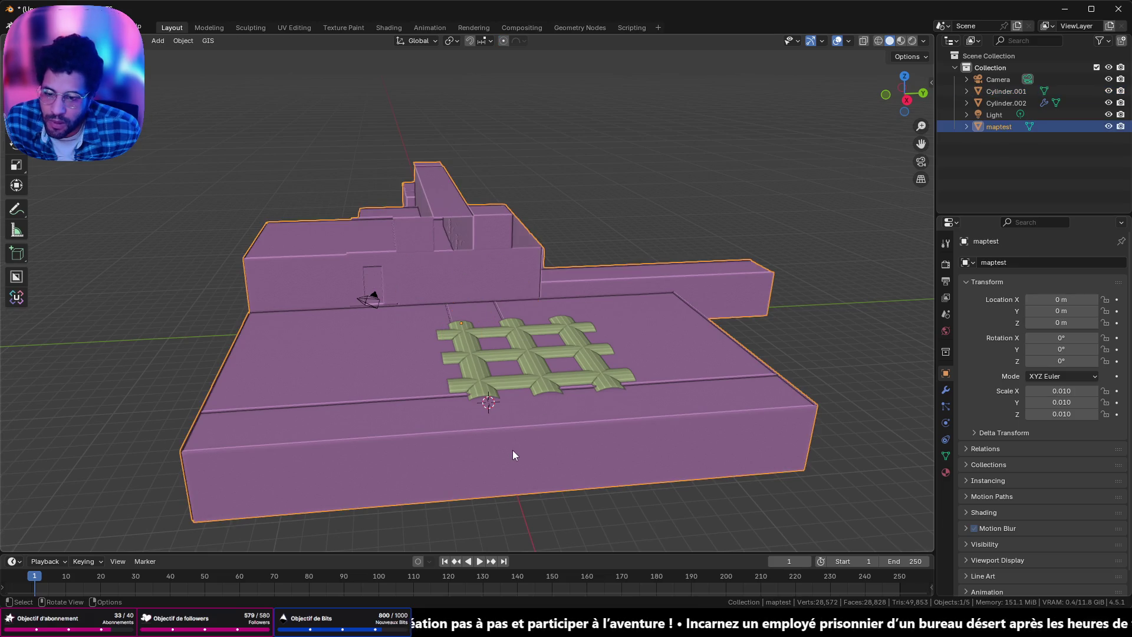
key("Tab")
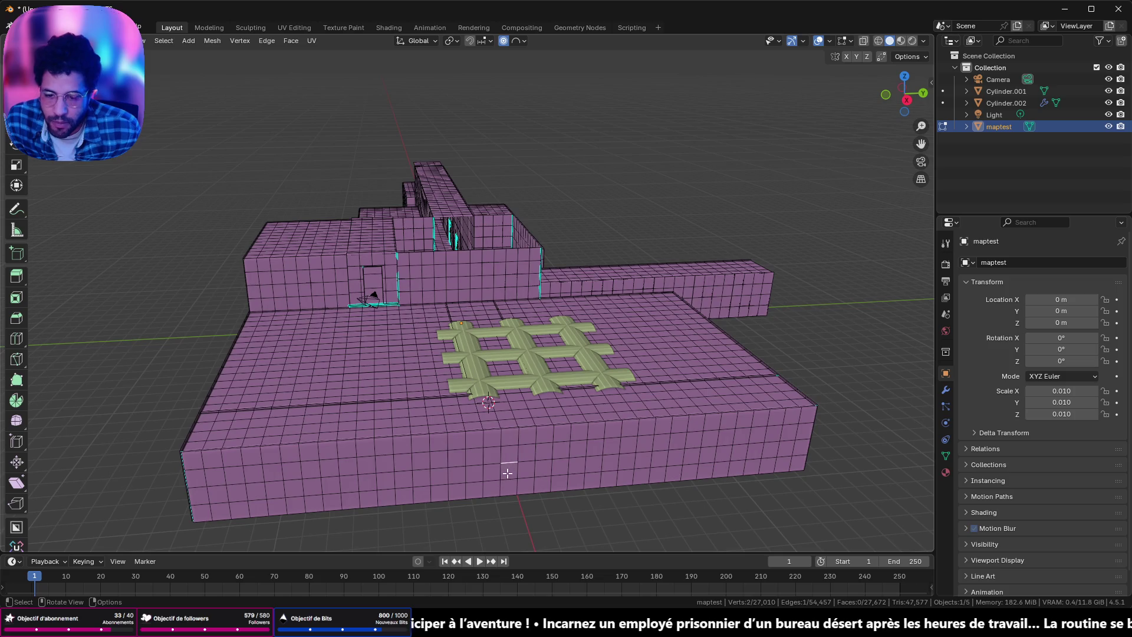
left_click(906, 99)
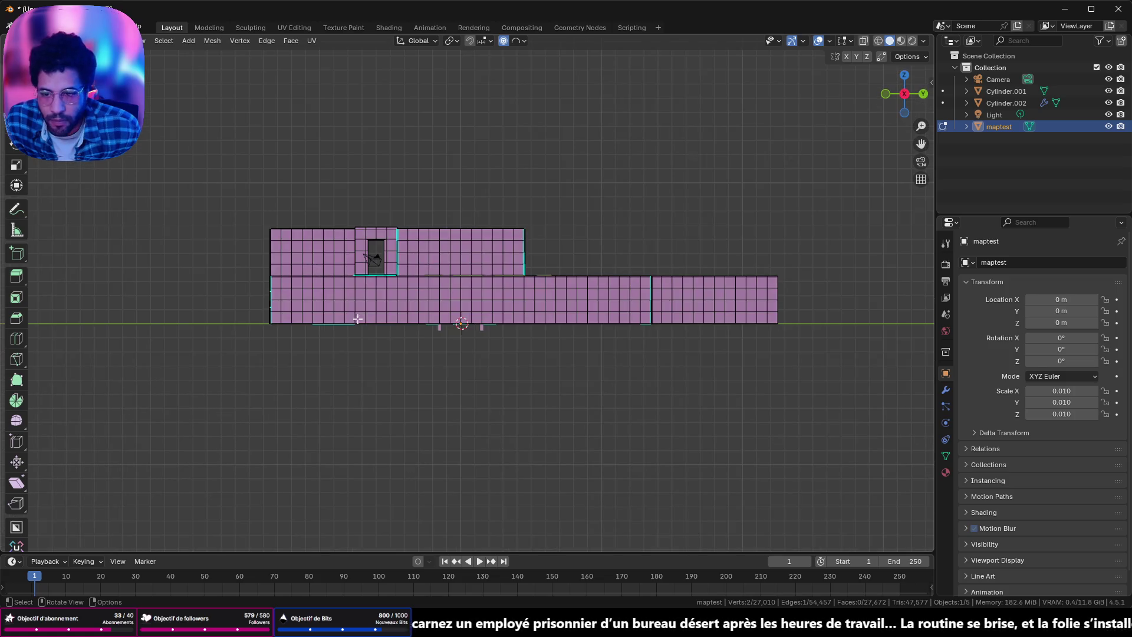
Step: Box-select a strip of lower wall faces, grow the selection and delete the faces
left_click_drag(276, 280, 643, 318)
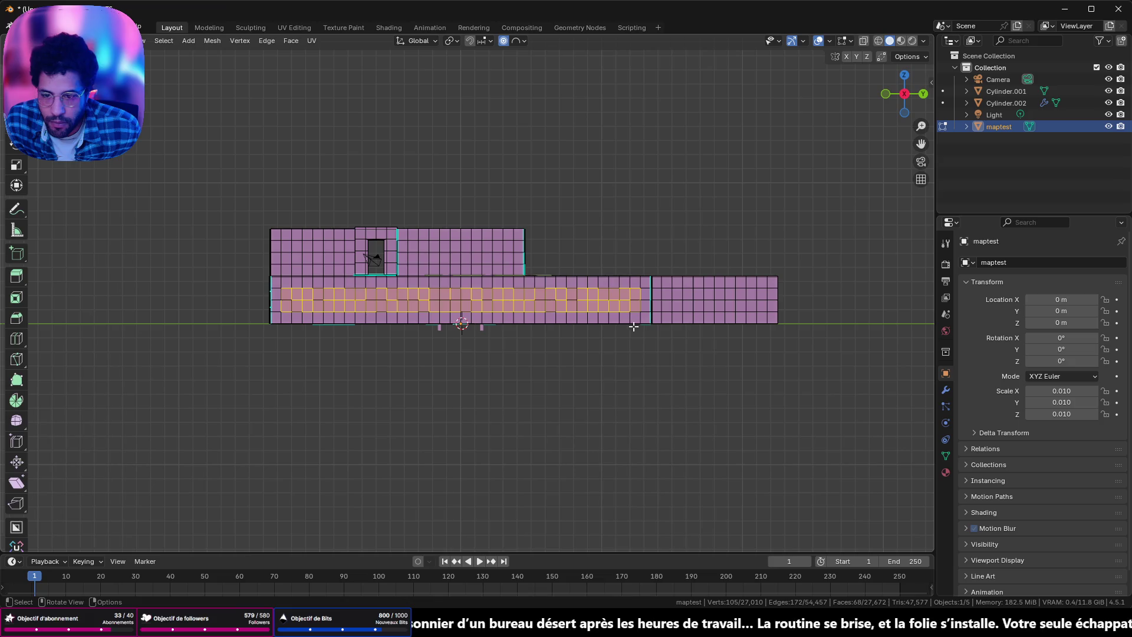
key("ctrl+KP_Add")
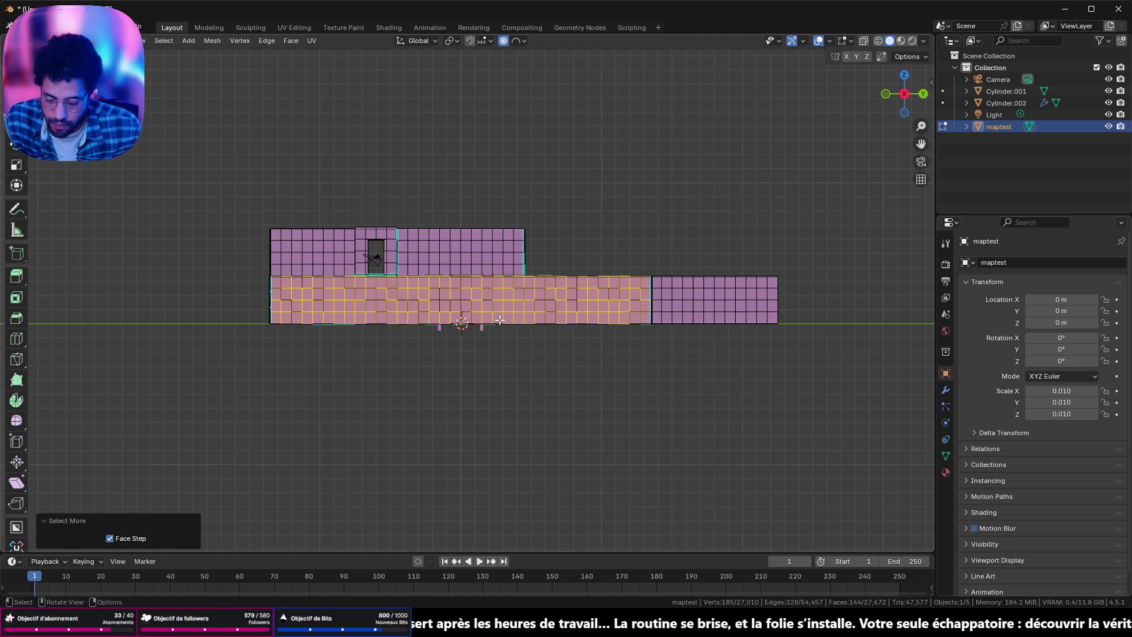
key("x")
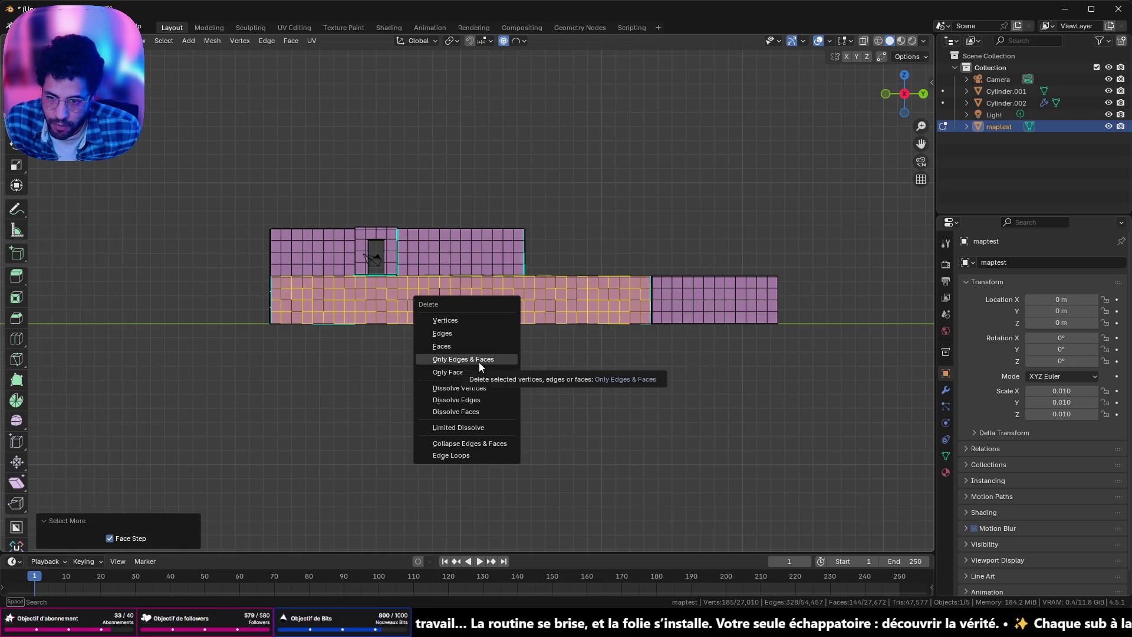
left_click(470, 345)
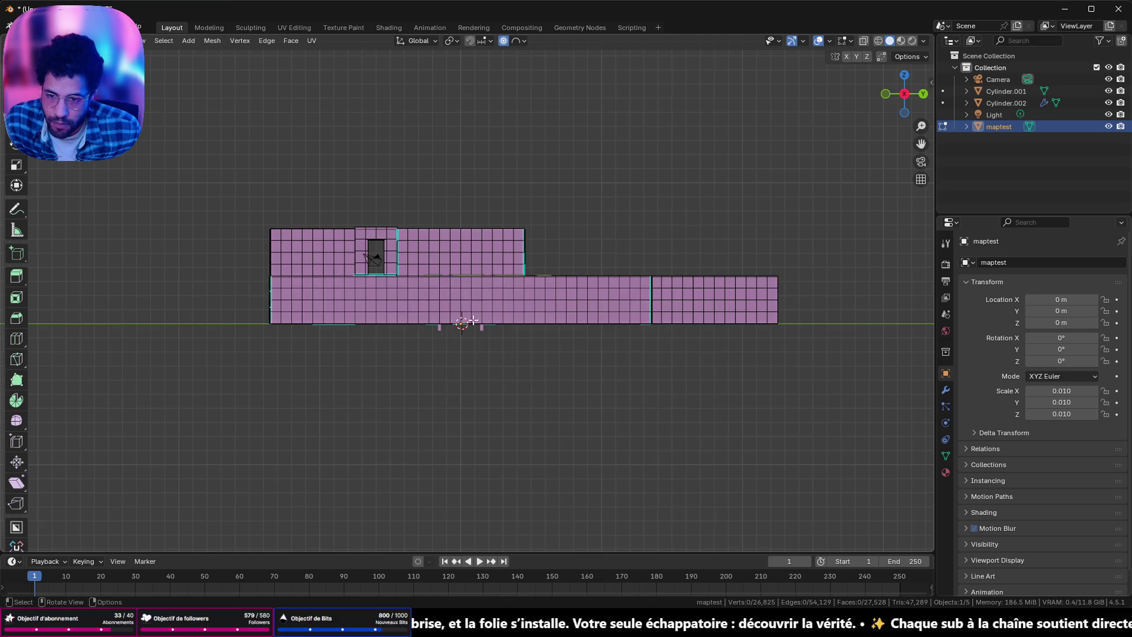
Step: Orbit to the level's front, select and grow the front wall faces, and delete them
middle_click_drag(474, 320, 488, 302)
middle_click_drag(484, 409, 650, 250)
left_click_drag(138, 281, 788, 351)
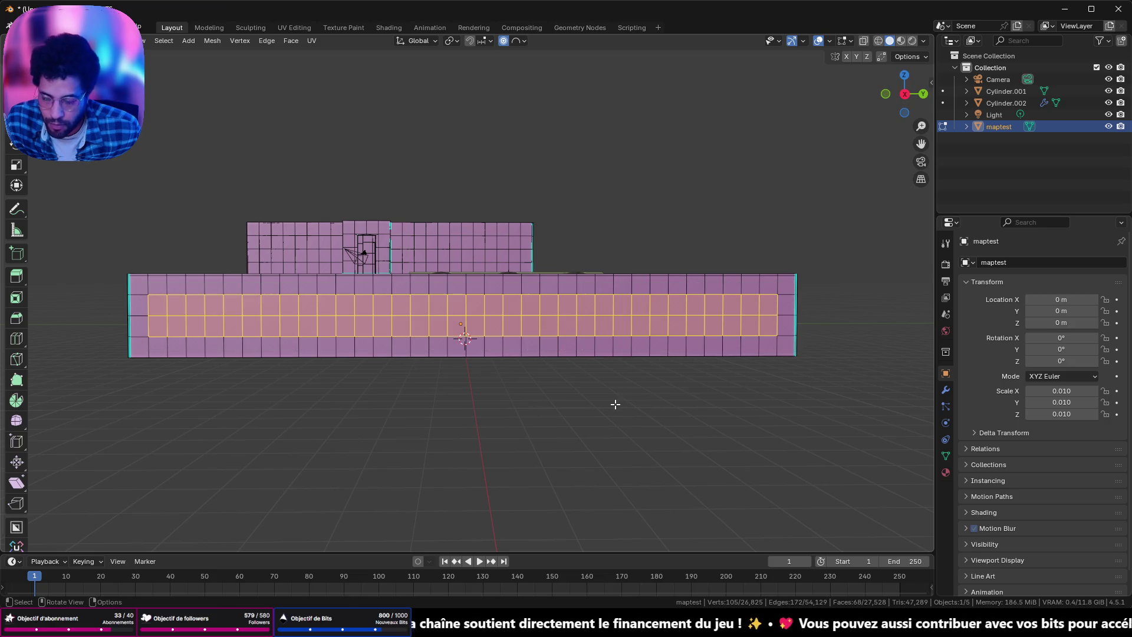
key("ctrl+KP_Add")
key("x")
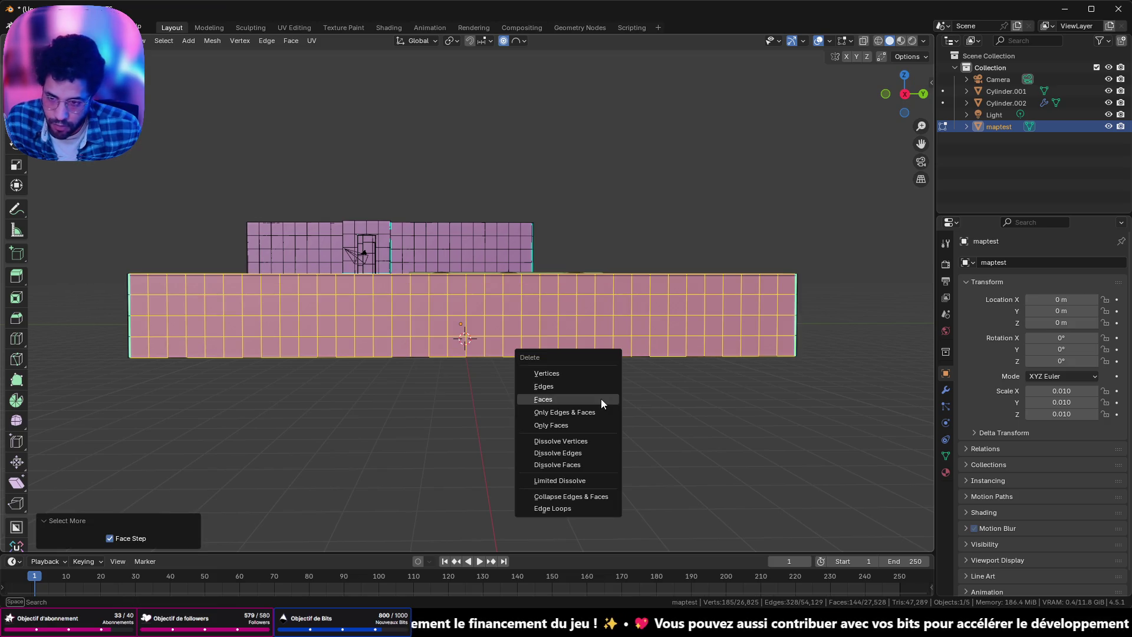
left_click(600, 399)
scroll(497, 312, "up", 3)
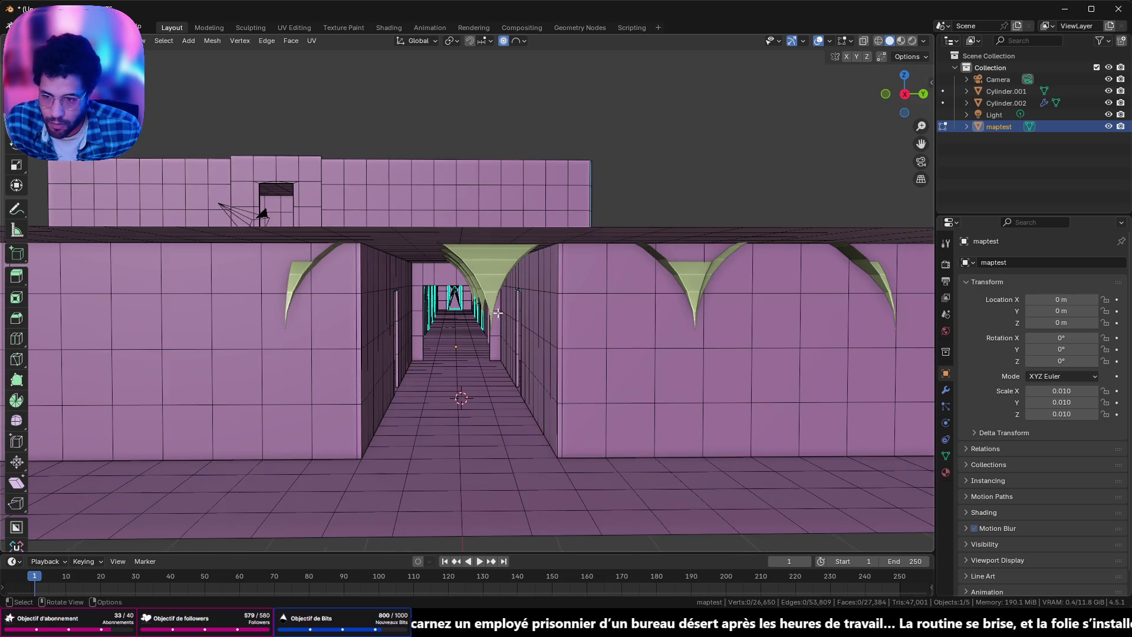
Step: Switch the edited object to the vaulted ceiling mesh Cylinder.001 in the viewport
middle_click_drag(538, 291, 525, 295)
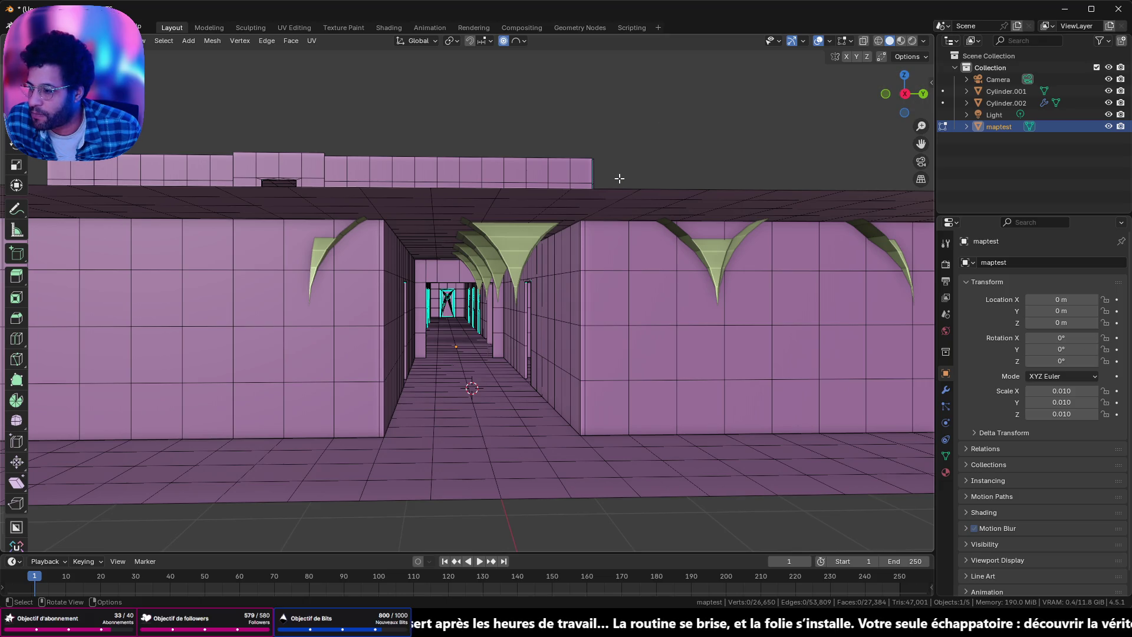
scroll(553, 228, "up", 3)
scroll(548, 226, "up", 2)
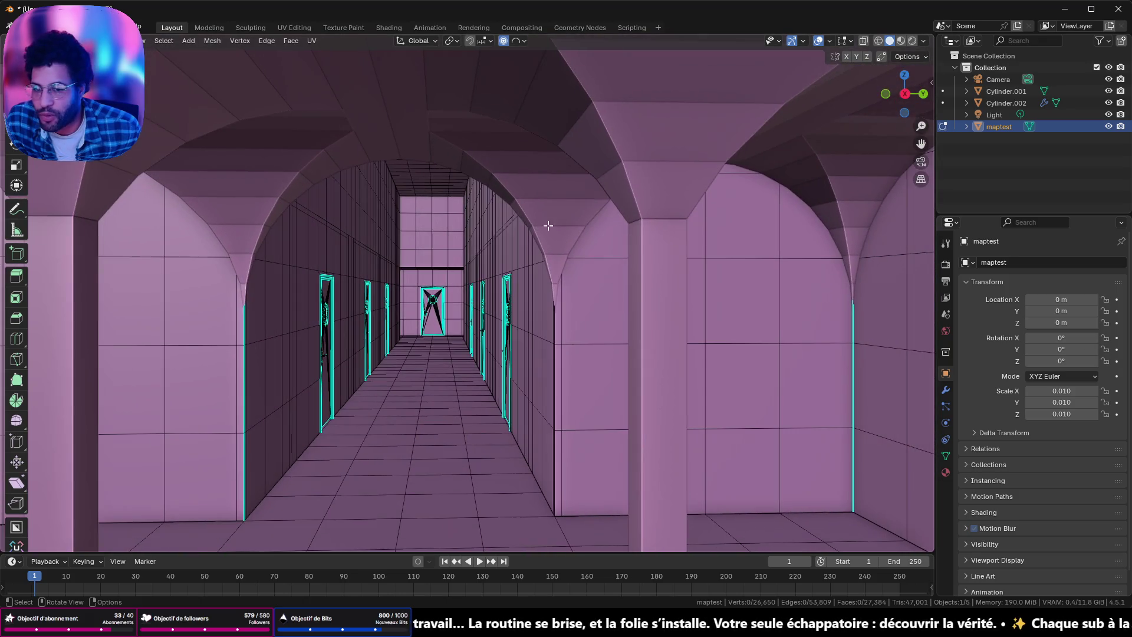
mouse_move(550, 215)
middle_mouse_down()
mouse_move(581, 180)
mouse_move(503, 245)
mouse_move(488, 220)
mouse_move(579, 207)
mouse_move(570, 244)
mouse_move(643, 199)
middle_mouse_up()
left_click(621, 205)
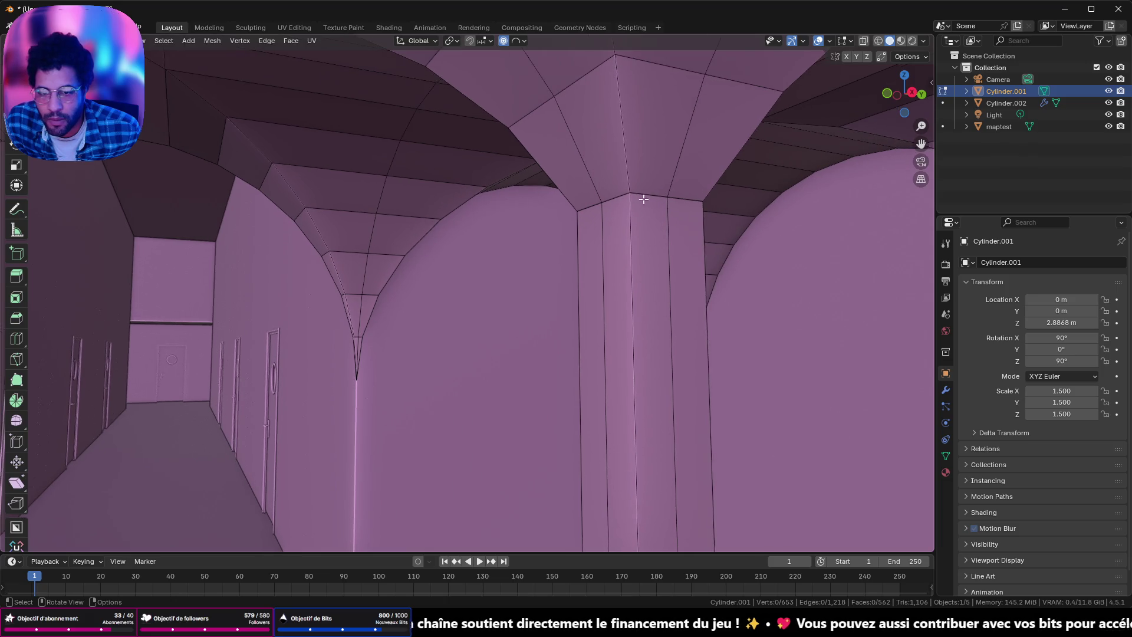
left_click(608, 292, "shift")
mouse_move(608, 293)
middle_mouse_down()
mouse_move(652, 293)
mouse_move(28, 290)
middle_mouse_up()
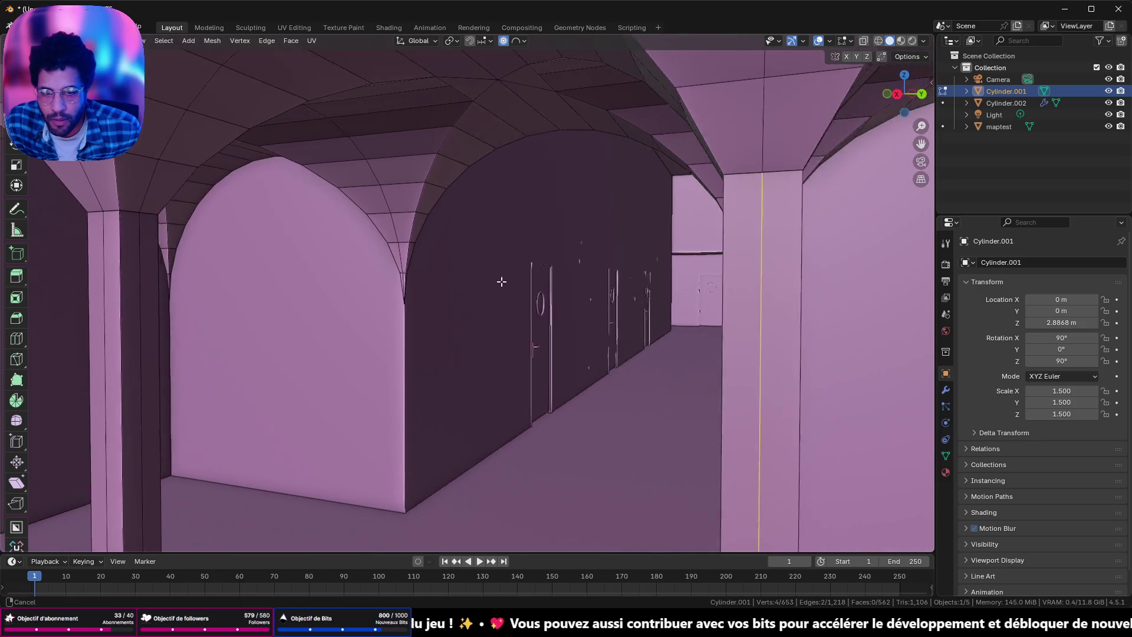
scroll(473, 216, "up", 5)
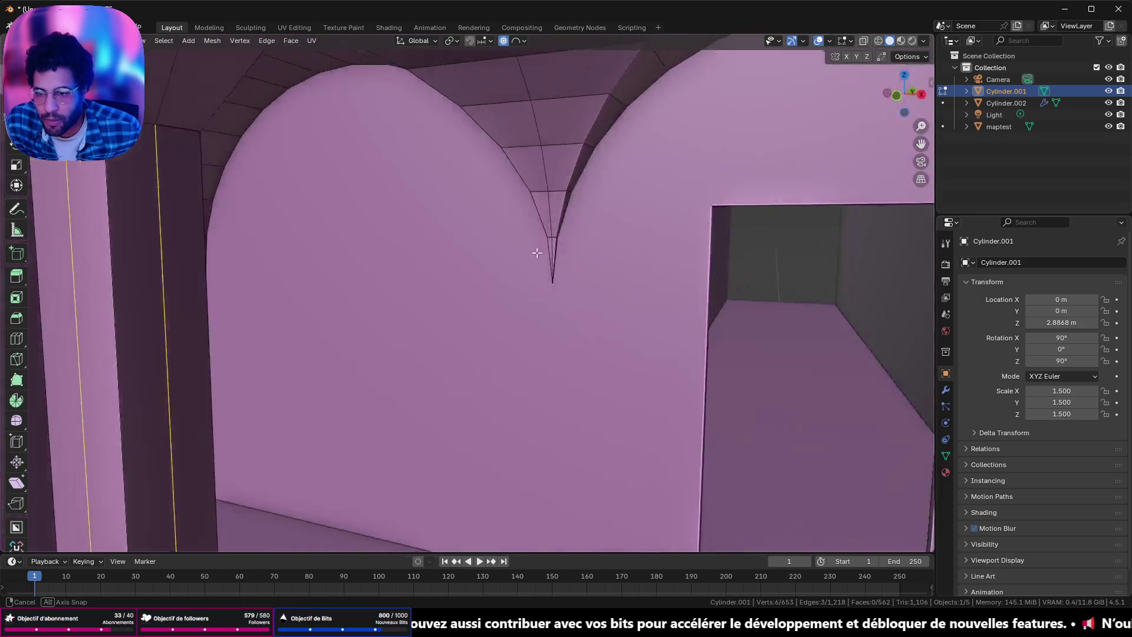
middle_click_drag(473, 216, 665, 254, "shift")
middle_click_drag(427, 313, 463, 304, "shift")
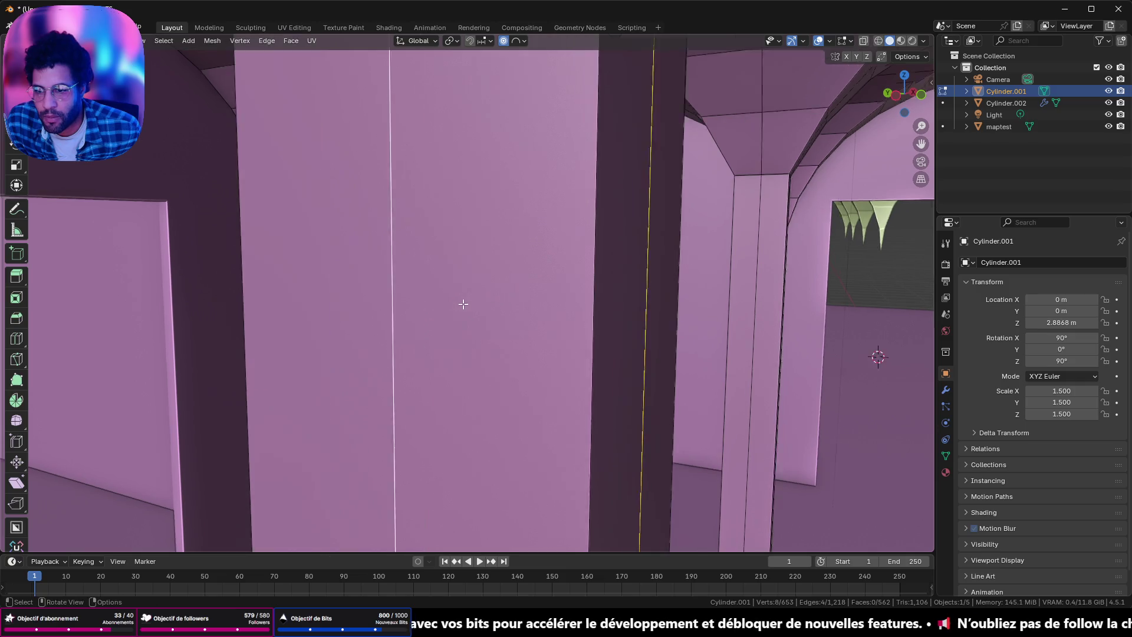
scroll(463, 303, "down", 3)
scroll(529, 304, "down", 2)
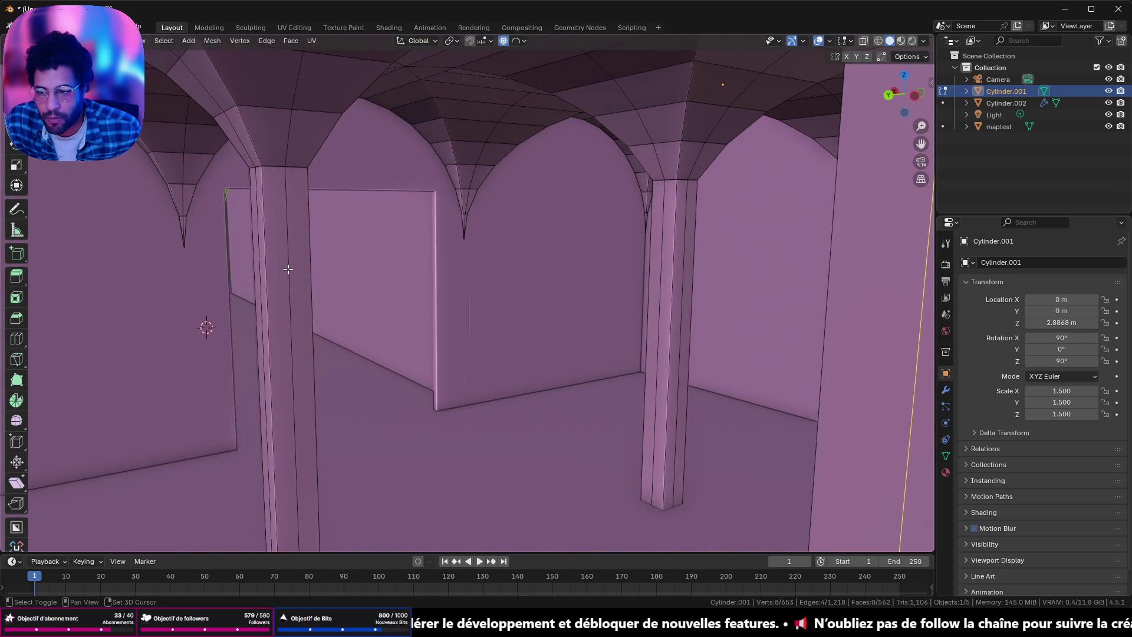
left_click(257, 272, "shift")
left_click(663, 242, "shift")
middle_click_drag(683, 236, 510, 243)
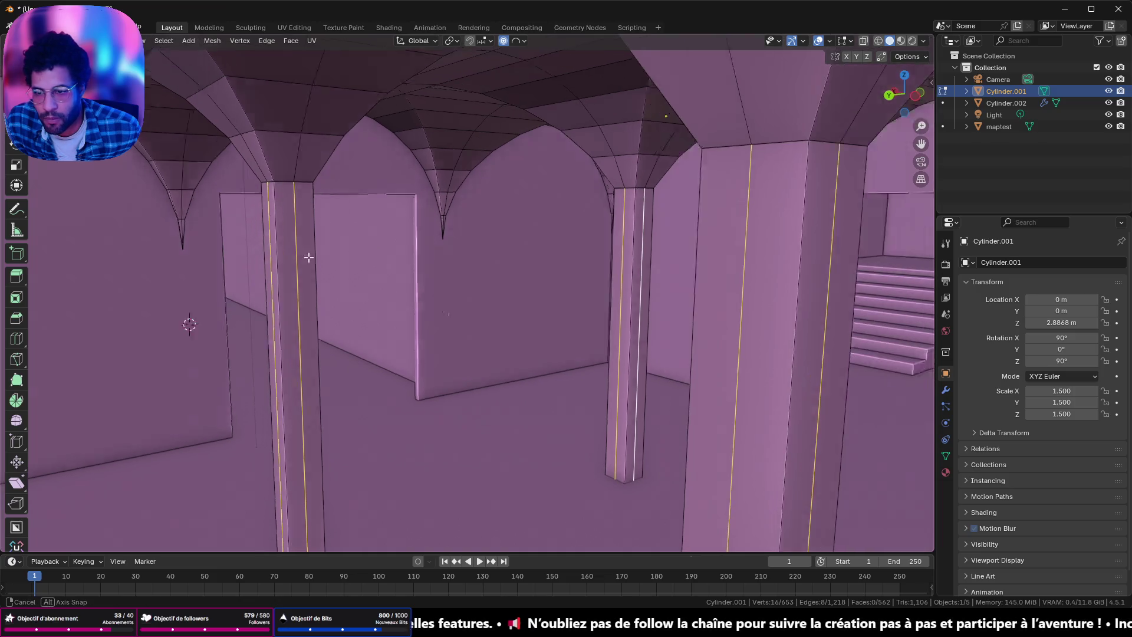
scroll(509, 243, "up", 2)
scroll(509, 248, "up", 5)
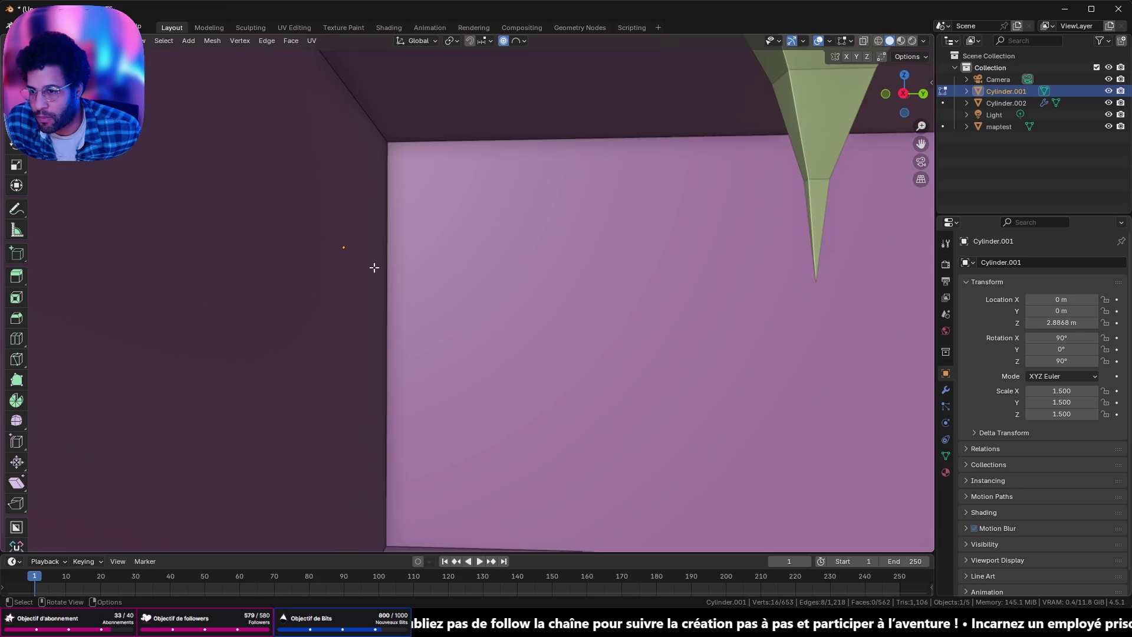
scroll(508, 256, "up", 2)
scroll(509, 272, "up", 4)
scroll(508, 256, "up", 4)
scroll(467, 214, "up", 4)
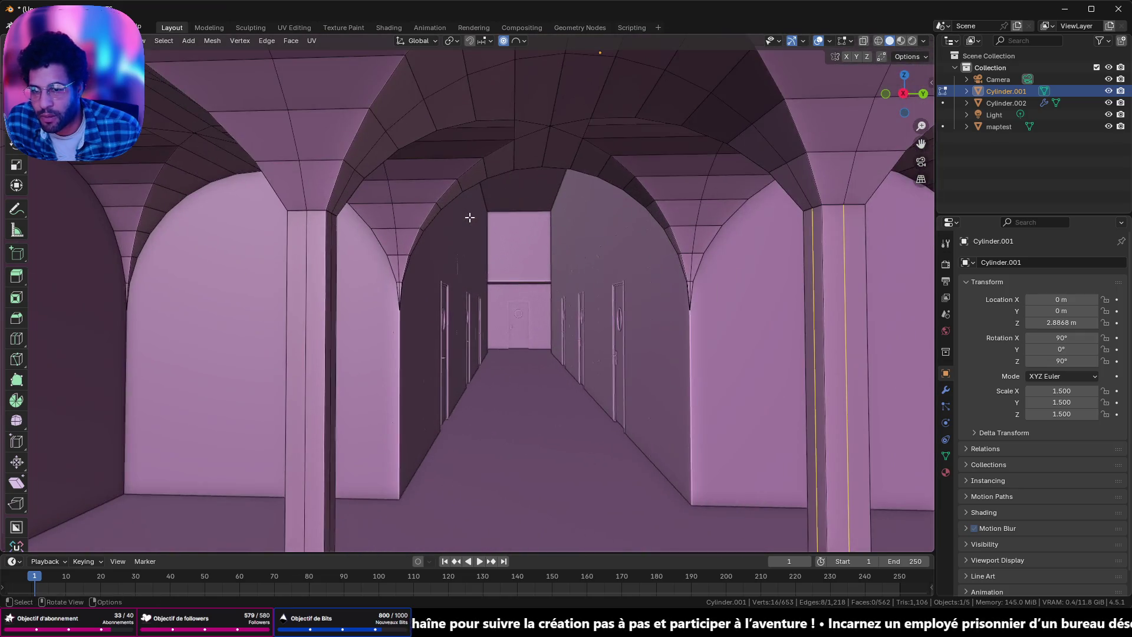
scroll(473, 172, "up", 4)
middle_click_drag(472, 172, 475, 165)
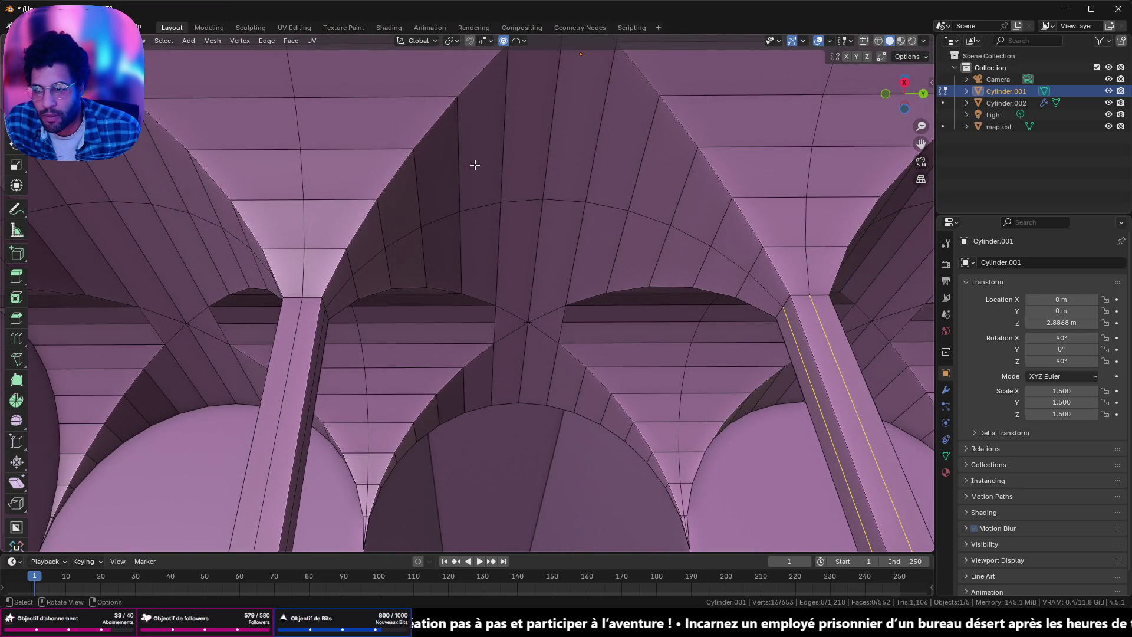
left_click(286, 400, "shift")
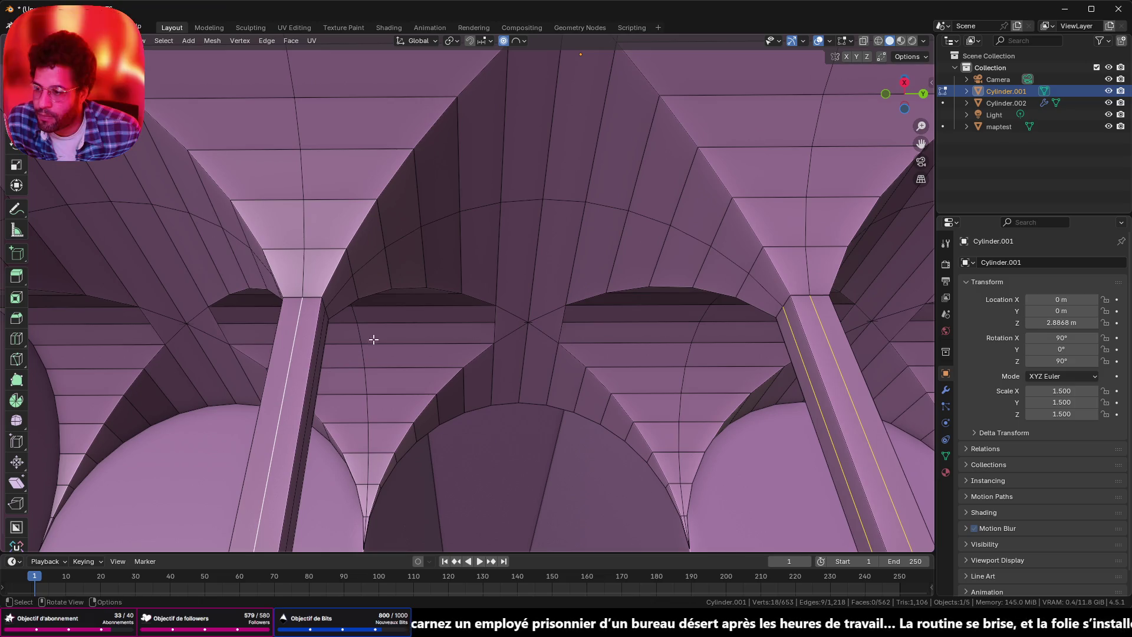
scroll(380, 332, "up", 1)
mouse_move(381, 332)
middle_mouse_down()
mouse_move(372, 337)
mouse_move(443, 332)
middle_mouse_up()
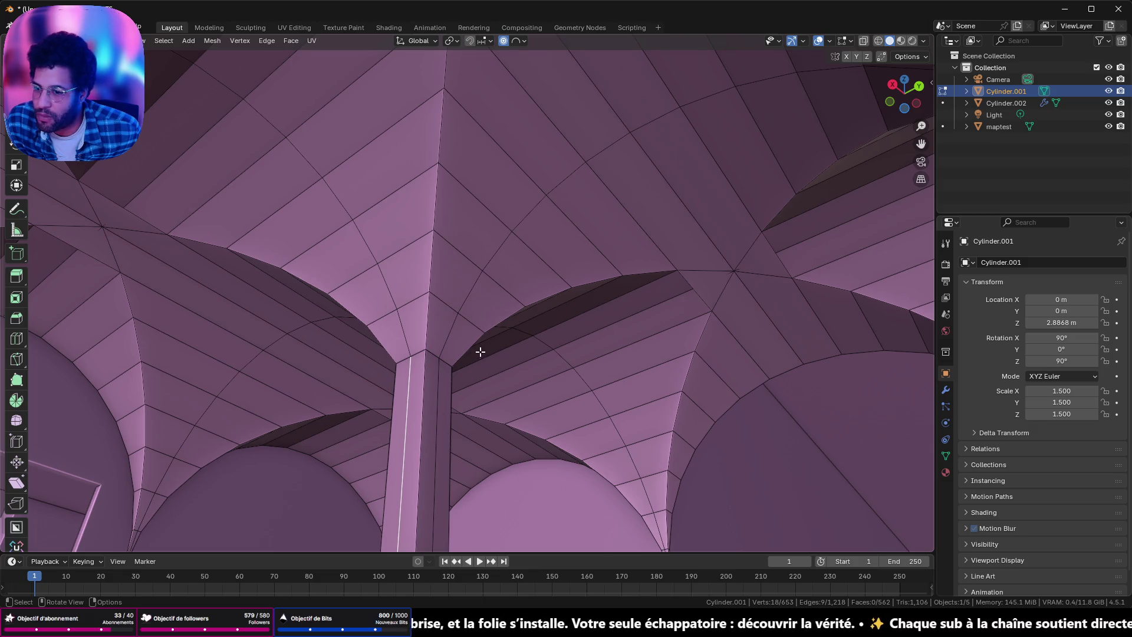
Step: Select the edge loops running along the vault groins and down a column
left_click(405, 338, "alt")
left_click(451, 330, "alt+shift")
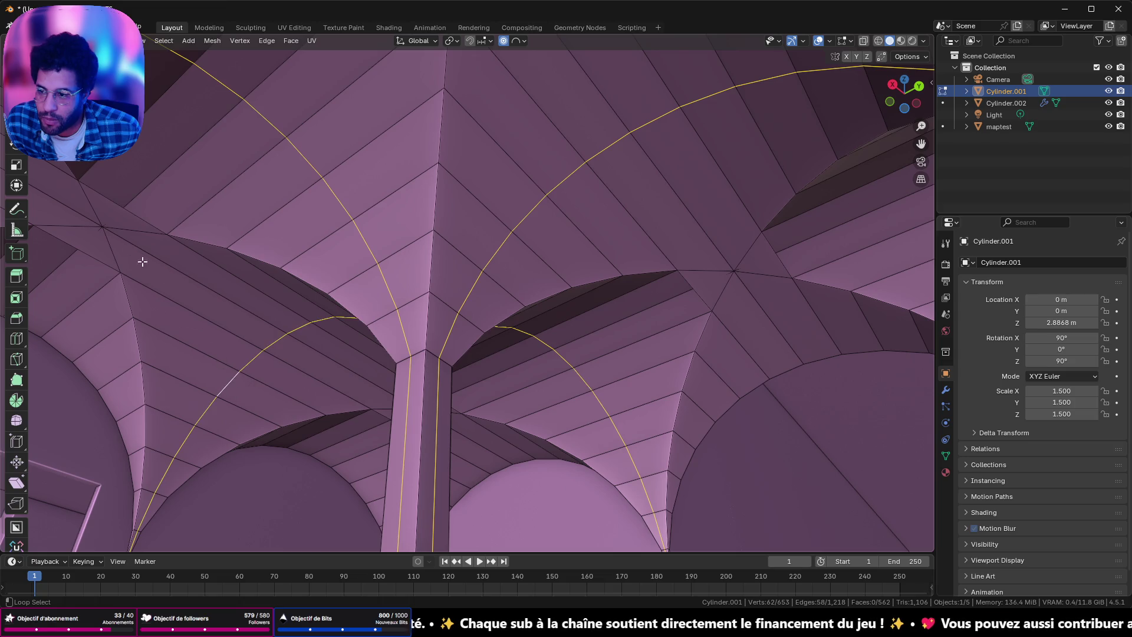
middle_click_drag(141, 261, 566, 379)
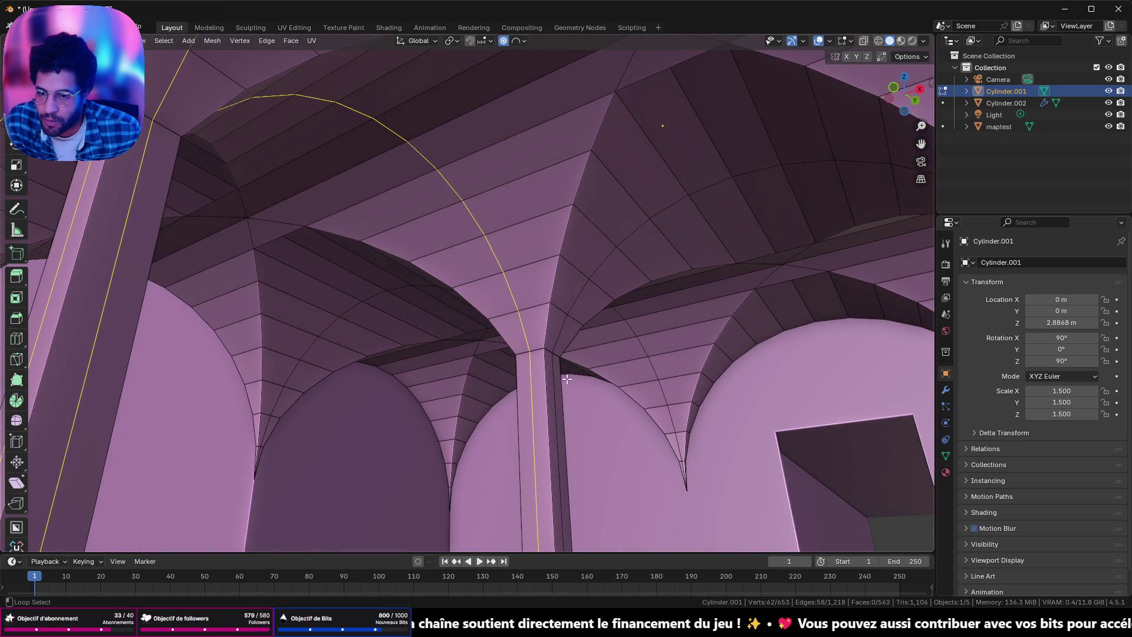
left_click(553, 375, "alt+shift")
middle_click_drag(553, 374, 649, 380)
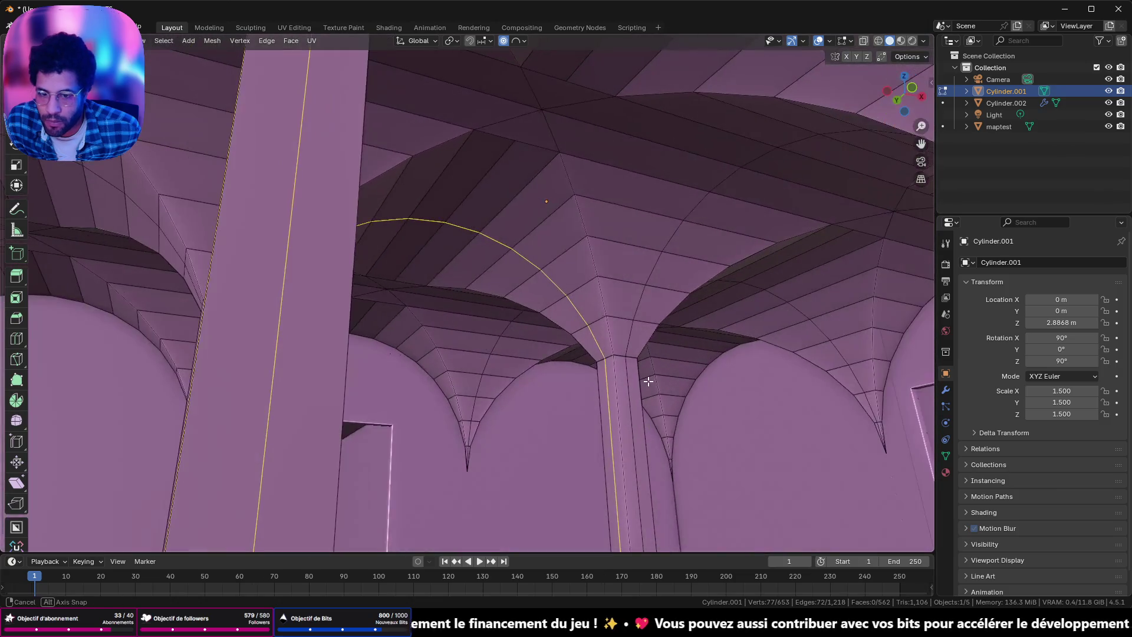
left_click(628, 336, "alt+shift")
mouse_move(658, 345)
middle_mouse_down()
mouse_move(724, 347)
mouse_move(486, 244)
middle_mouse_up()
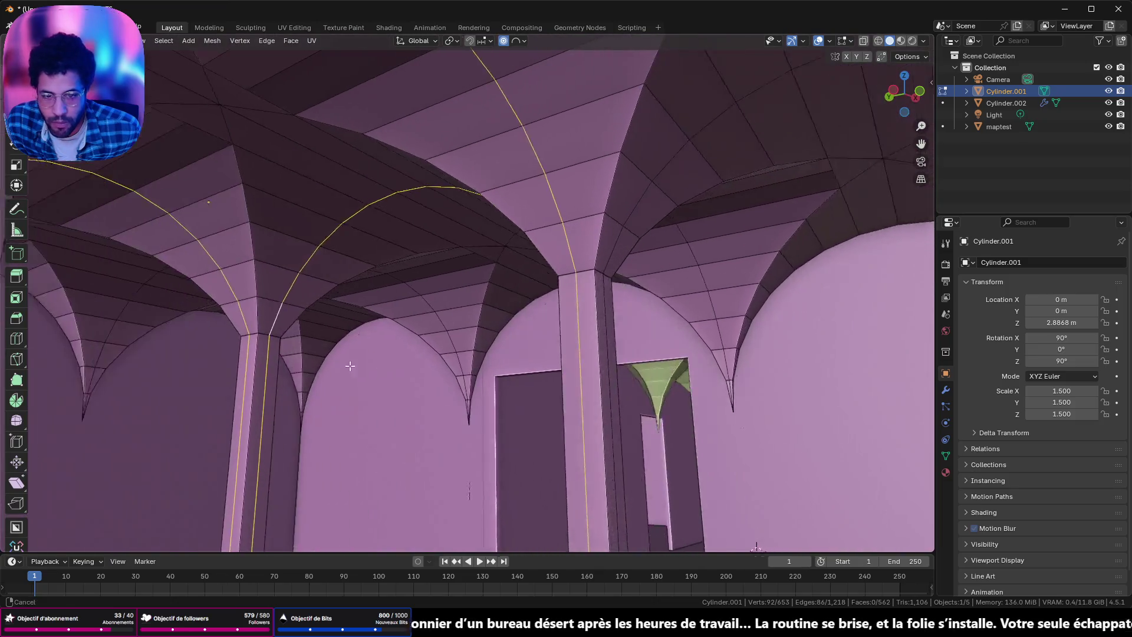
left_click(520, 253, "alt+shift")
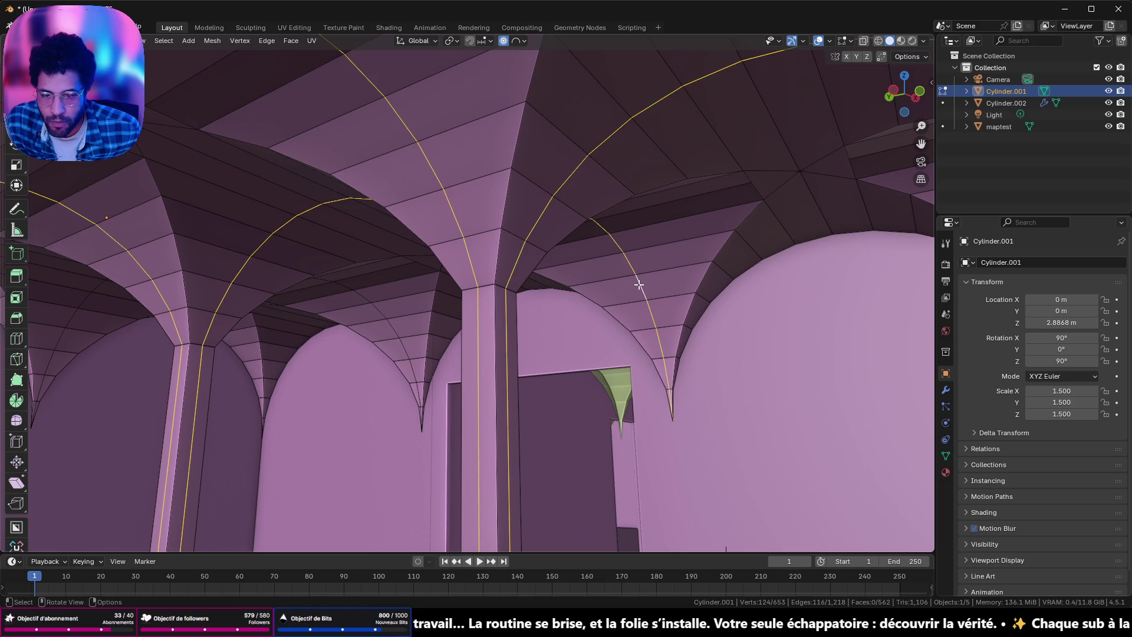
Step: Dissolve the selected edge loops, reducing the vault from 653 to 473 vertices
middle_click_drag(639, 284, 835, 255)
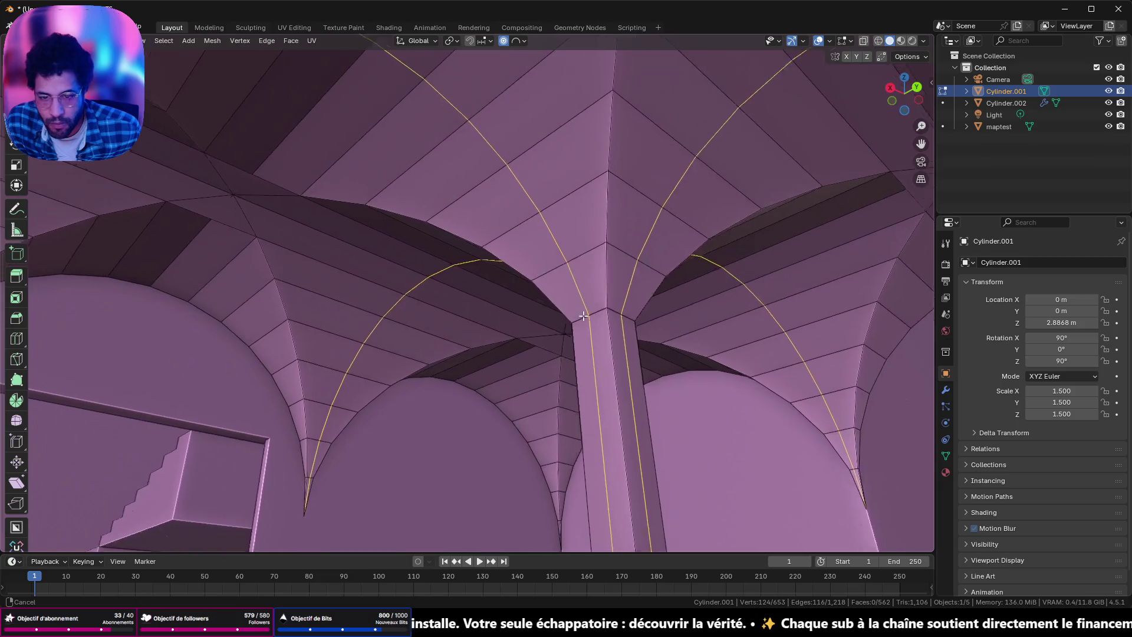
mouse_move(835, 255)
middle_mouse_down()
mouse_move(654, 350)
mouse_move(640, 311)
mouse_move(552, 312)
middle_mouse_up()
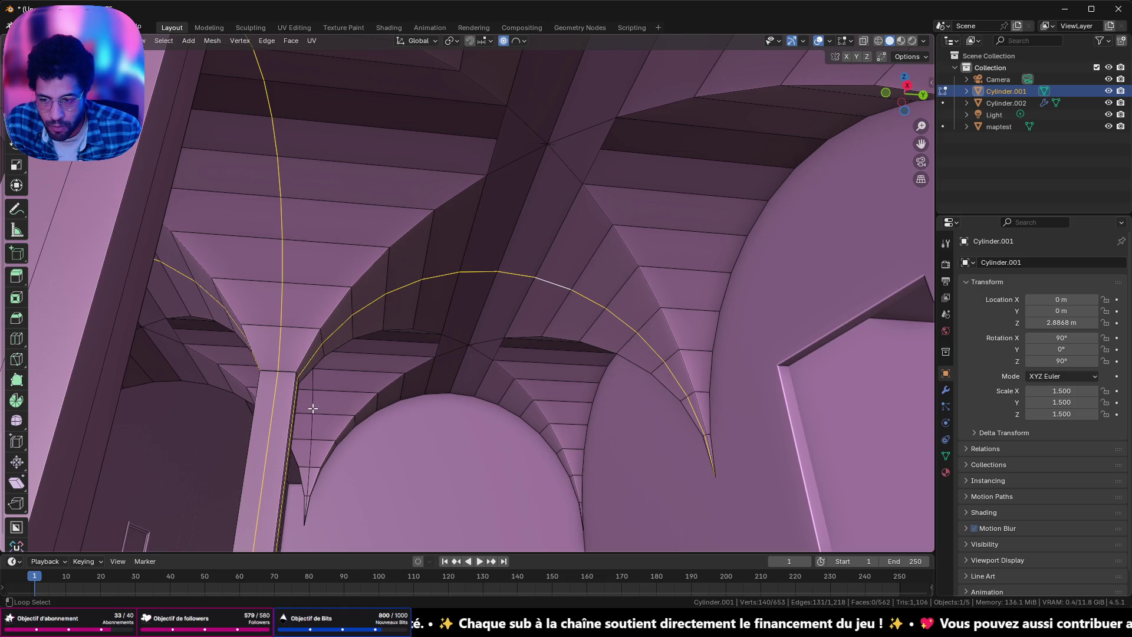
middle_click_drag(372, 391, 296, 366)
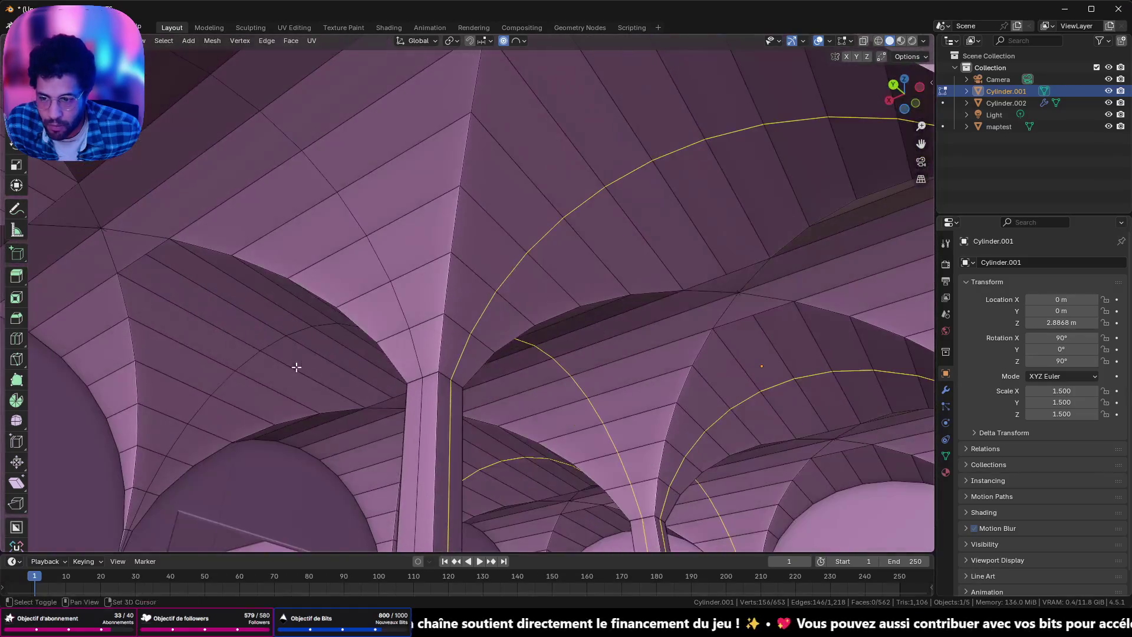
mouse_move(367, 342)
middle_mouse_down()
mouse_move(309, 341)
mouse_move(345, 218)
mouse_move(353, 309)
mouse_move(283, 314)
mouse_move(222, 296)
mouse_move(336, 354)
mouse_move(470, 372)
mouse_move(430, 374)
mouse_move(359, 405)
middle_mouse_up()
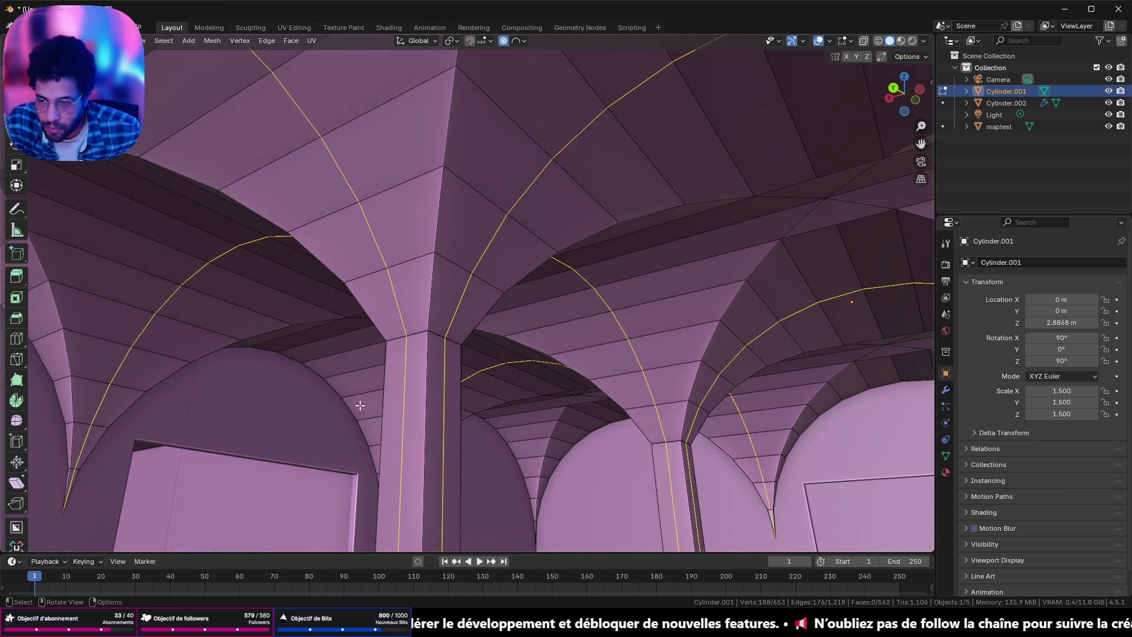
key("x")
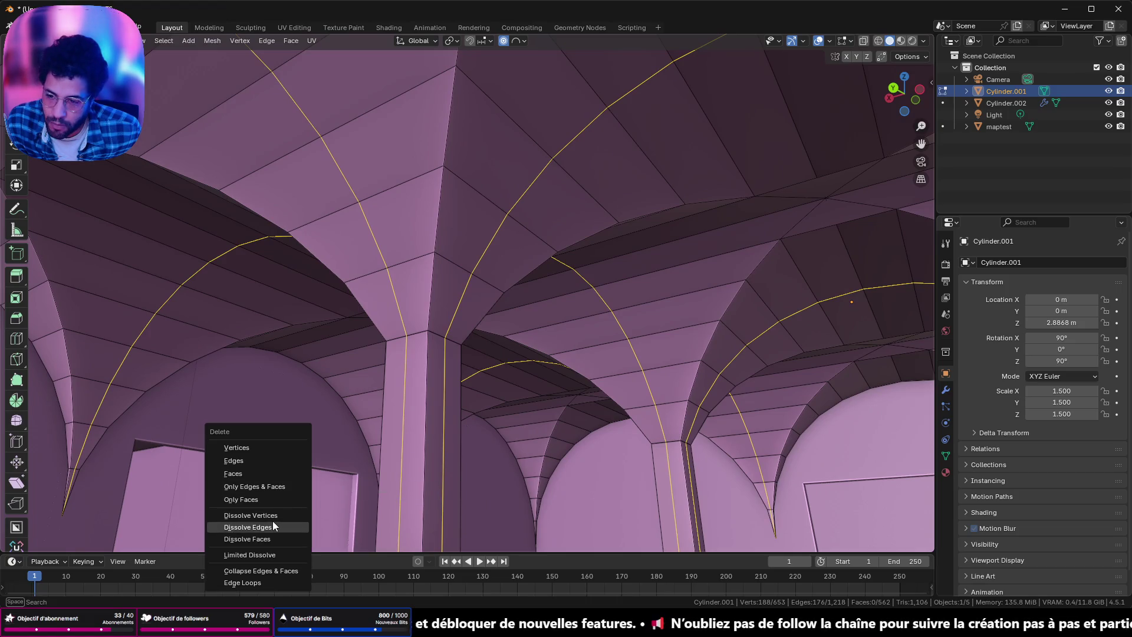
left_click(274, 523)
mouse_move(274, 524)
middle_mouse_down()
mouse_move(337, 411)
mouse_move(538, 336)
mouse_move(498, 475)
mouse_move(523, 428)
middle_mouse_up()
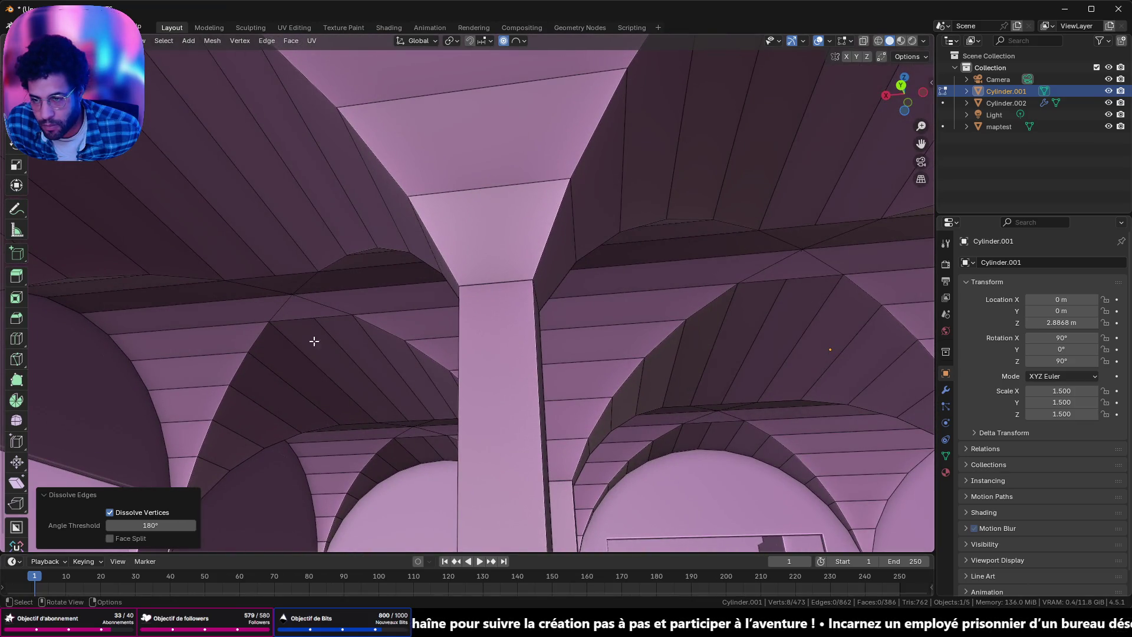
left_click(327, 311)
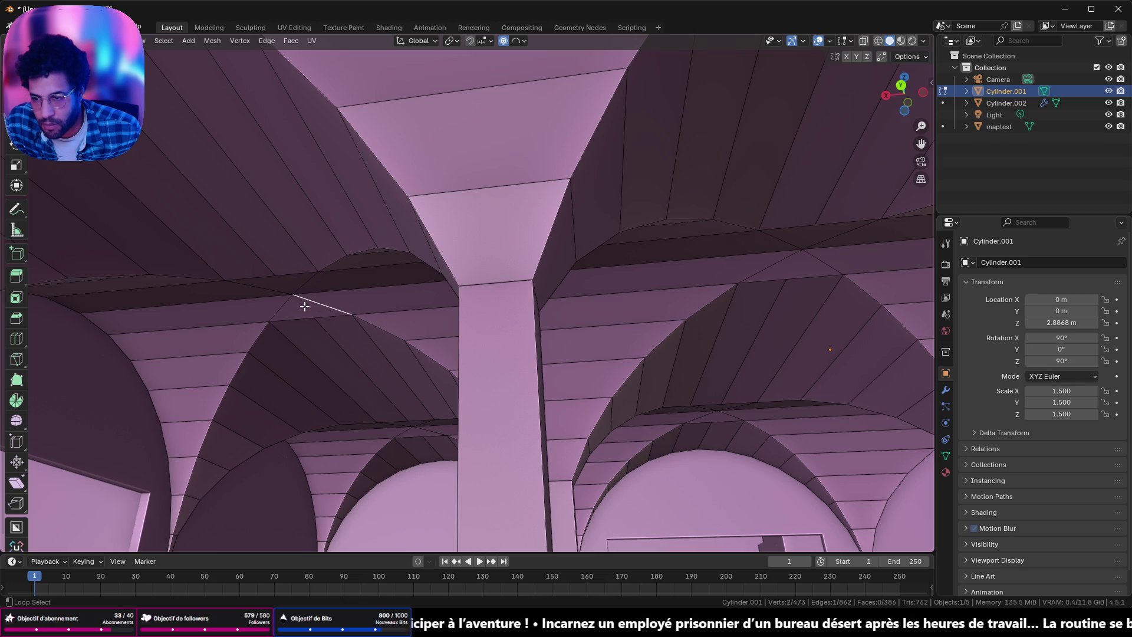
mouse_move(665, 282)
middle_mouse_down()
mouse_move(306, 326)
mouse_move(566, 233)
middle_mouse_up()
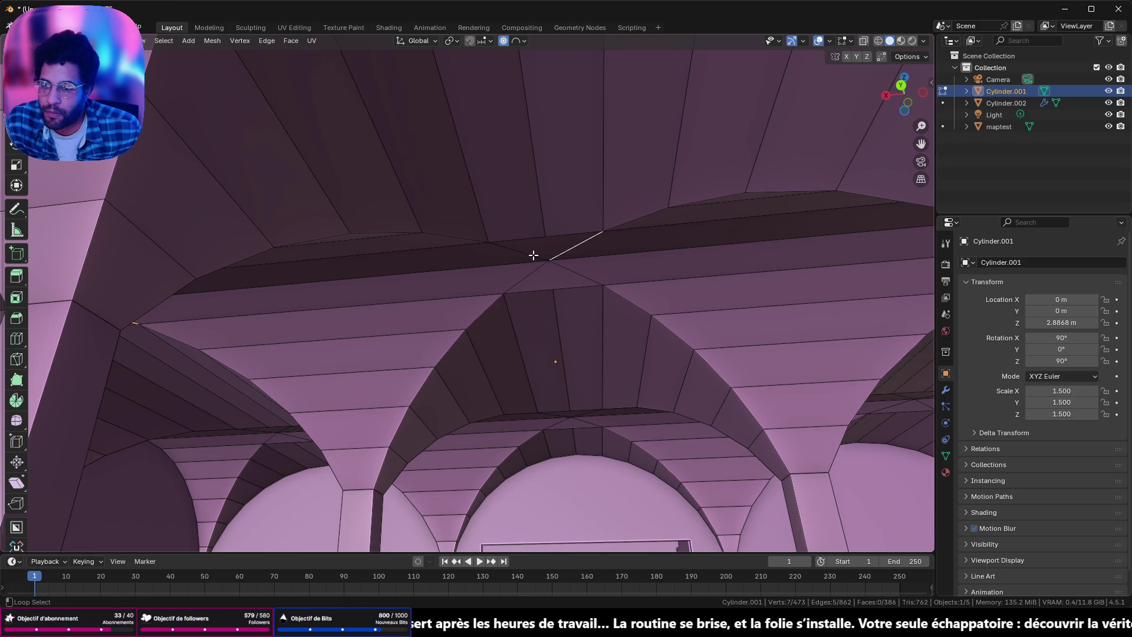
middle_click_drag(627, 272, 363, 200, "shift")
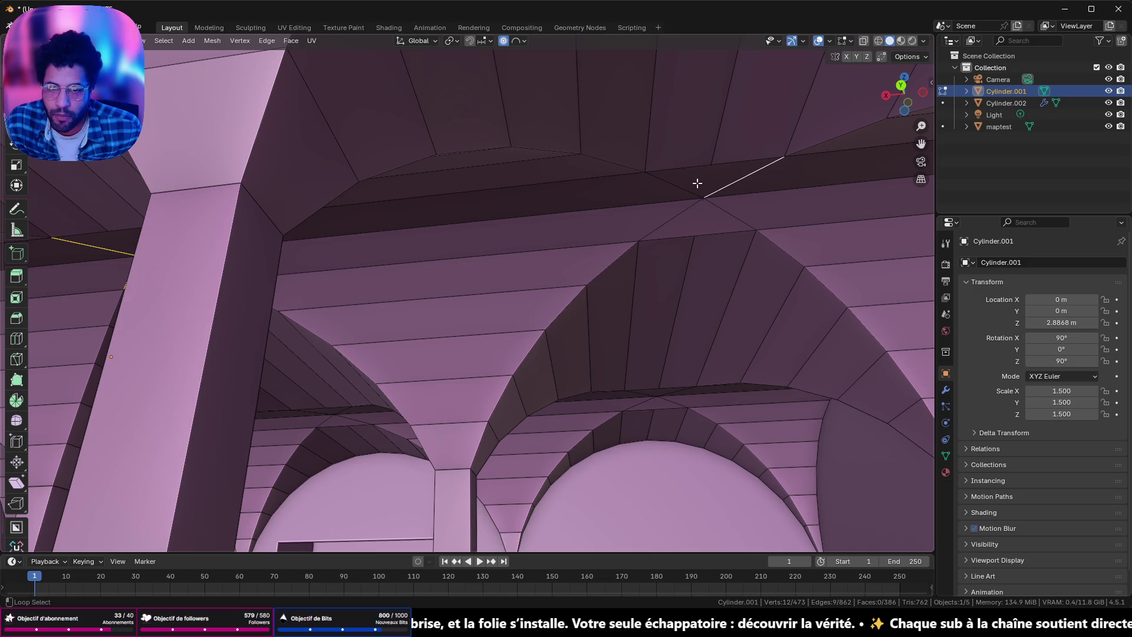
mouse_move(705, 237)
middle_mouse_down()
mouse_move(619, 271)
mouse_move(628, 293)
middle_mouse_up()
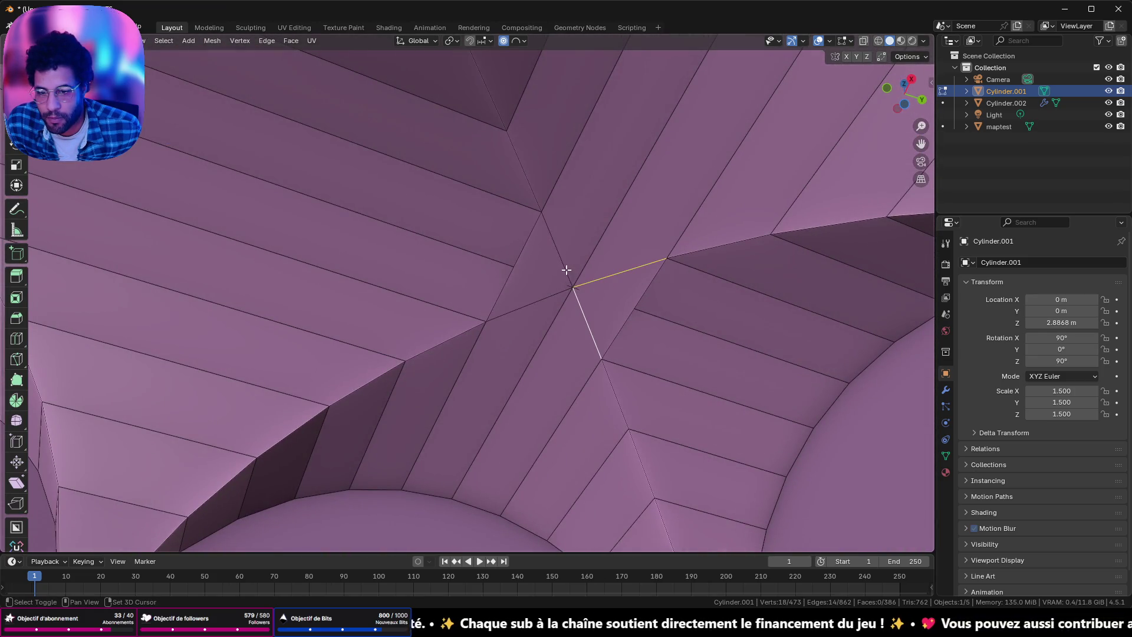
middle_click_drag(545, 290, 834, 247)
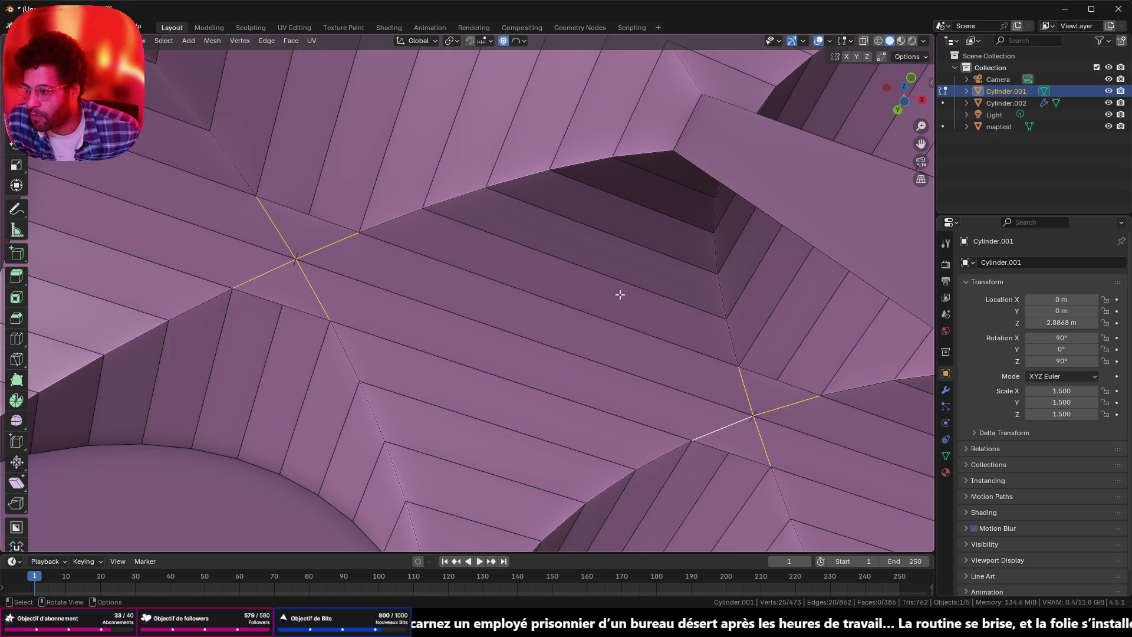
middle_click_drag(677, 299, 467, 309)
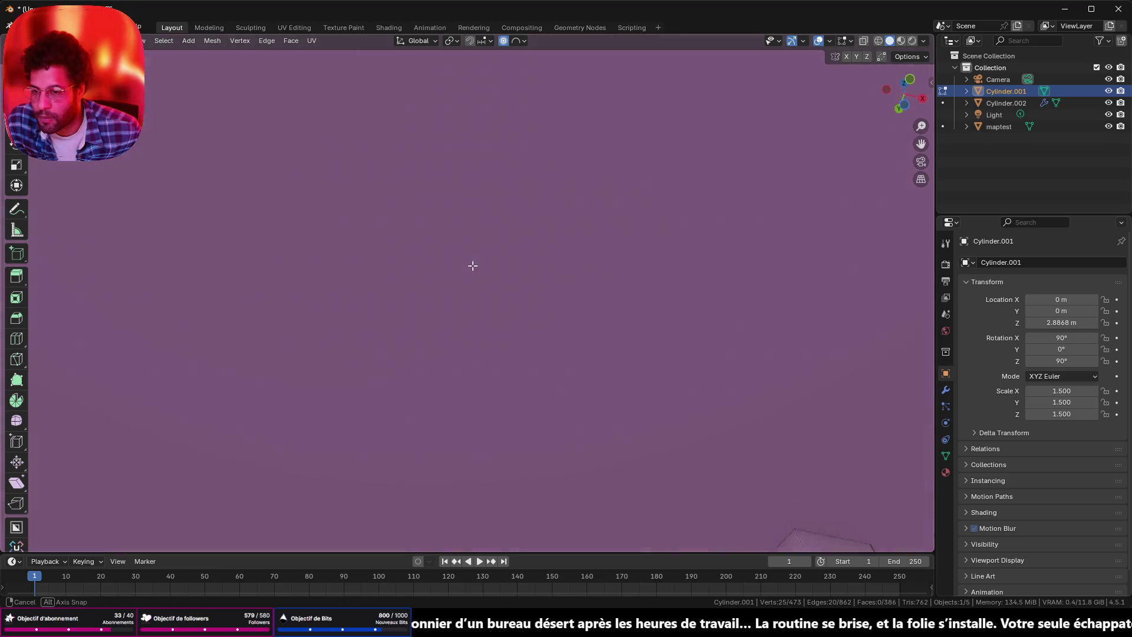
key("ctrl+z")
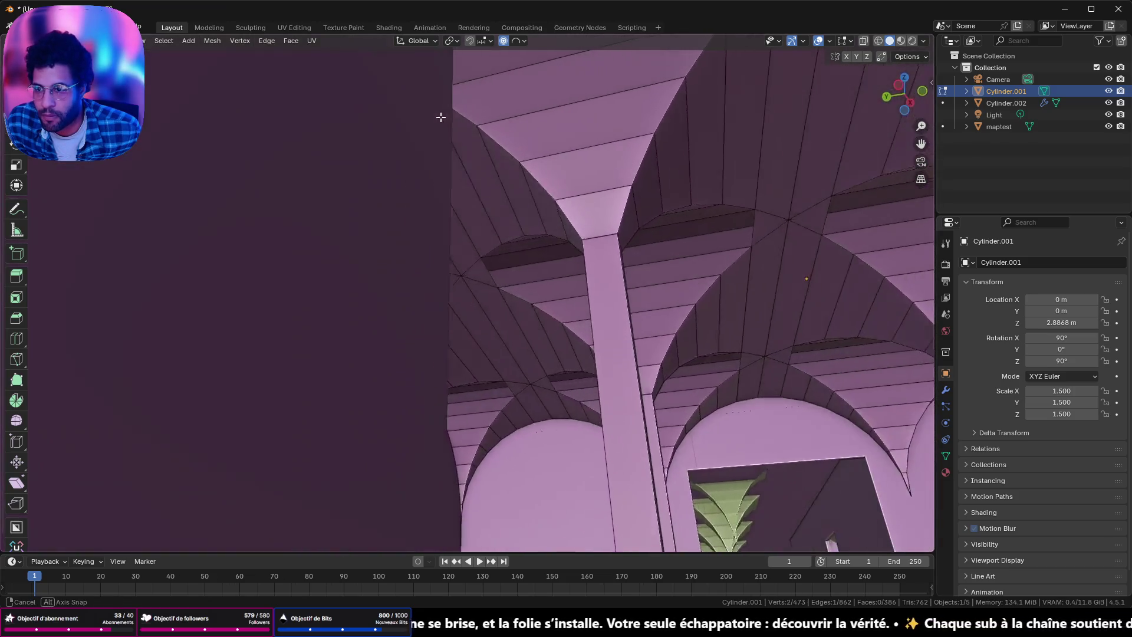
mouse_move(351, 125)
middle_mouse_down()
mouse_move(465, 123)
mouse_move(372, 138)
middle_mouse_up()
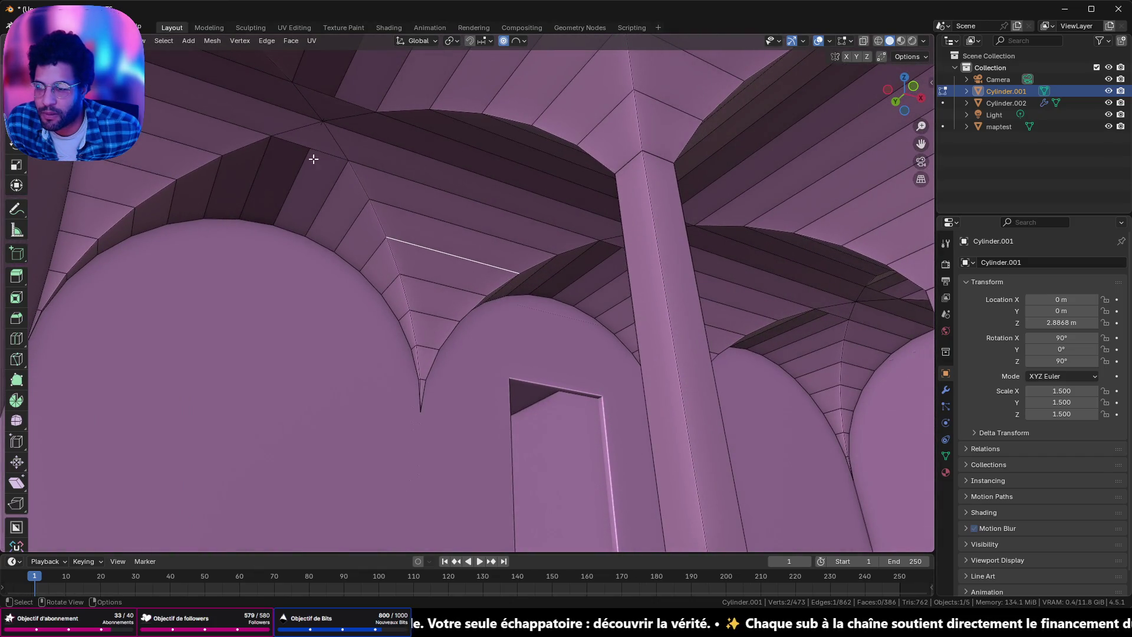
mouse_move(377, 128)
middle_mouse_down()
mouse_move(496, 210)
mouse_move(306, 189)
mouse_move(366, 195)
middle_mouse_up()
key("ctrl+s")
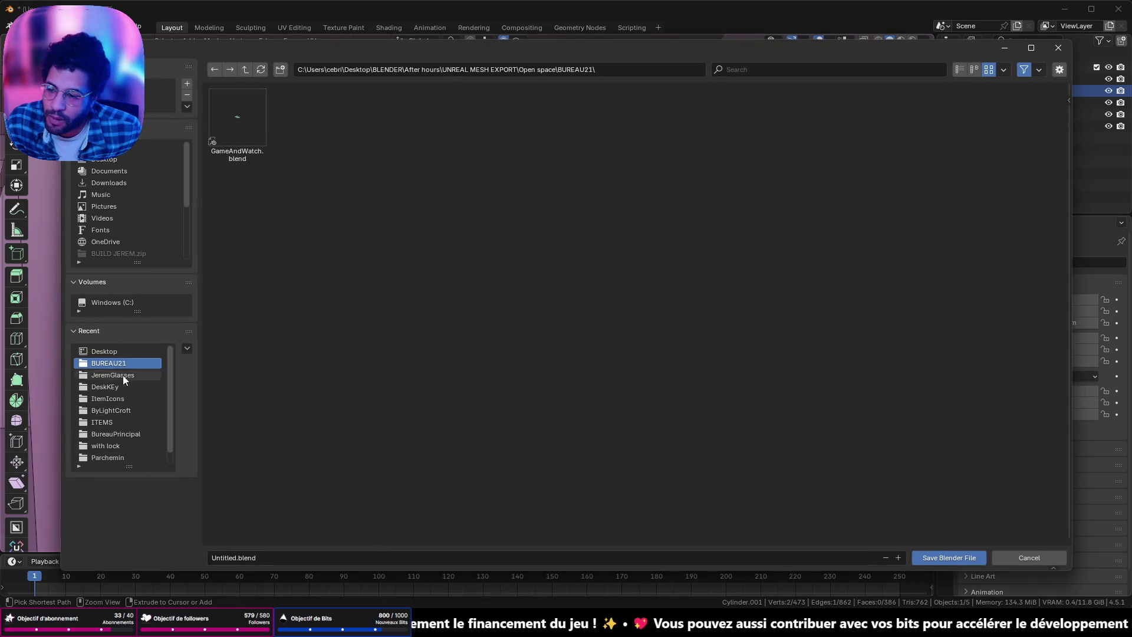
scroll(116, 190, "down", 3)
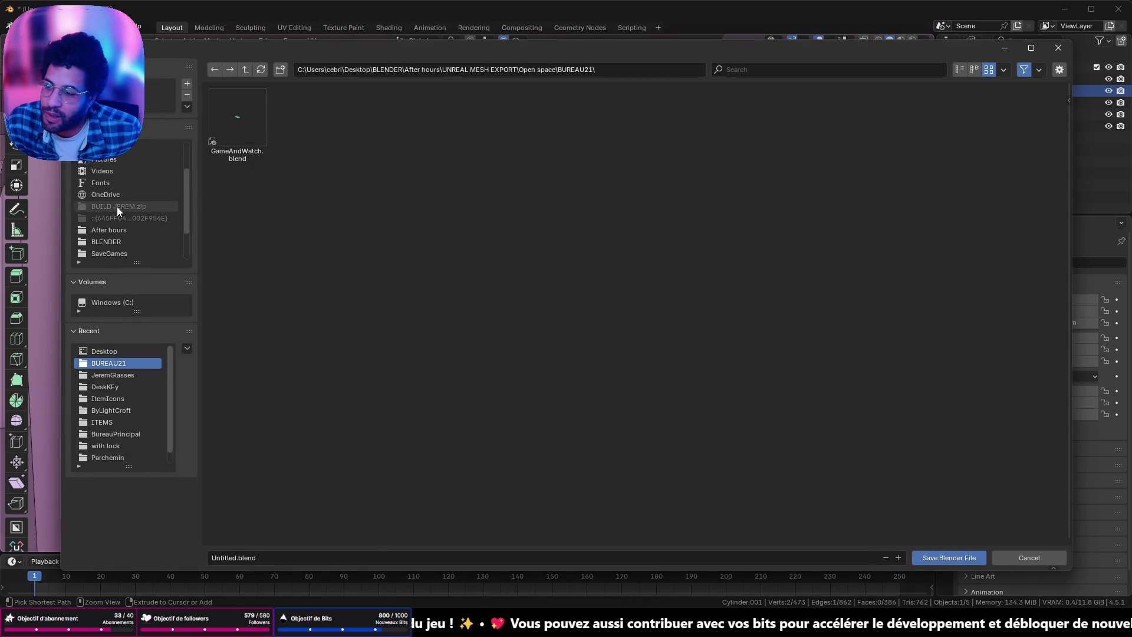
Step: Create a new ASYLUM folder inside After hours > UNREAL MESH EXPORT
left_click(123, 232)
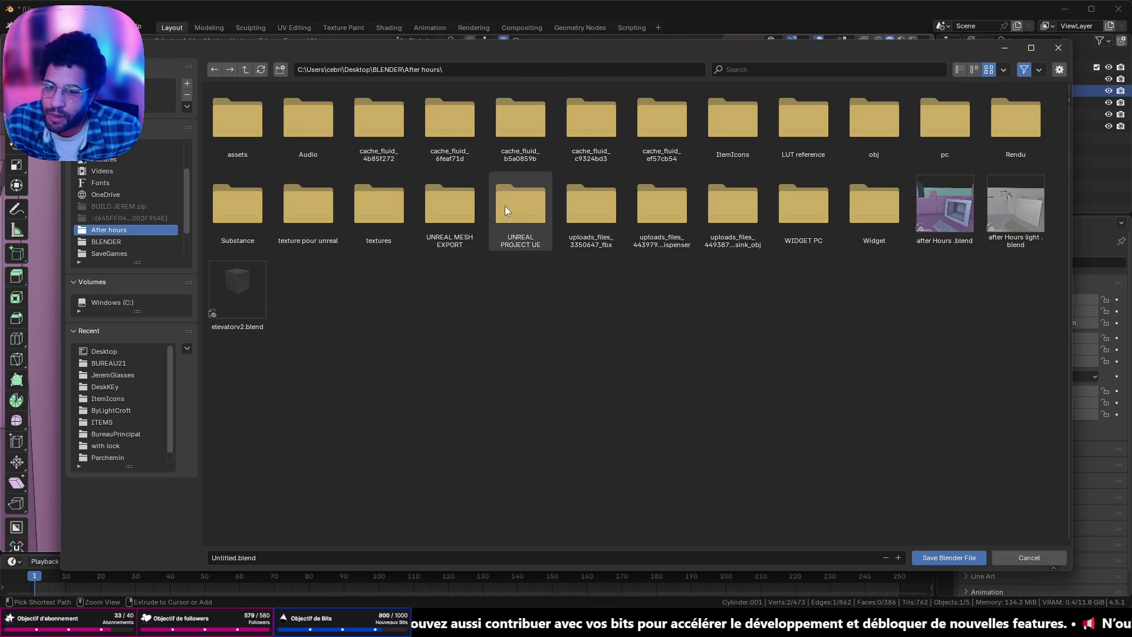
double_click(450, 218)
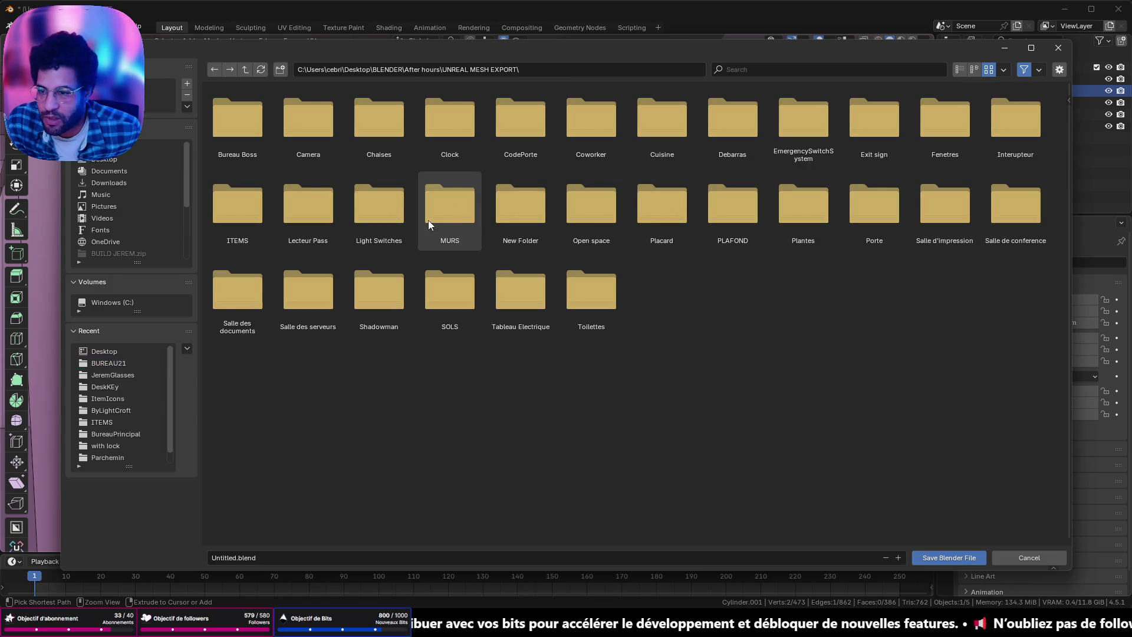
left_click(281, 69)
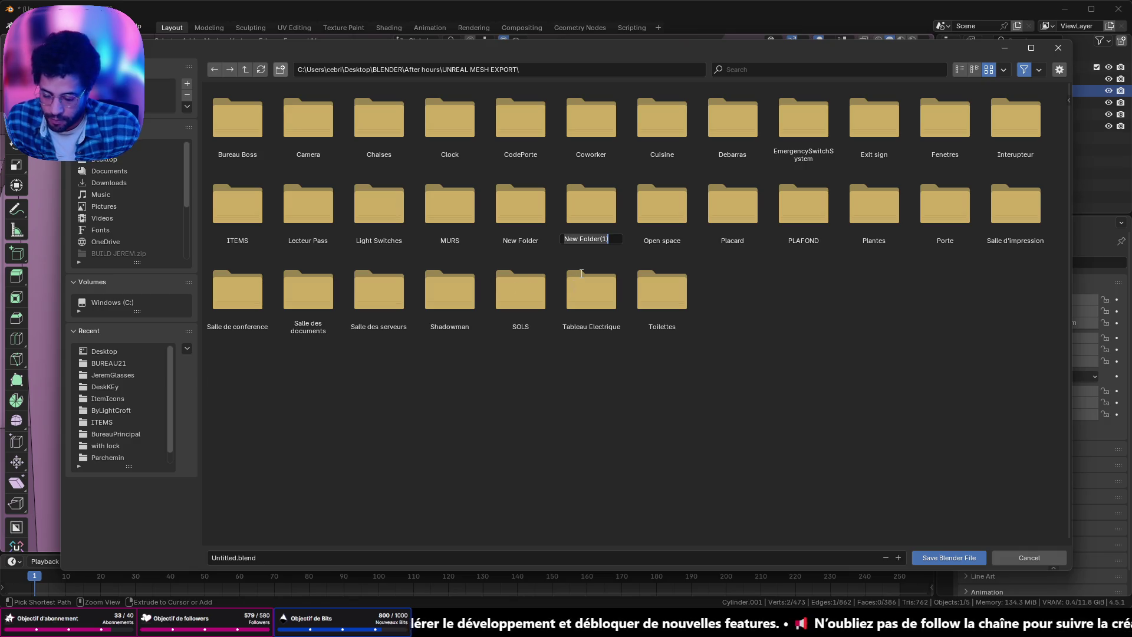
type("ASYLUM")
key("Return")
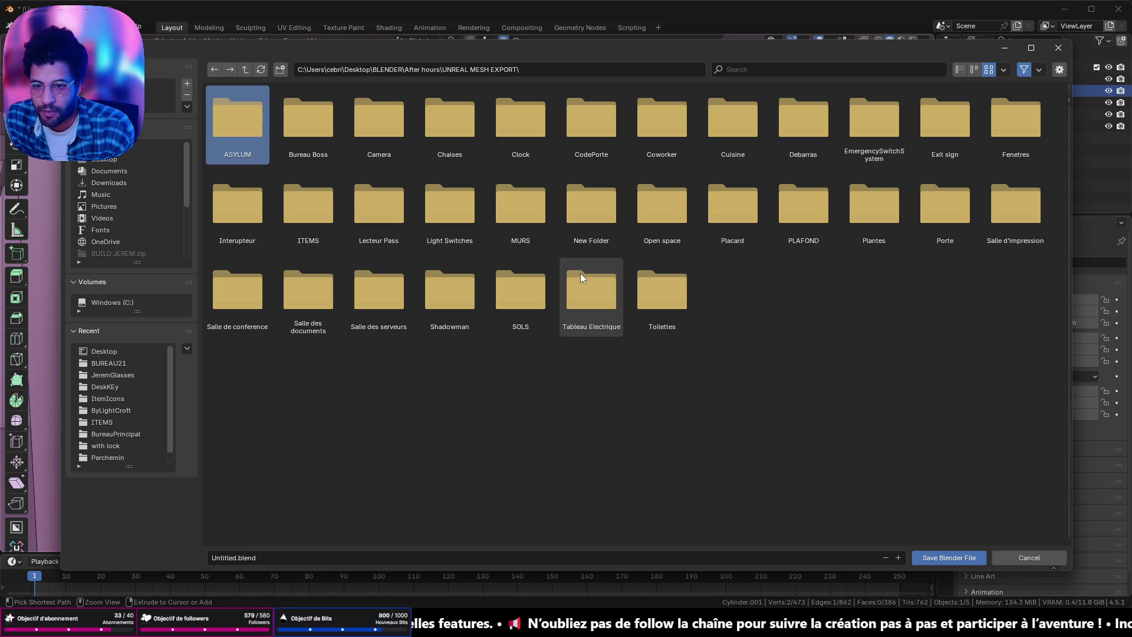
Step: Save the scene there as Asylum.blend
left_click(305, 558)
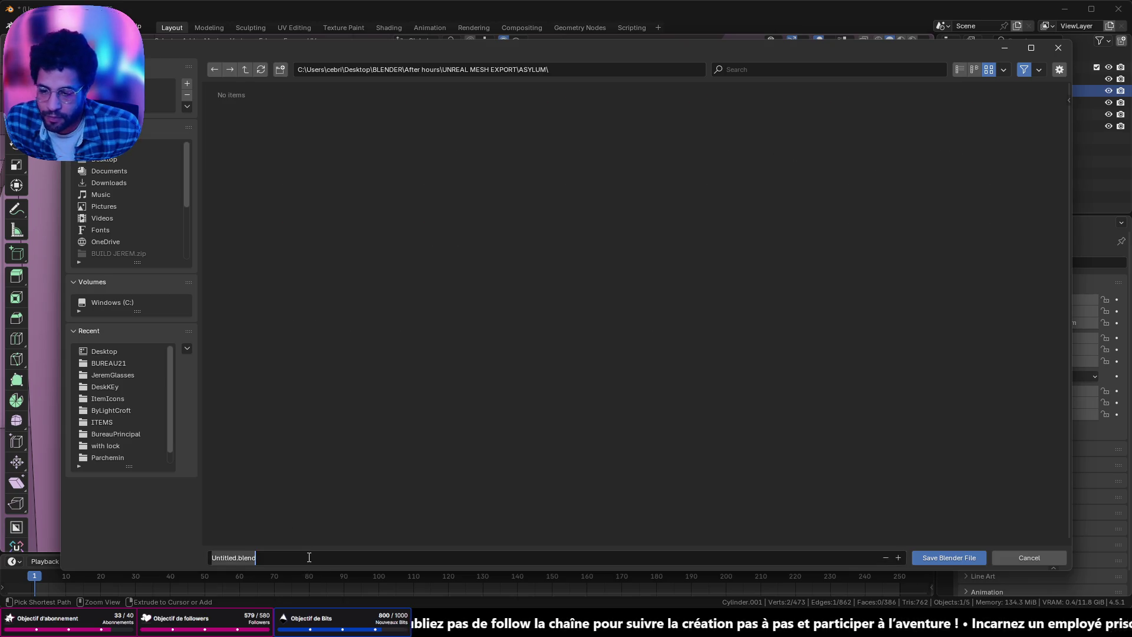
type("As")
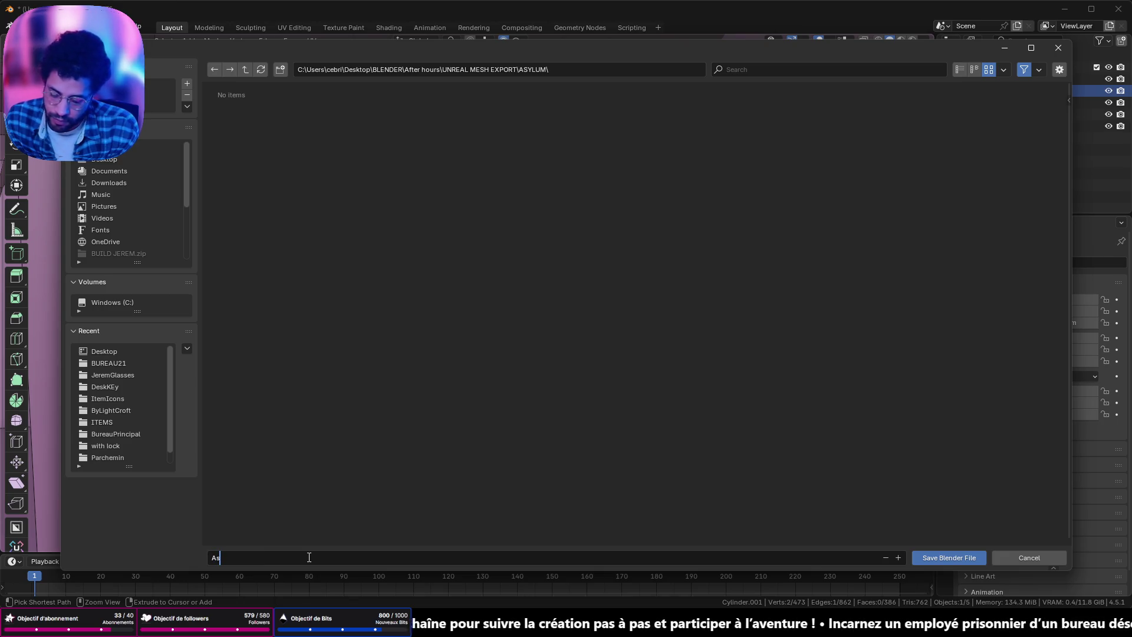
type("ylum")
key("Return")
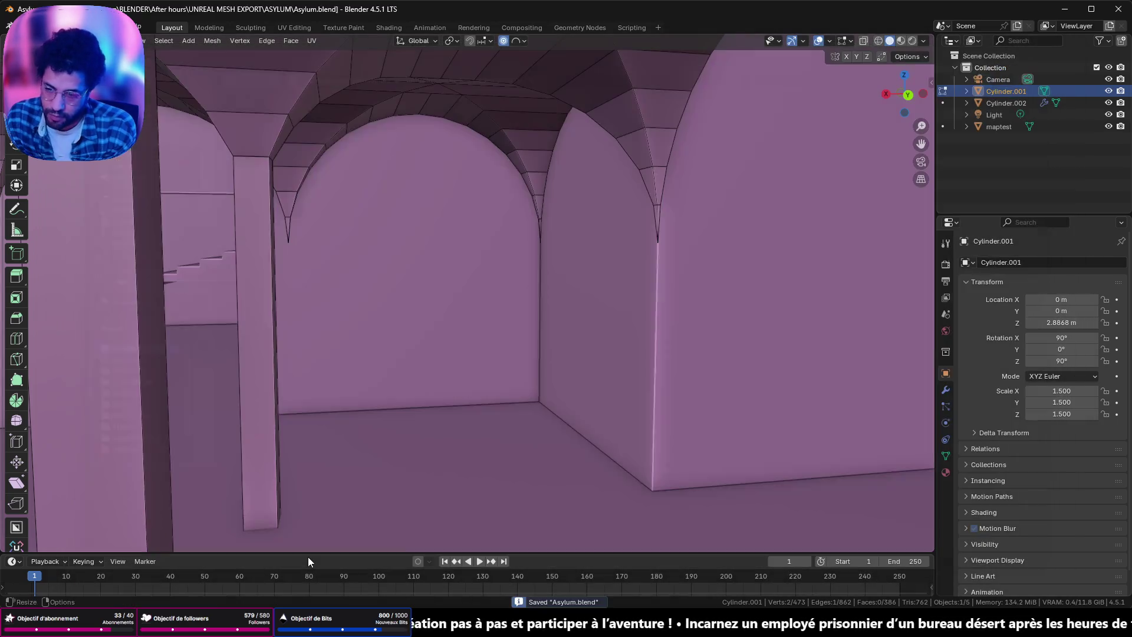
Step: Inspect the vault crossings, arches and pillars from several angles, then leave Edit Mode
middle_click_drag(289, 411, 569, 215)
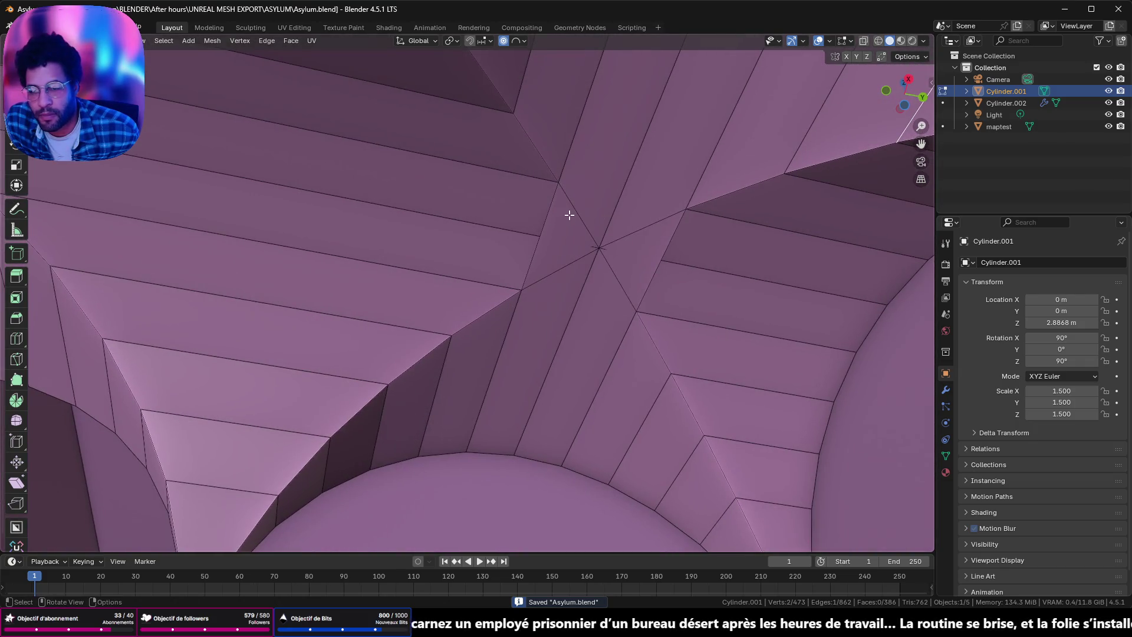
mouse_move(565, 259)
middle_mouse_down()
mouse_move(646, 240)
mouse_move(740, 244)
mouse_move(751, 291)
middle_mouse_up()
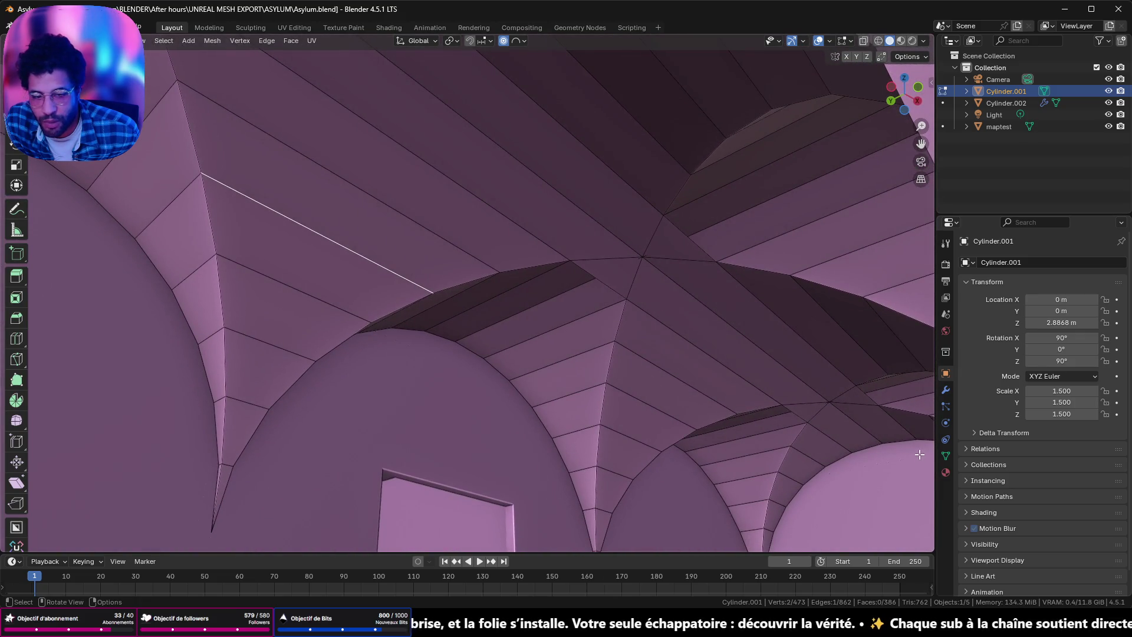
mouse_move(869, 375)
middle_mouse_down()
mouse_move(763, 286)
mouse_move(343, 245)
middle_mouse_up()
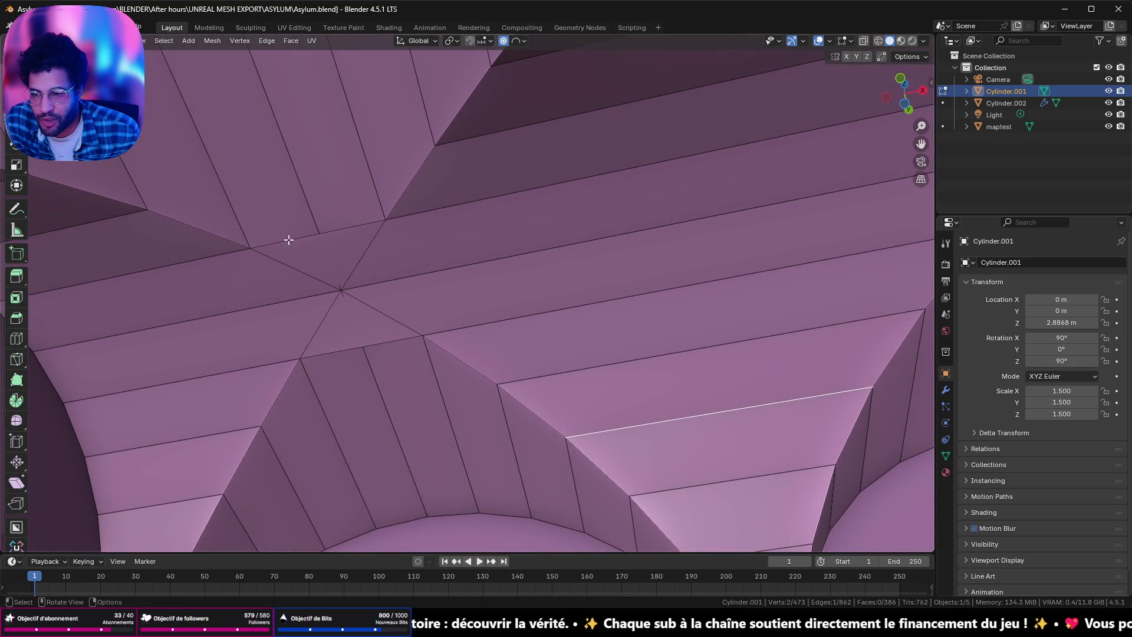
mouse_move(499, 256)
middle_mouse_down()
mouse_move(442, 301)
mouse_move(448, 314)
mouse_move(308, 333)
mouse_move(248, 322)
mouse_move(715, 391)
mouse_move(203, 324)
middle_mouse_up()
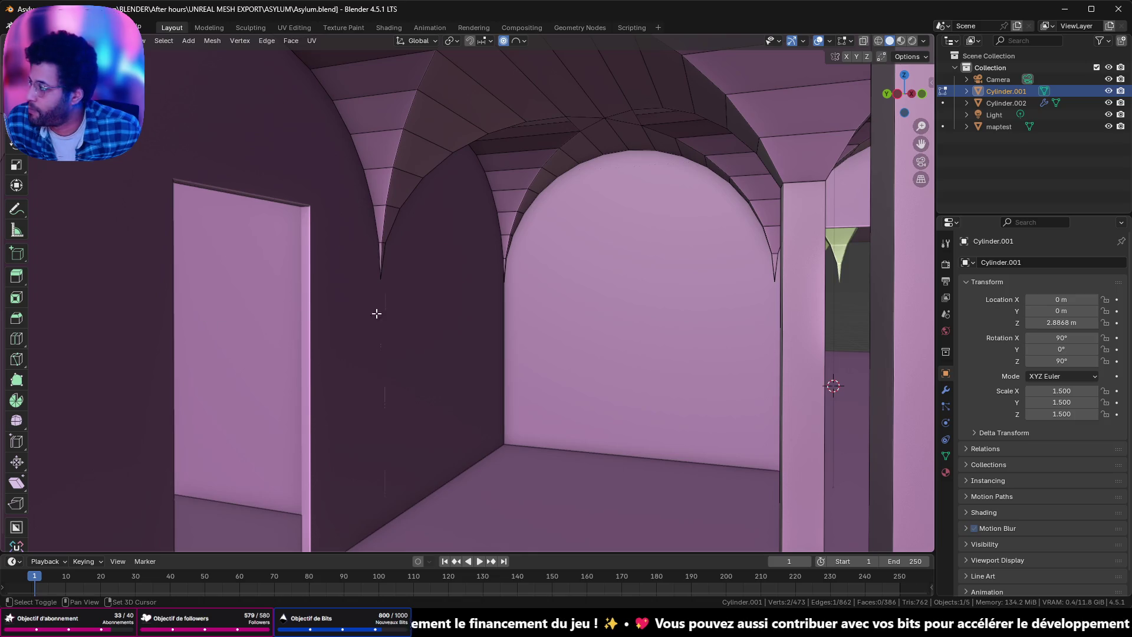
middle_click_drag(379, 313, 798, 382)
middle_click_drag(783, 246, 111, 239)
middle_click_drag(790, 220, 811, 232)
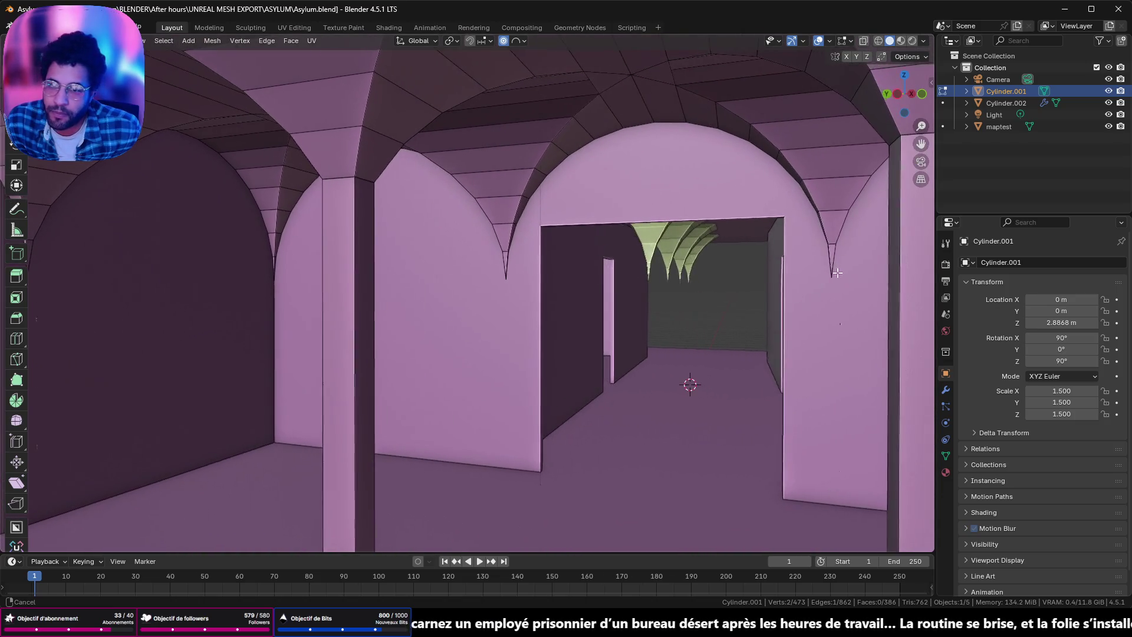
middle_click_drag(825, 340, 146, 137)
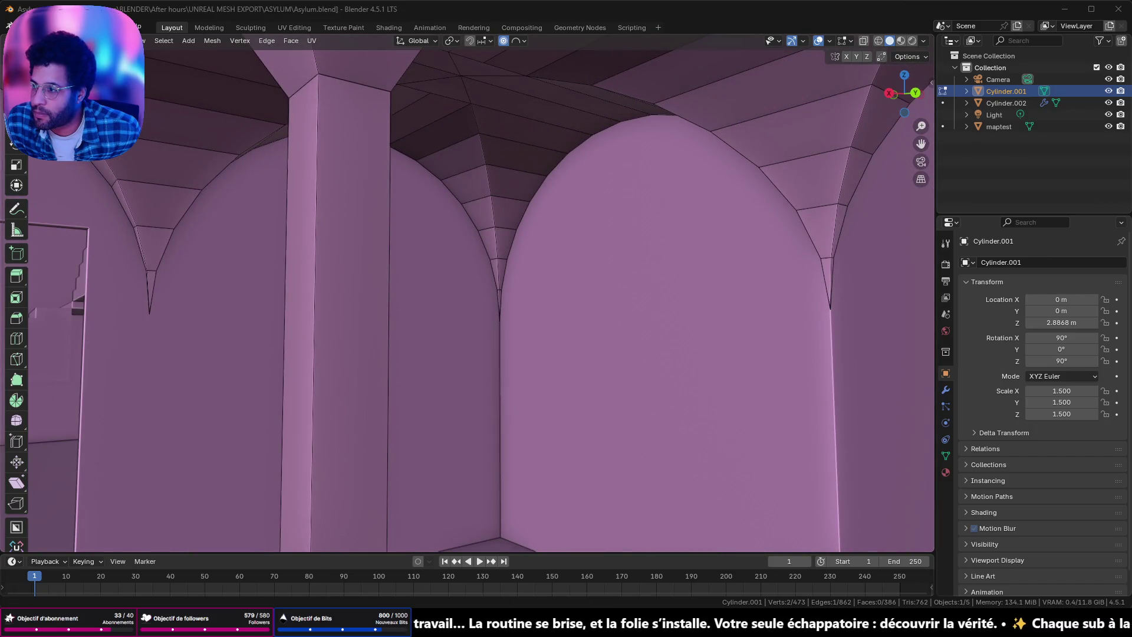
mouse_move(515, 230)
middle_mouse_down()
mouse_move(658, 229)
mouse_move(691, 143)
mouse_move(509, 181)
mouse_move(484, 149)
middle_mouse_up()
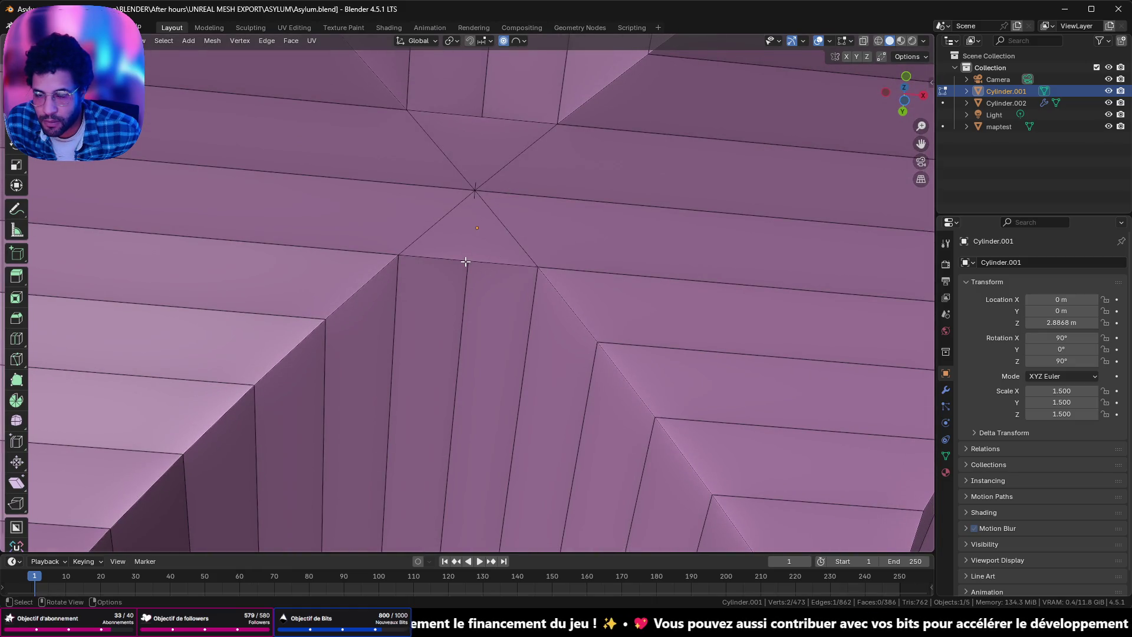
scroll(466, 262, "down", 2)
scroll(465, 260, "up", 4)
scroll(466, 250, "down", 3)
mouse_move(469, 212)
middle_mouse_down()
mouse_move(351, 240)
mouse_move(325, 215)
middle_mouse_up()
scroll(442, 120, "up", 3)
scroll(469, 149, "down", 3)
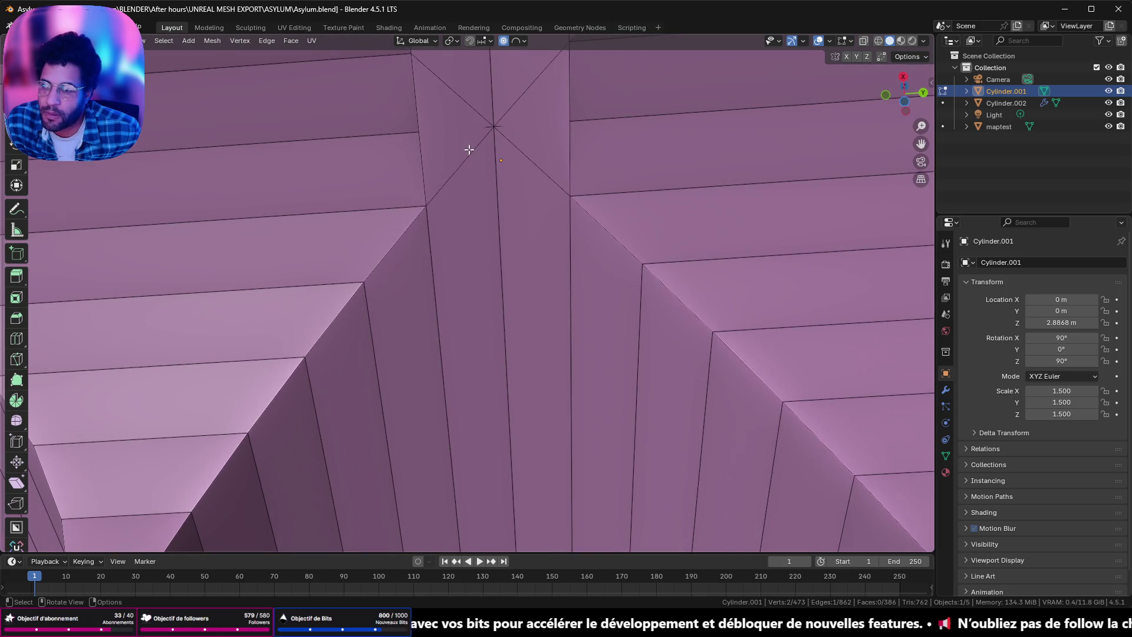
key("Tab")
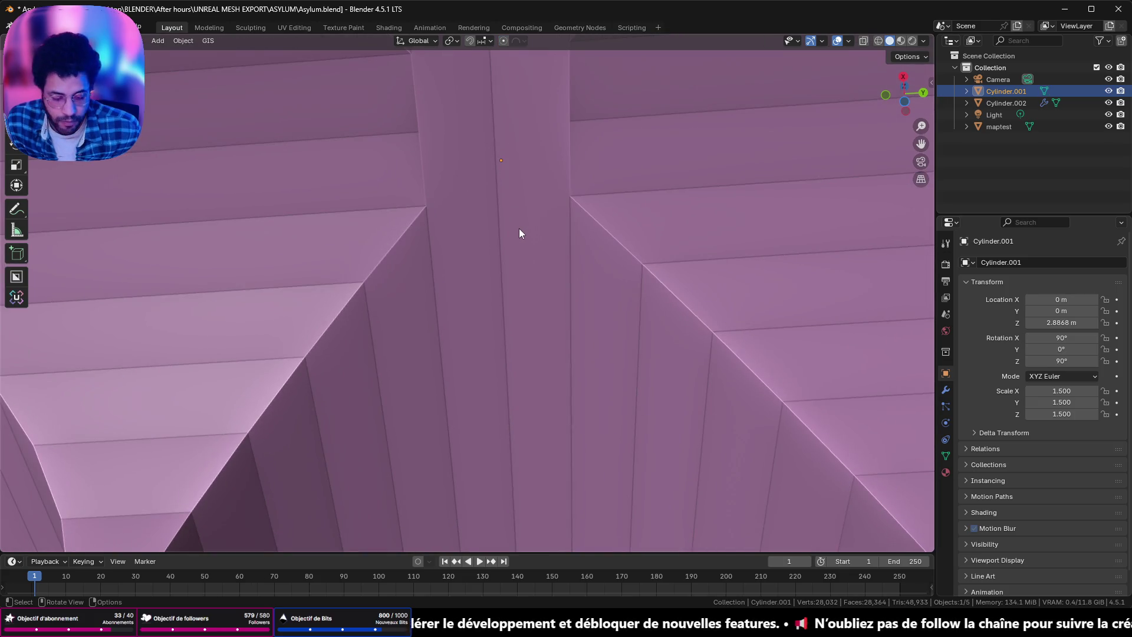
scroll(519, 228, "down", 8)
Step: Re-enter mesh editing and navigate to the X-shaped edge junctions under the ceiling
left_click(904, 102)
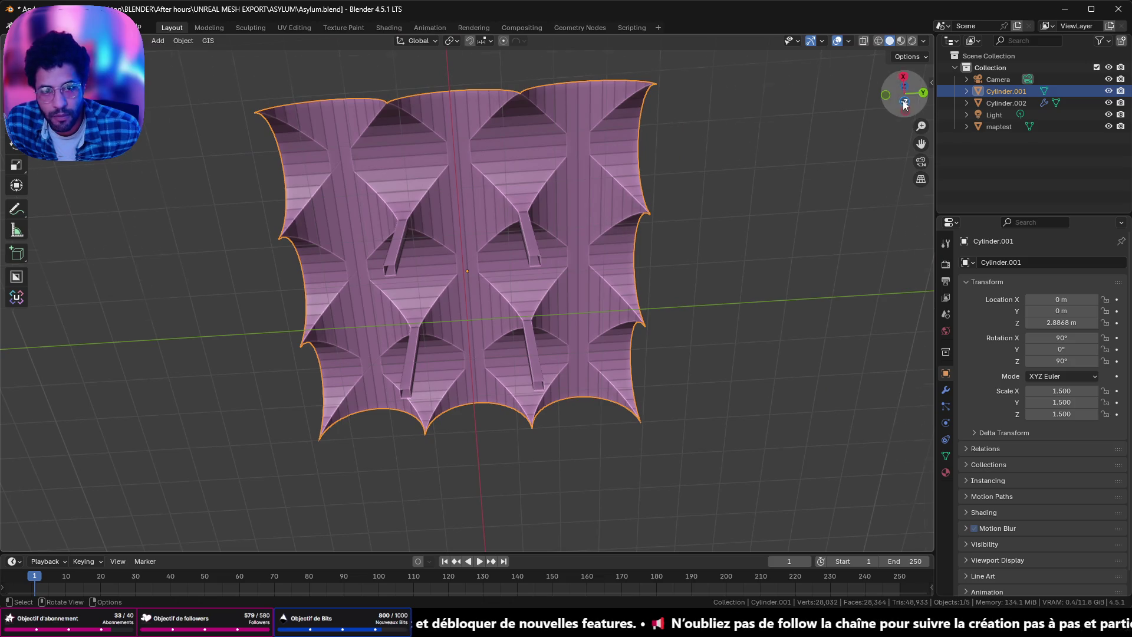
scroll(666, 201, "up", 4)
scroll(656, 209, "down", 2)
key("Tab")
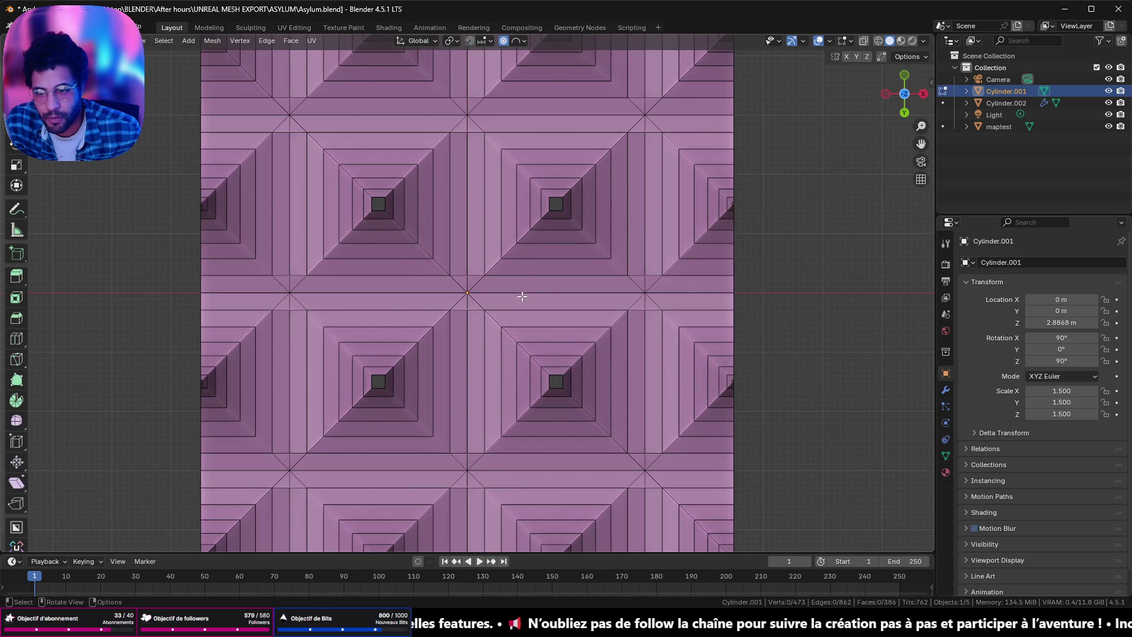
scroll(504, 299, "up", 1)
scroll(482, 284, "up", 4)
scroll(478, 279, "down", 5)
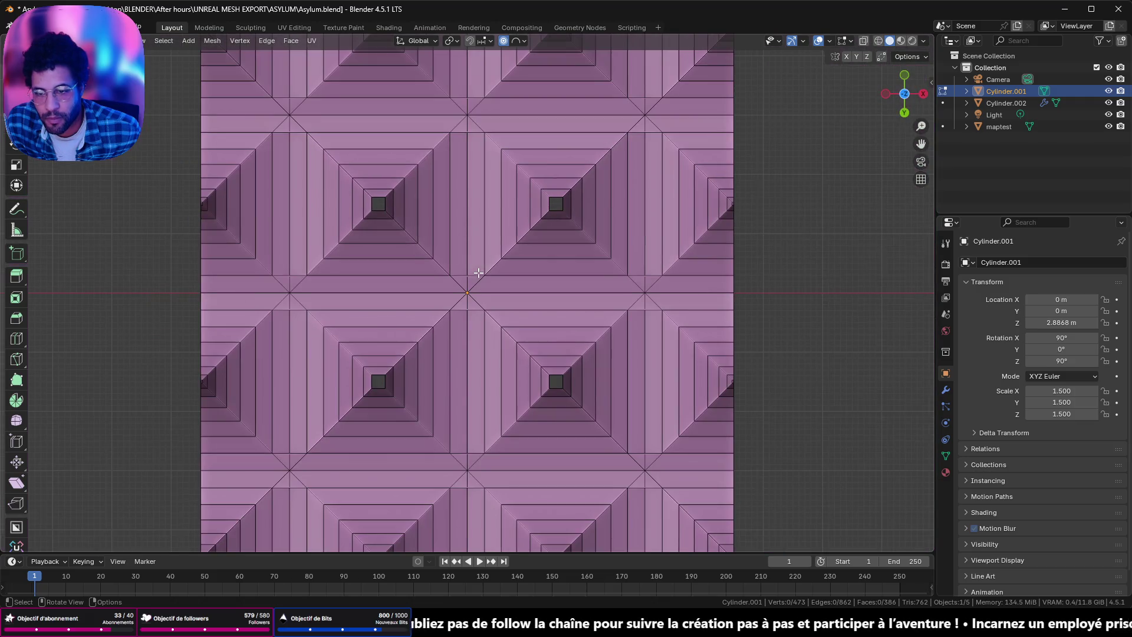
scroll(448, 215, "up", 2)
scroll(346, 182, "up", 4)
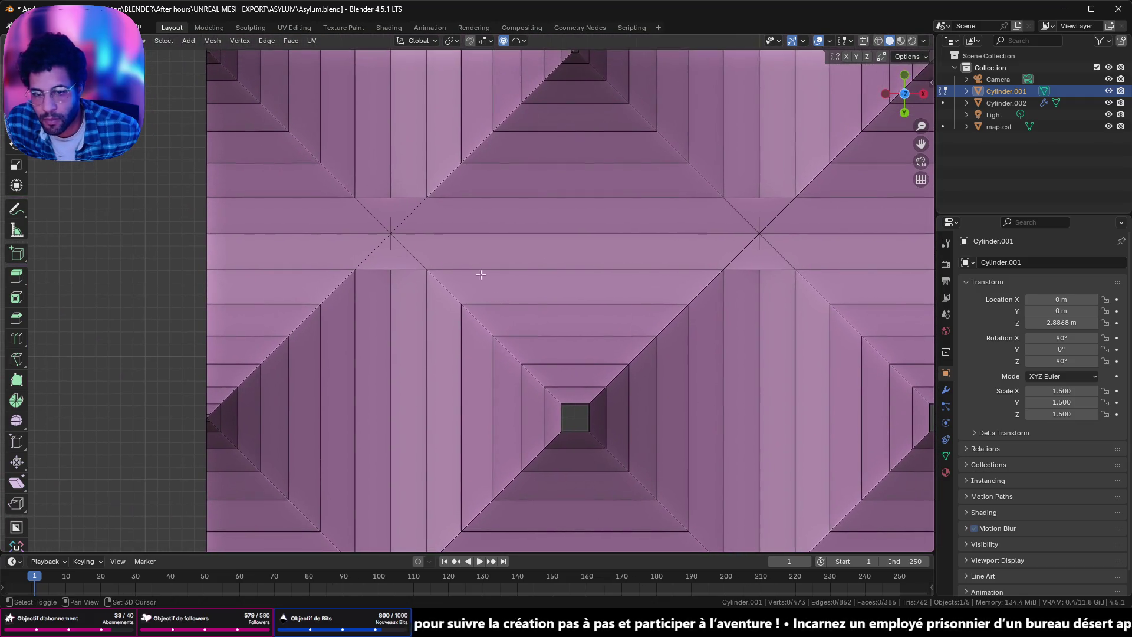
scroll(480, 274, "up", 2)
middle_click_drag(404, 228, 669, 425, "shift")
scroll(597, 349, "up", 2)
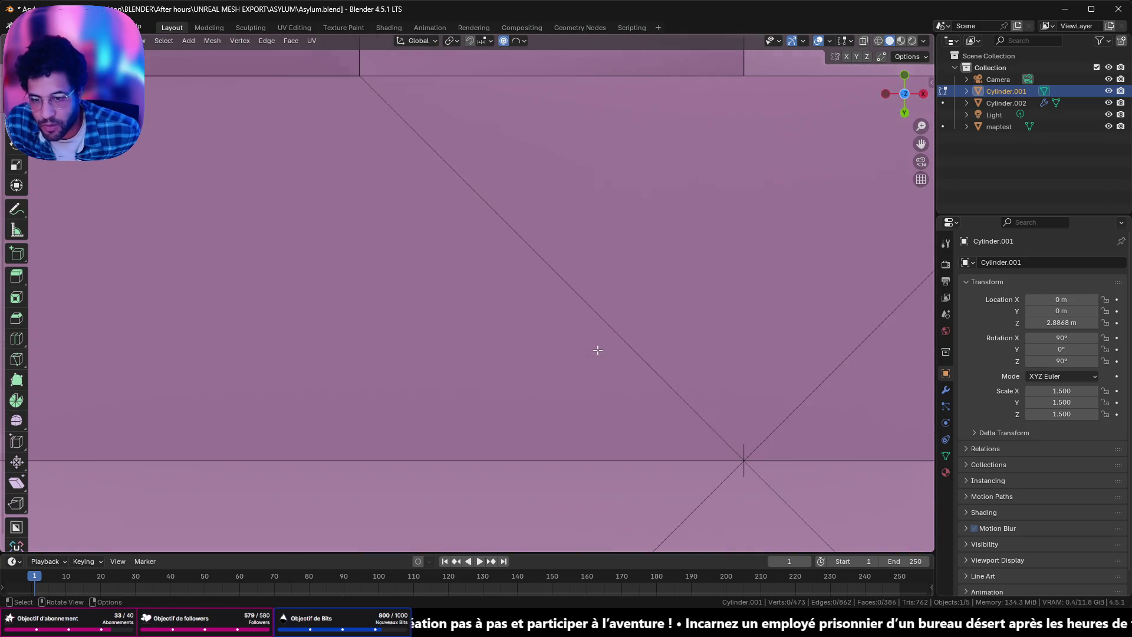
middle_click_drag(745, 461, 524, 245, "ctrl")
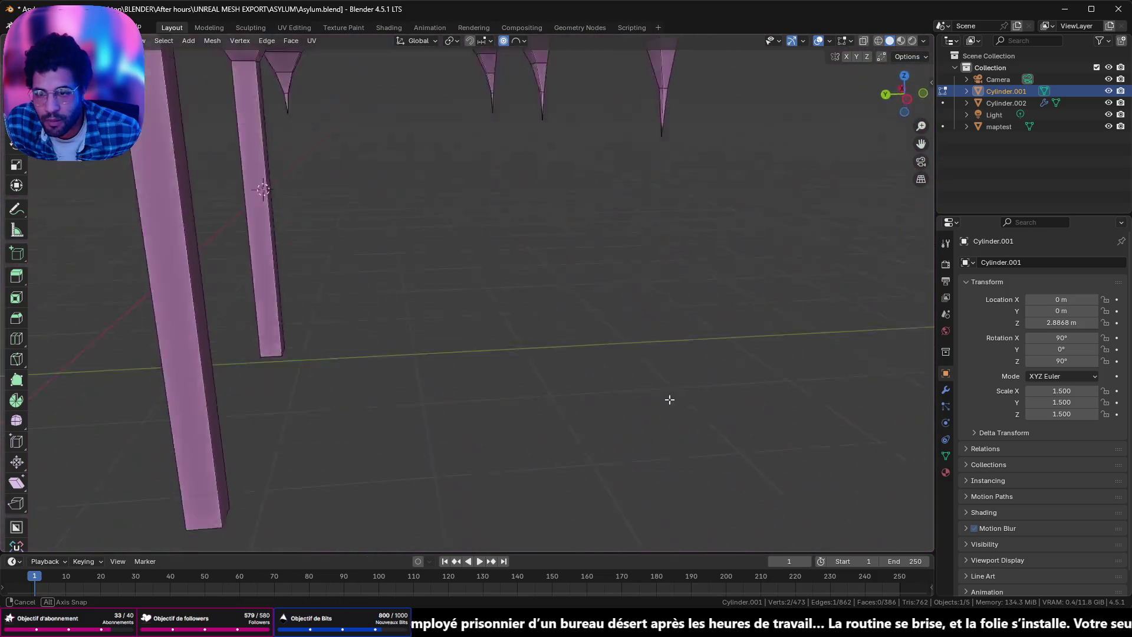
middle_click_drag(524, 246, 574, 308)
scroll(573, 307, "down", 3)
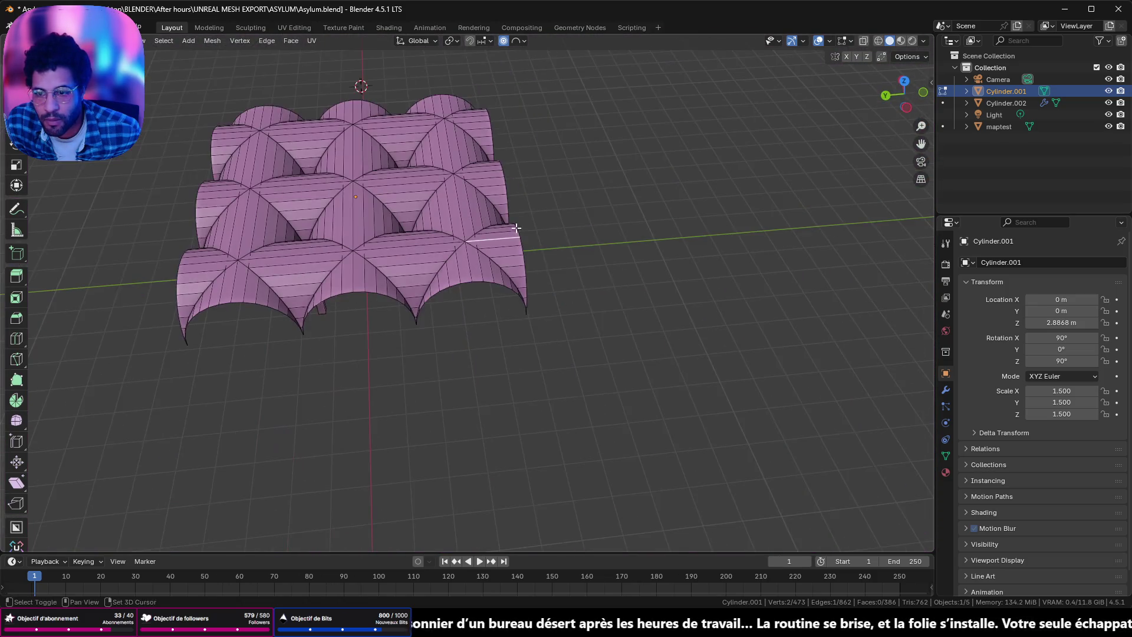
mouse_move(367, 131)
middle_mouse_down("ctrl")
mouse_move(568, 392)
mouse_move(507, 282)
mouse_move(529, 352)
mouse_move(455, 309)
mouse_move(525, 279)
mouse_move(539, 133)
middle_mouse_up("ctrl")
mouse_move(497, 78)
middle_mouse_down()
mouse_move(488, 116)
mouse_move(510, 374)
mouse_move(538, 437)
mouse_move(528, 389)
mouse_move(532, 397)
mouse_move(448, 385)
mouse_move(430, 404)
mouse_move(423, 381)
mouse_move(420, 404)
mouse_move(414, 386)
middle_mouse_up()
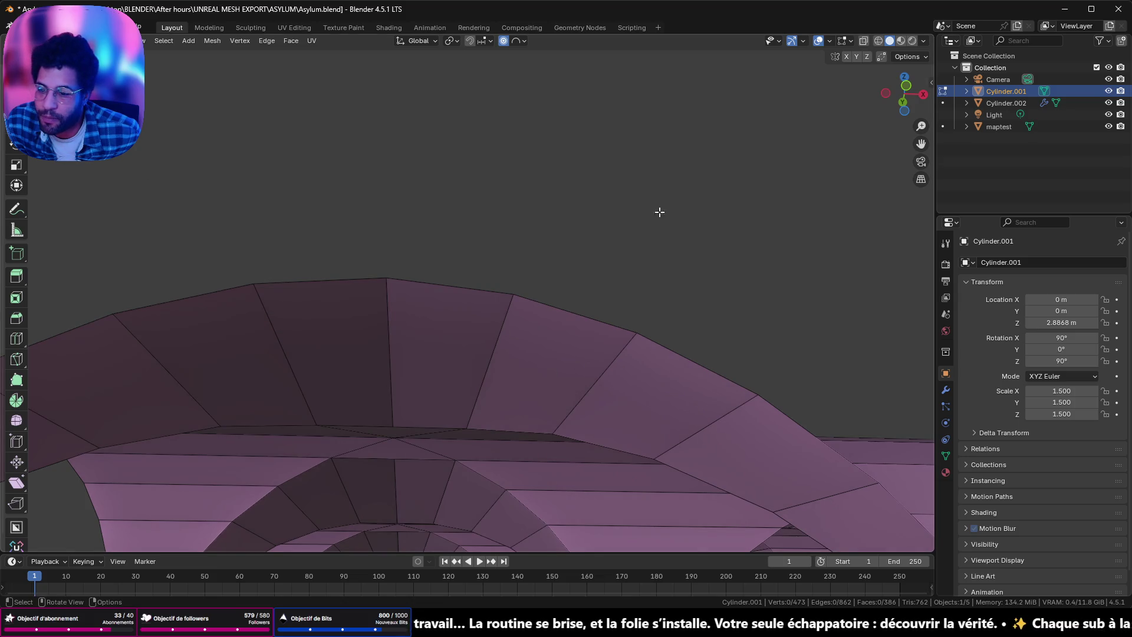
Step: From the bottom view, select the two triangular faces at one vault crossing
left_click(904, 102)
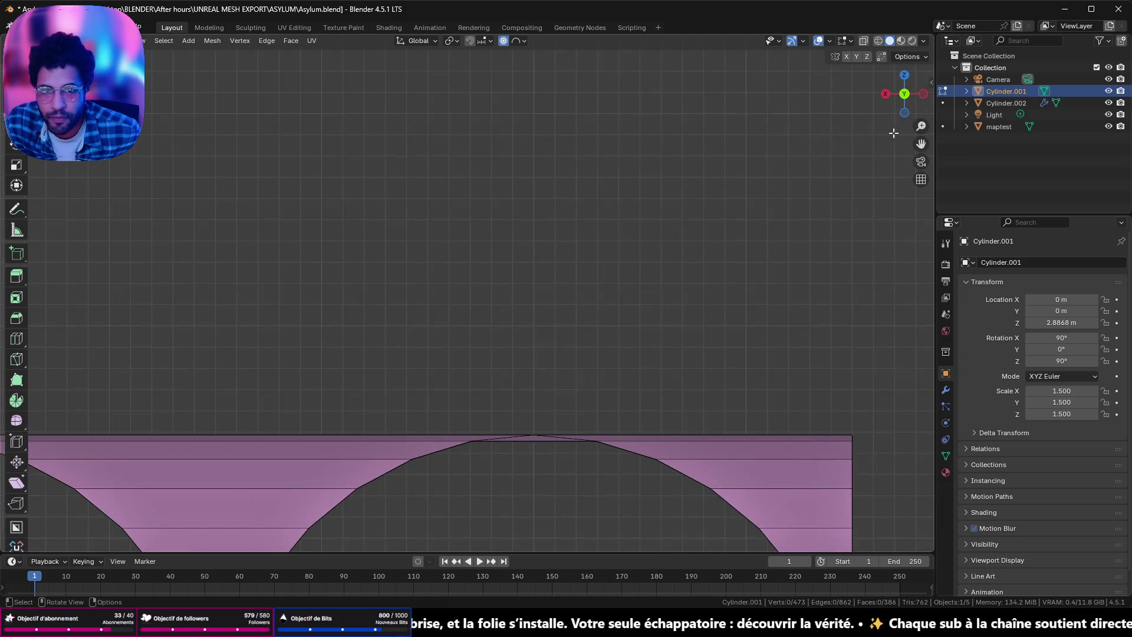
left_click(904, 111)
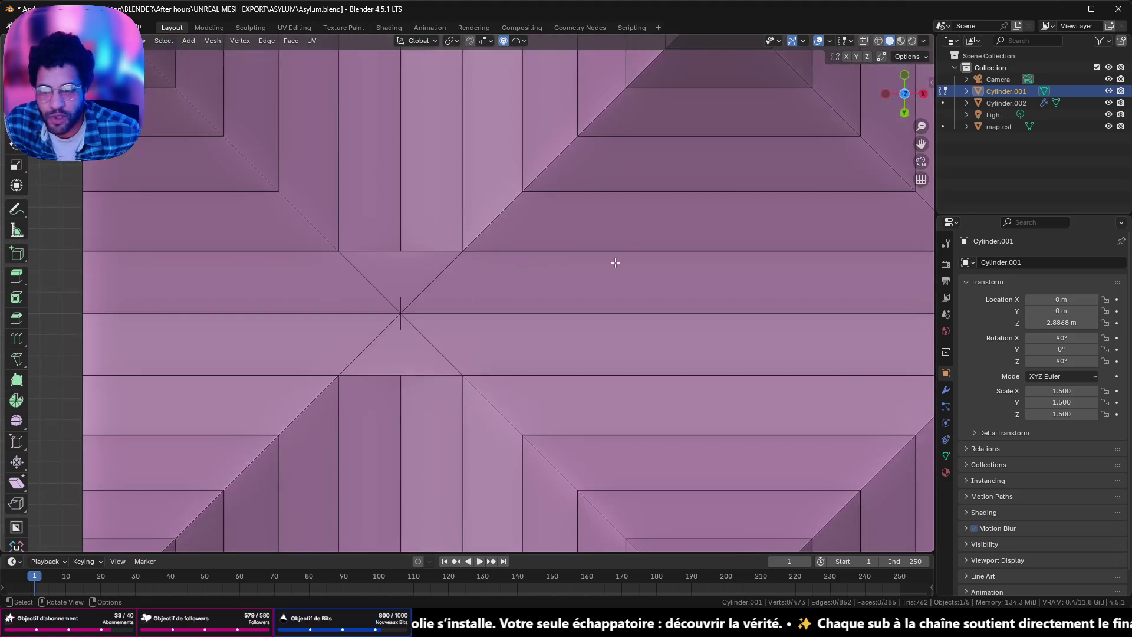
left_click(405, 265)
left_click(404, 355, "shift")
scroll(654, 284, "down", 5)
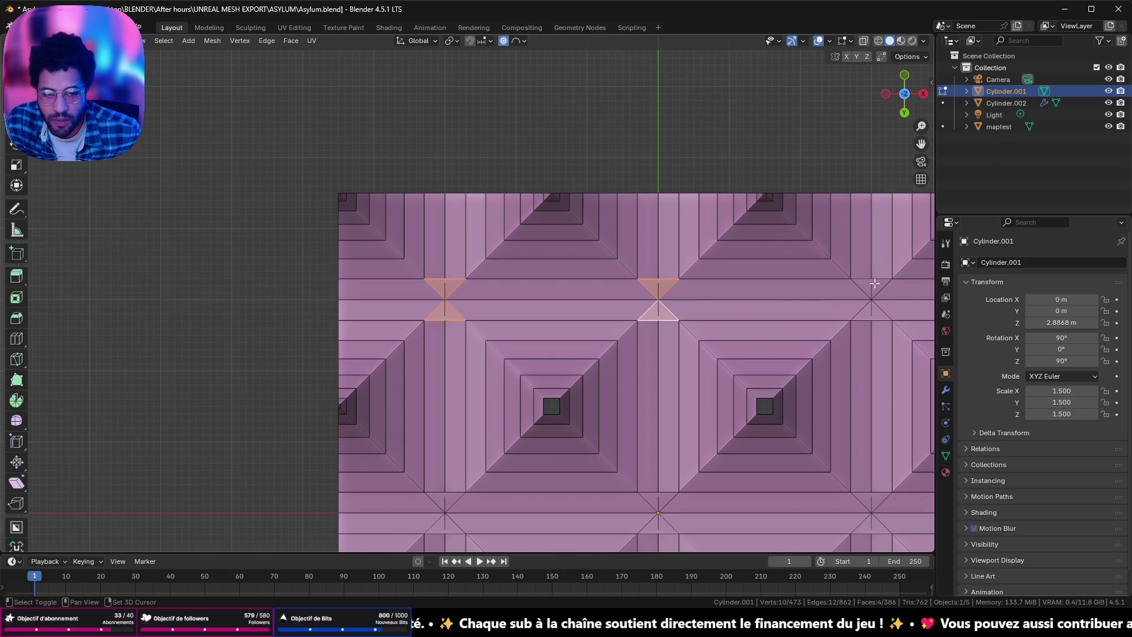
Step: Add the triangles at the other crossings and delete the selected faces (386 to 368 faces)
middle_click_drag(870, 311, 726, 251, "shift")
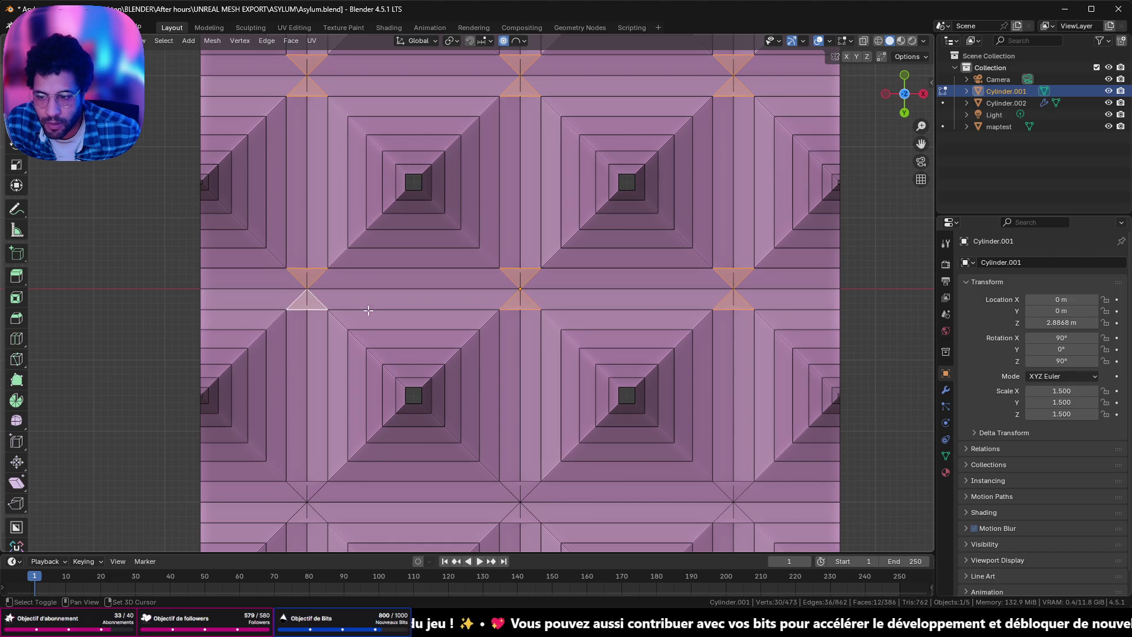
middle_click_drag(368, 310, 370, 181, "shift")
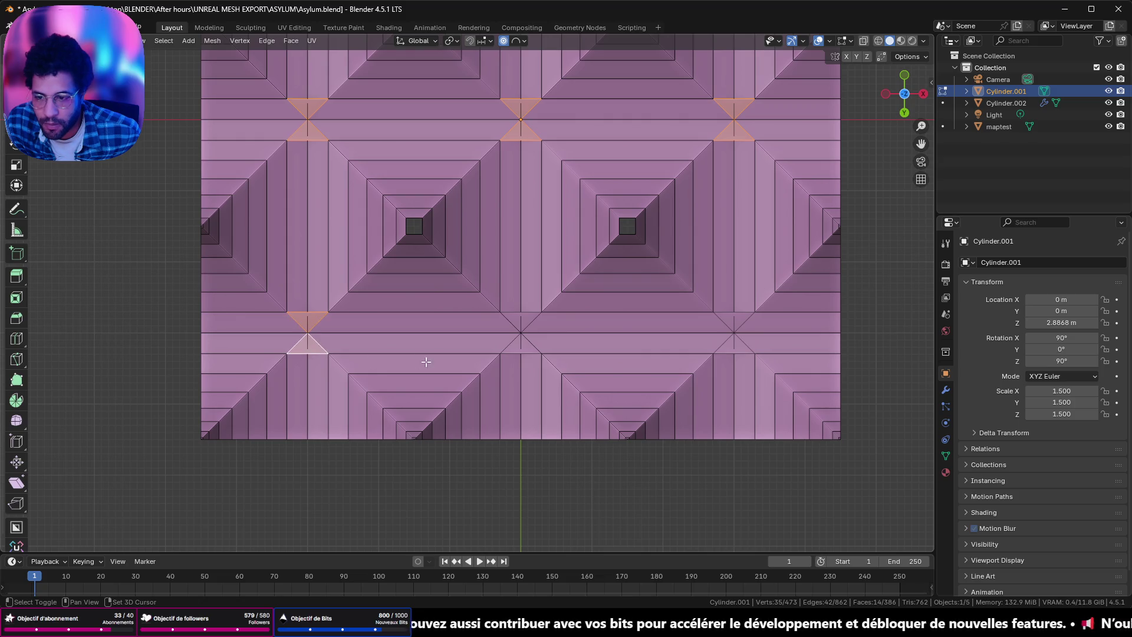
left_click(525, 320, "shift")
left_click(731, 319, "shift")
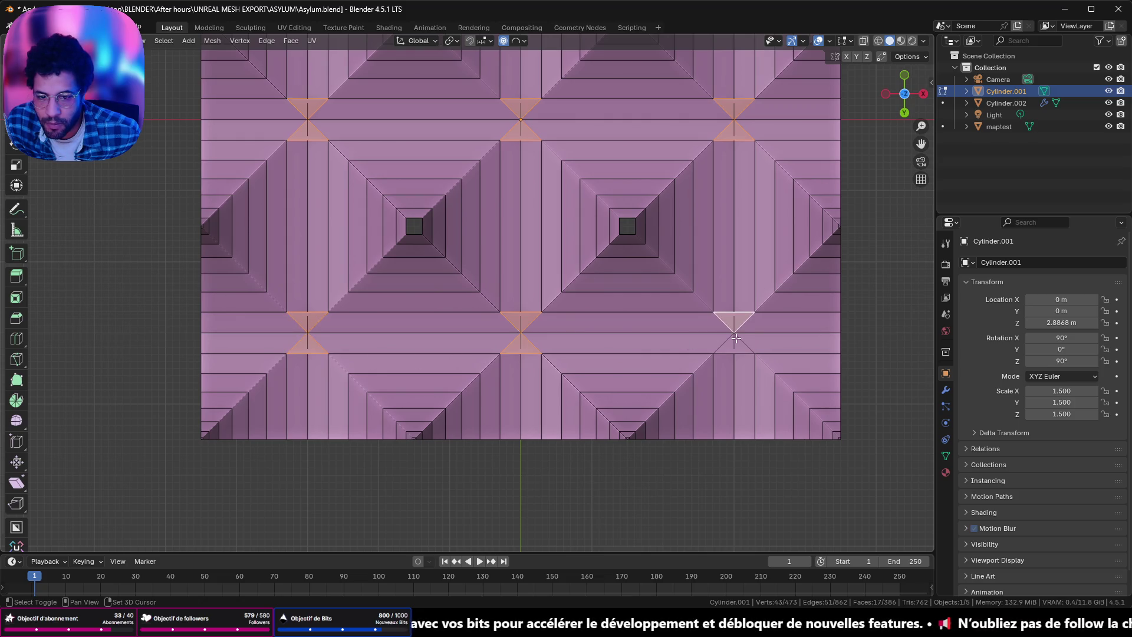
left_click(737, 349, "shift")
key("x")
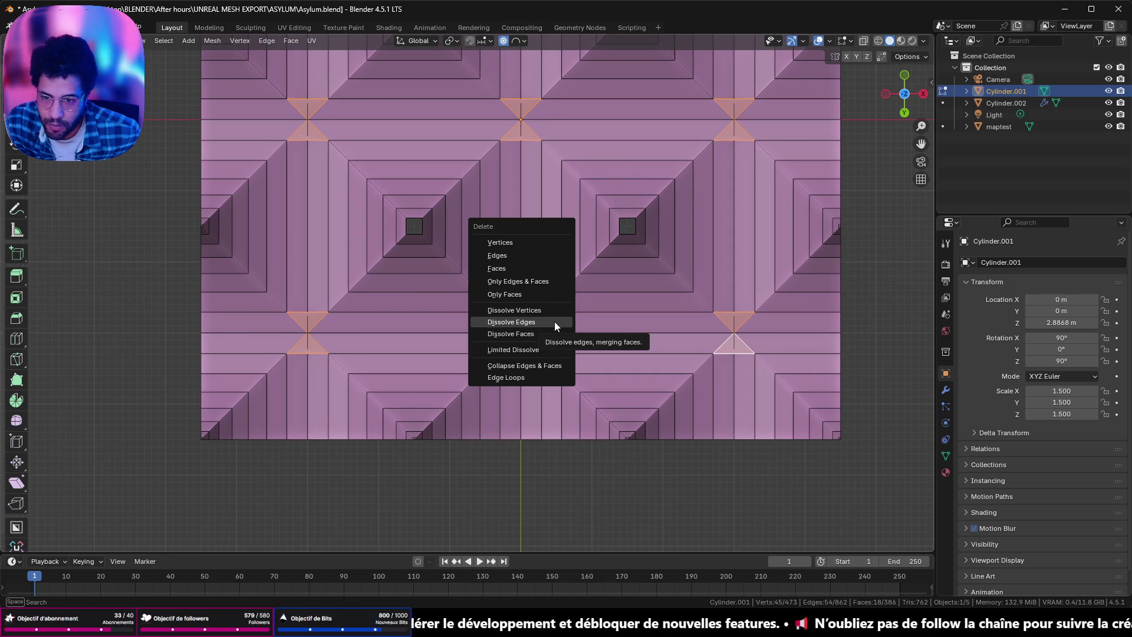
left_click(541, 261)
mouse_move(539, 255)
middle_mouse_down()
mouse_move(764, 236)
mouse_move(906, 249)
mouse_move(72, 264)
mouse_move(112, 269)
middle_mouse_up()
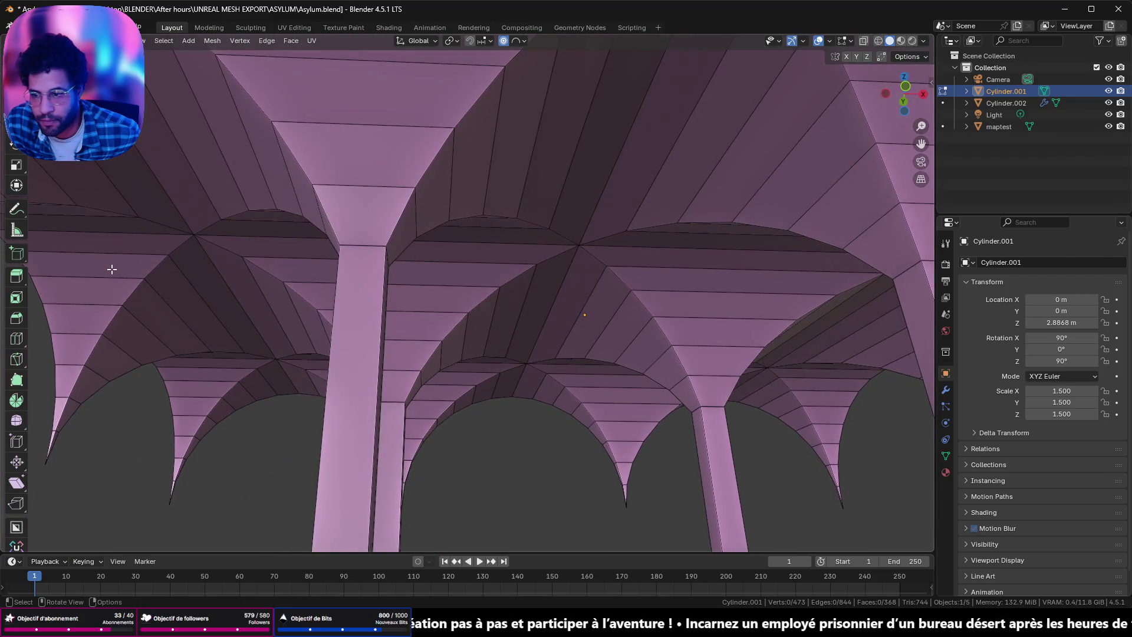
Step: Return to Object Mode and save the blend file with Ctrl+S
key("Tab")
key("ctrl+s")
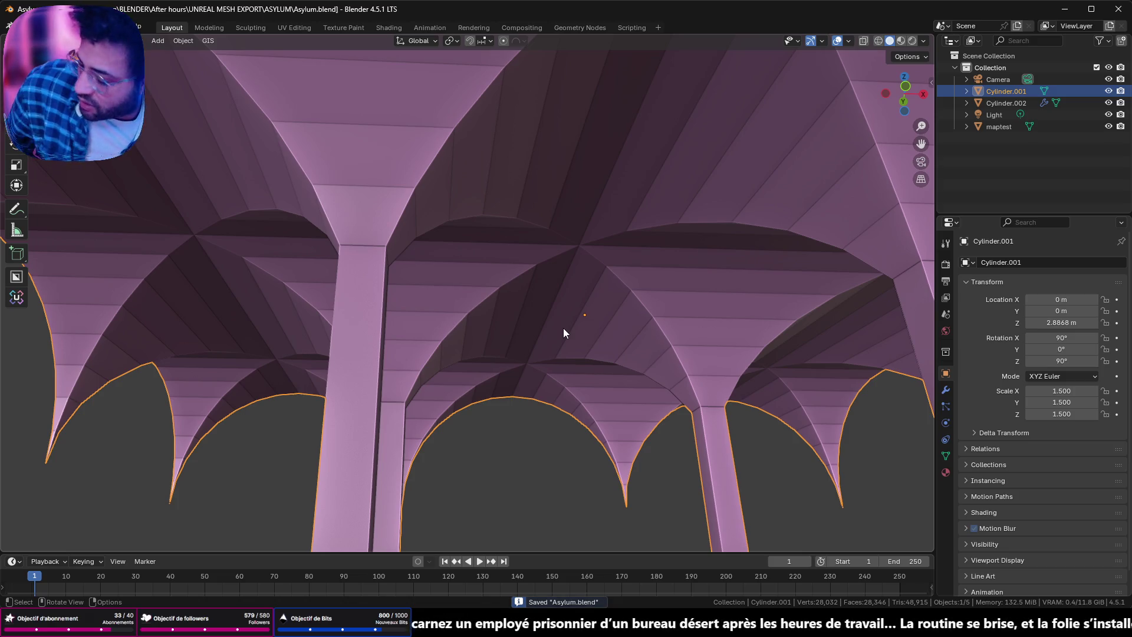
middle_click_drag(546, 332, 641, 362)
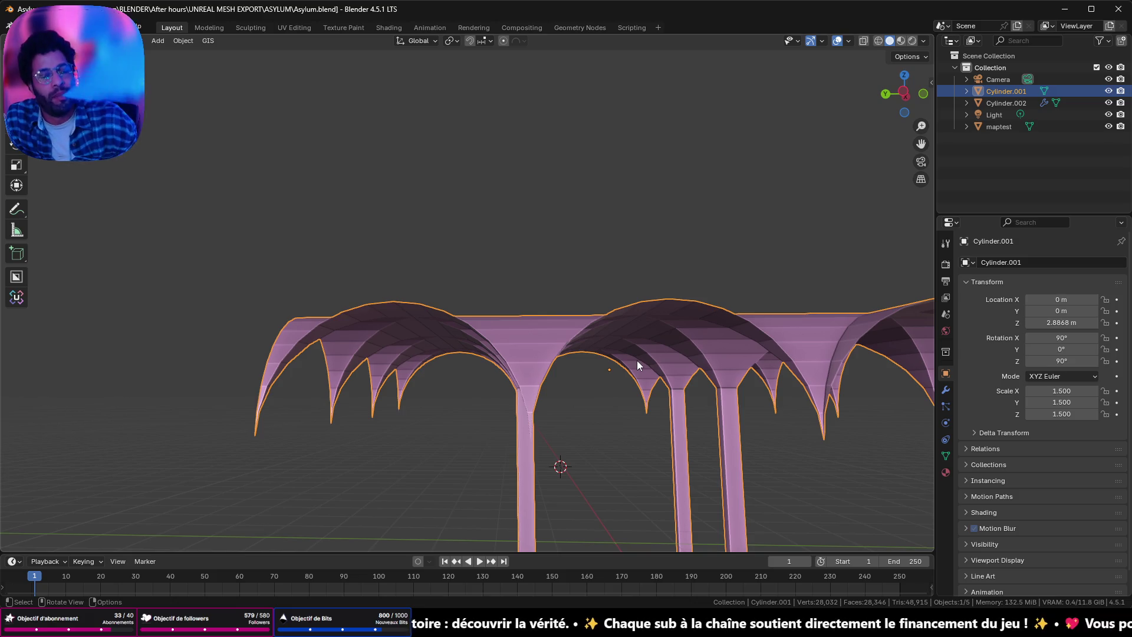
mouse_move(636, 360)
middle_mouse_down()
mouse_move(632, 314)
mouse_move(631, 324)
middle_mouse_up()
Step: In Edit Mode, select all vault geometry and start a bevel on it
key("Tab")
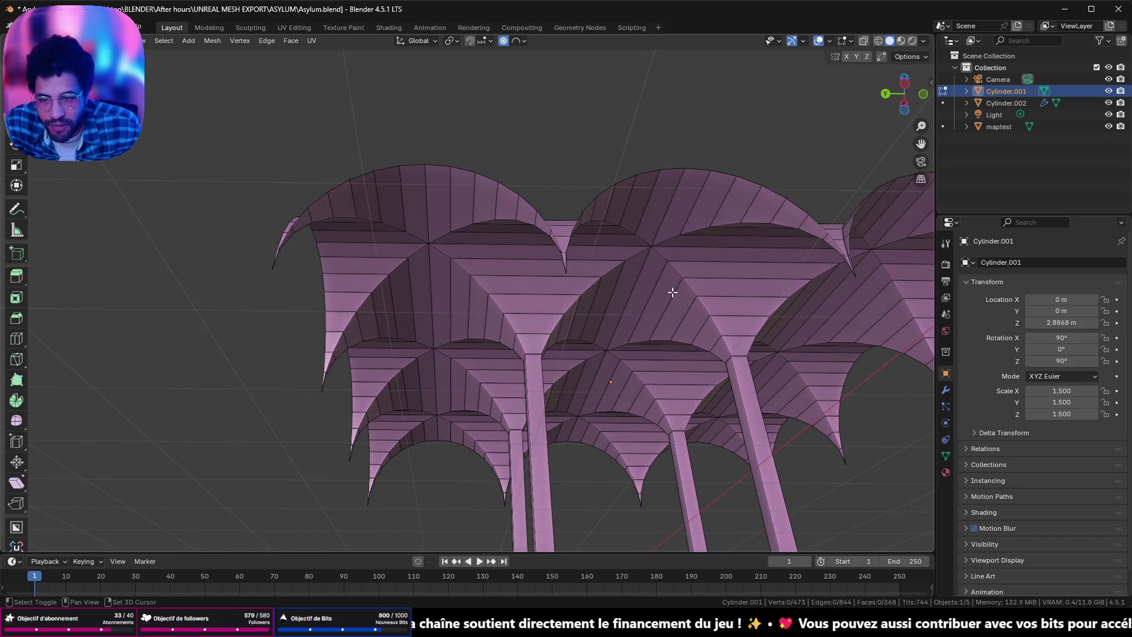
middle_click_drag(672, 292, 654, 297)
scroll(642, 301, "up", 5)
mouse_move(580, 370)
middle_mouse_down()
mouse_move(597, 382)
mouse_move(714, 383)
middle_mouse_up()
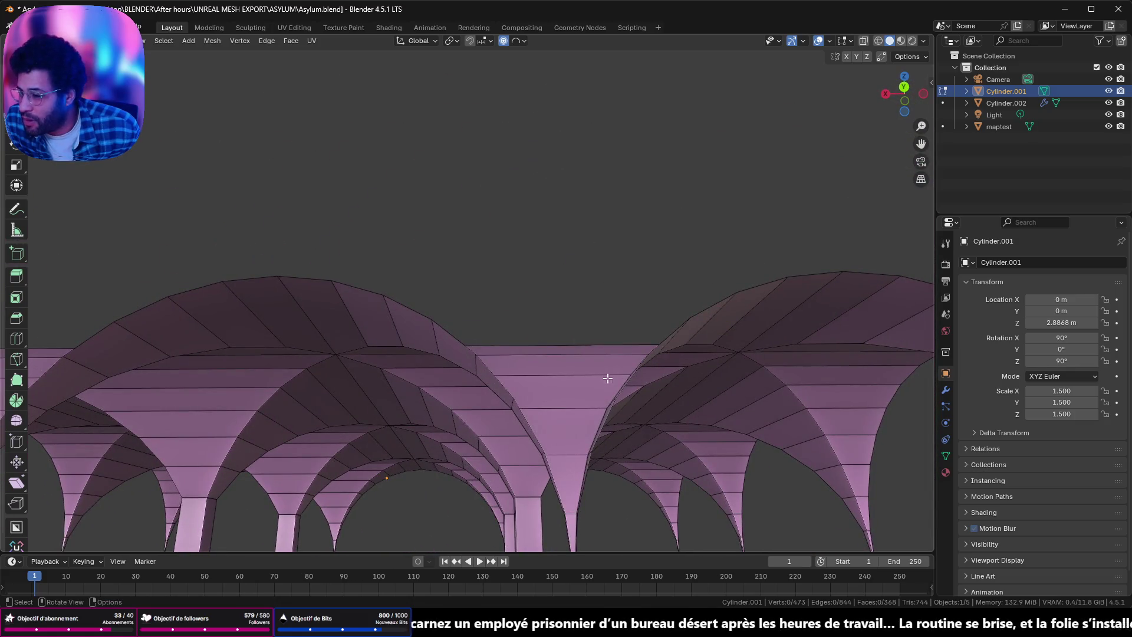
mouse_move(590, 382)
middle_mouse_down()
mouse_move(581, 200)
mouse_move(601, 232)
middle_mouse_up()
scroll(462, 240, "down", 2)
scroll(455, 245, "down", 2)
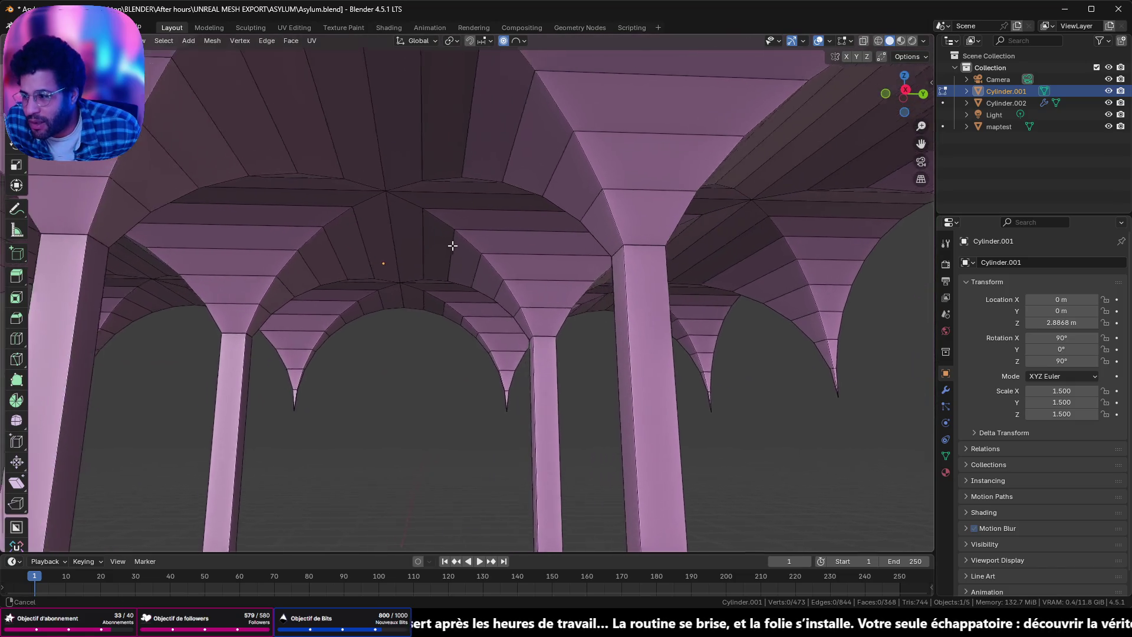
scroll(496, 236, "down", 2)
scroll(493, 235, "down", 2)
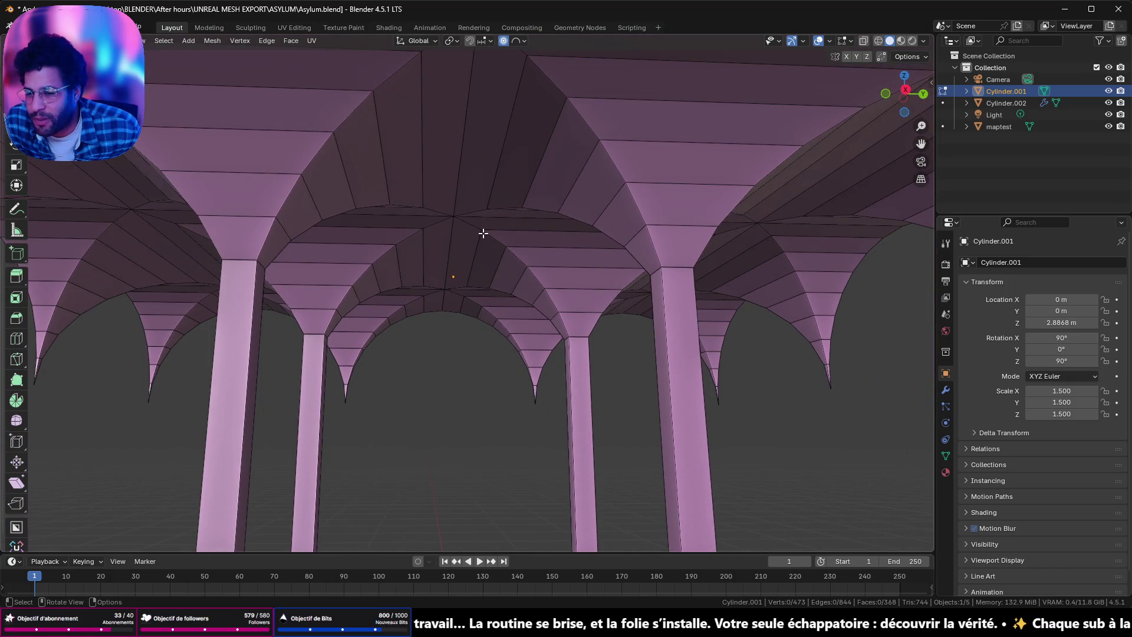
key("Tab")
key("Tab")
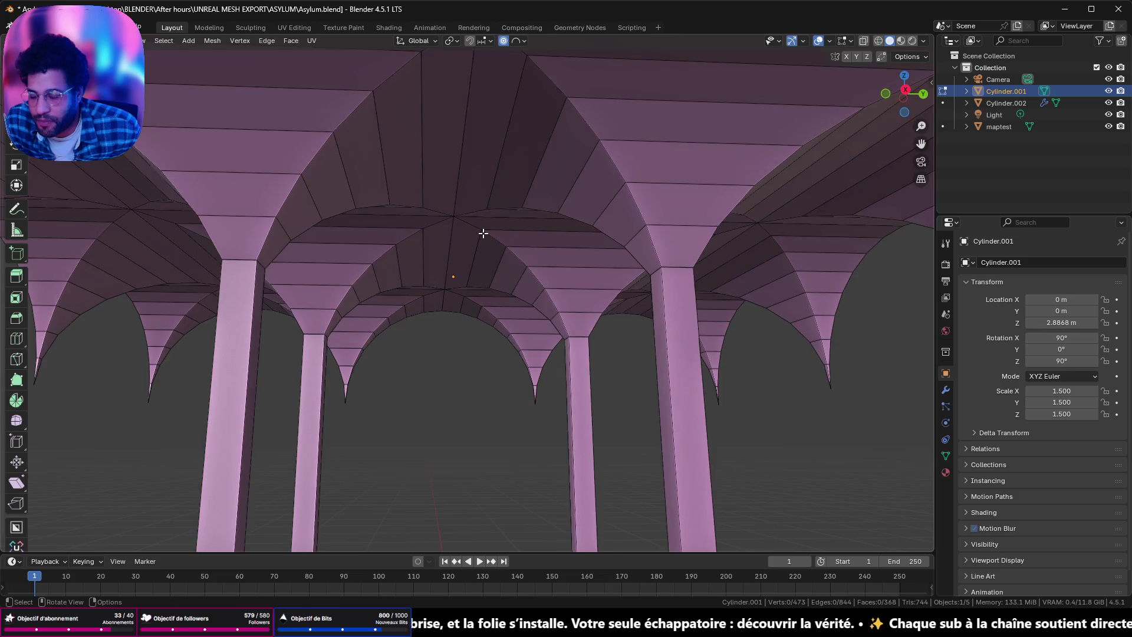
key("a")
key("ctrl+b")
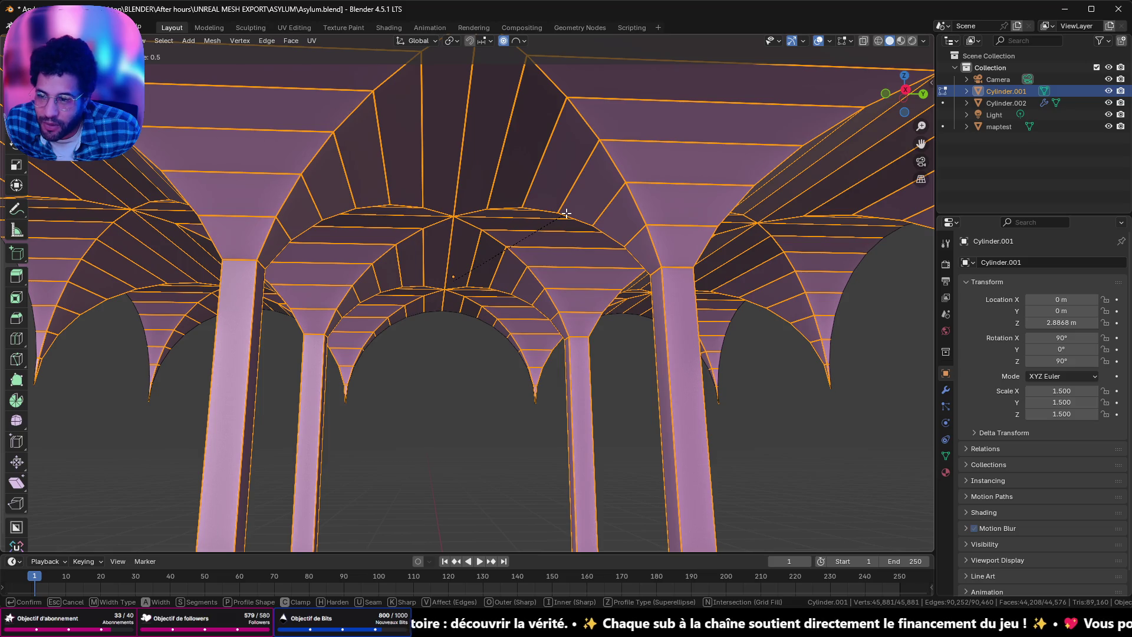
Step: Cancel the bevel, deselect everything and settle back in Object Mode
key("Escape")
key("alt+a")
key("Tab")
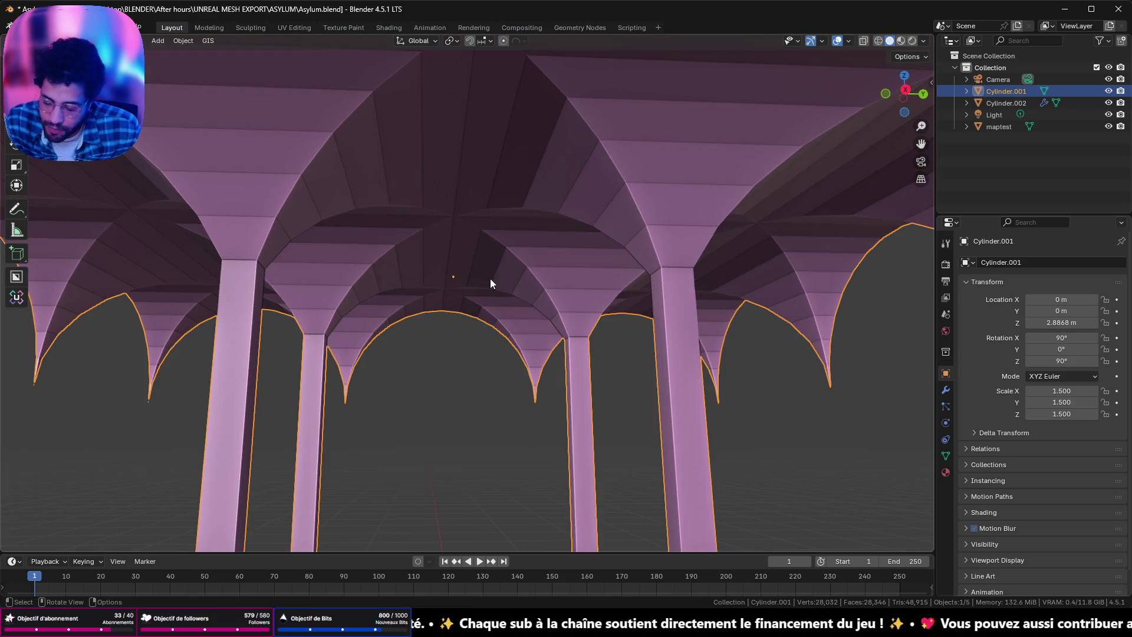
key("Tab")
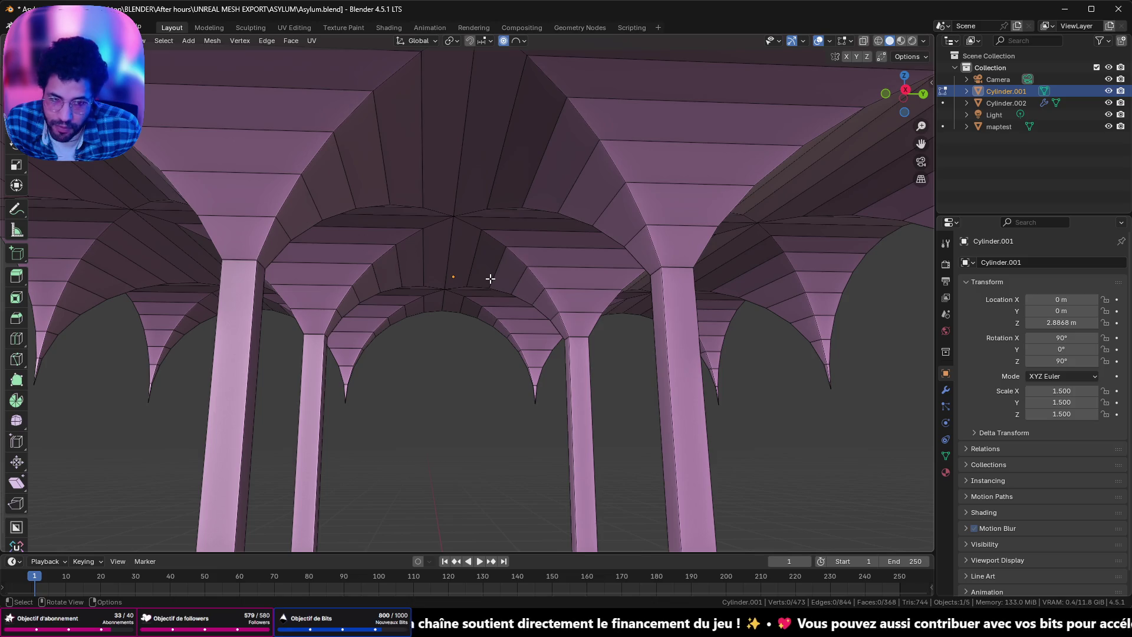
key("Tab")
key("Tab")
mouse_move(490, 279)
middle_mouse_down()
mouse_move(469, 239)
mouse_move(440, 281)
mouse_move(456, 313)
middle_mouse_up()
key("Tab")
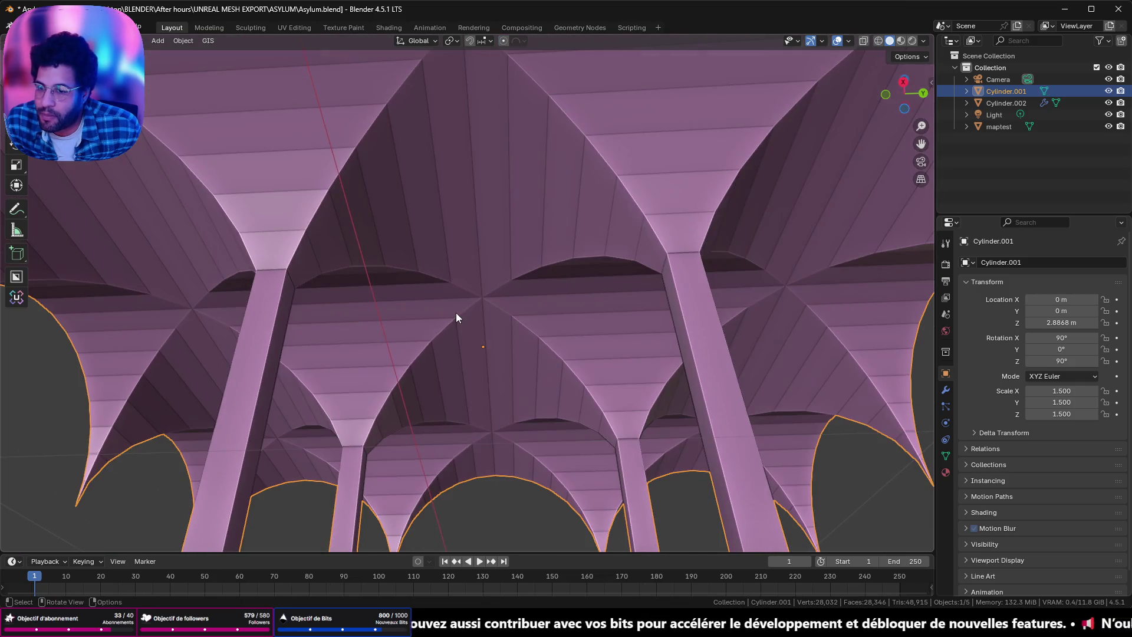
Step: Apply Shade Auto Smooth at 30° to the vault ceiling object
right_click(456, 307)
left_click(455, 273)
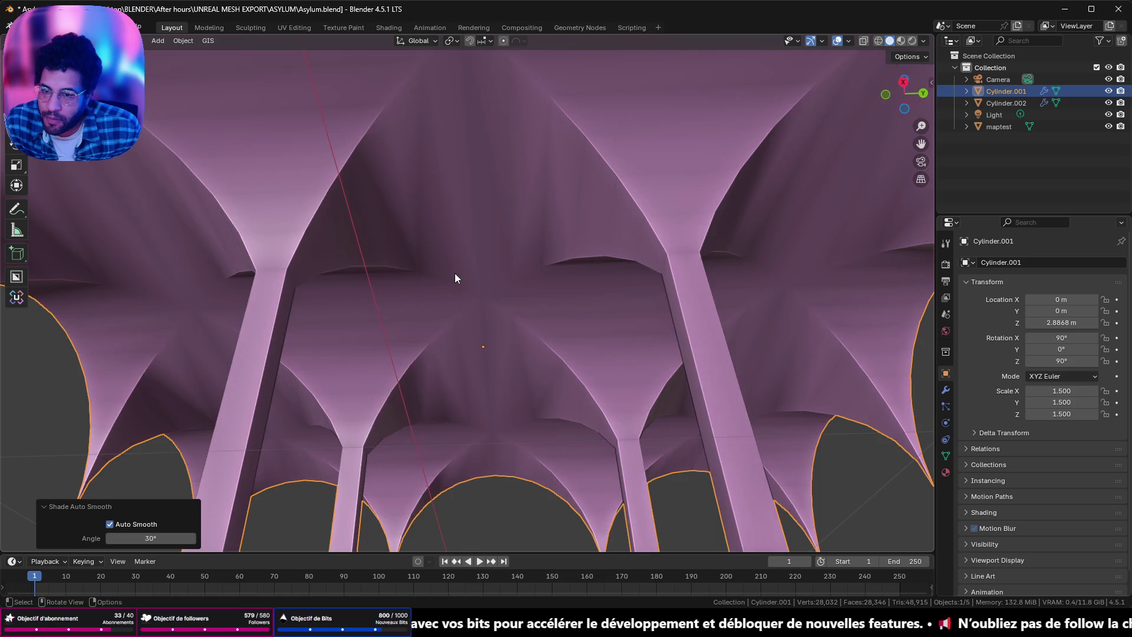
middle_click_drag(454, 274, 448, 260)
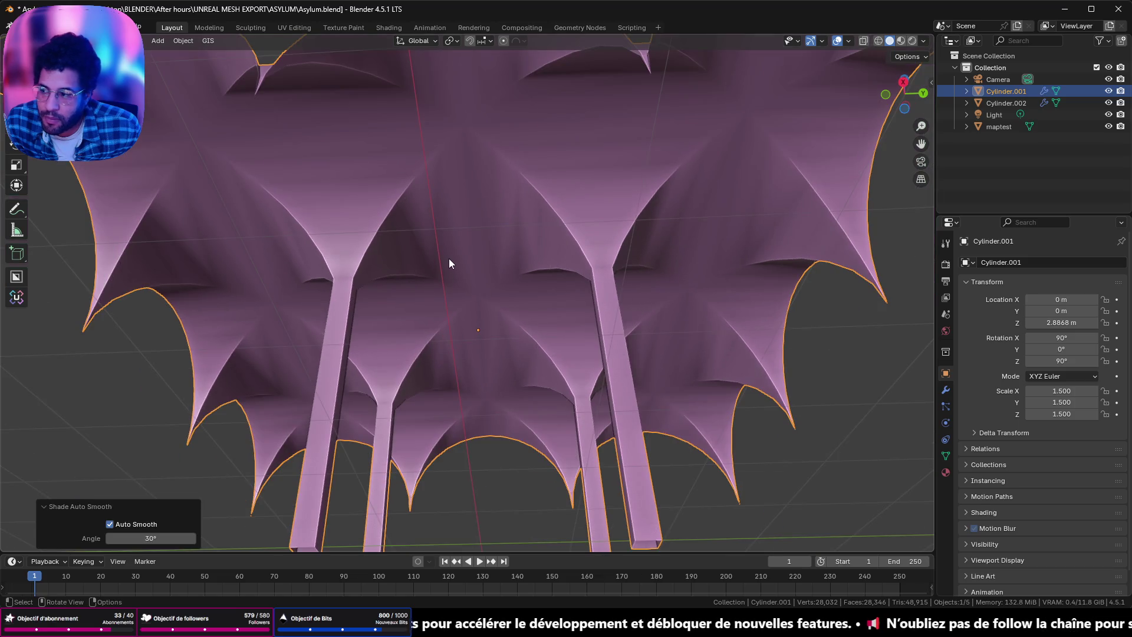
right_click(428, 219)
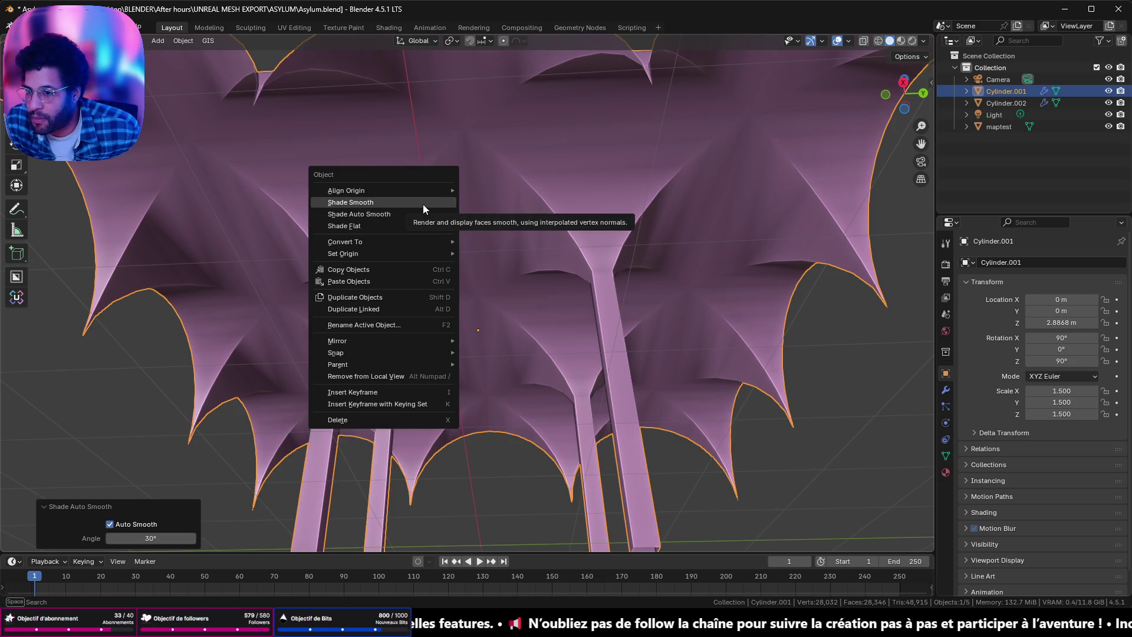
Step: Try Shade Smooth on the ceiling twice, inspecting and undoing it each time
left_click(423, 205)
mouse_move(432, 201)
middle_mouse_down()
mouse_move(467, 342)
mouse_move(430, 339)
mouse_move(567, 378)
middle_mouse_up()
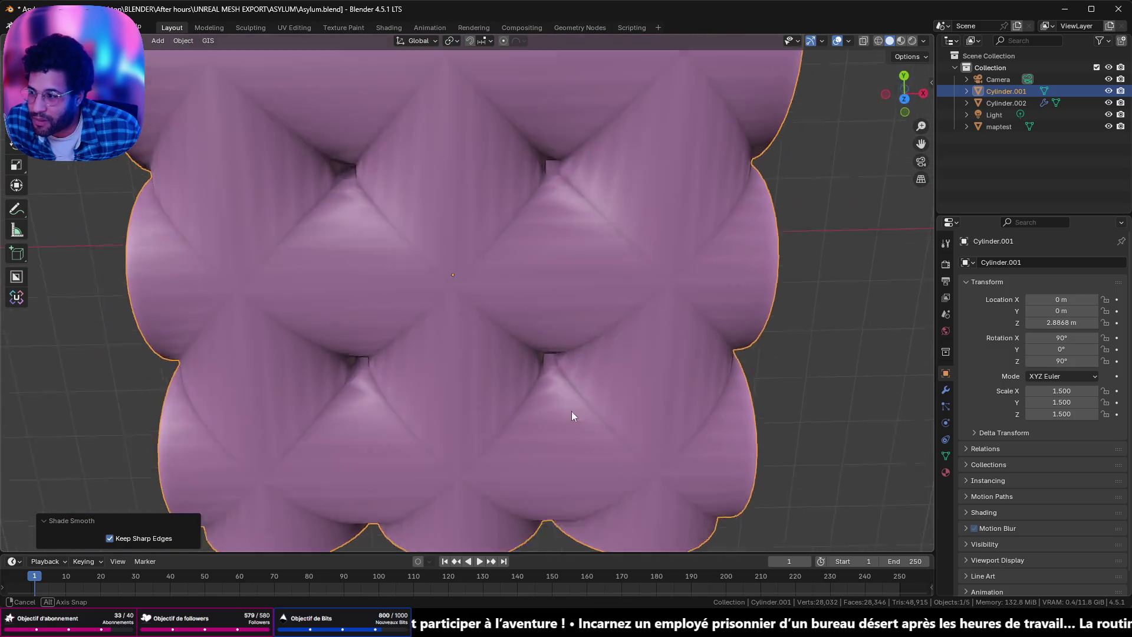
middle_click_drag(566, 378, 539, 197)
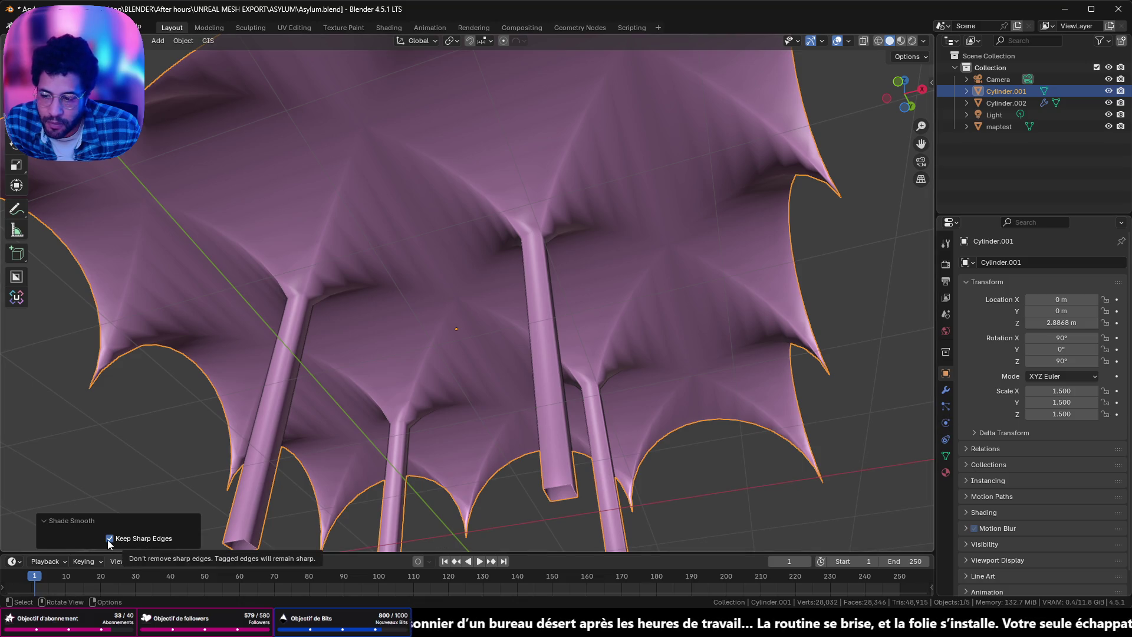
middle_click_drag(422, 361, 455, 324)
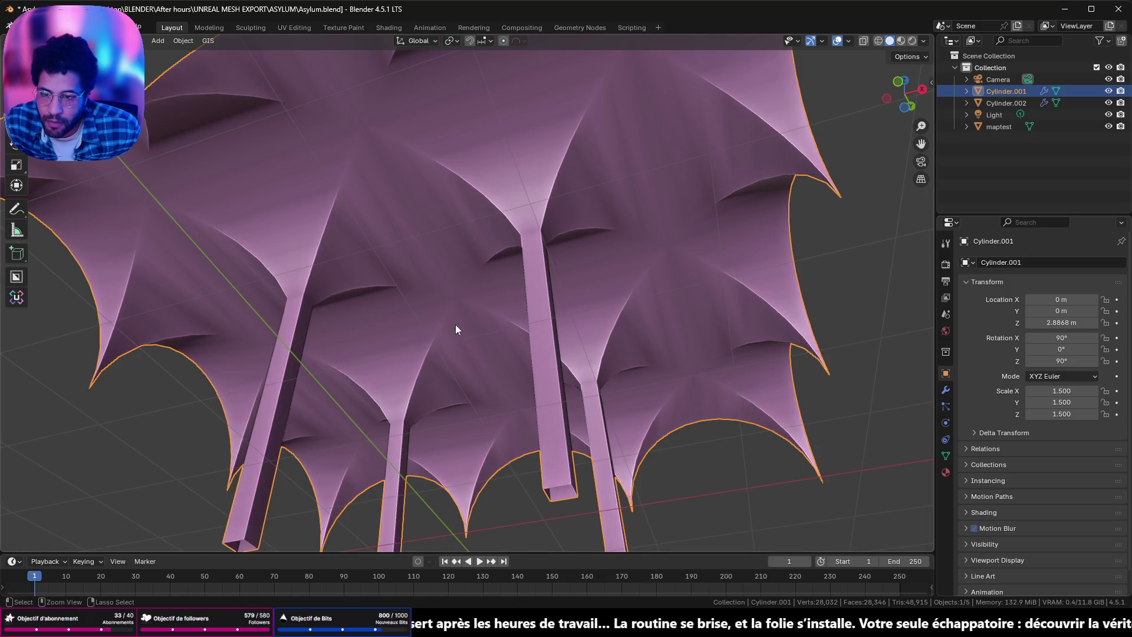
key("ctrl+z")
middle_click_drag(471, 218, 487, 221)
right_click(487, 220)
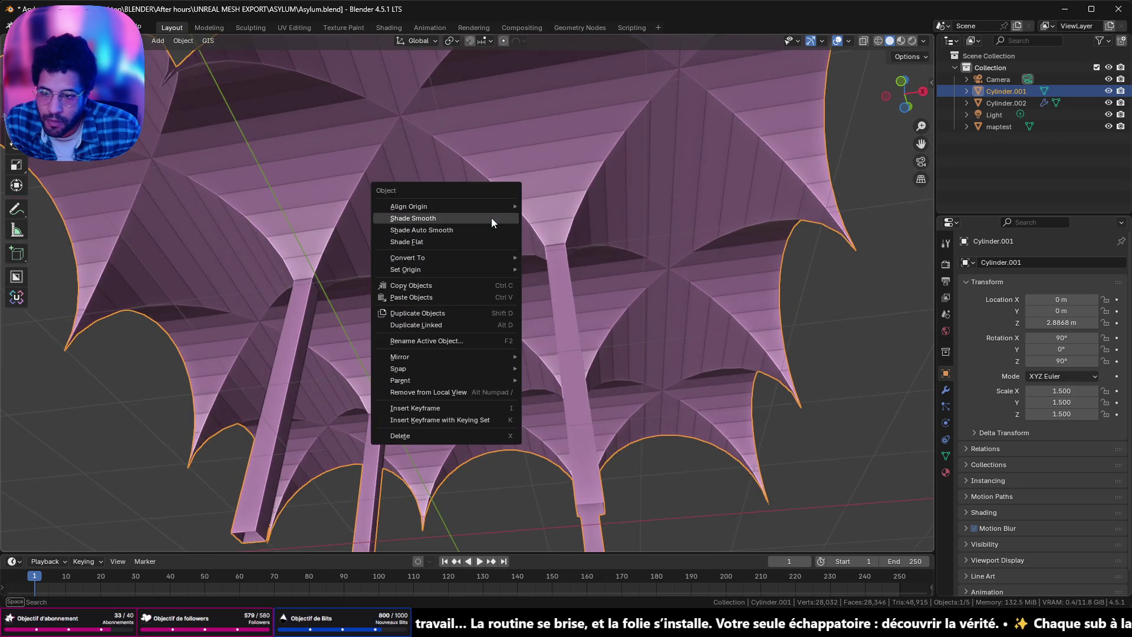
left_click(491, 218)
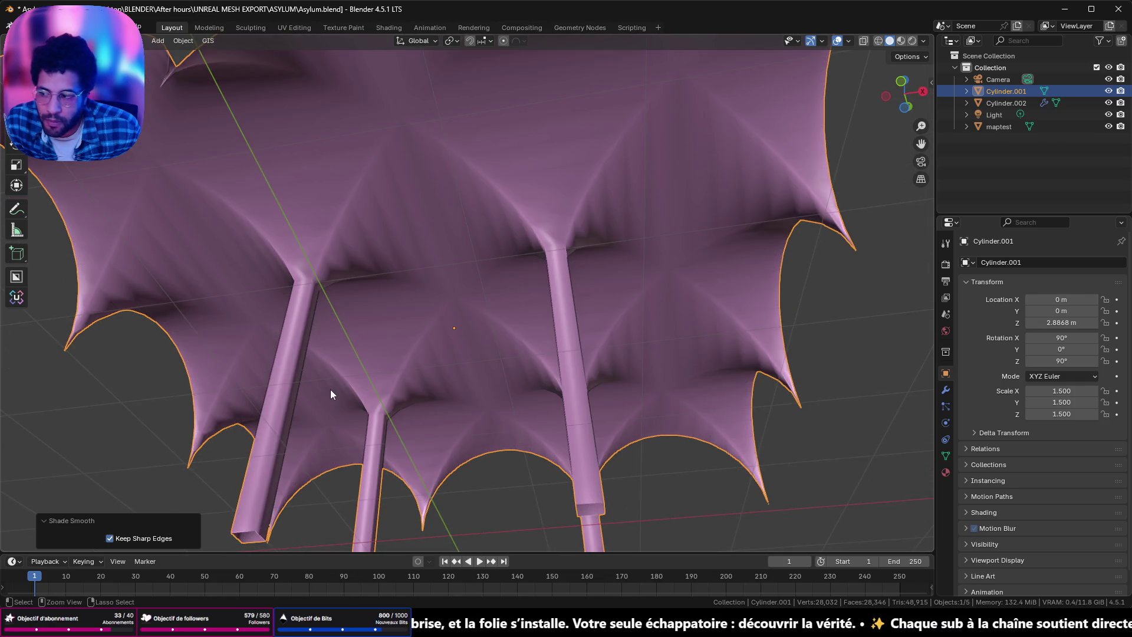
key("ctrl+z")
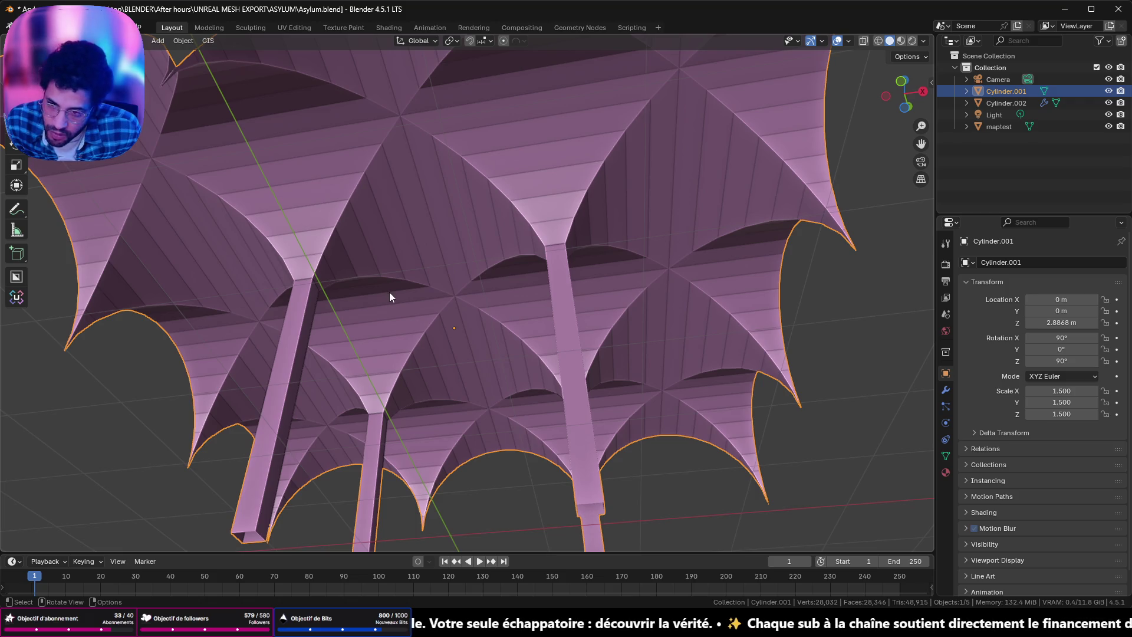
Step: Merge all vault vertices by distance at 0.0001 m, staying at 473 vertices
key("Tab")
key("a")
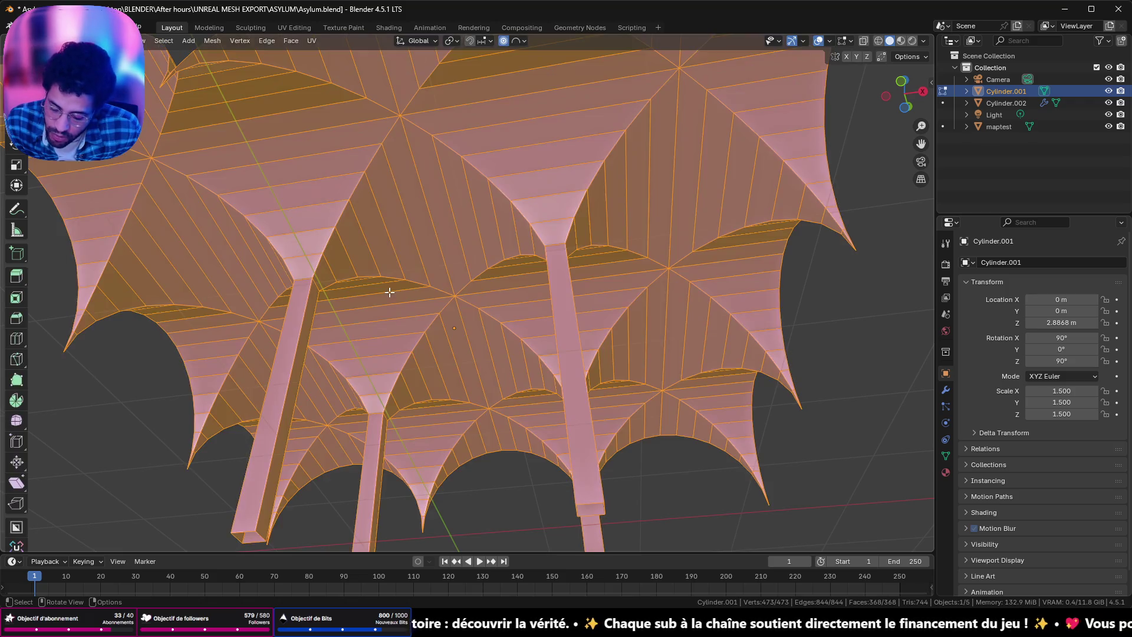
key("m")
left_click(389, 293)
scroll(450, 305, "up", 3)
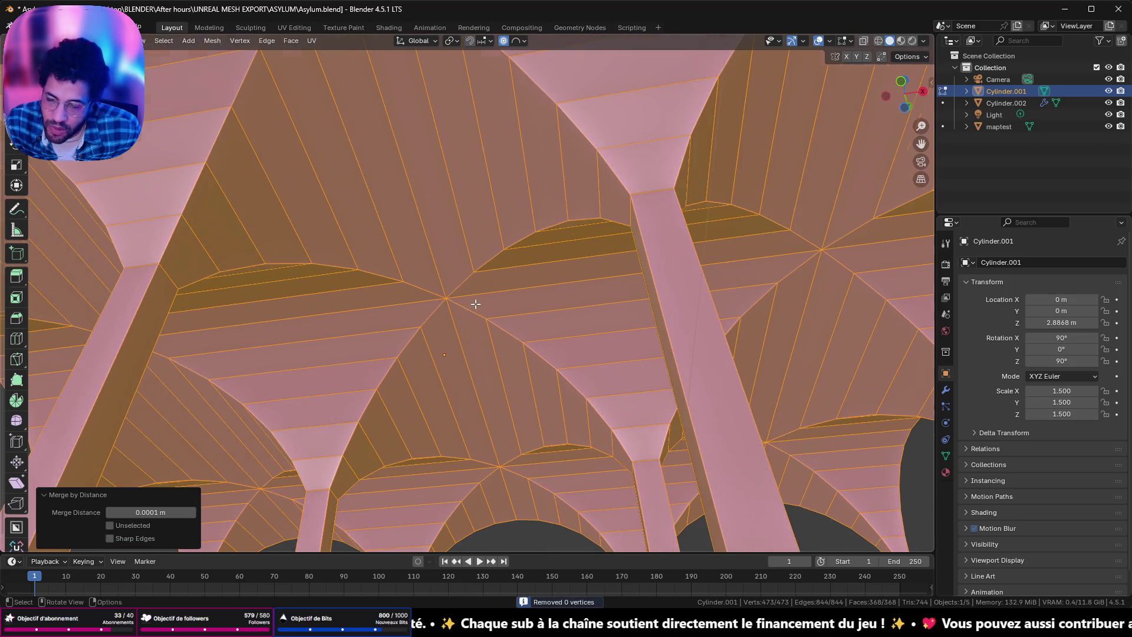
scroll(491, 336, "up", 2)
Step: Deselect, inspect the colonnade from below and leave Edit Mode
mouse_move(490, 336)
middle_mouse_down()
mouse_move(450, 373)
mouse_move(400, 353)
mouse_move(469, 285)
middle_mouse_up()
scroll(450, 374, "down", 2)
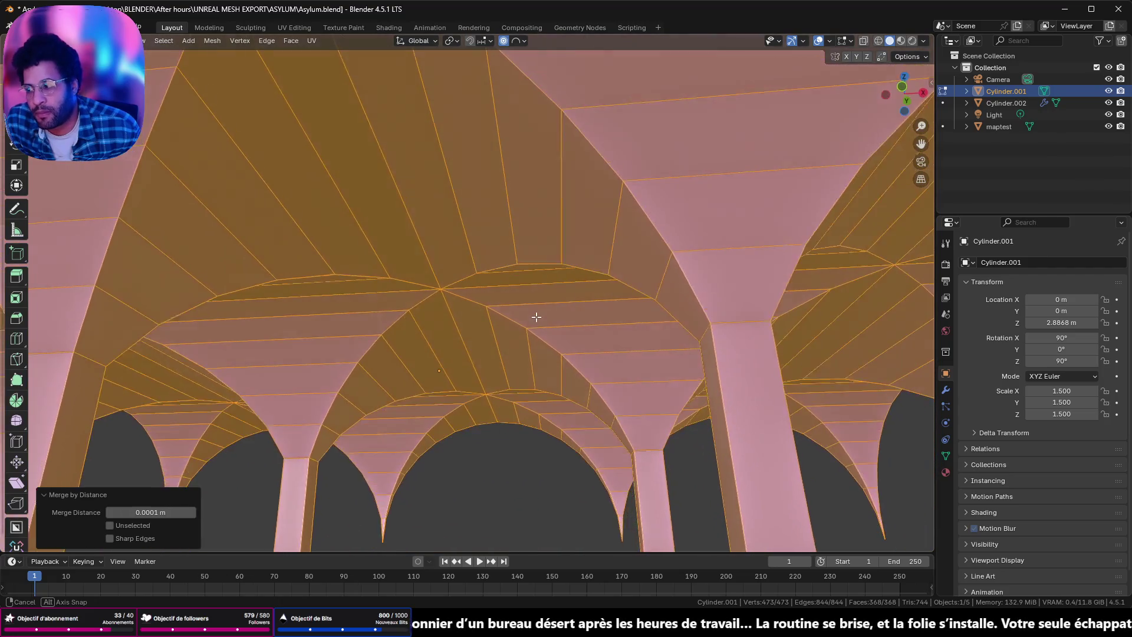
mouse_move(469, 284)
middle_mouse_down()
mouse_move(477, 357)
mouse_move(500, 263)
middle_mouse_up()
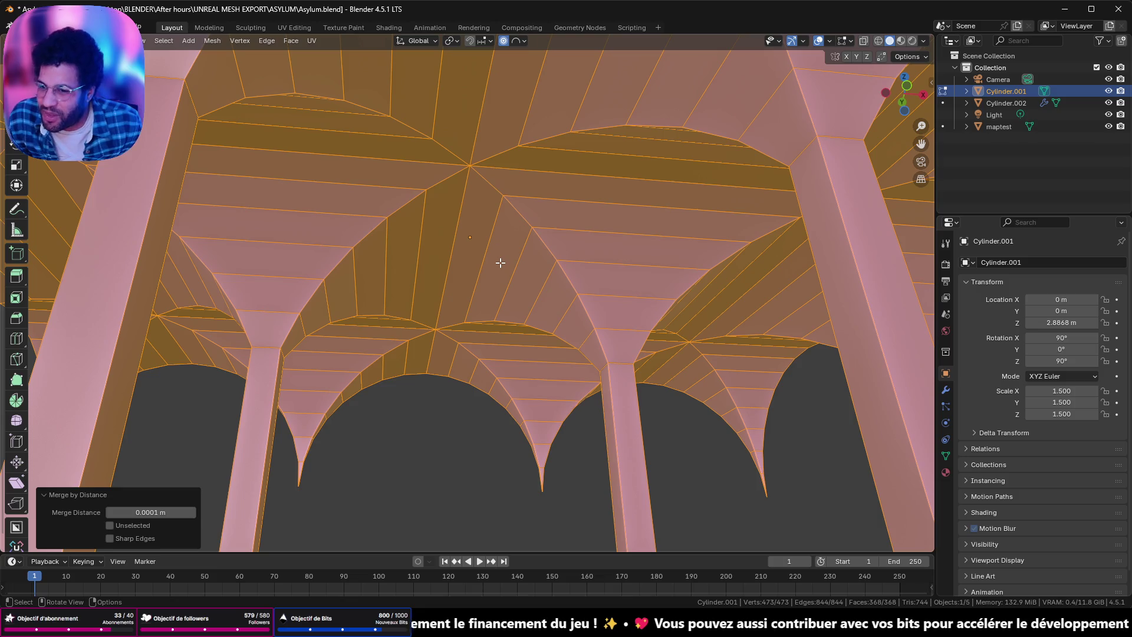
left_click(480, 428)
middle_click_drag(450, 416, 557, 448)
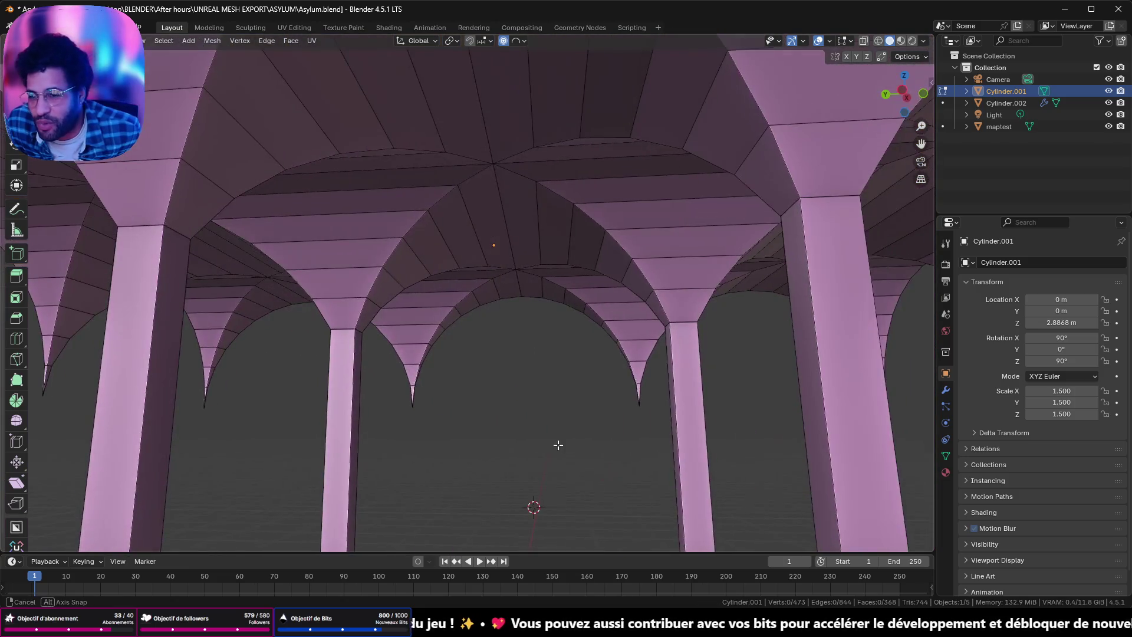
mouse_move(834, 79)
middle_mouse_down()
mouse_move(640, 184)
mouse_move(649, 189)
middle_mouse_up()
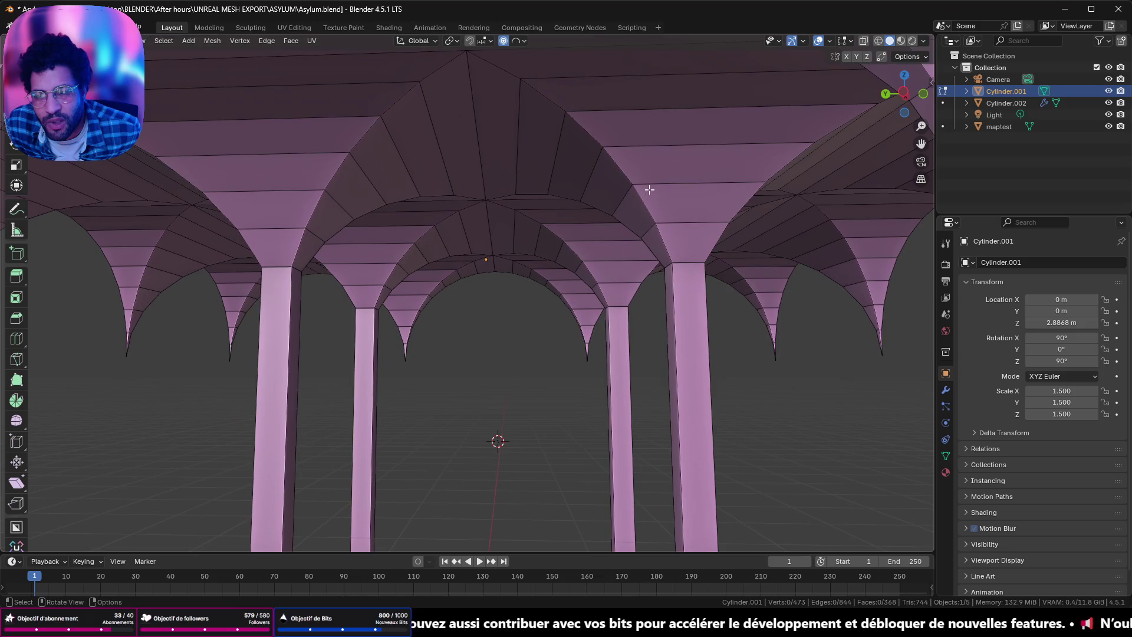
key("Tab")
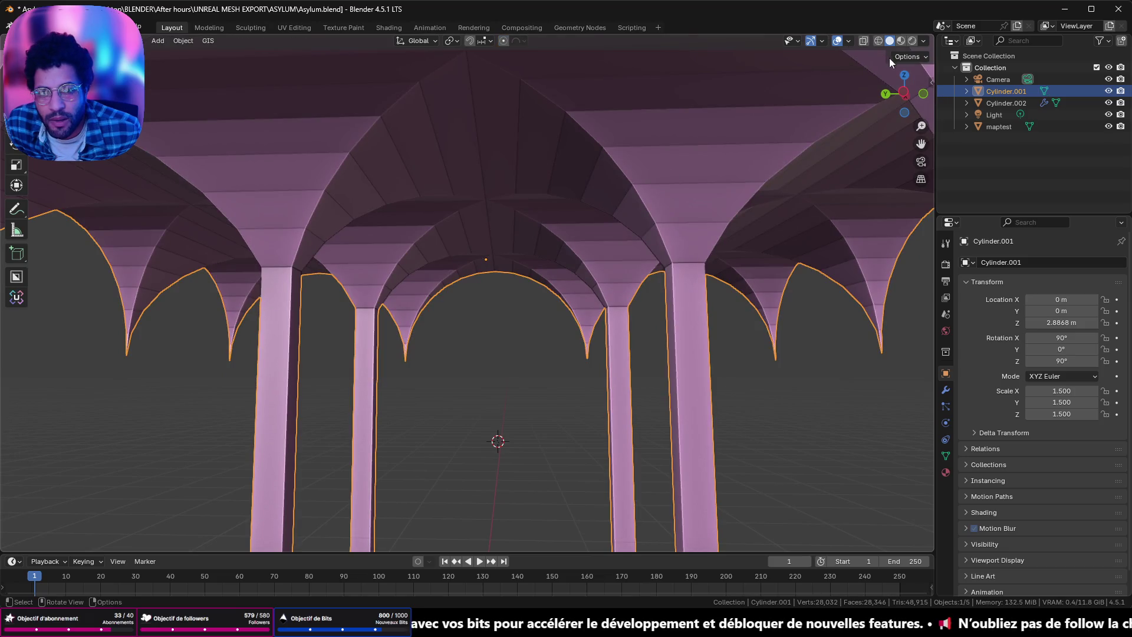
Step: Review the viewport overlays and inspect the vaulted ceiling above the colonnade from several angles
left_click(851, 40)
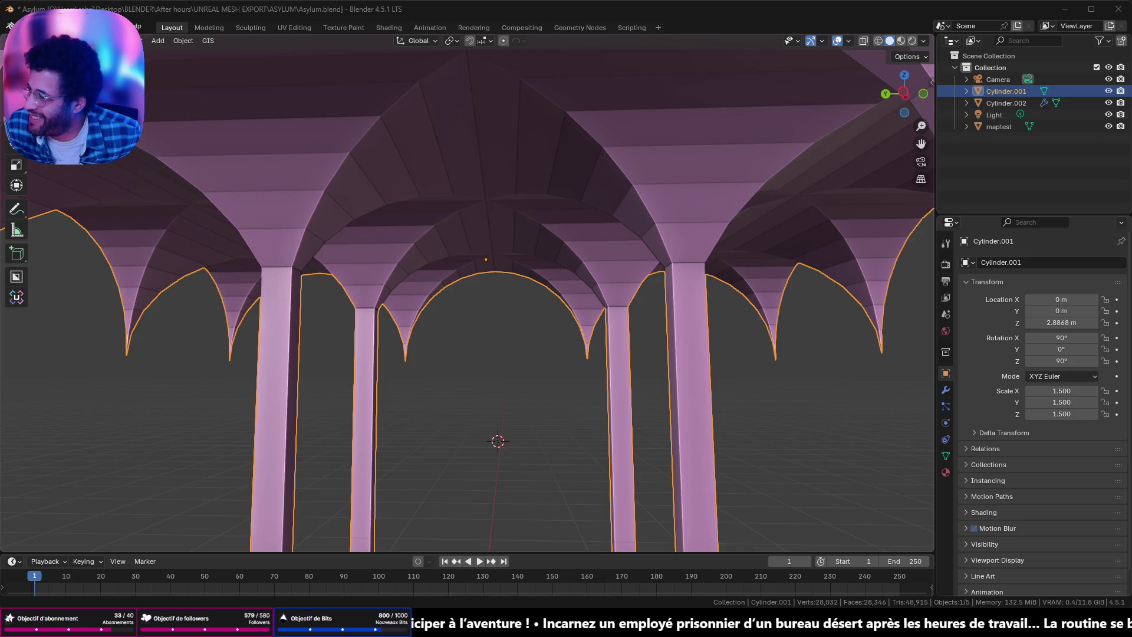
mouse_move(300, 378)
middle_mouse_down()
mouse_move(457, 373)
mouse_move(363, 372)
middle_mouse_up()
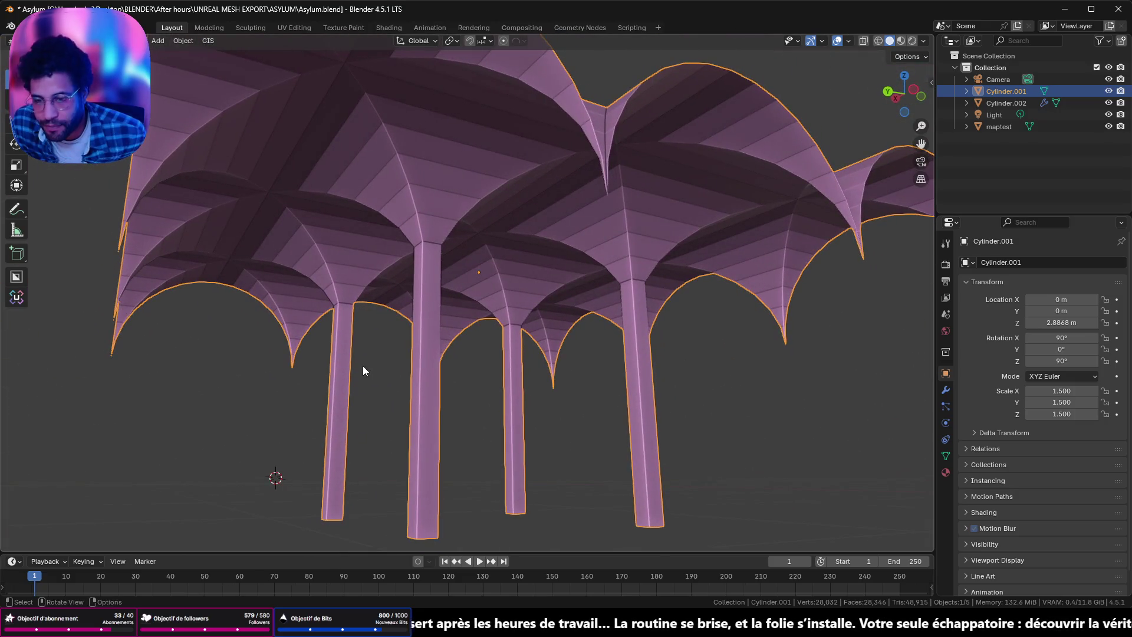
mouse_move(362, 371)
middle_mouse_down()
mouse_move(467, 425)
mouse_move(785, 297)
middle_mouse_up()
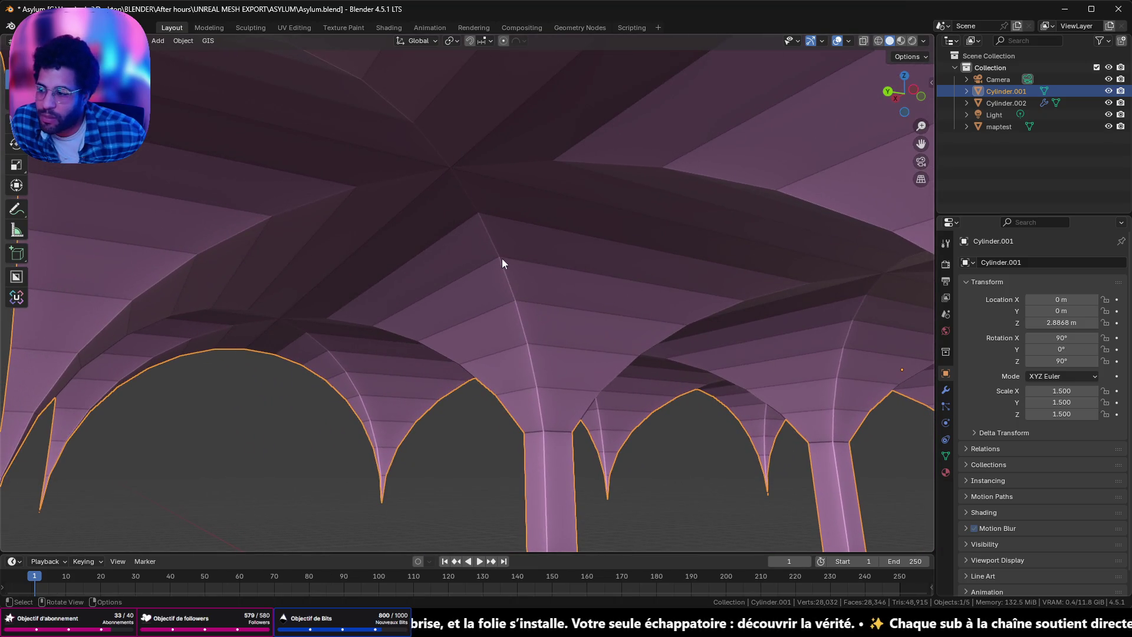
mouse_move(501, 263)
middle_mouse_down()
mouse_move(515, 246)
mouse_move(448, 296)
mouse_move(184, 293)
middle_mouse_up()
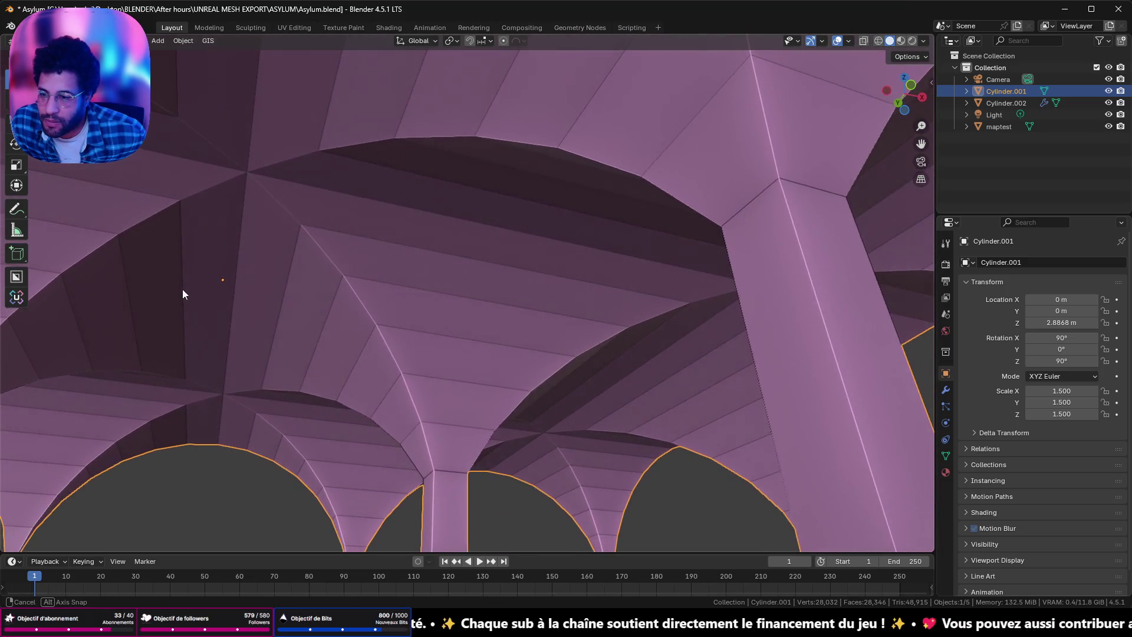
Step: Enter Edit Mode on the vault mesh and select all of its geometry, ready to bevel
key("Tab")
scroll(311, 265, "up", 3)
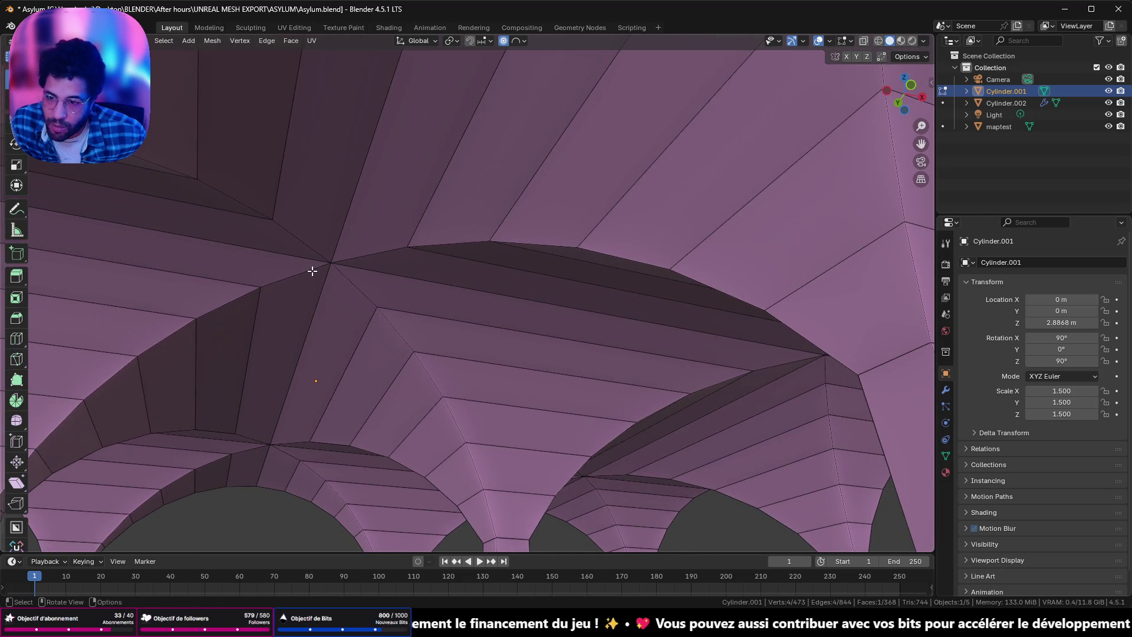
mouse_move(428, 239)
middle_mouse_down()
mouse_move(291, 239)
mouse_move(270, 251)
middle_mouse_up()
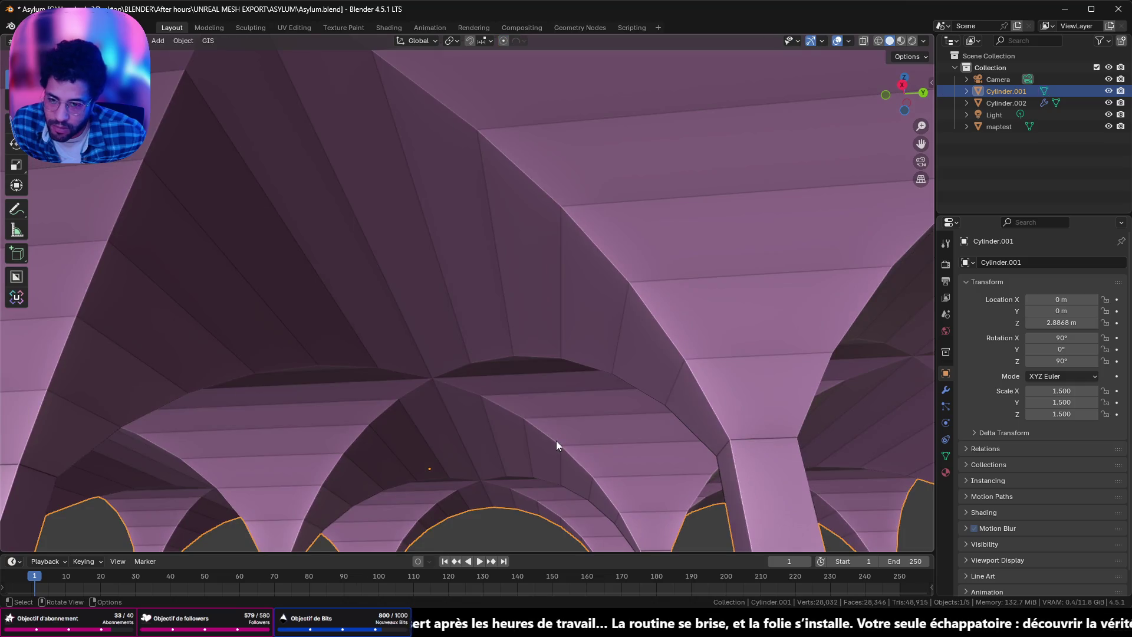
key("a")
mouse_move(385, 293)
middle_mouse_down()
mouse_move(226, 276)
mouse_move(142, 391)
mouse_move(964, 468)
middle_mouse_up()
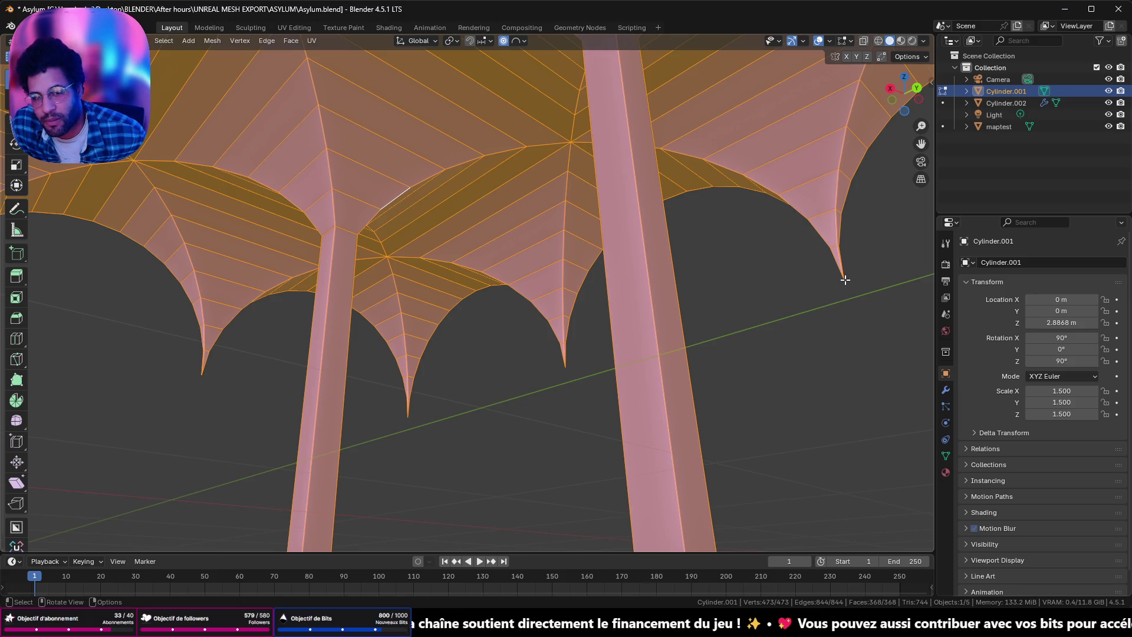
key("ctrl")
Step: Try a Ctrl+B bevel across the whole vault mesh, then discard it without keeping any change
key("ctrl+b")
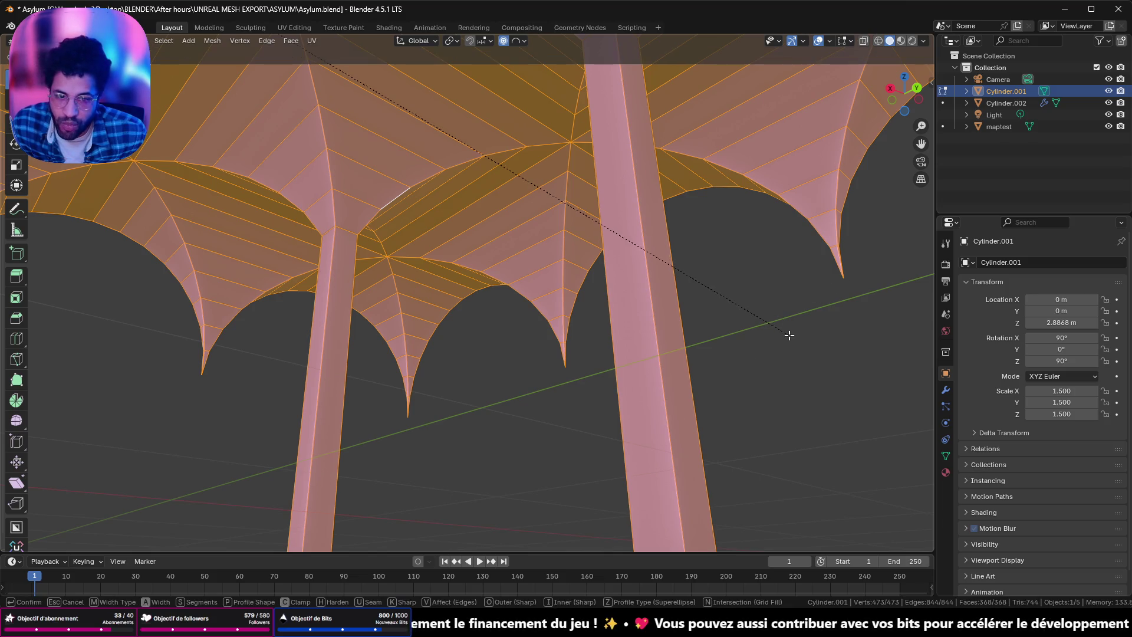
scroll(813, 359, "up", 2)
scroll(851, 361, "down", 2)
scroll(796, 336, "up", 1)
scroll(796, 345, "down", 1)
scroll(796, 354, "up", 1)
scroll(772, 328, "down", 1)
scroll(770, 322, "up", 1)
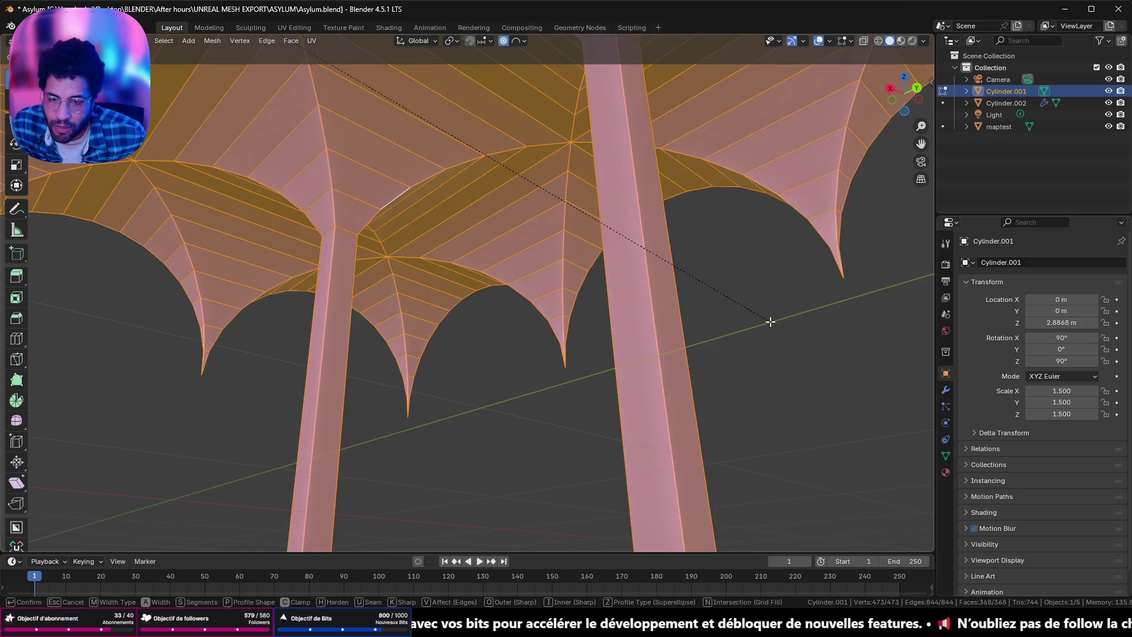
scroll(821, 371, "up", 1)
scroll(770, 324, "down", 1)
scroll(823, 386, "up", 1)
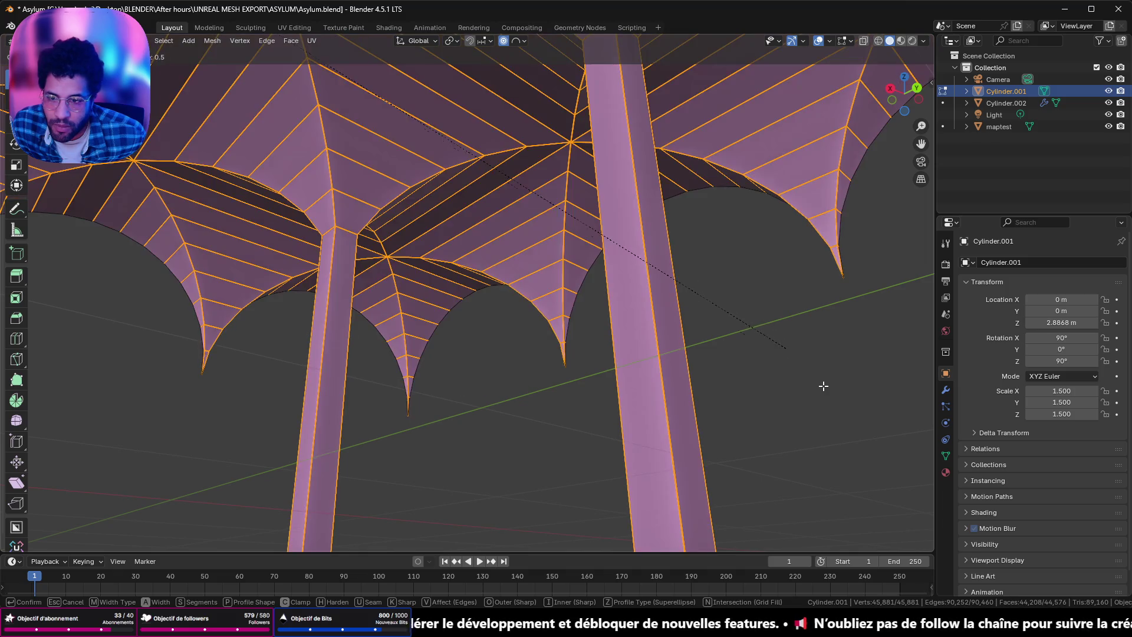
scroll(796, 359, "up", 1)
left_click(763, 332)
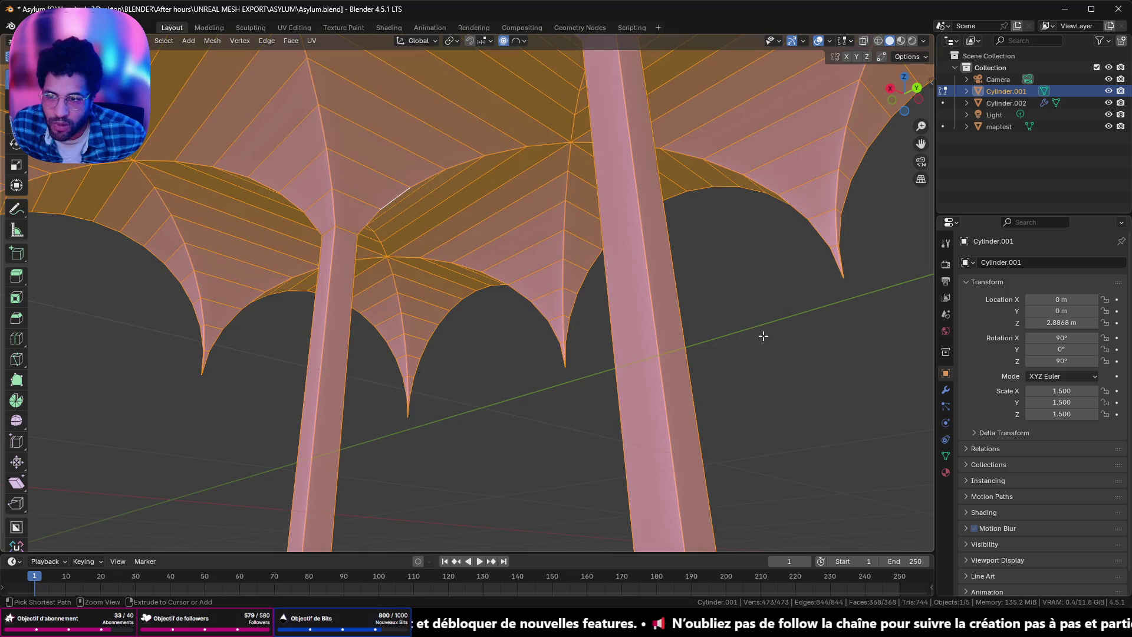
key("ctrl+z")
middle_click_drag(734, 283, 648, 361)
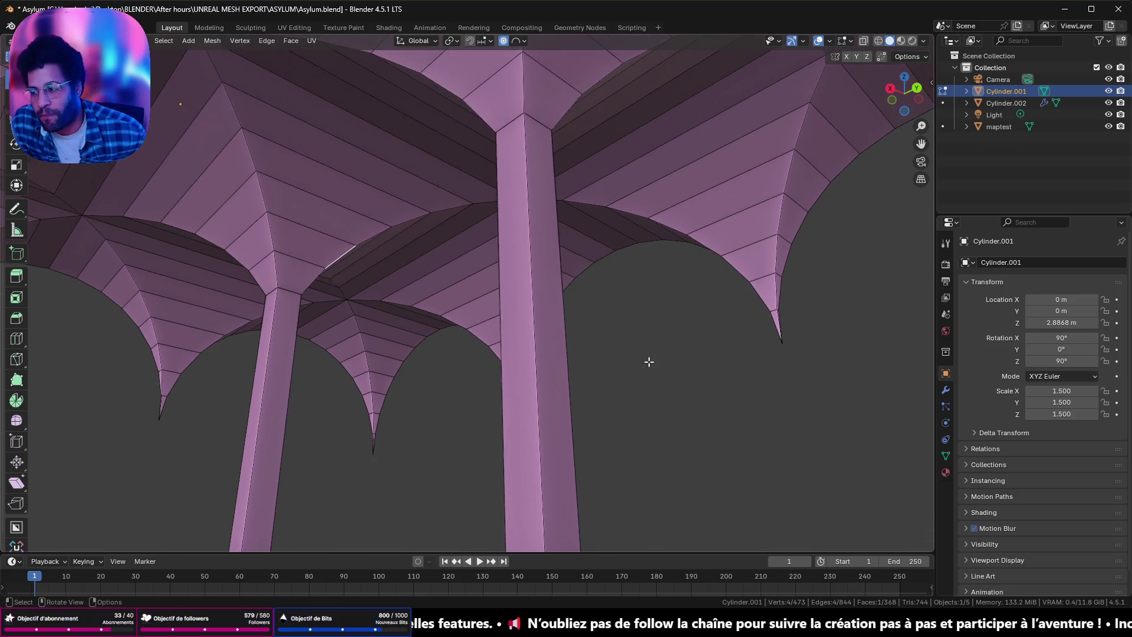
Step: Re-enter Edit Mode, select everything and merge vertices by distance; zero vertices removed, 473 remain
key("Tab")
key("ctrl+Tab")
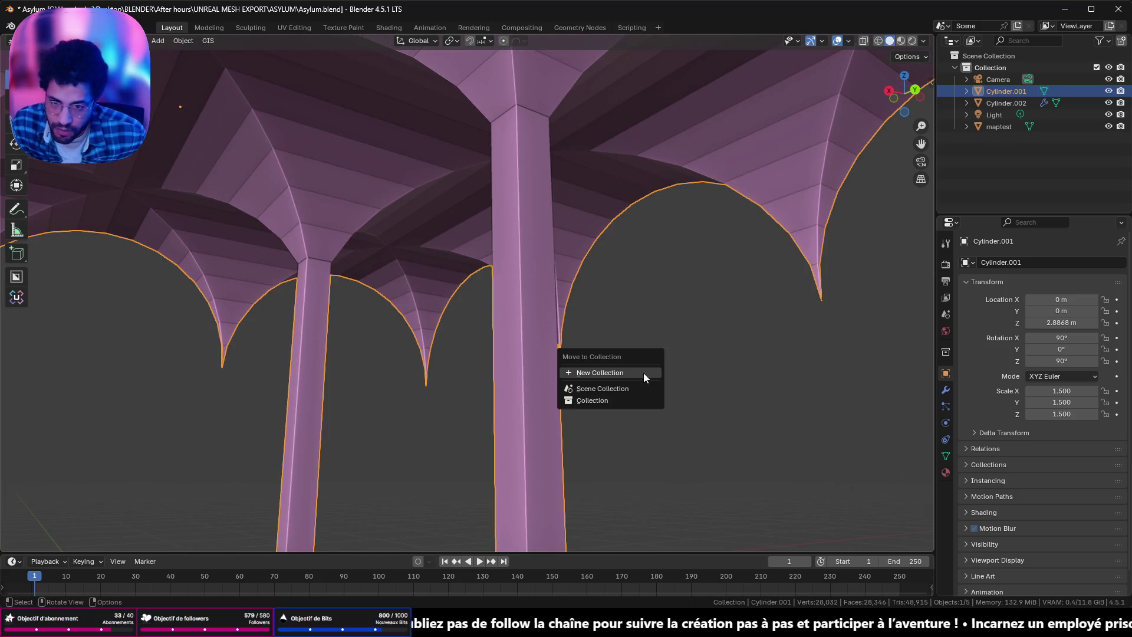
key("Tab")
key("a")
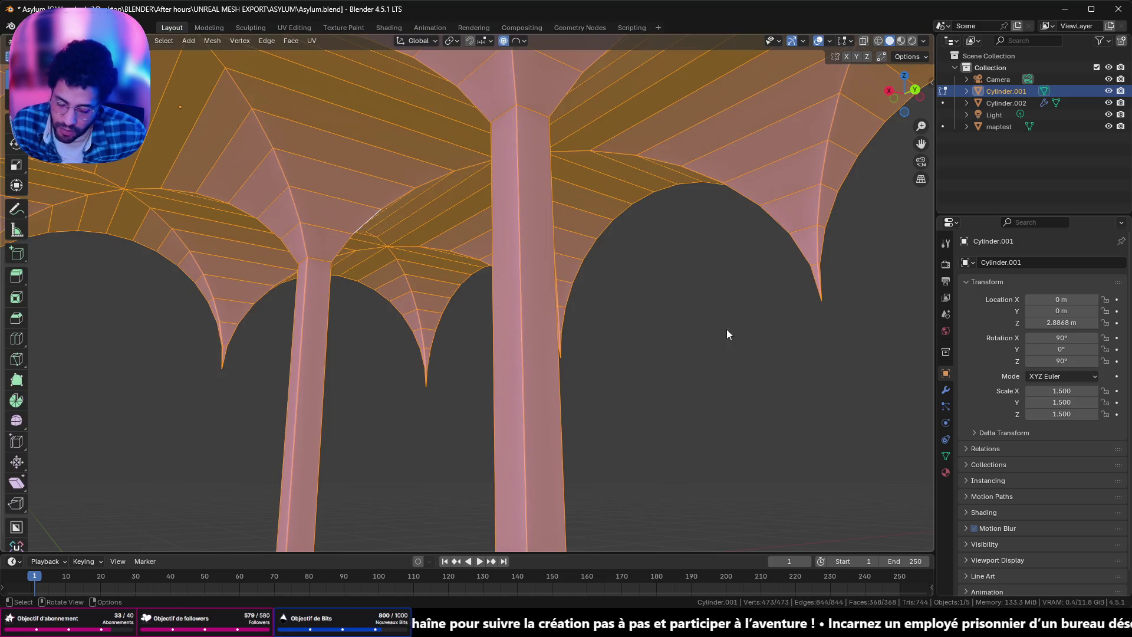
key("m")
left_click(726, 329)
mouse_move(750, 311)
middle_mouse_down()
mouse_move(682, 352)
mouse_move(581, 374)
mouse_move(661, 326)
mouse_move(571, 321)
mouse_move(687, 319)
mouse_move(530, 315)
middle_mouse_up()
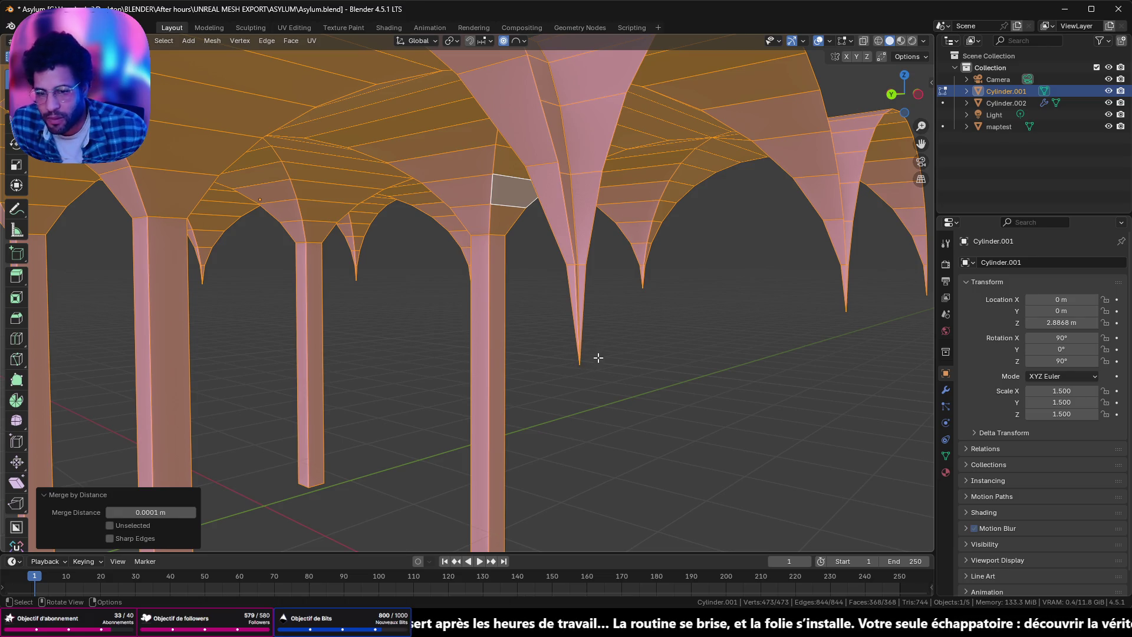
Step: Deselect the mesh, switch to vertex select and pick the tip vertex of one hanging cone
middle_click_drag(573, 343, 654, 343)
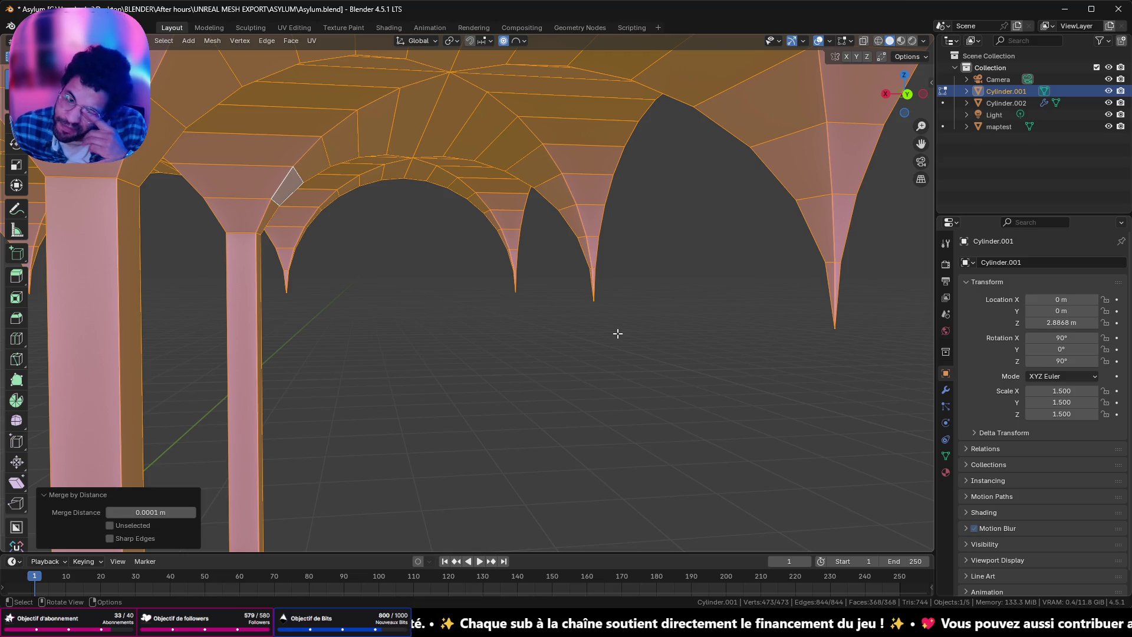
mouse_move(662, 316)
middle_mouse_down()
mouse_move(716, 284)
mouse_move(688, 298)
middle_mouse_up()
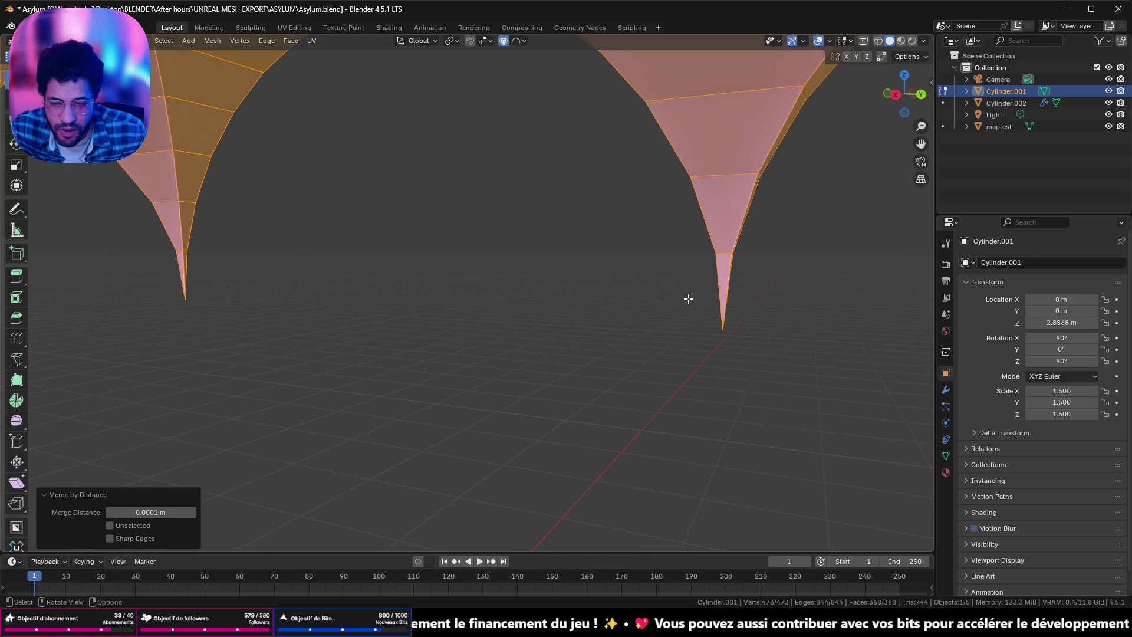
key("alt+a")
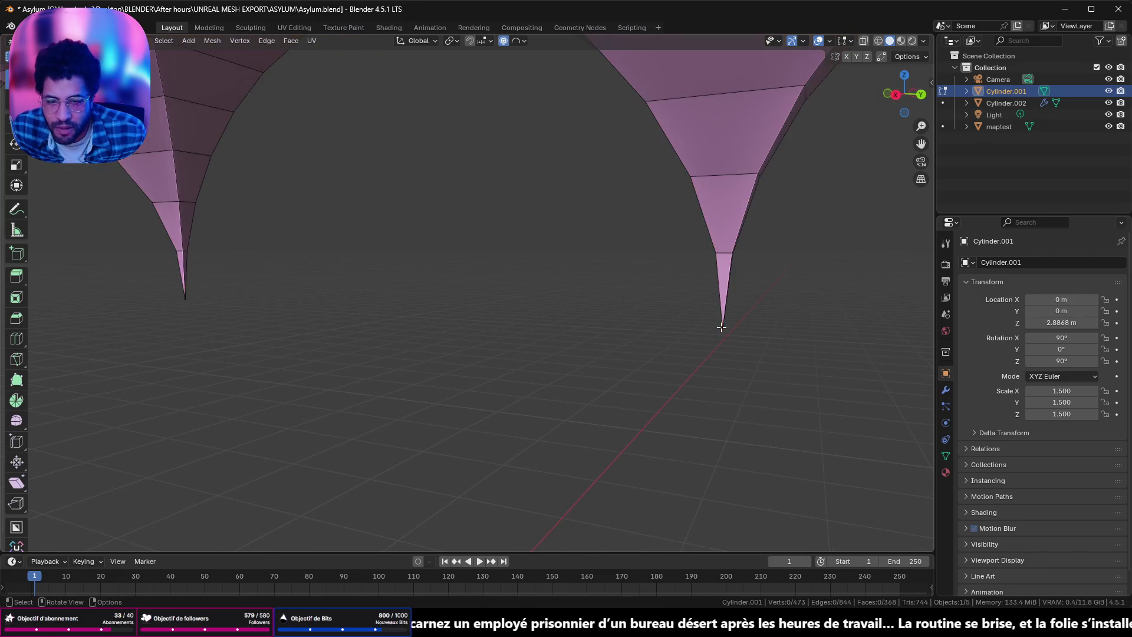
key("1")
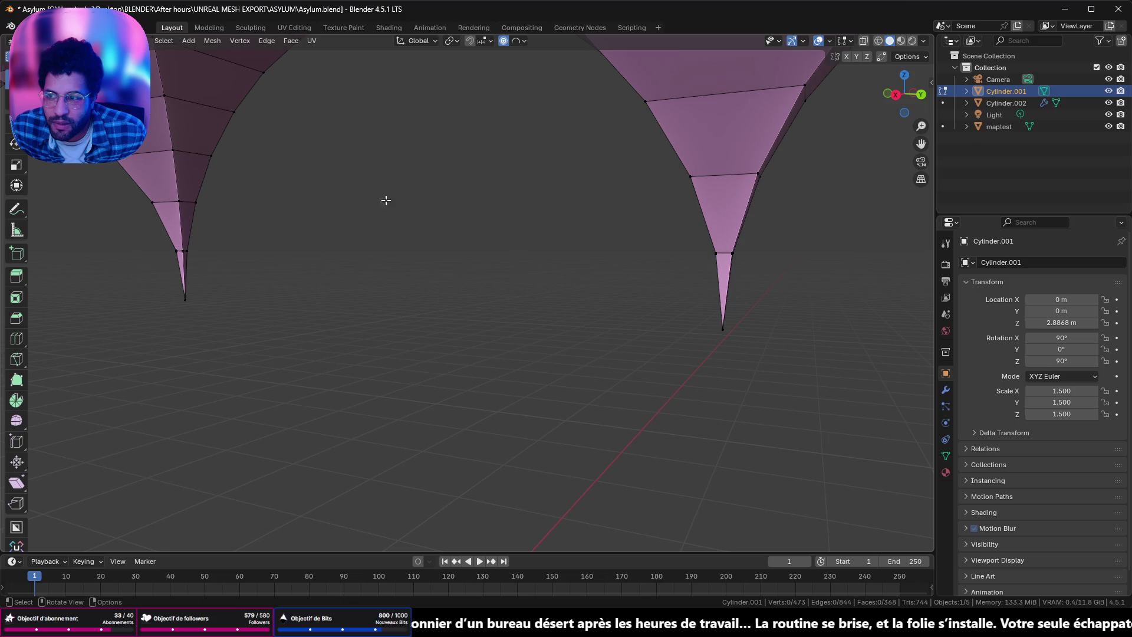
left_click(719, 333)
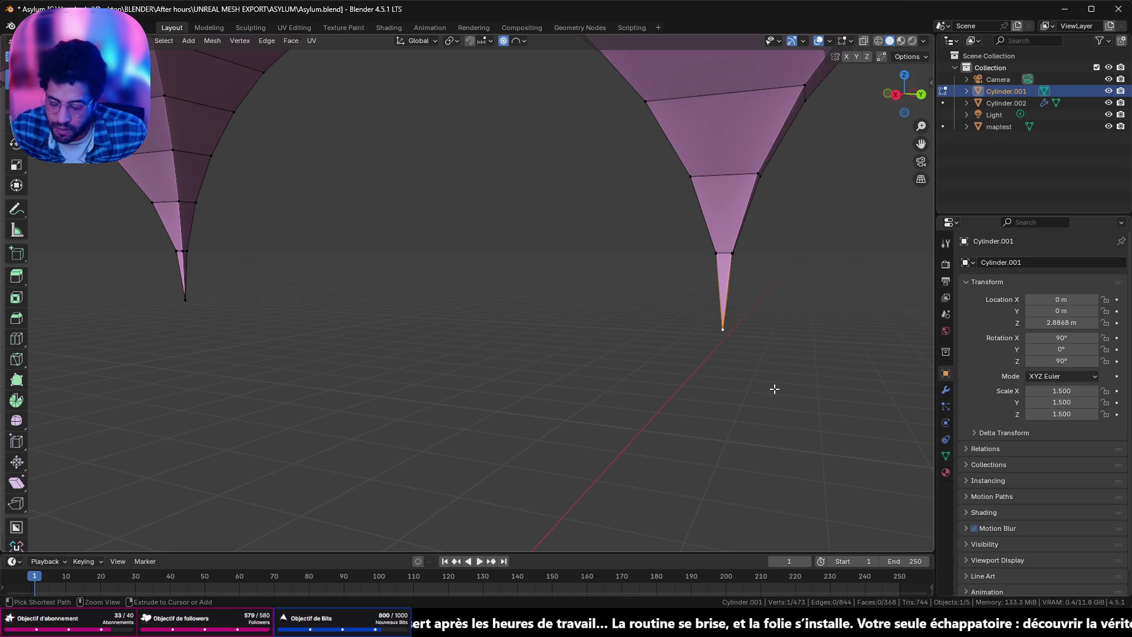
Step: Try a vertex bevel on the cone tip, cancel it, and return to Object Mode with the mesh unchanged
key("ctrl+b")
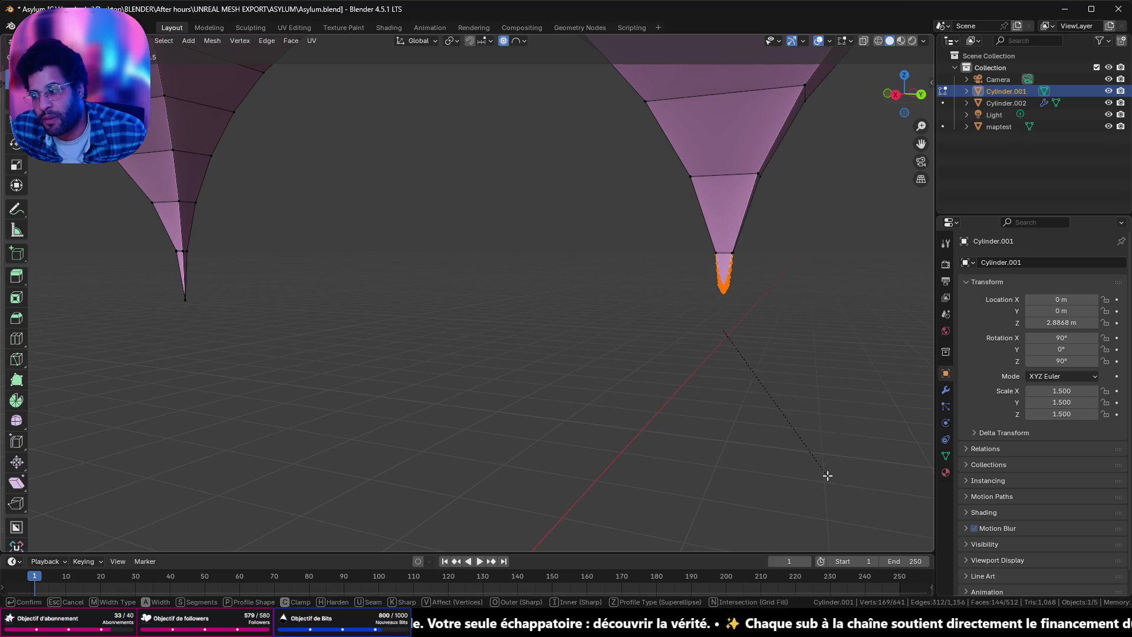
key("Escape")
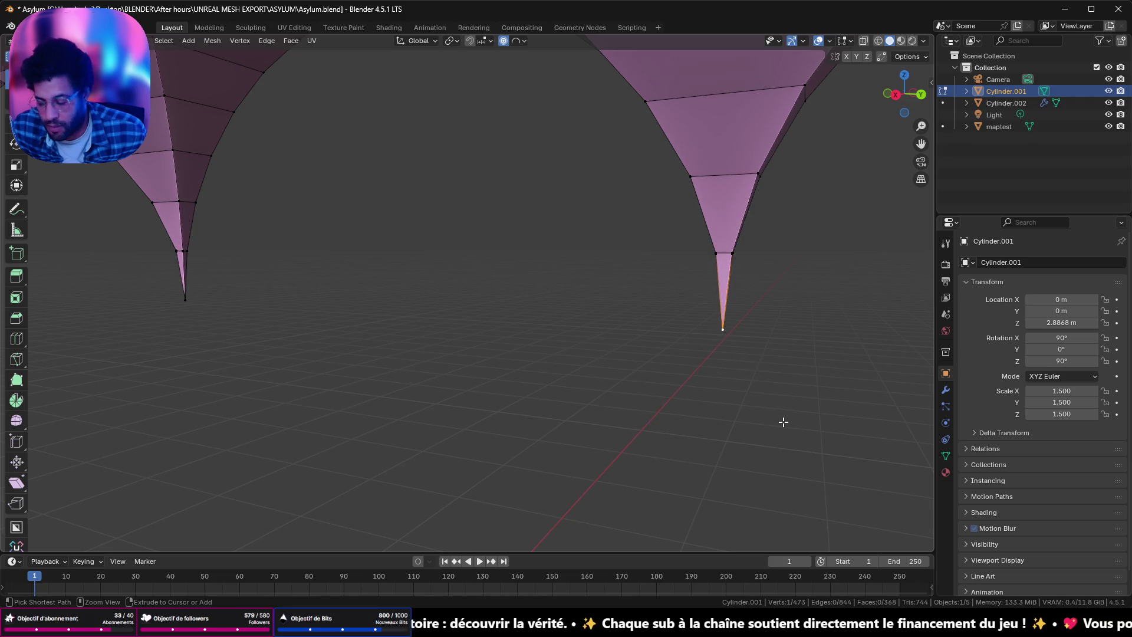
key("ctrl+z")
key("Tab")
mouse_move(697, 369)
middle_mouse_down()
mouse_move(643, 330)
mouse_move(517, 341)
middle_mouse_up()
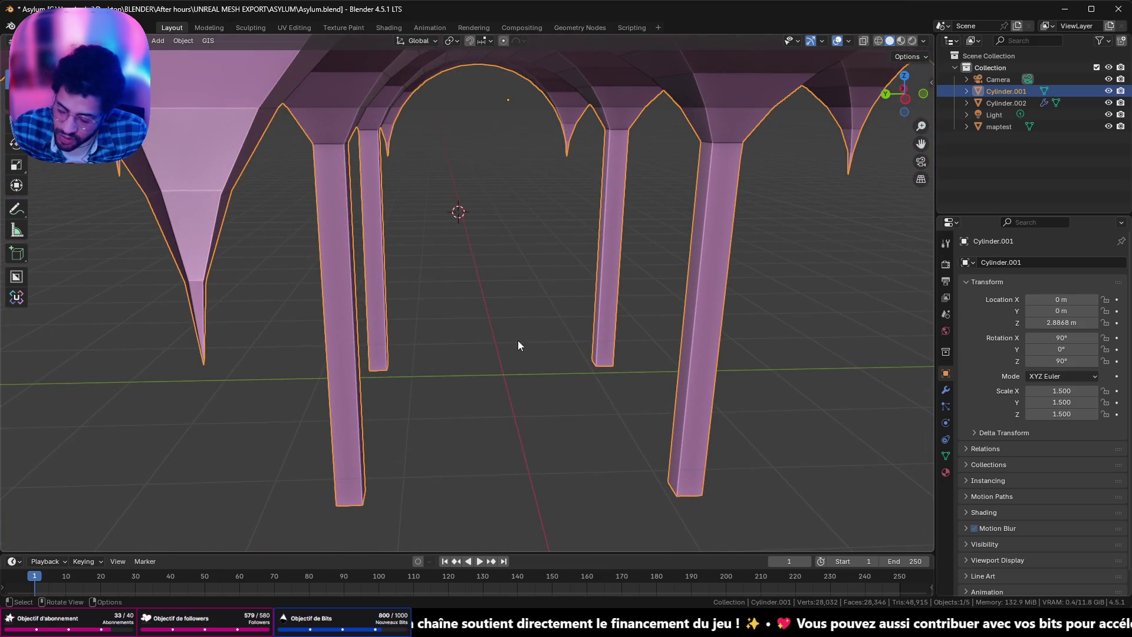
Step: Apply All Transforms so rotation is zero and scale 1, then reopen the 473-vertex mesh with everything selected
key("q")
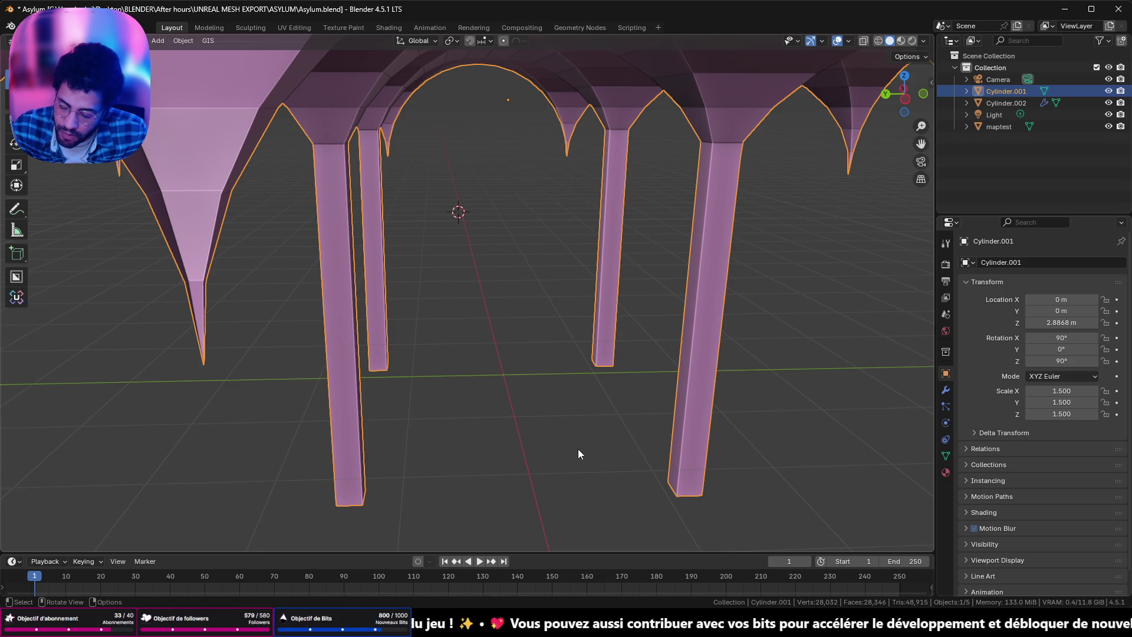
key("ctrl+a")
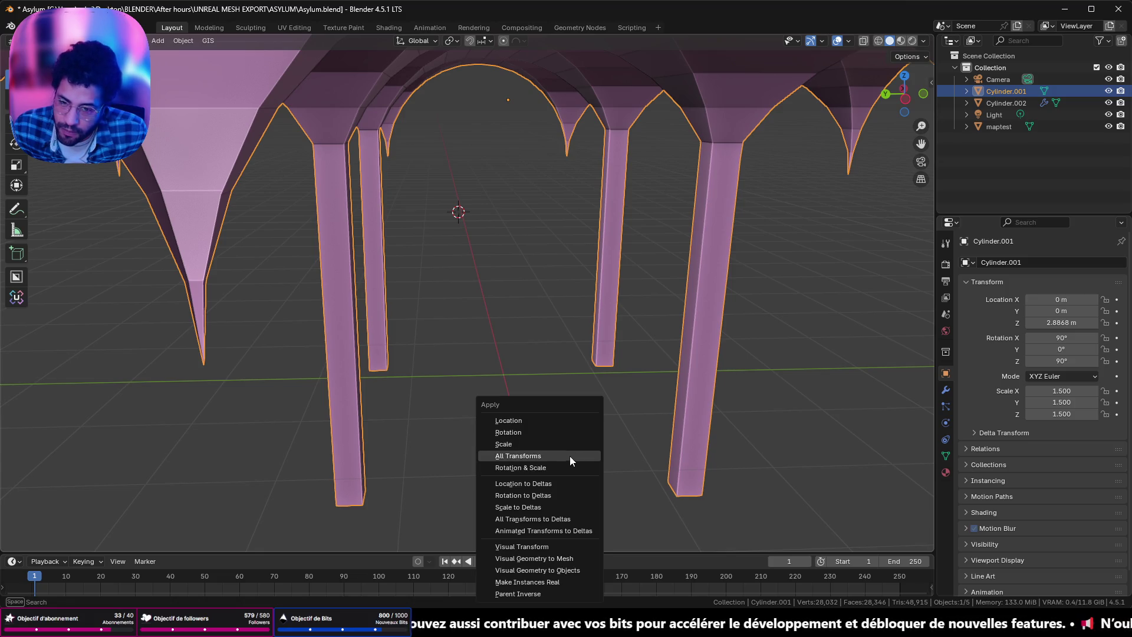
left_click(566, 455)
mouse_move(553, 427)
middle_mouse_down()
mouse_move(521, 358)
mouse_move(521, 378)
mouse_move(535, 349)
middle_mouse_up()
scroll(521, 380, "up", 4)
key("Tab")
key("a")
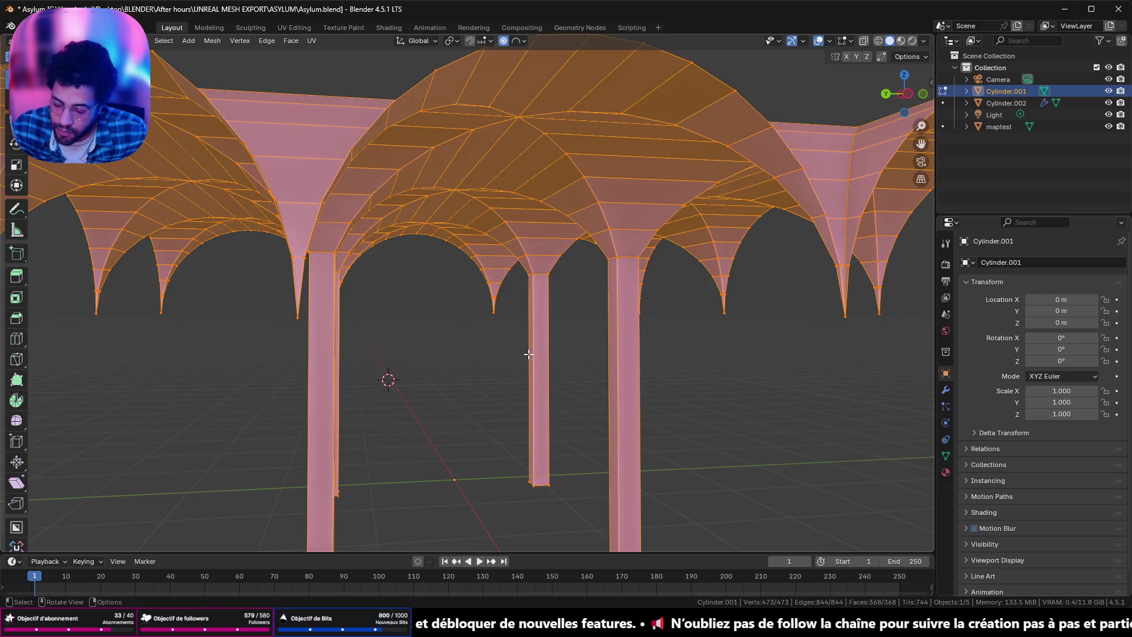
key("ctrl+b")
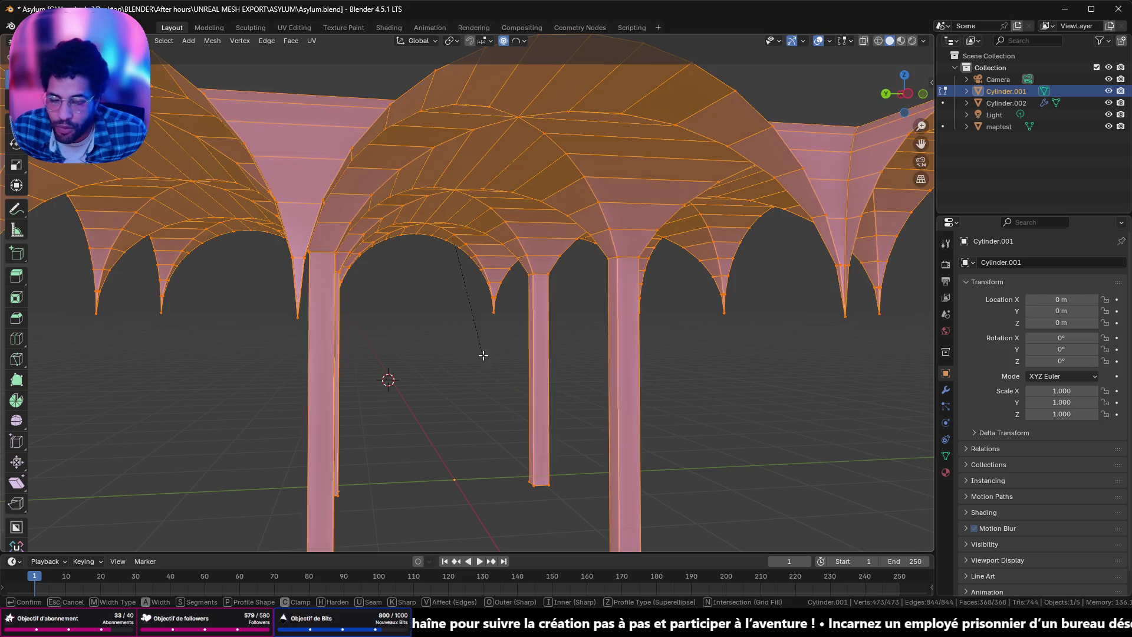
key("Escape")
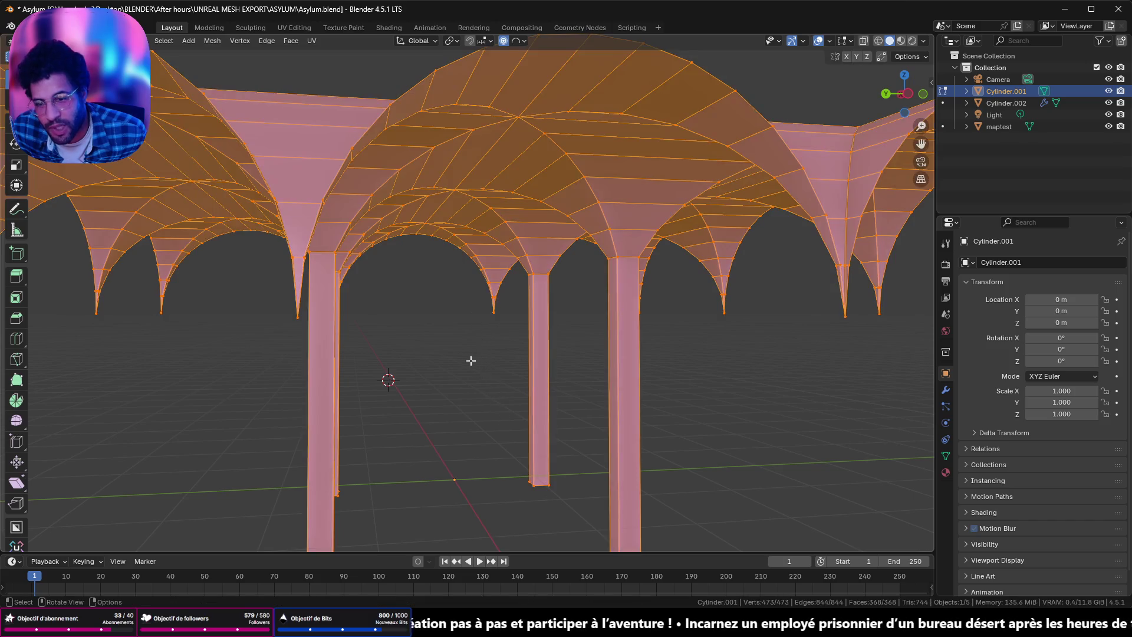